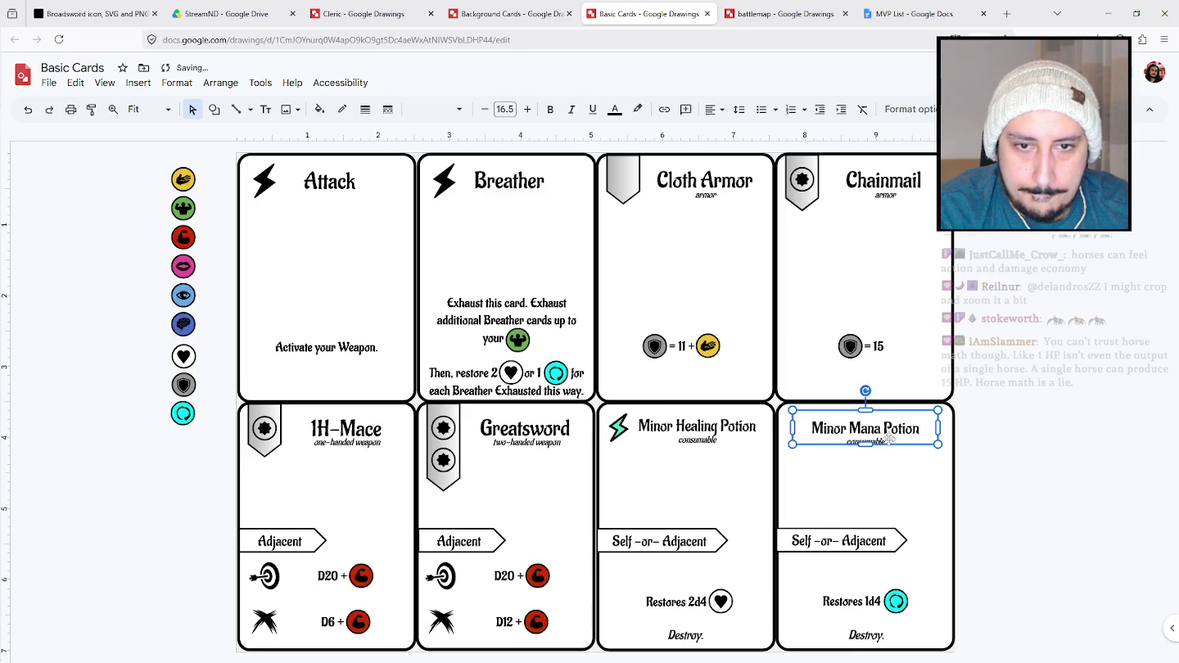
# Nudge the Minor Mana Potion title right and copy Minor Healing Potion's lightning icon beside it.
pyautogui.moveTo(895, 423); pyautogui.dragTo(919, 423)
pyautogui.click(621, 427)
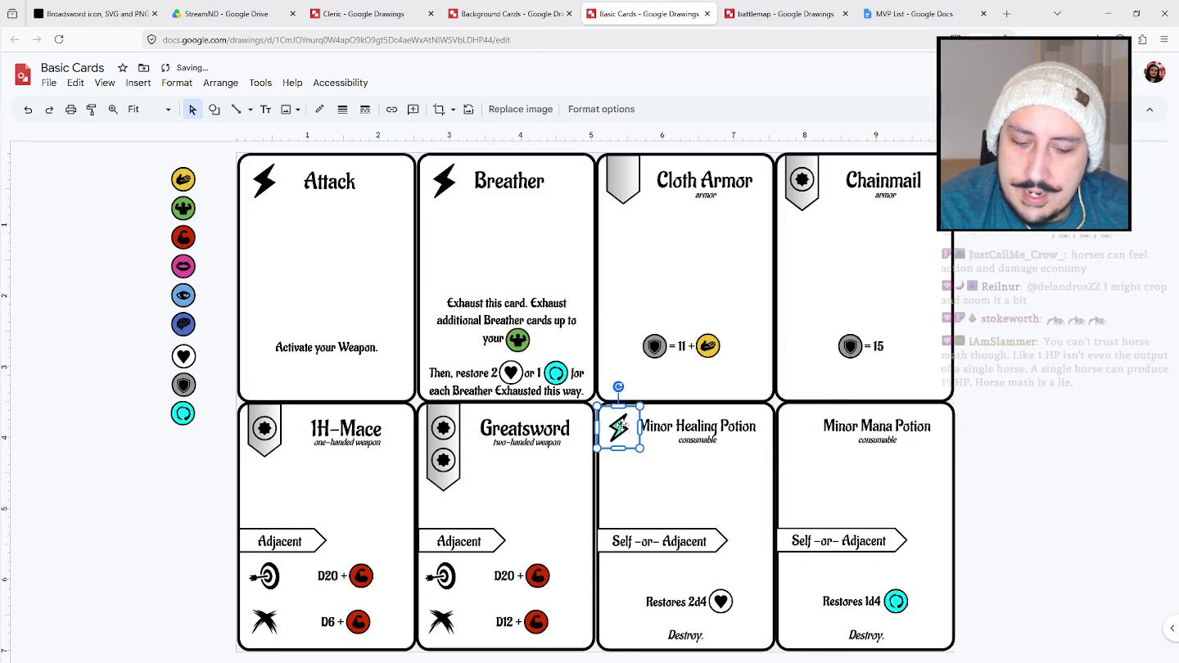
pyautogui.moveTo(629, 438); pyautogui.dragTo(804, 427)
pyautogui.click(1030, 453)
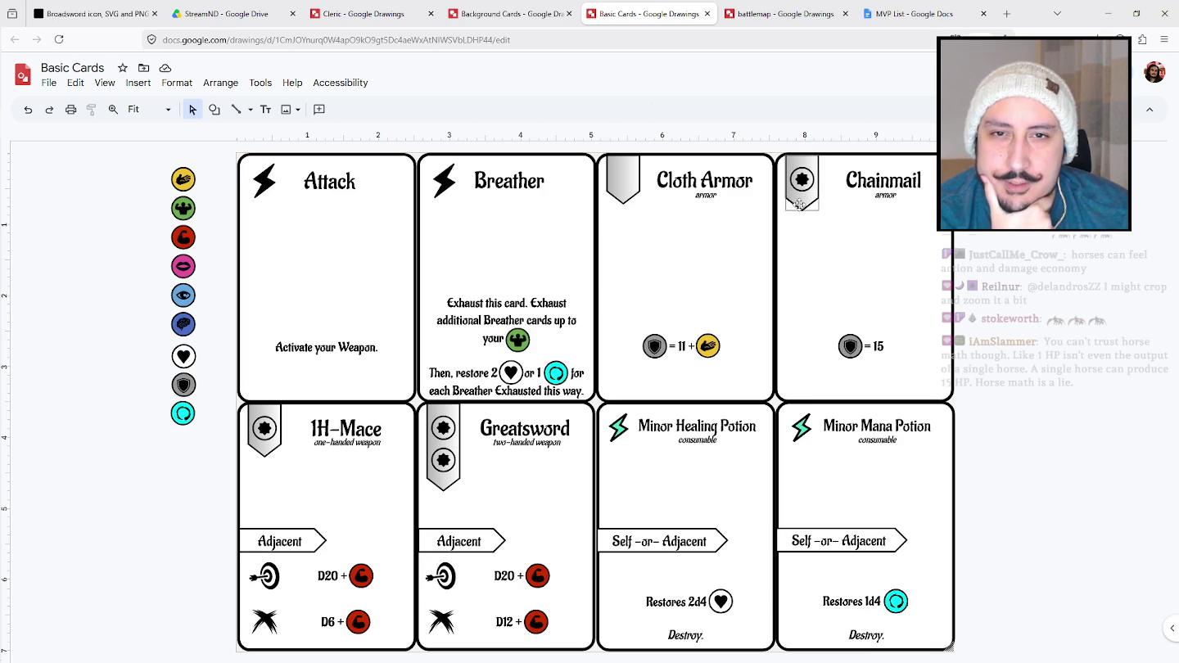
# Lengthen the Chainmail banner and add round icons: one on Cloth Armor, two on Chainmail.
pyautogui.click(806, 185)
pyautogui.moveTo(805, 214); pyautogui.dragTo(805, 250)
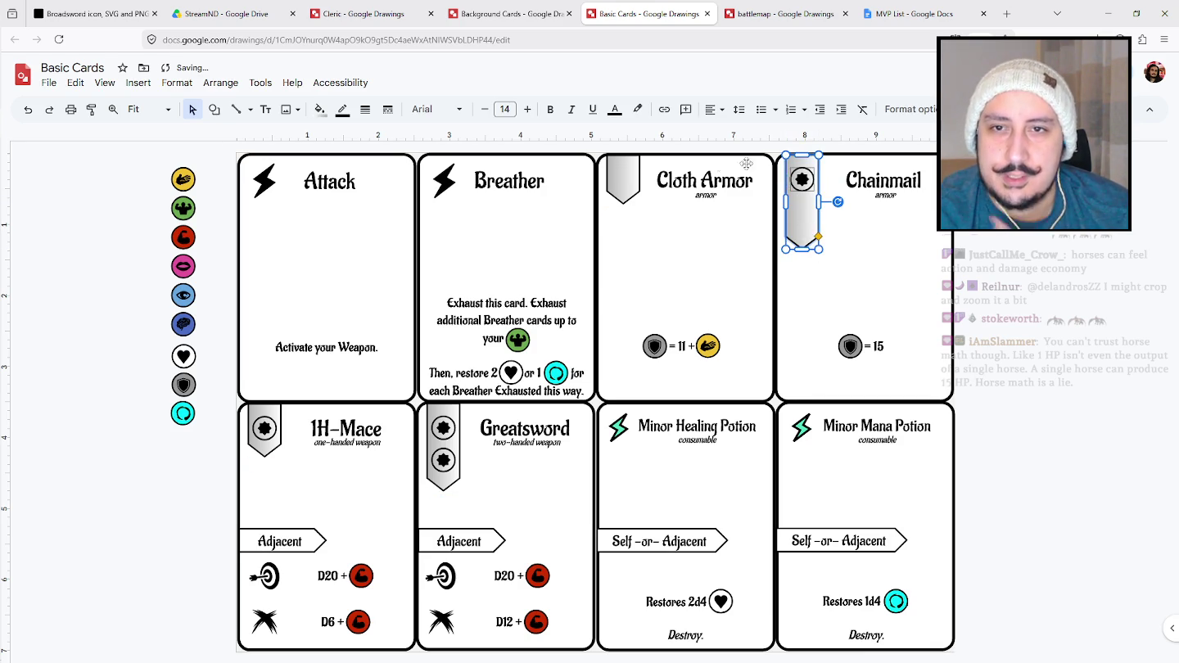
pyautogui.click(622, 180)
pyautogui.click(802, 179)
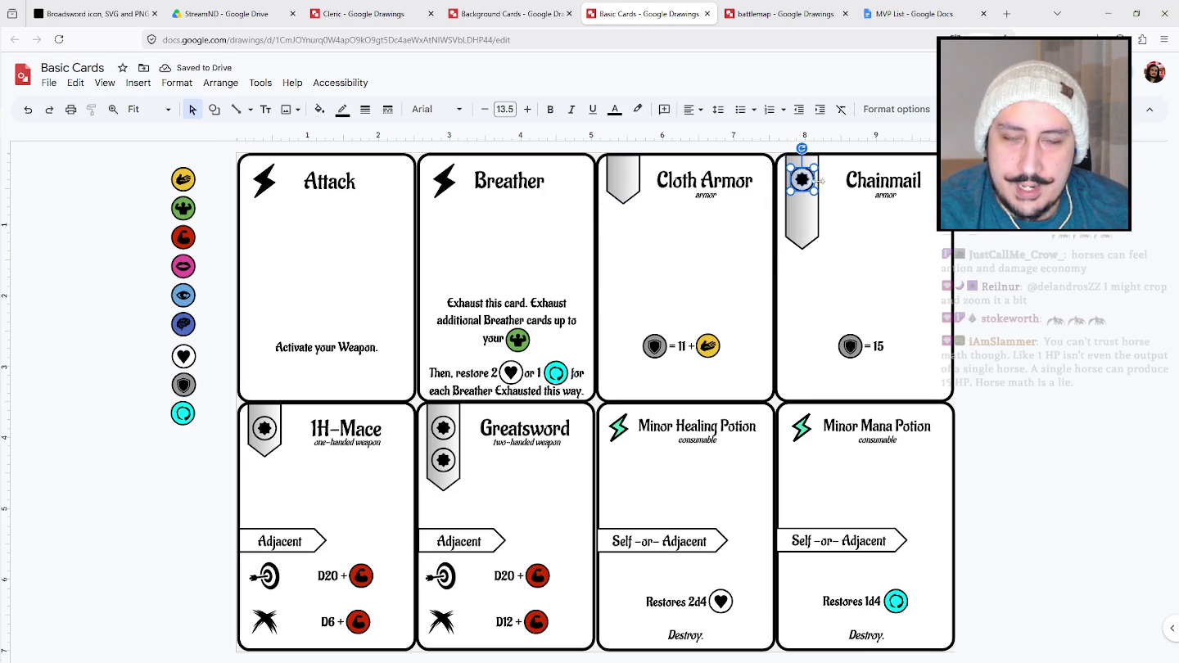
pyautogui.moveTo(813, 187); pyautogui.dragTo(623, 170)
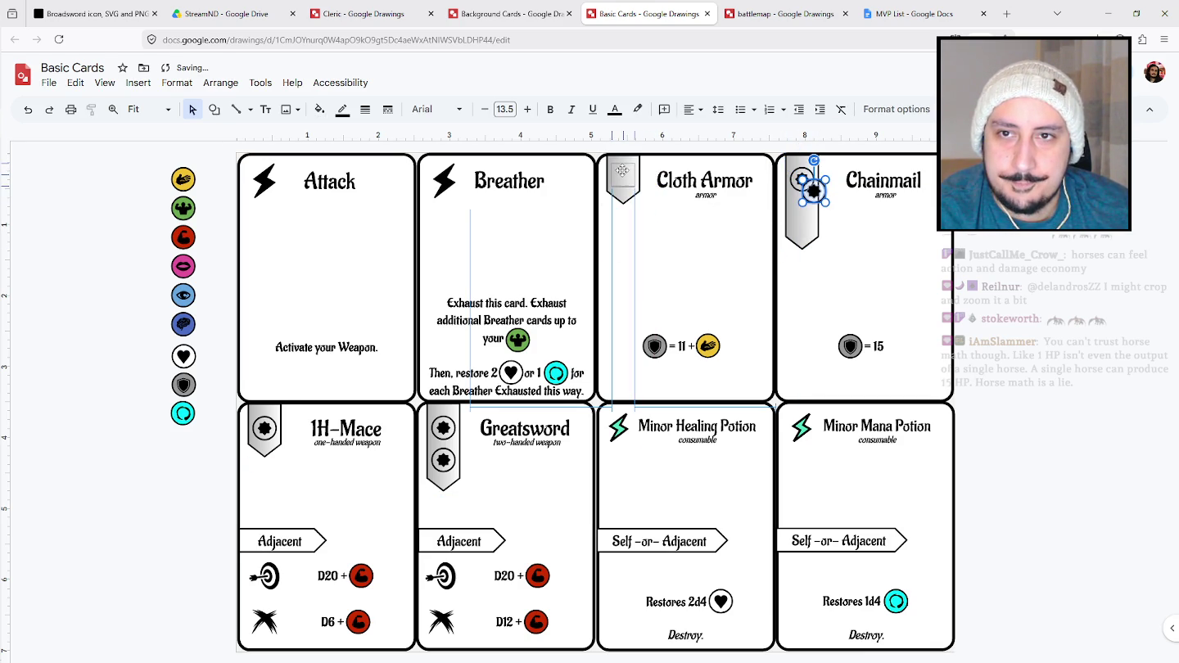
pyautogui.moveTo(623, 170)
pyautogui.mouseDown()
pyautogui.moveTo(635, 187)
pyautogui.moveTo(801, 212)
pyautogui.mouseUp()
pyautogui.click(1012, 236)
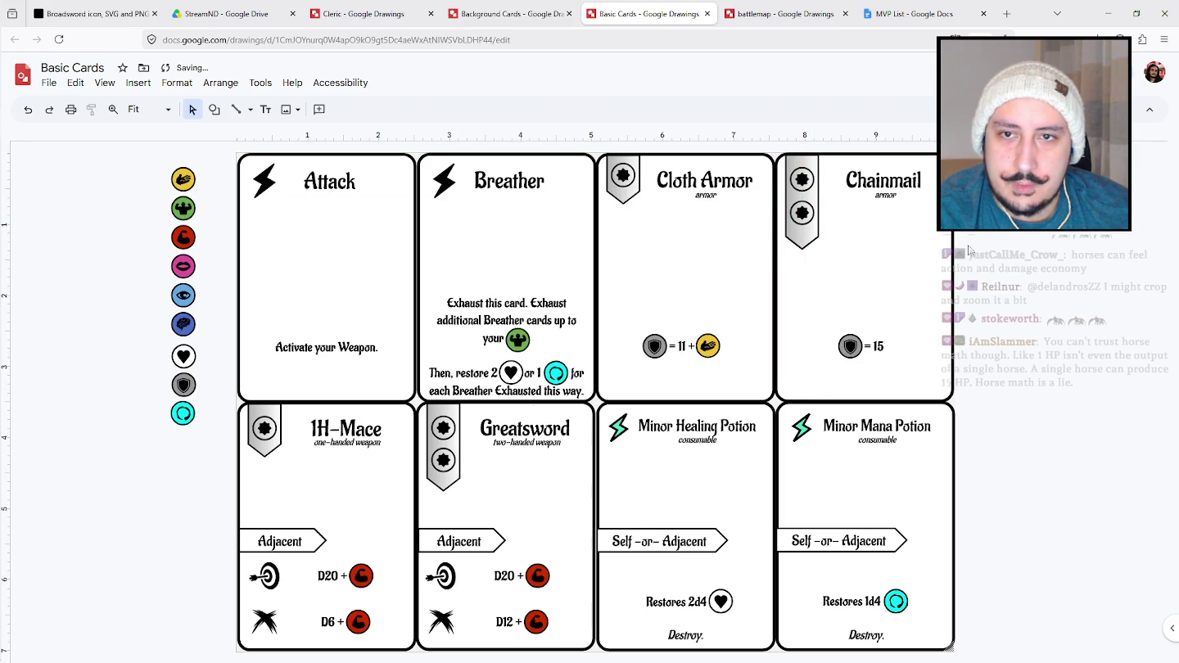
# Lengthen the Greatsword banner and place a duplicated round icon on it as its third.
pyautogui.moveTo(451, 490); pyautogui.dragTo(447, 516)
pyautogui.click(622, 175)
pyautogui.hotkey('ctrl', 'd')
pyautogui.moveTo(646, 199); pyautogui.dragTo(449, 491)
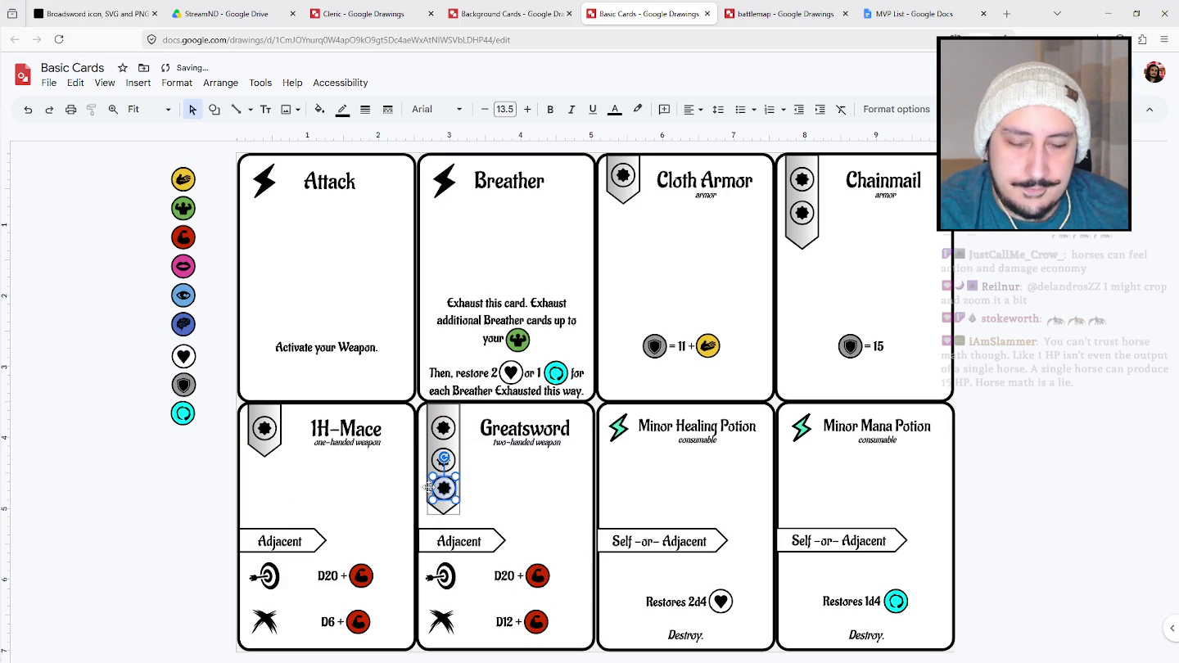
pyautogui.press('Down')
pyautogui.press('Up')
pyautogui.click(170, 529)
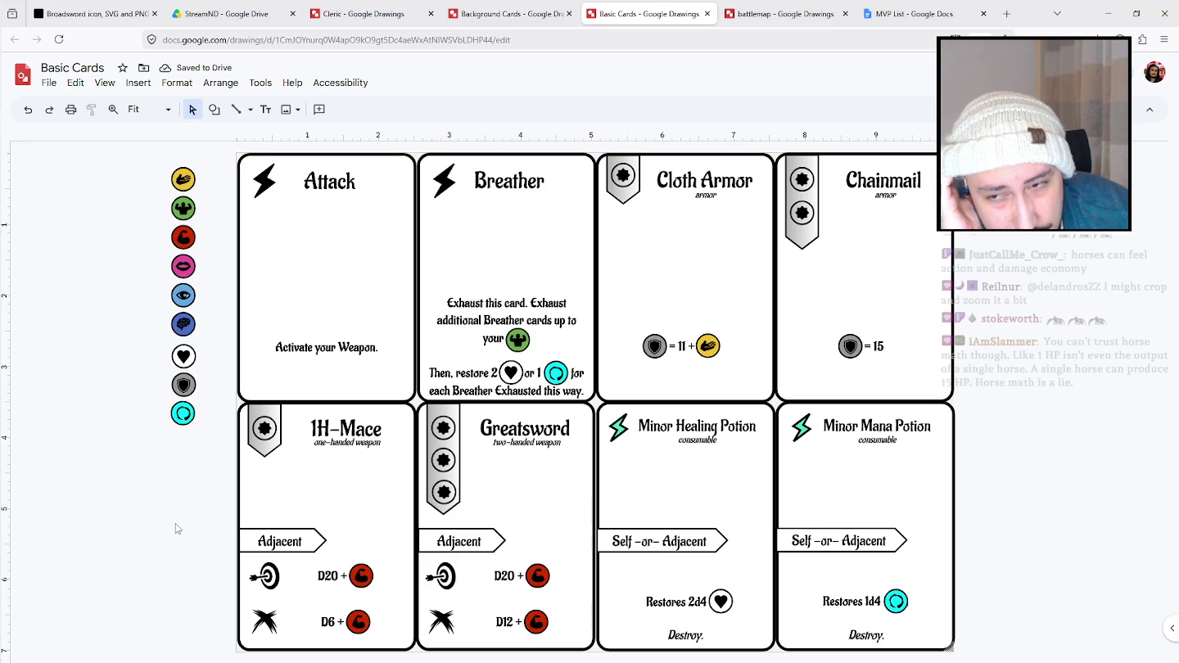
# Switch through the open drawings to the StreamND Drive folder.
pyautogui.click(503, 12)
pyautogui.click(366, 13)
pyautogui.click(225, 13)
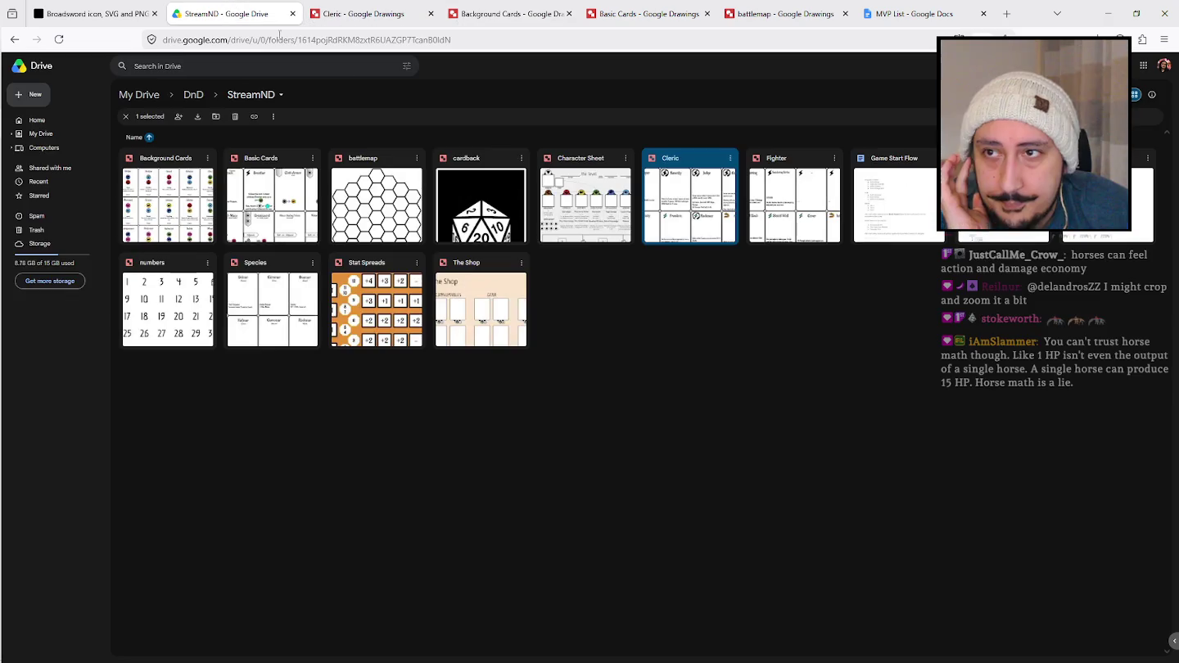
# Create a new blank drawing in StreamND and shrink its canvas to a square.
pyautogui.click(35, 94)
pyautogui.click(186, 220)
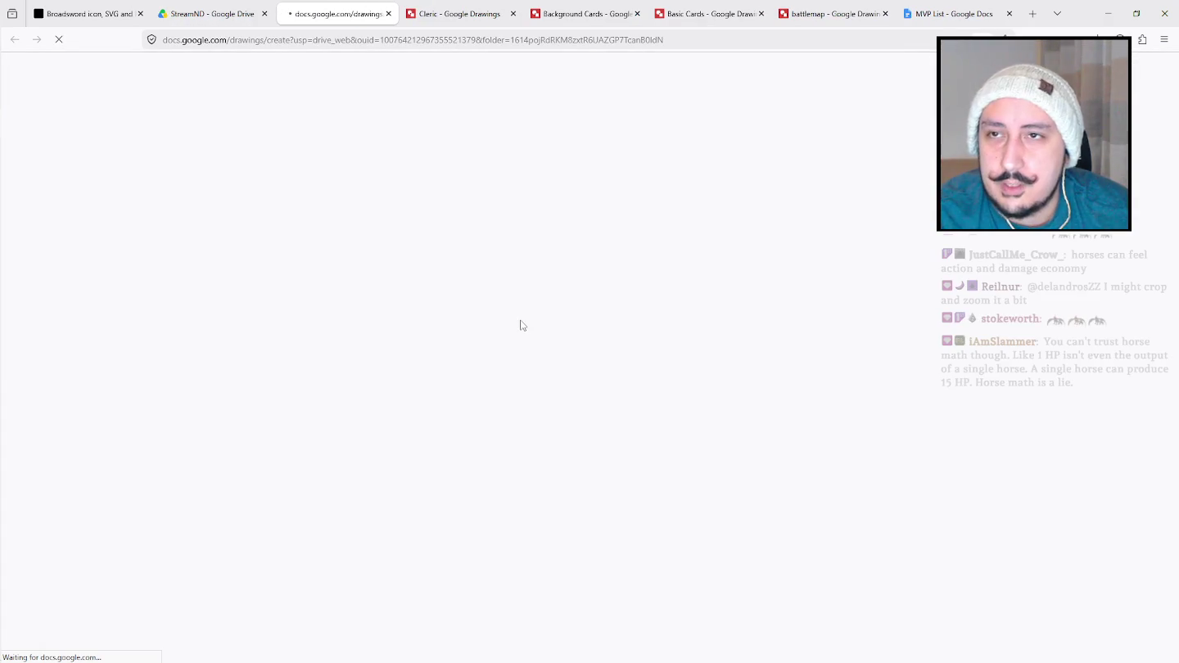
pyautogui.moveTo(923, 649); pyautogui.dragTo(461, 351)
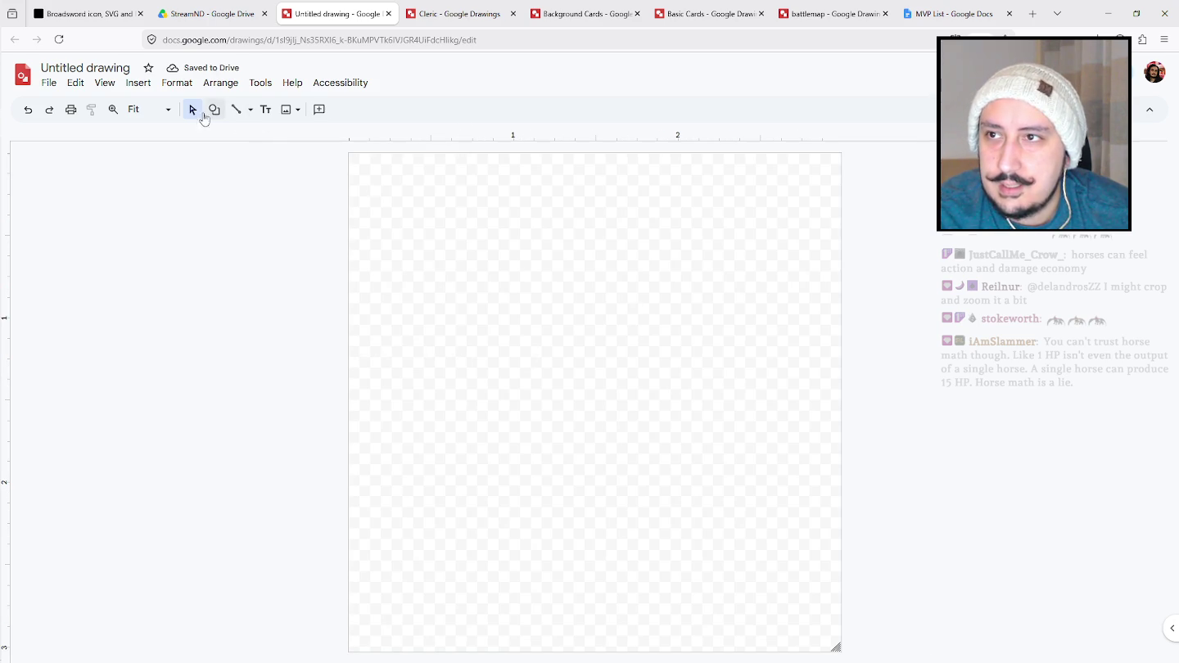
pyautogui.rightClick(427, 199)
pyautogui.moveTo(497, 331)
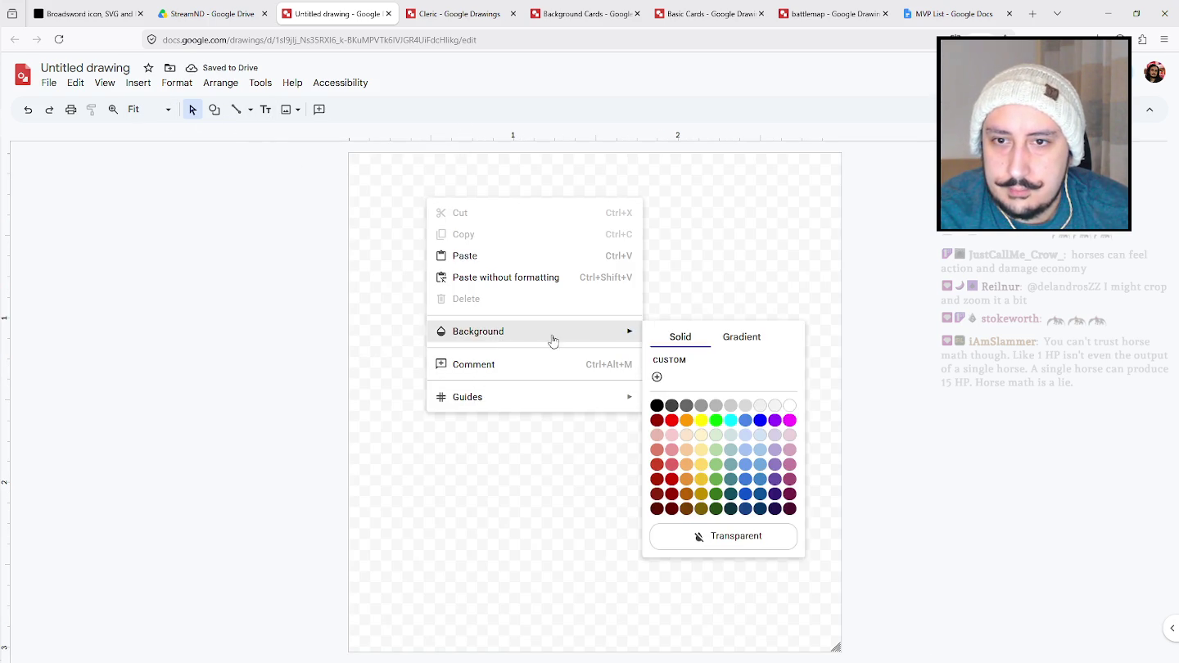
pyautogui.click(1021, 395)
# Take the cyan icon from the Breather card in Basic Cards and paste it into the new drawing.
pyautogui.click(704, 13)
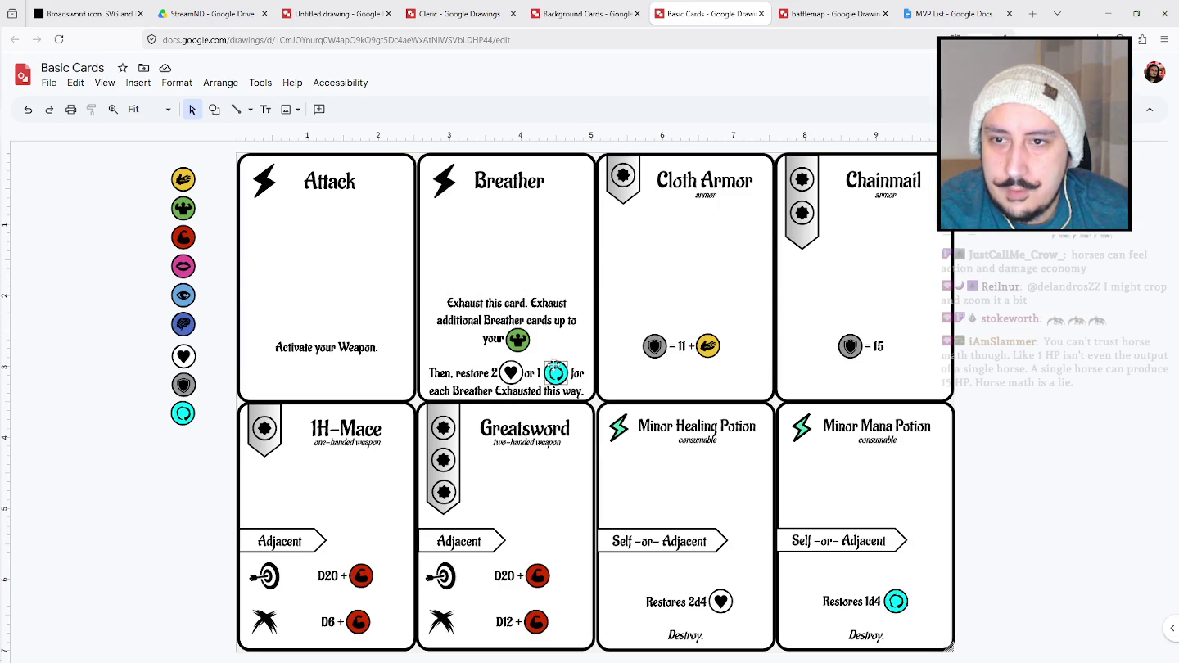
pyautogui.click(557, 372)
pyautogui.click(458, 13)
pyautogui.click(584, 13)
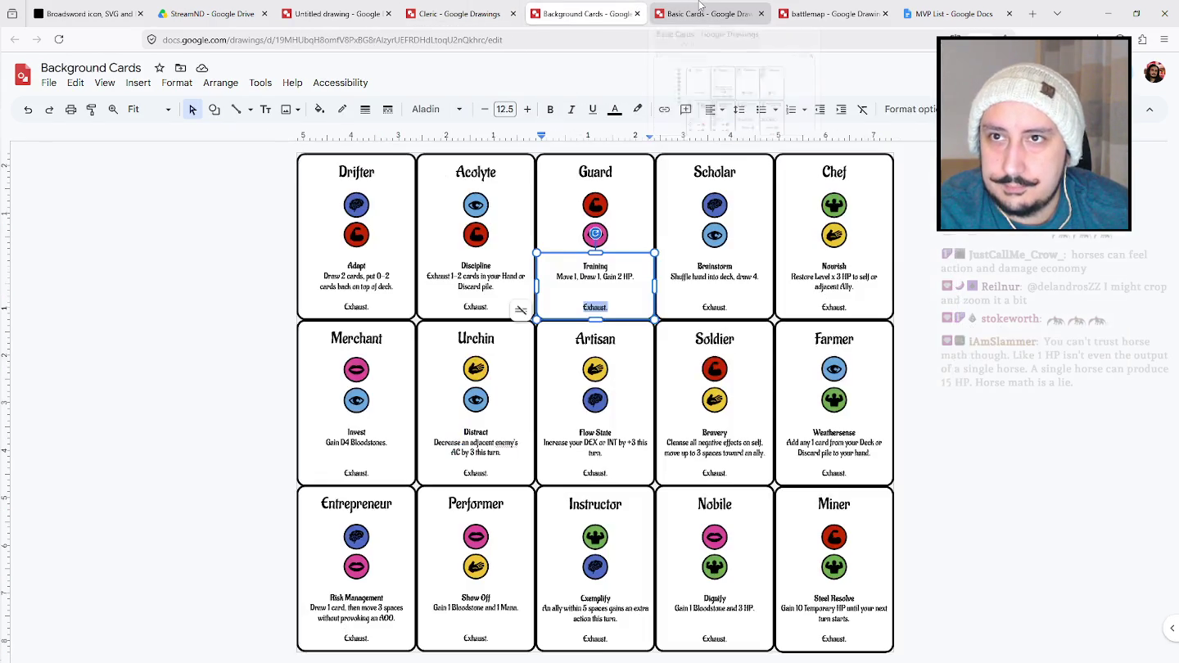
pyautogui.click(700, 10)
pyautogui.click(583, 13)
pyautogui.click(472, 13)
pyautogui.click(360, 9)
pyautogui.hotkey('ctrl', 'v')
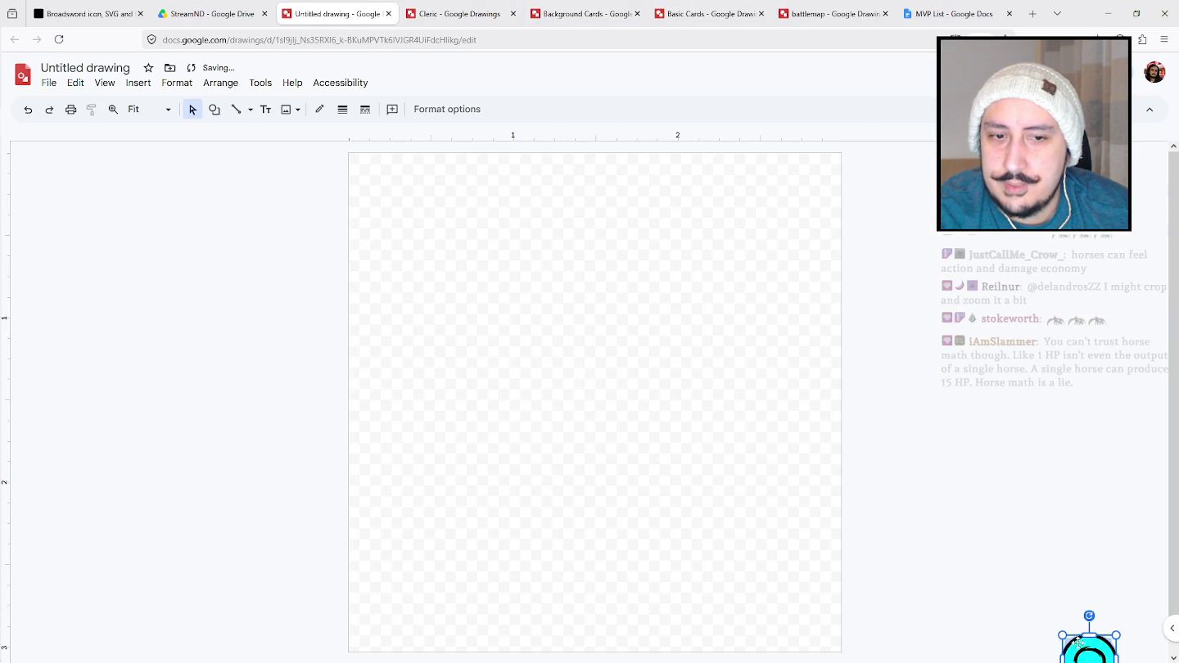
# Reassemble the cyan icon with its black symbol and enlarge it to fill the canvas.
pyautogui.moveTo(877, 281); pyautogui.dragTo(865, 249)
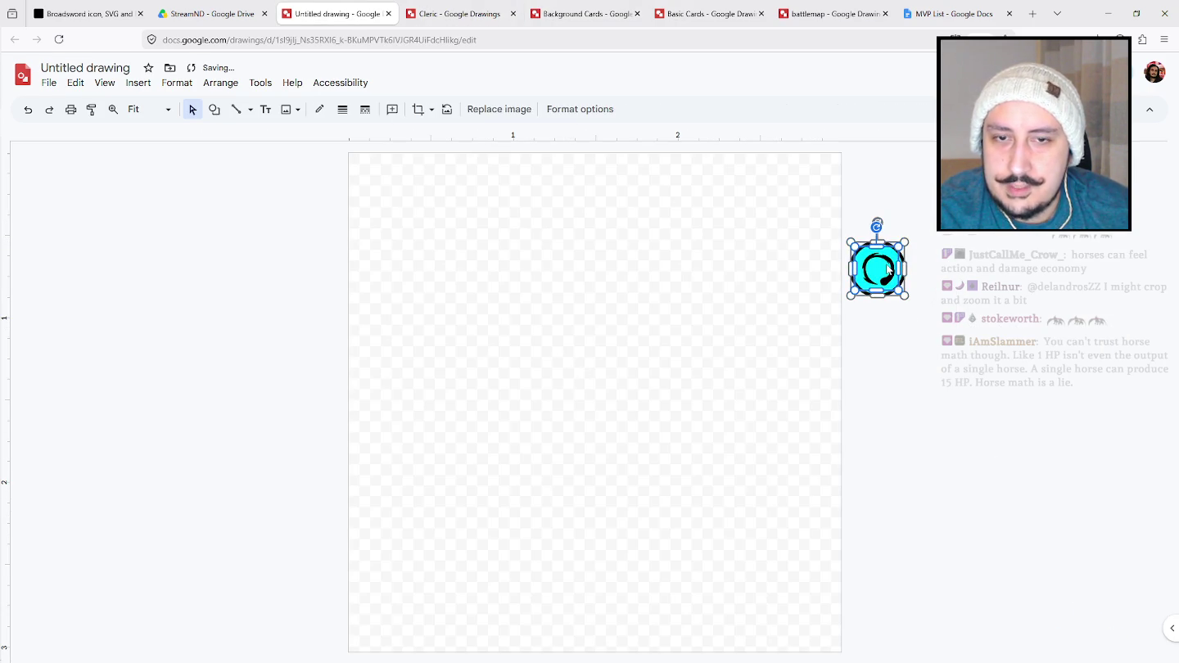
pyautogui.moveTo(905, 293)
pyautogui.mouseDown()
pyautogui.moveTo(604, 396)
pyautogui.moveTo(903, 295)
pyautogui.mouseUp()
pyautogui.moveTo(972, 381); pyautogui.dragTo(829, 211)
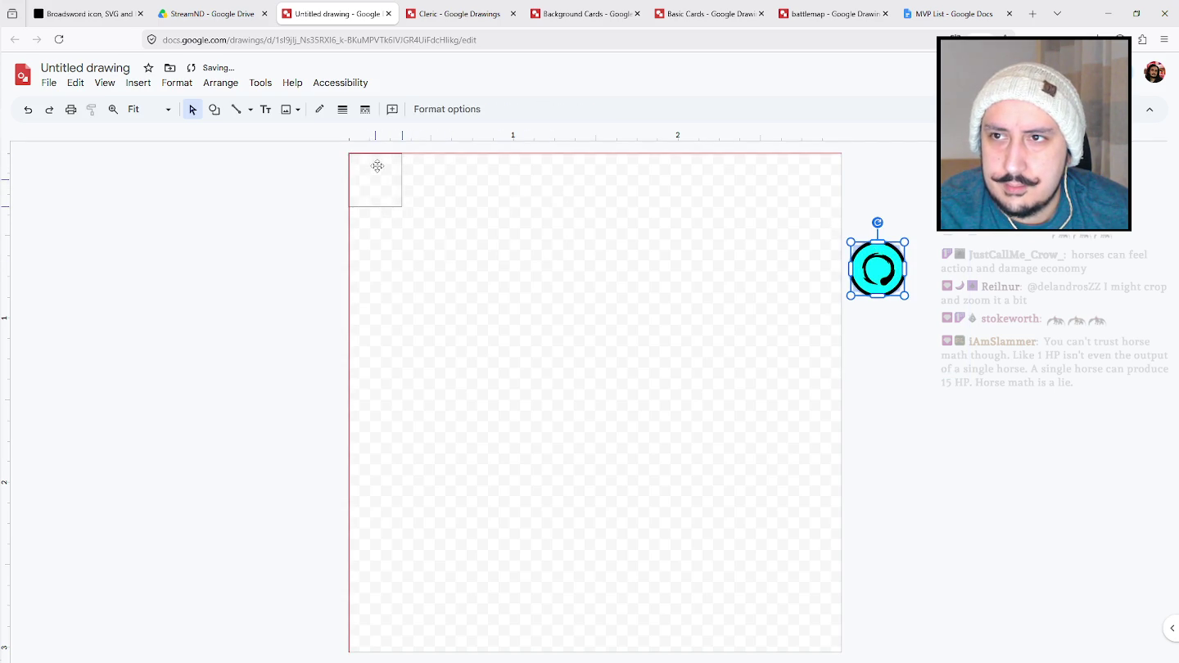
pyautogui.moveTo(439, 192); pyautogui.dragTo(376, 166)
pyautogui.moveTo(401, 207)
pyautogui.mouseDown()
pyautogui.moveTo(681, 490)
pyautogui.moveTo(804, 646)
pyautogui.mouseUp()
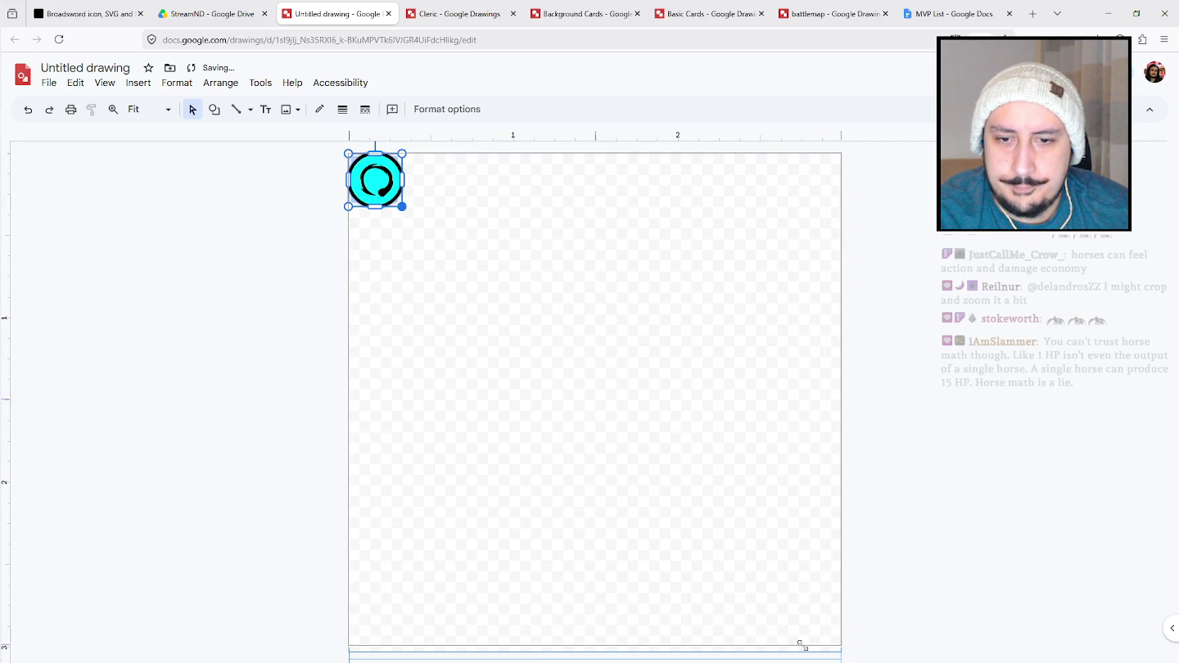
pyautogui.click(732, 388)
pyautogui.moveTo(987, 599); pyautogui.dragTo(267, 203)
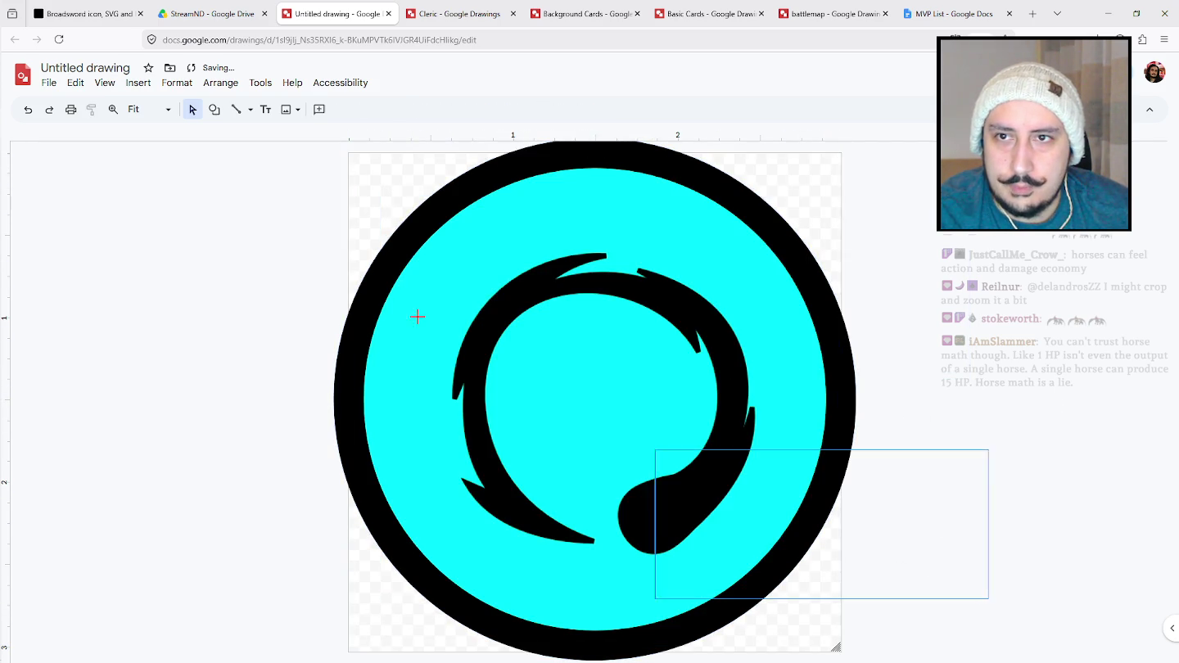
pyautogui.click(728, 196)
pyautogui.click(824, 270)
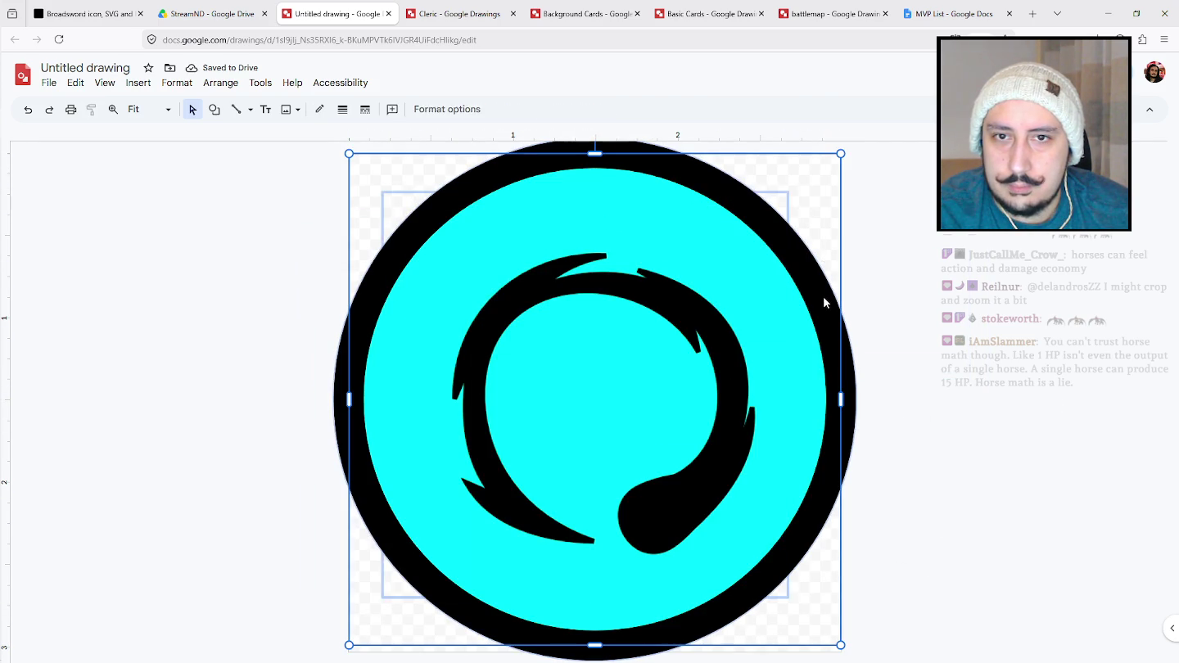
pyautogui.click(825, 301)
# Set the cyan circle's outline thickness to 8px.
pyautogui.click(365, 109)
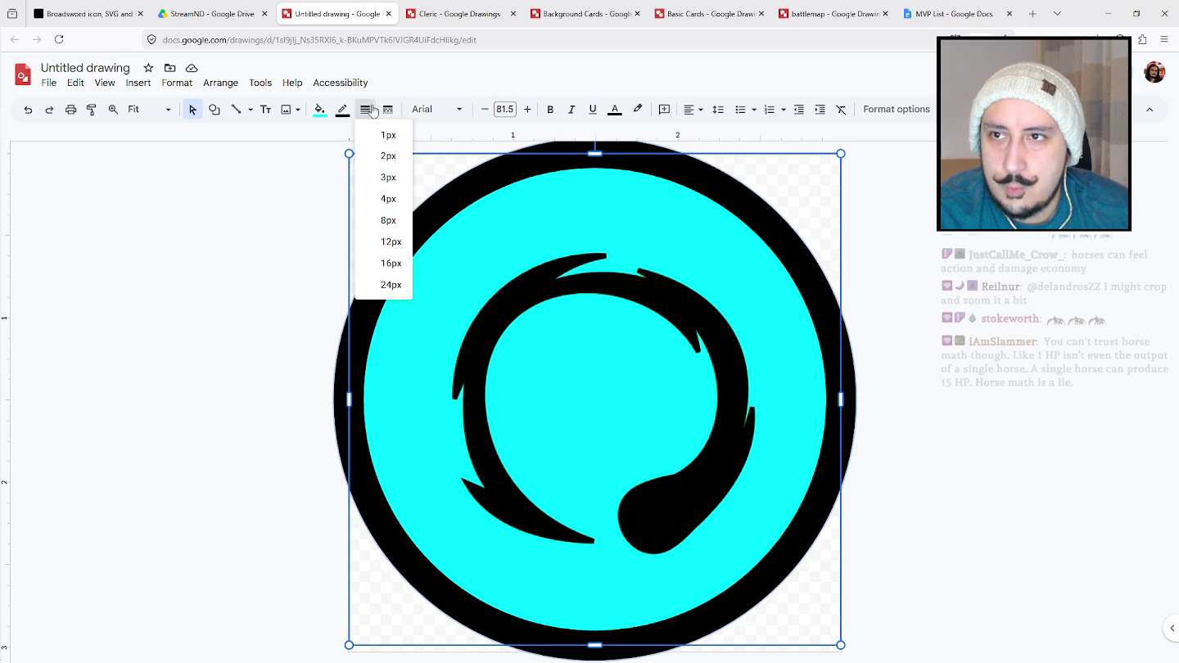
pyautogui.click(391, 263)
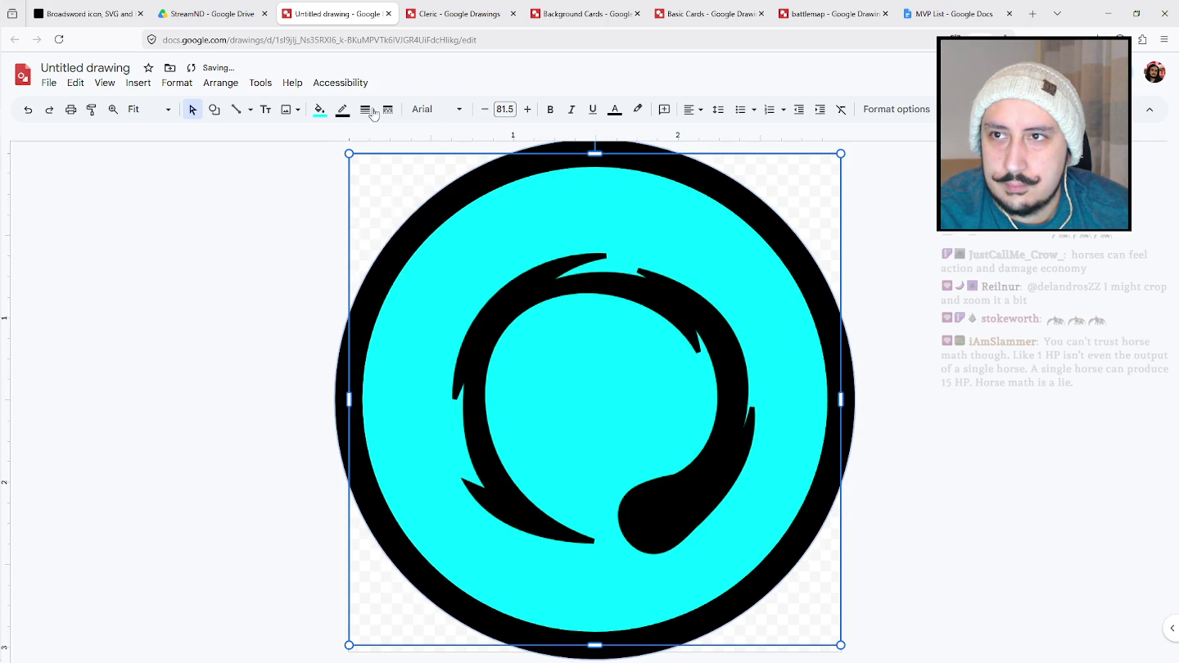
pyautogui.click(343, 109)
pyautogui.click(366, 109)
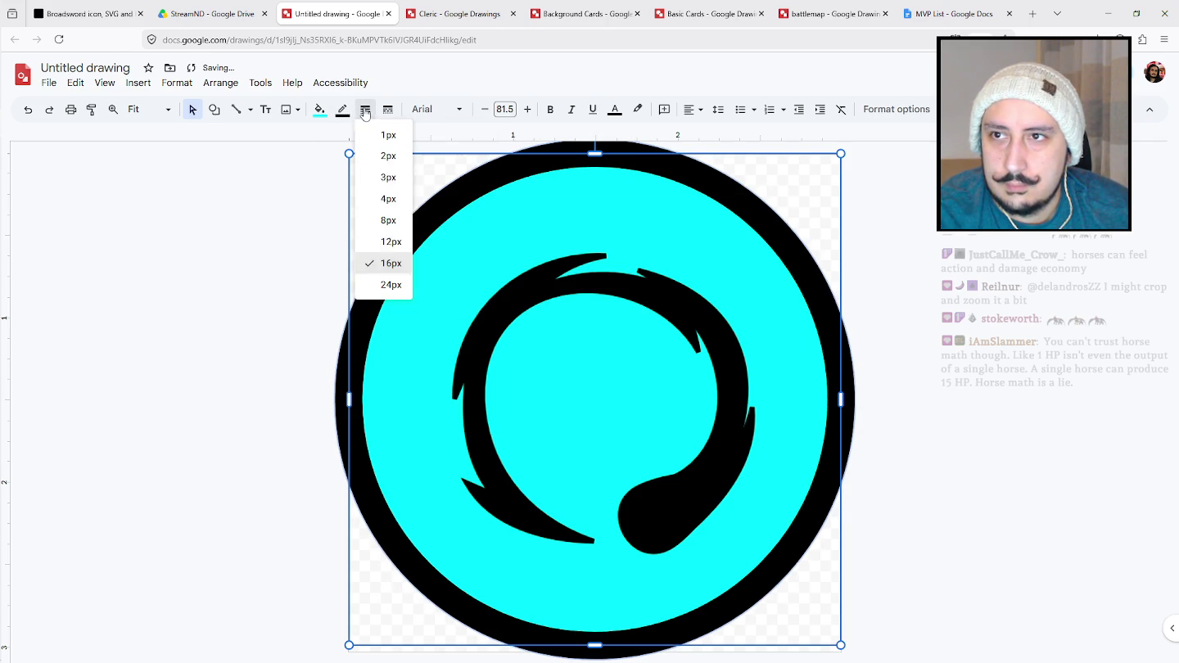
pyautogui.click(394, 221)
# Reposition and resize the whole icon so it fits the square canvas.
pyautogui.moveTo(942, 651)
pyautogui.mouseDown()
pyautogui.moveTo(298, 157)
pyautogui.moveTo(377, 175)
pyautogui.mouseUp()
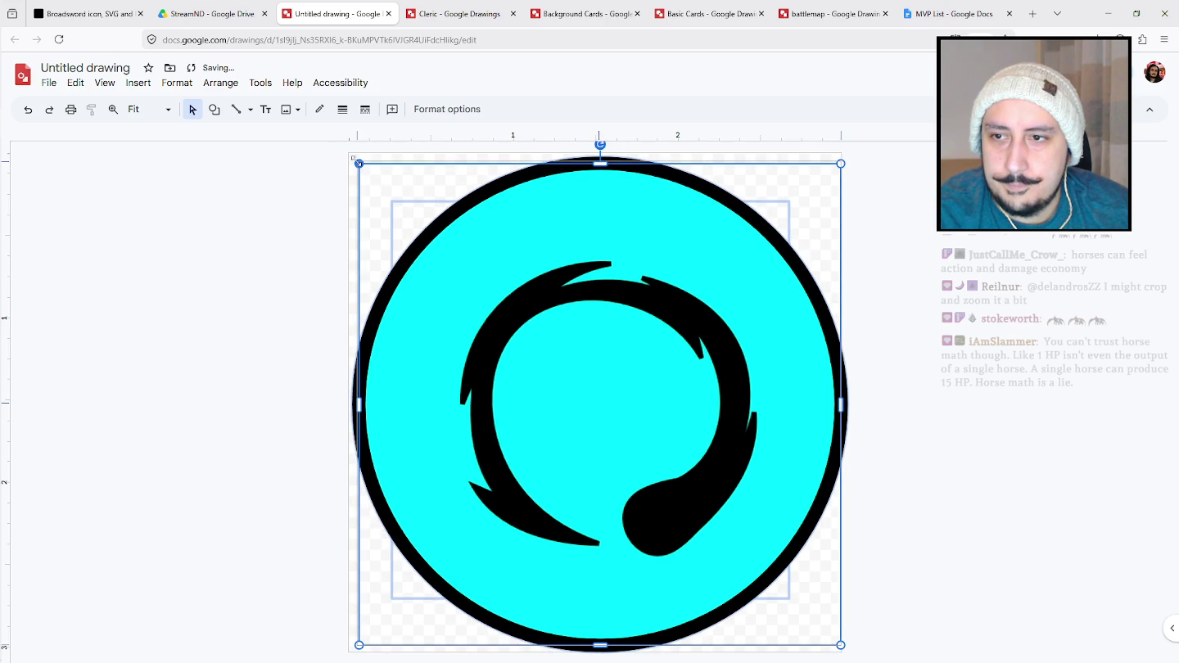
pyautogui.moveTo(624, 281); pyautogui.dragTo(618, 277)
pyautogui.click(949, 283)
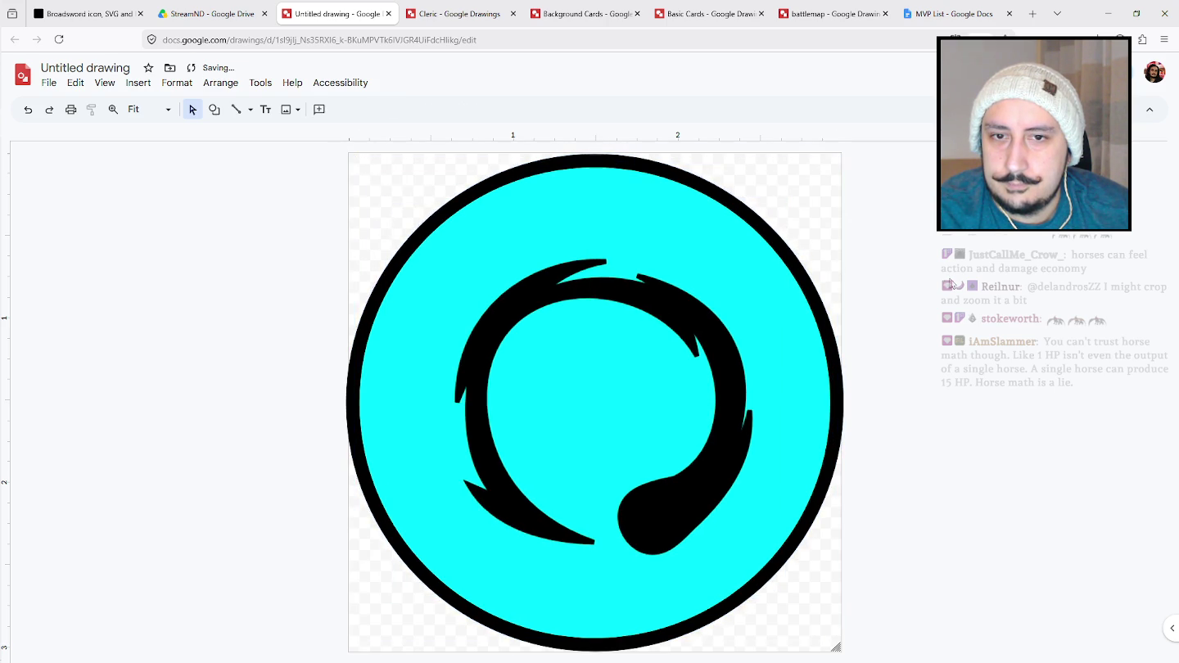
pyautogui.moveTo(918, 631); pyautogui.dragTo(339, 156)
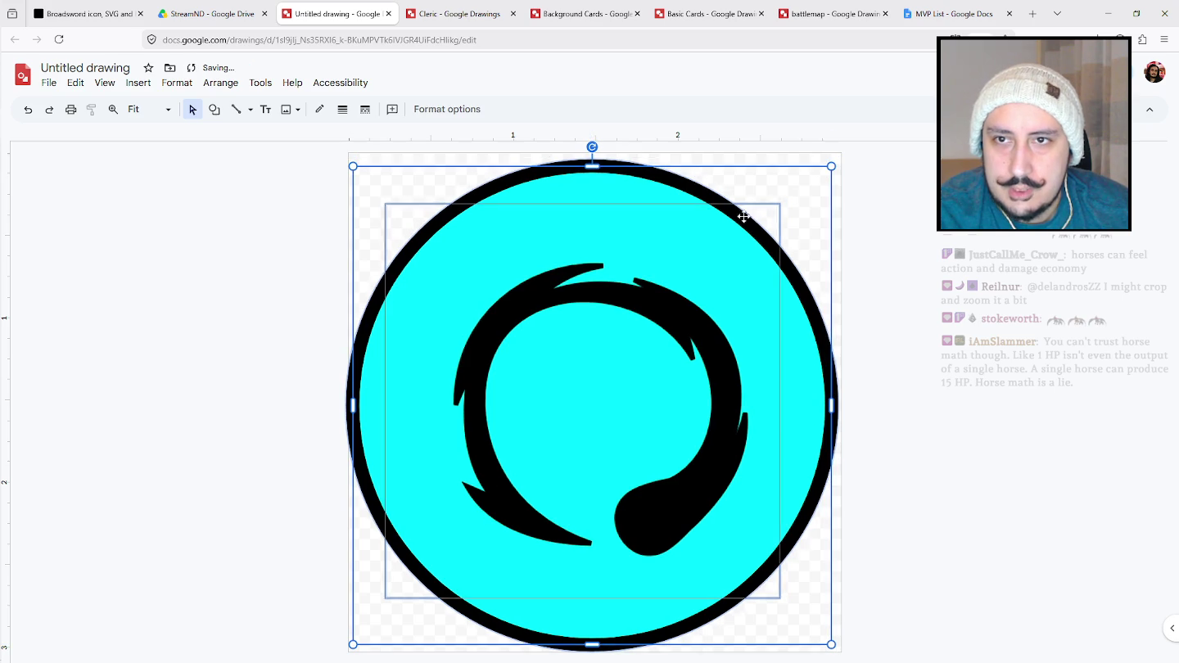
pyautogui.moveTo(836, 162); pyautogui.dragTo(833, 163)
pyautogui.click(957, 235)
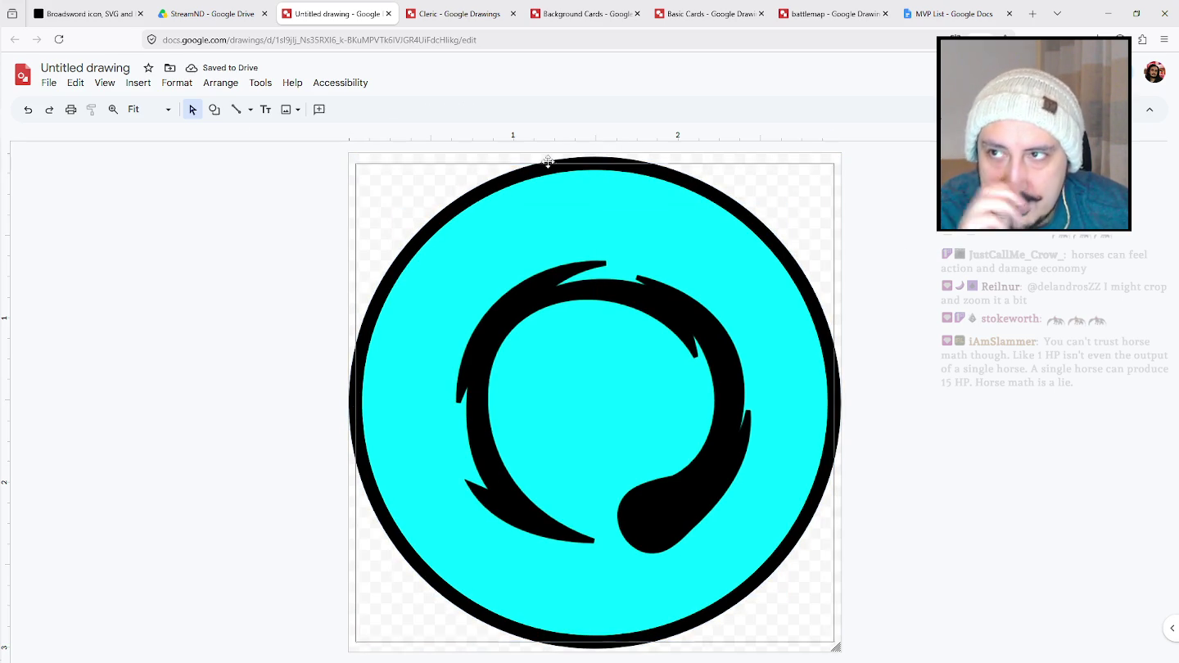
# Title the drawing 'manatoken'.
pyautogui.click(129, 68)
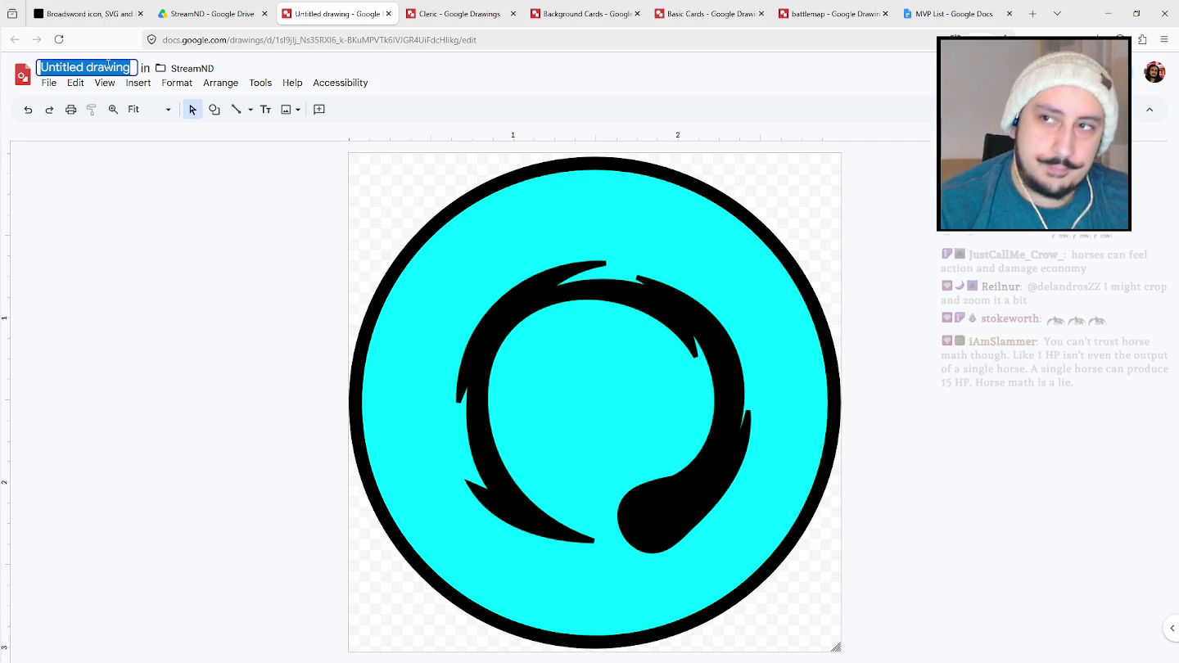
pyautogui.write('manatoken')
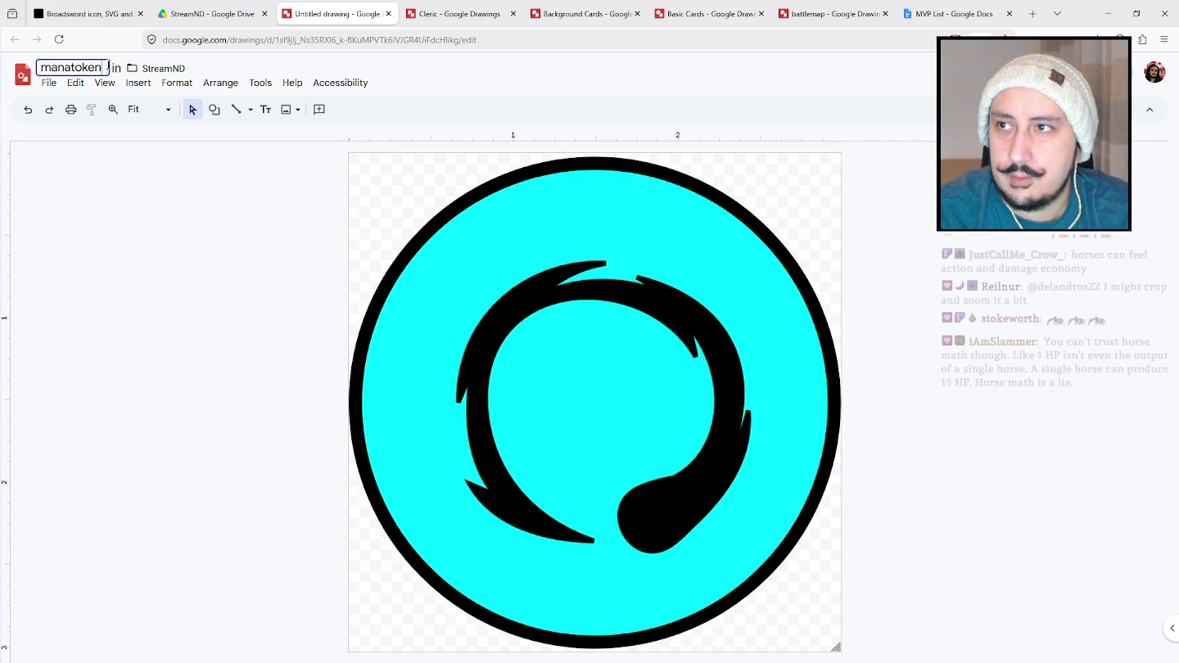
pyautogui.press('Return')
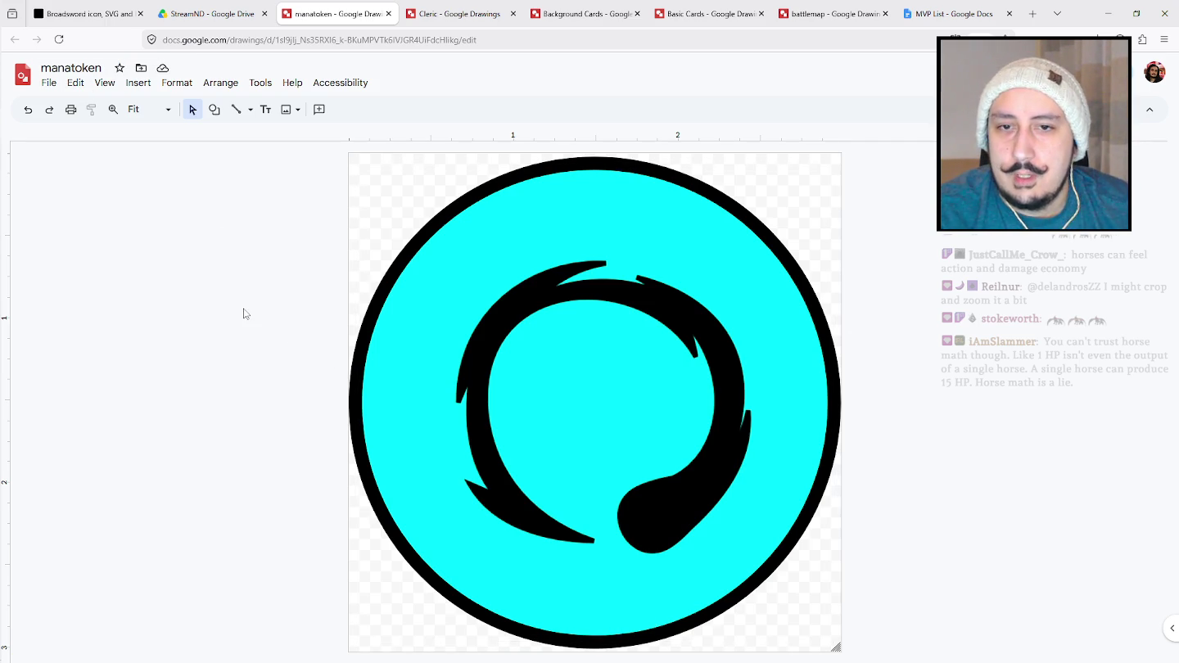
# Check the Cleric cards drawing, then return to the StreamND Drive folder.
pyautogui.click(459, 12)
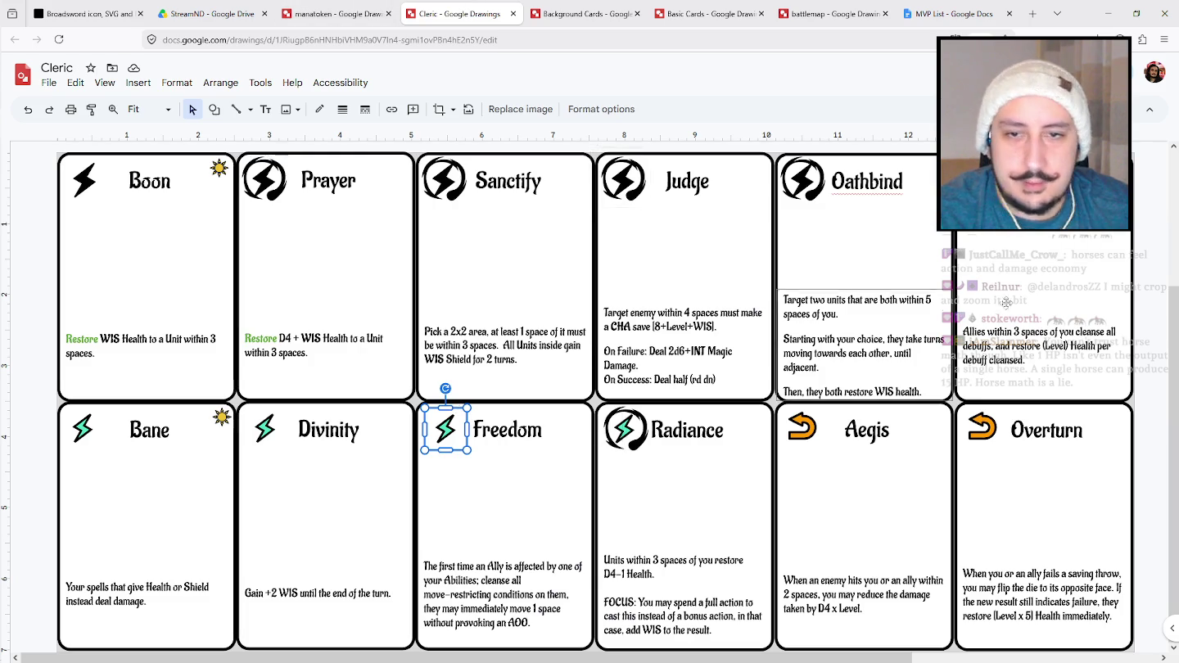
pyautogui.press('Escape')
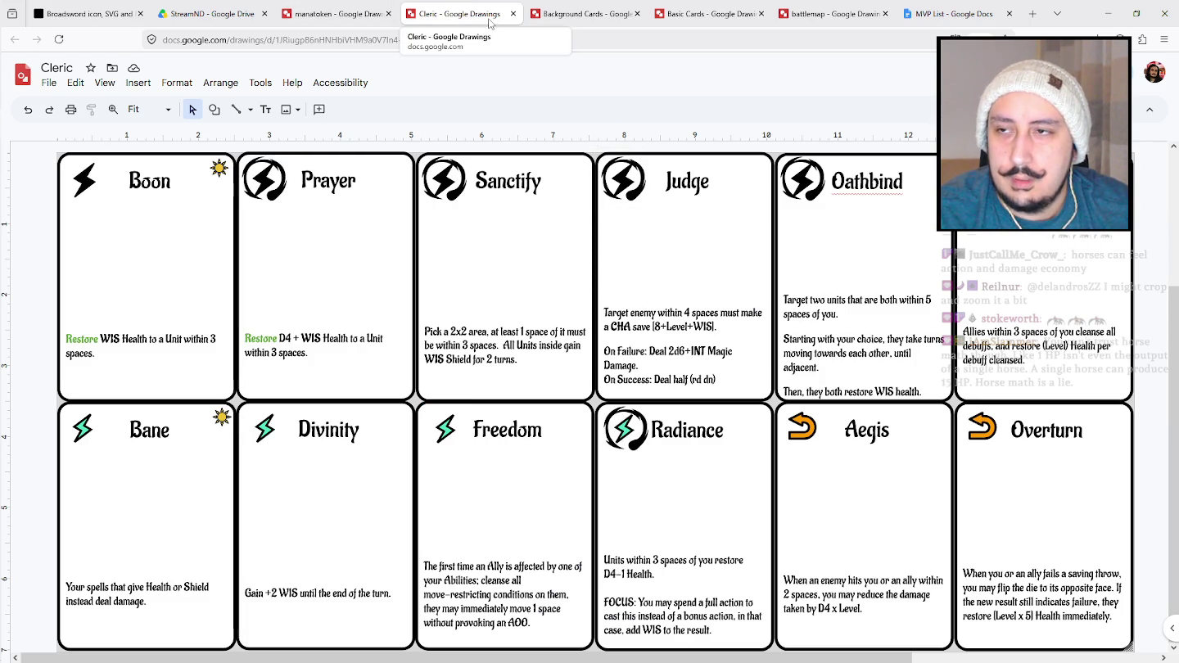
pyautogui.click(347, 13)
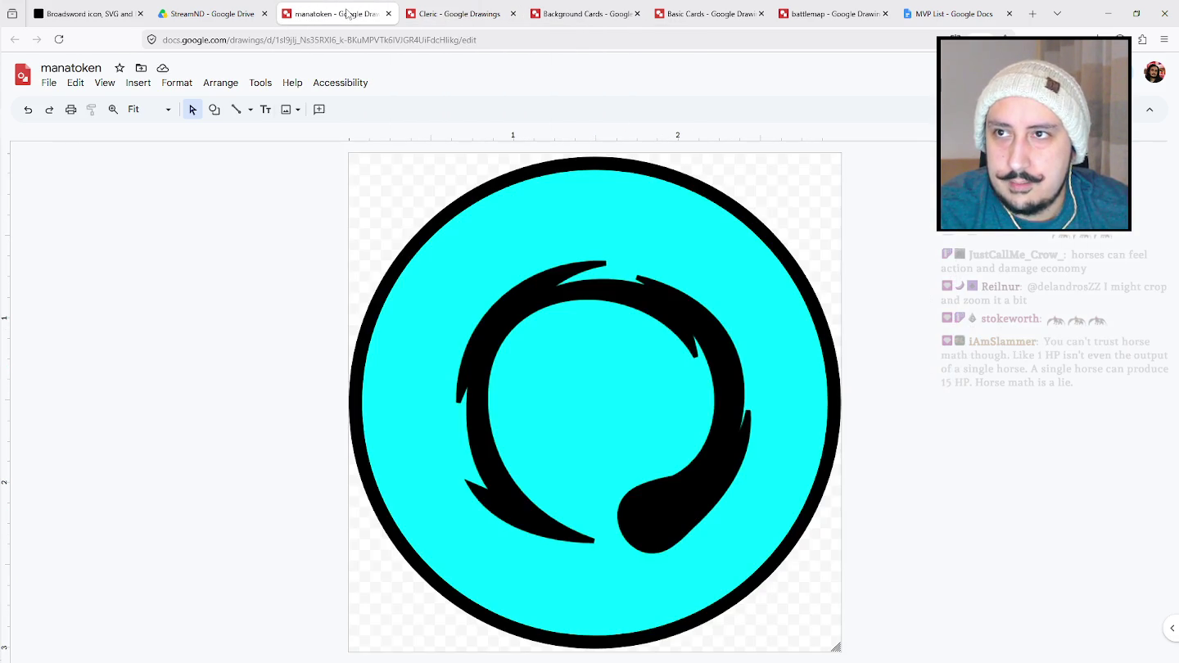
pyautogui.click(209, 14)
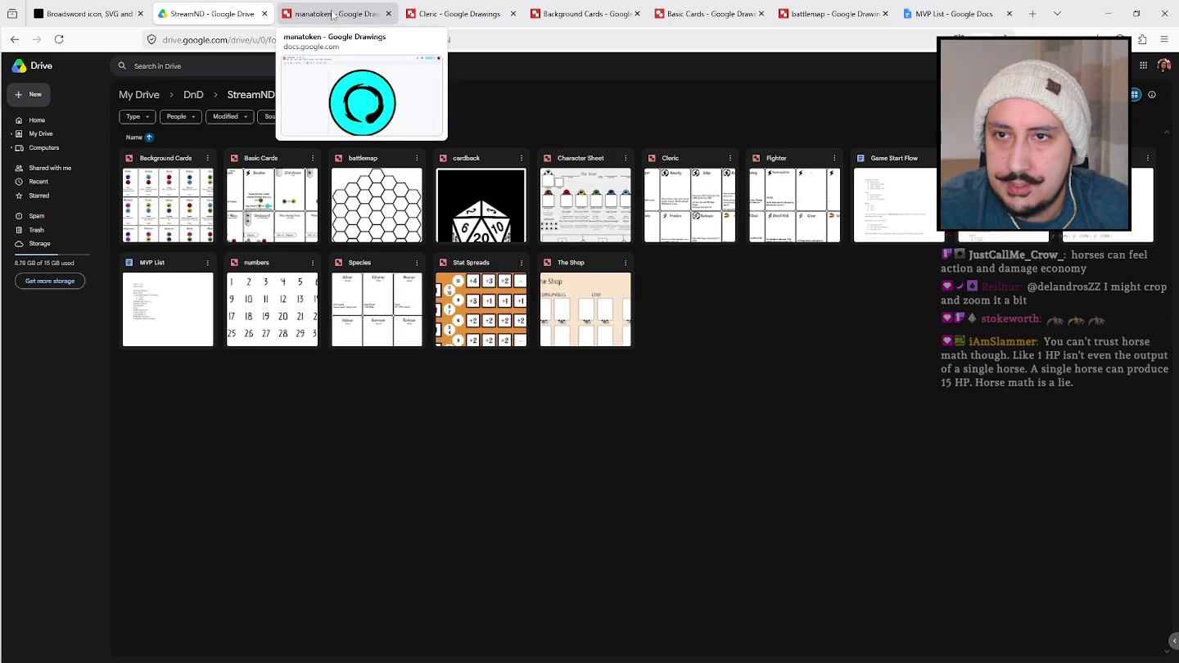
# Open the Character Sheet drawing and add a bracket to the MOVEMENT formula.
pyautogui.doubleClick(564, 204)
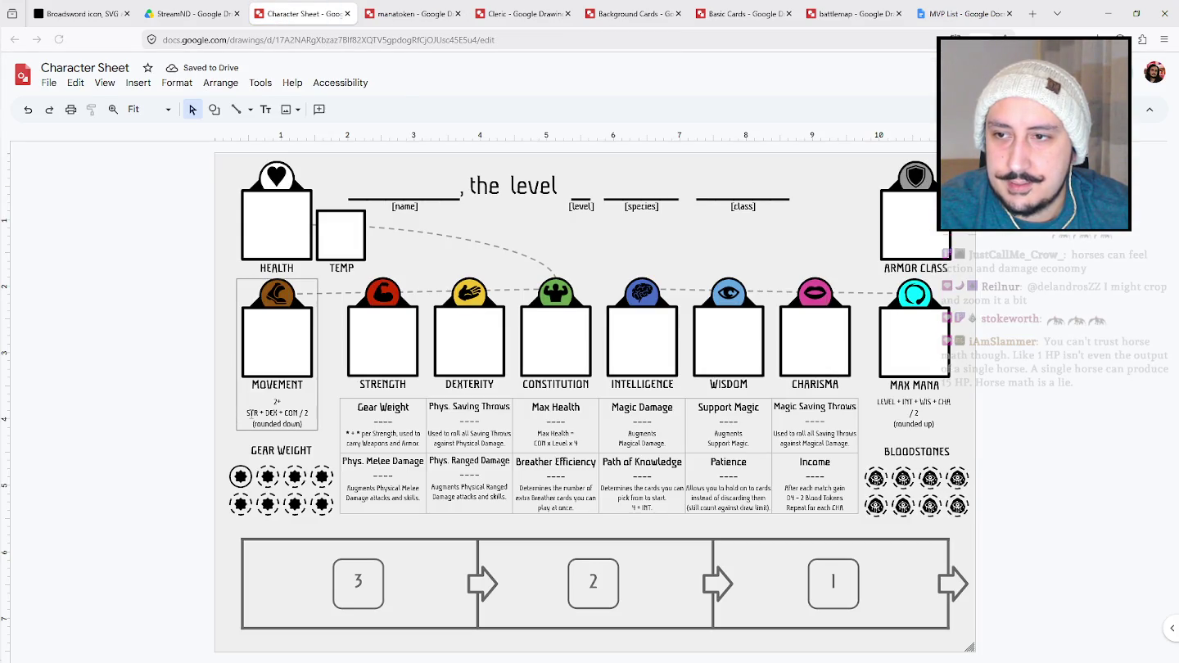
pyautogui.click(251, 415)
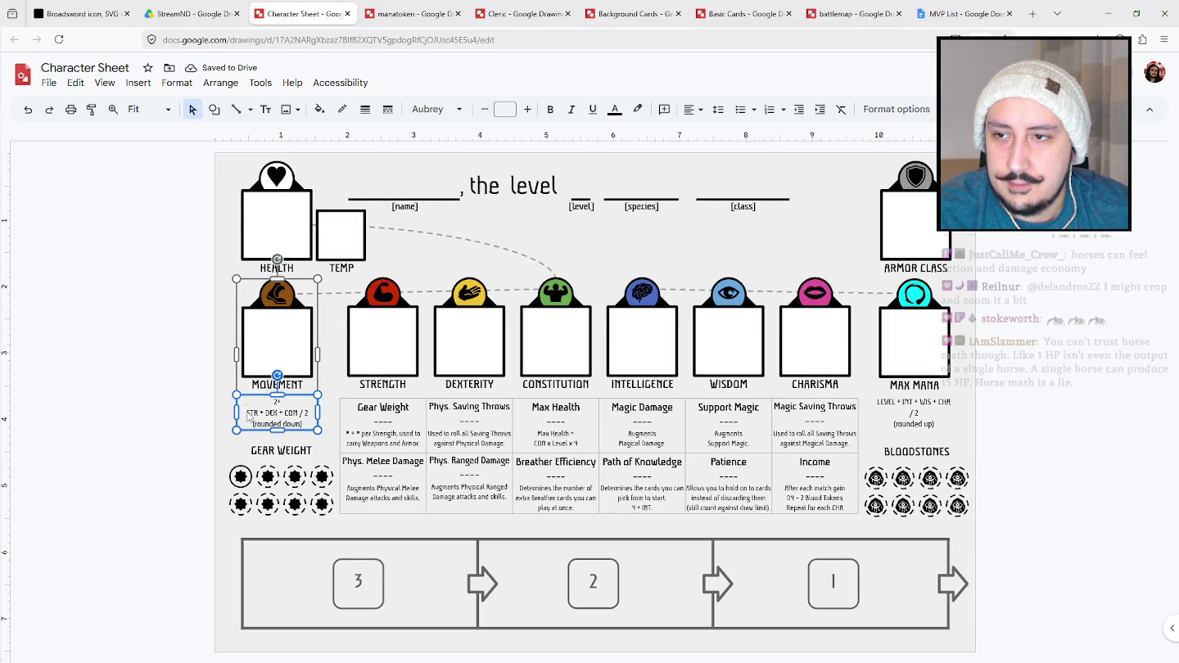
pyautogui.doubleClick(252, 414)
pyautogui.click(248, 411)
pyautogui.write('(')
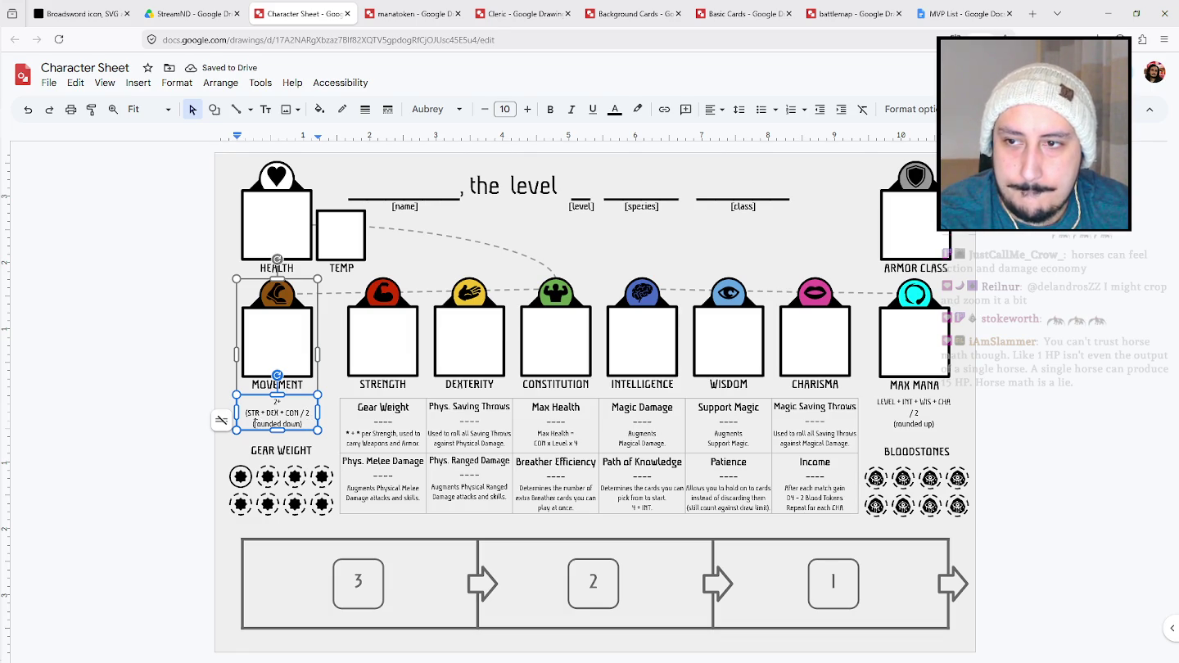
pyautogui.write(')')
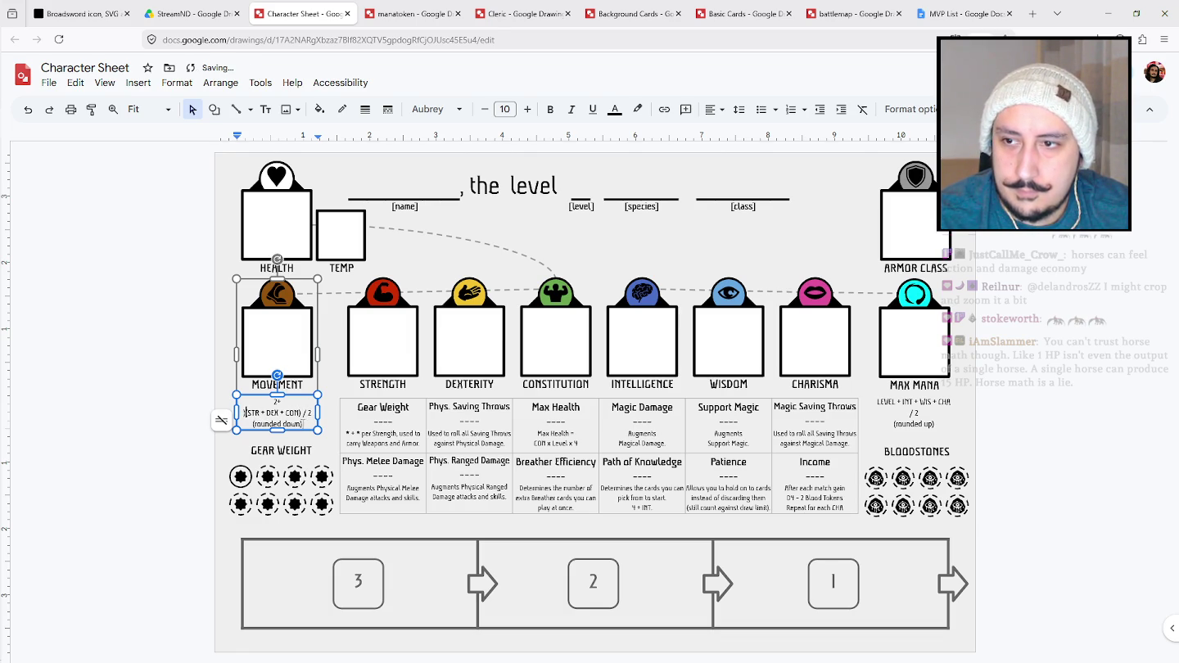
# Wrap the MAX MANA formula in brackets and edit the stats table text.
pyautogui.click(893, 405)
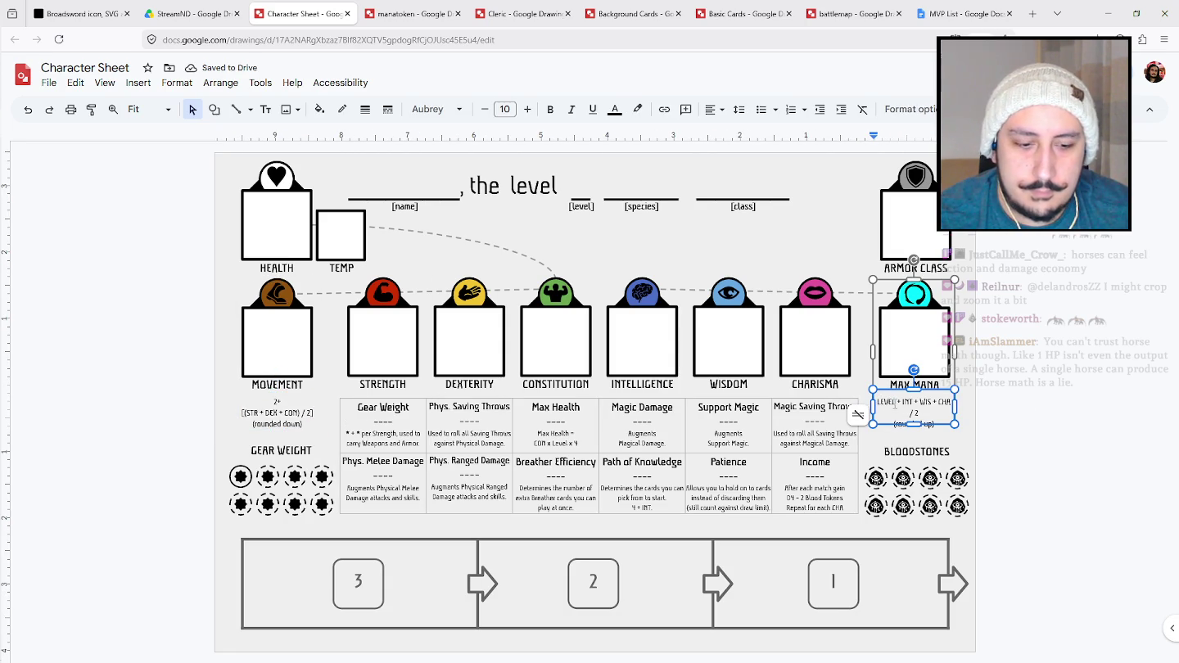
pyautogui.write('(')
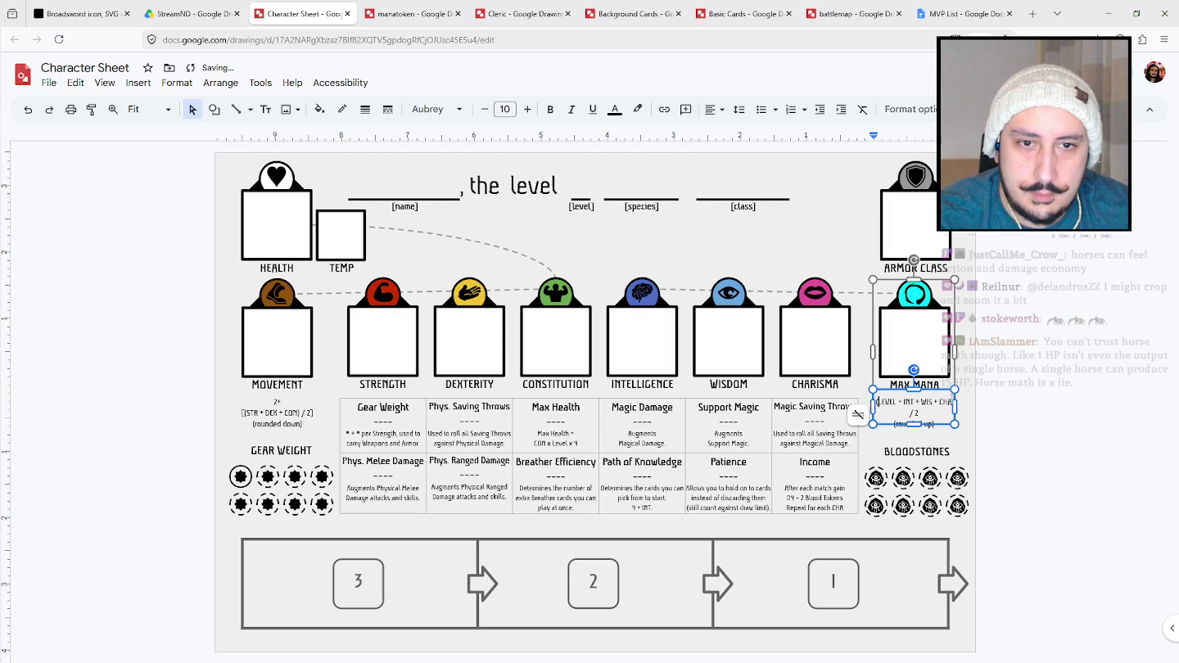
pyautogui.write(')')
pyautogui.click(971, 408)
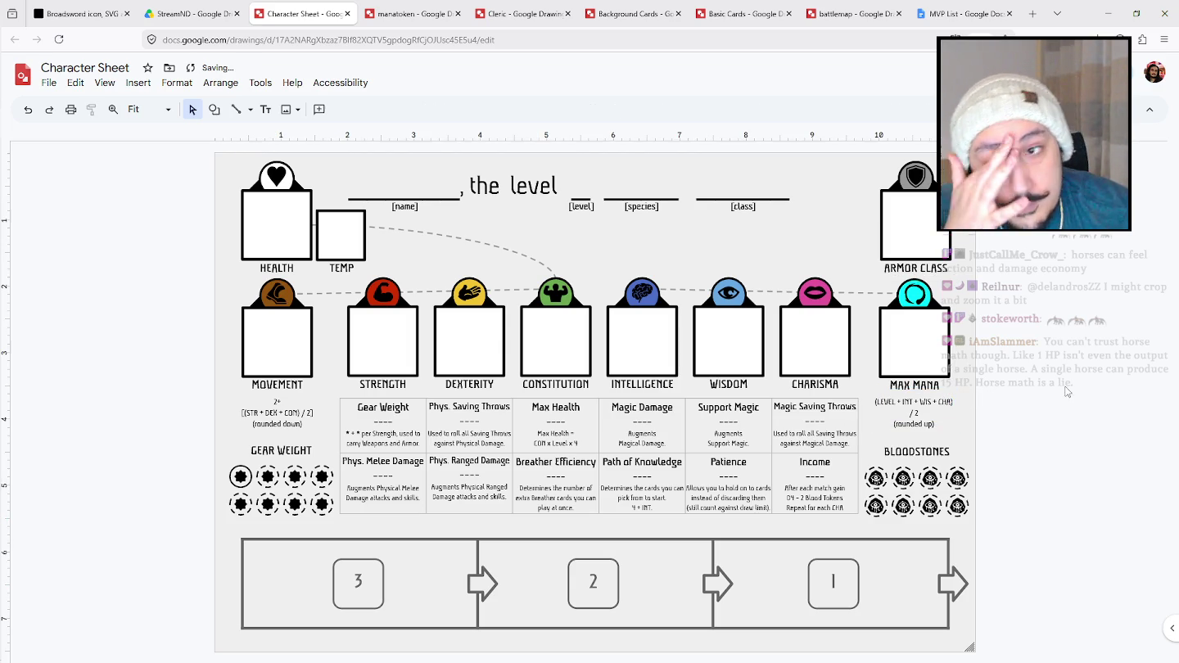
pyautogui.click(577, 431)
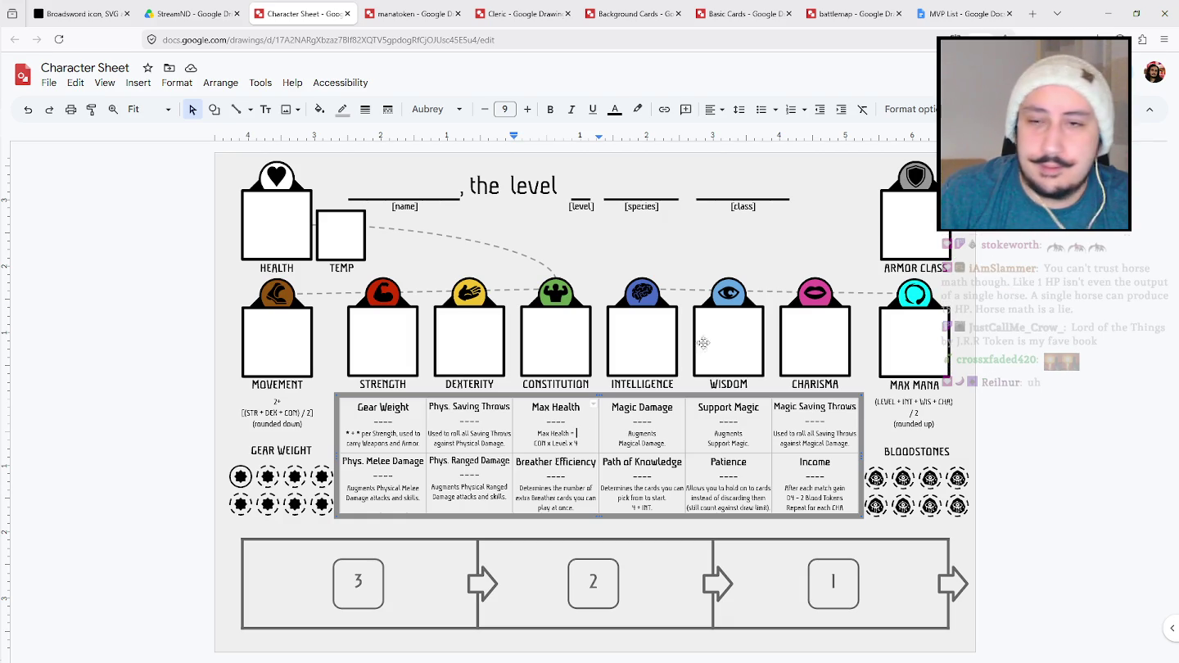
pyautogui.click(61, 367)
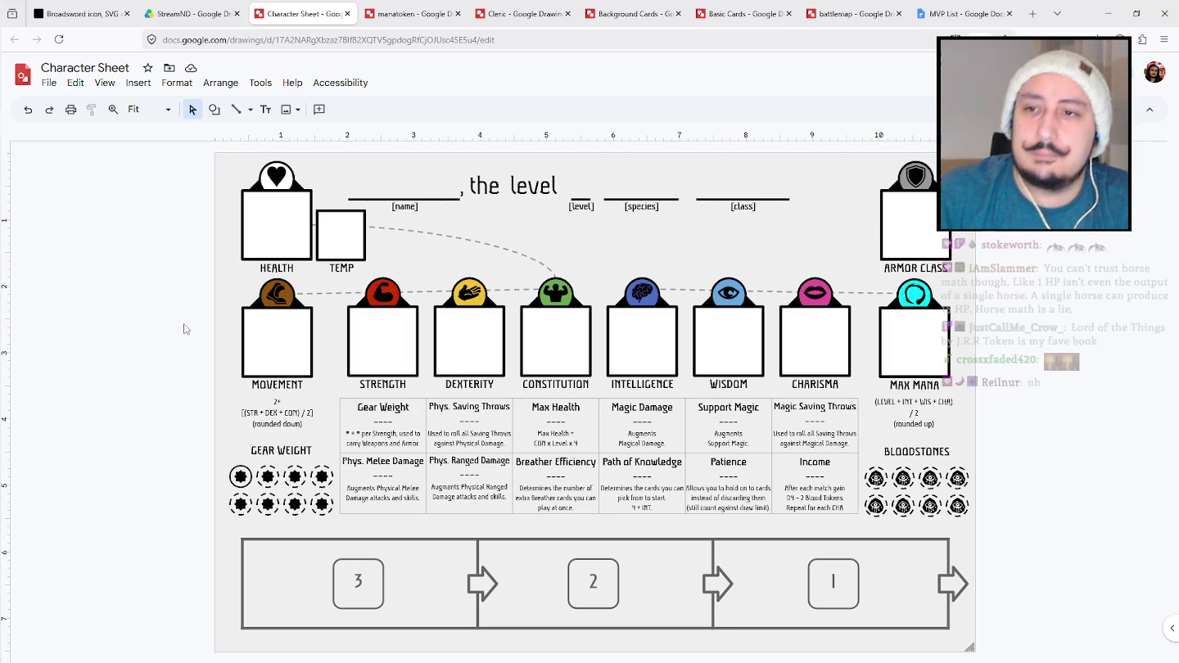
# Replace the TEMP label under the small box with SHIELD.
pyautogui.doubleClick(349, 268)
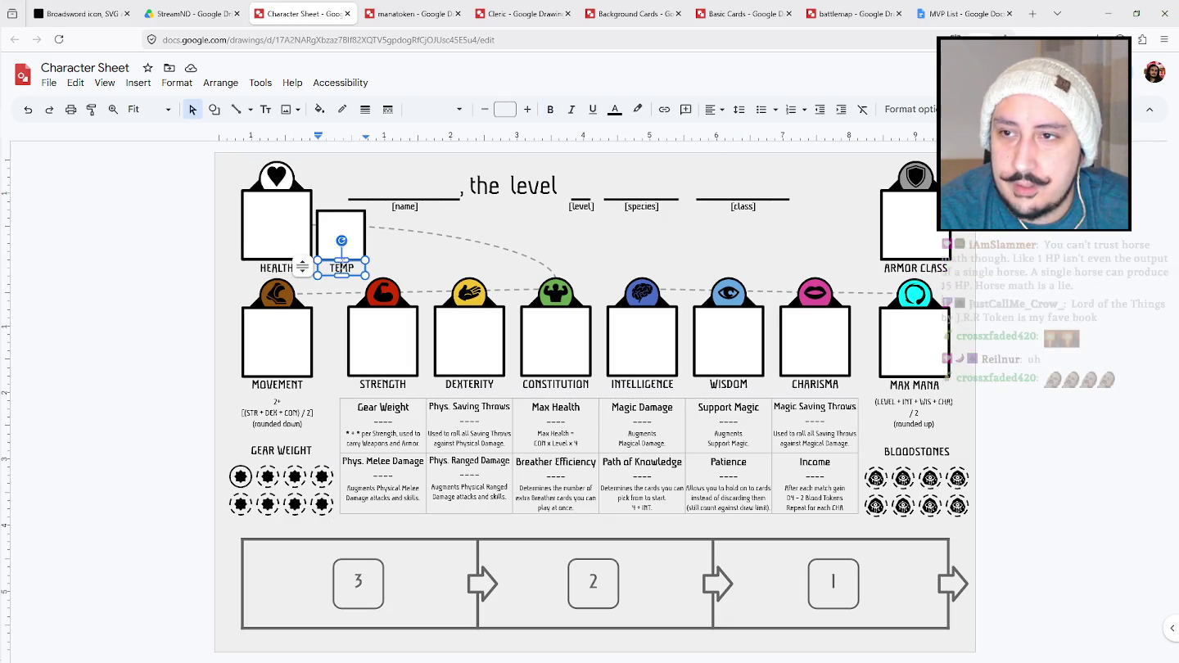
pyautogui.write('Shi')
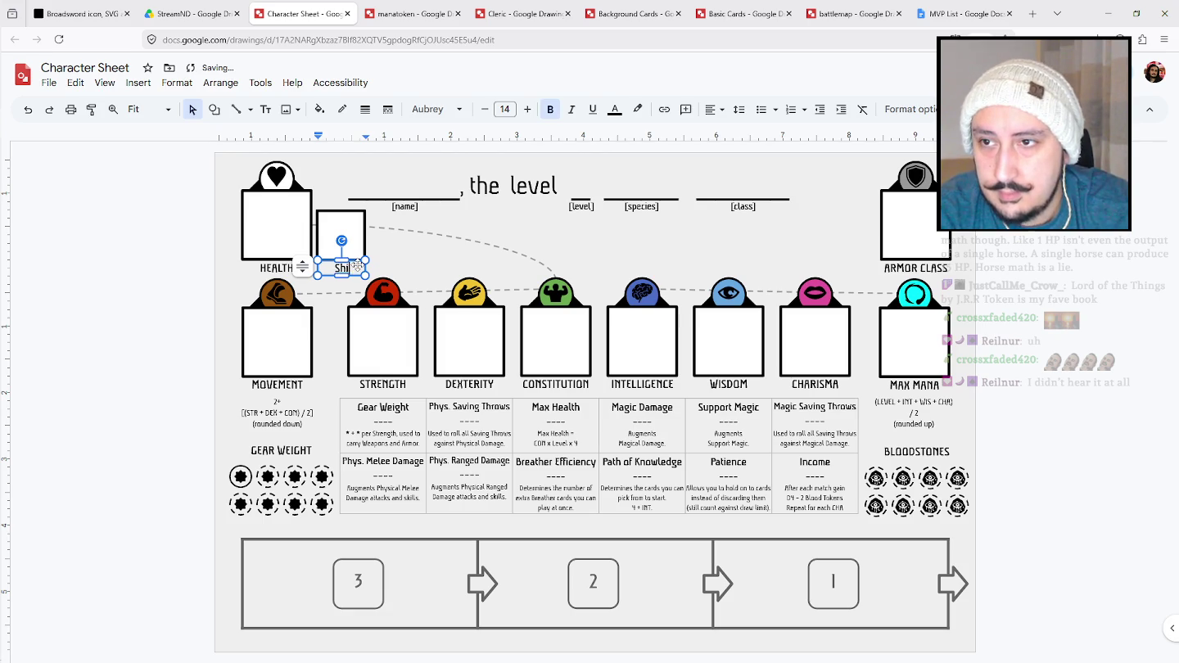
pyautogui.write('ld')
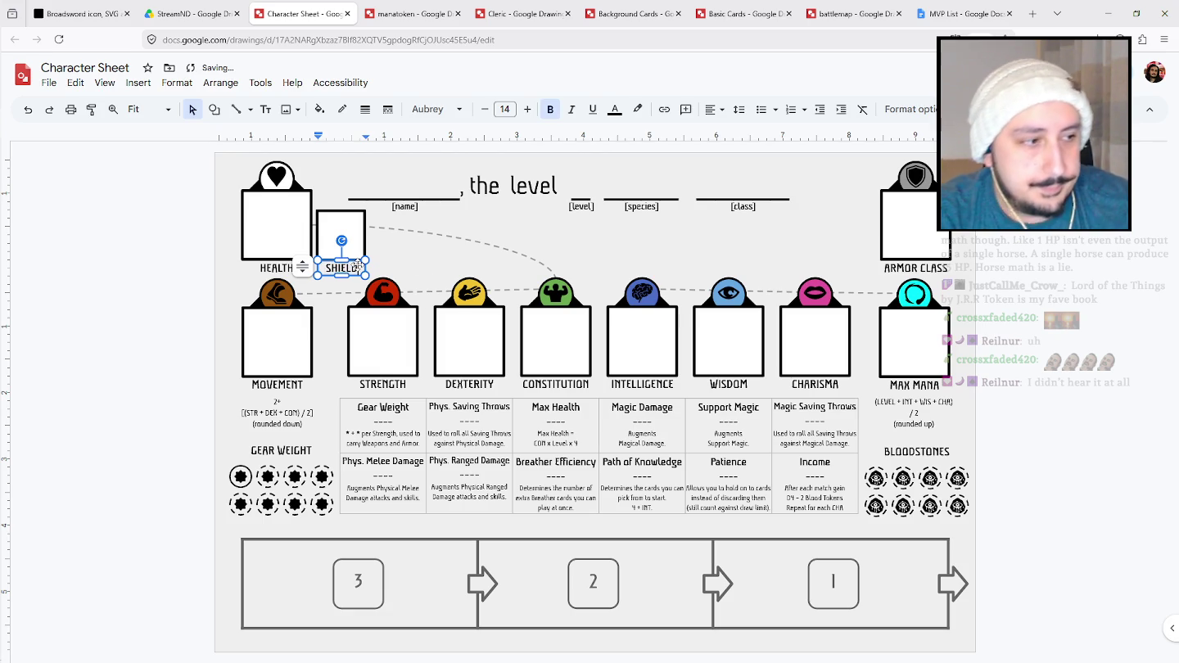
pyautogui.click(1082, 335)
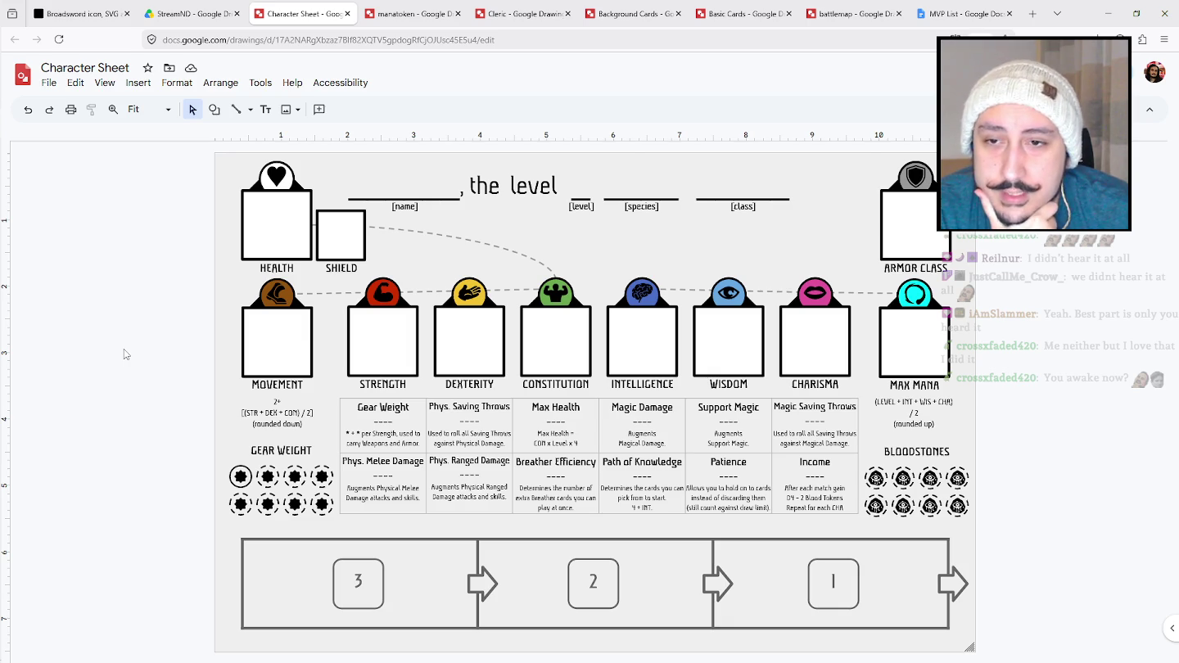
pyautogui.click(376, 13)
pyautogui.click(332, 10)
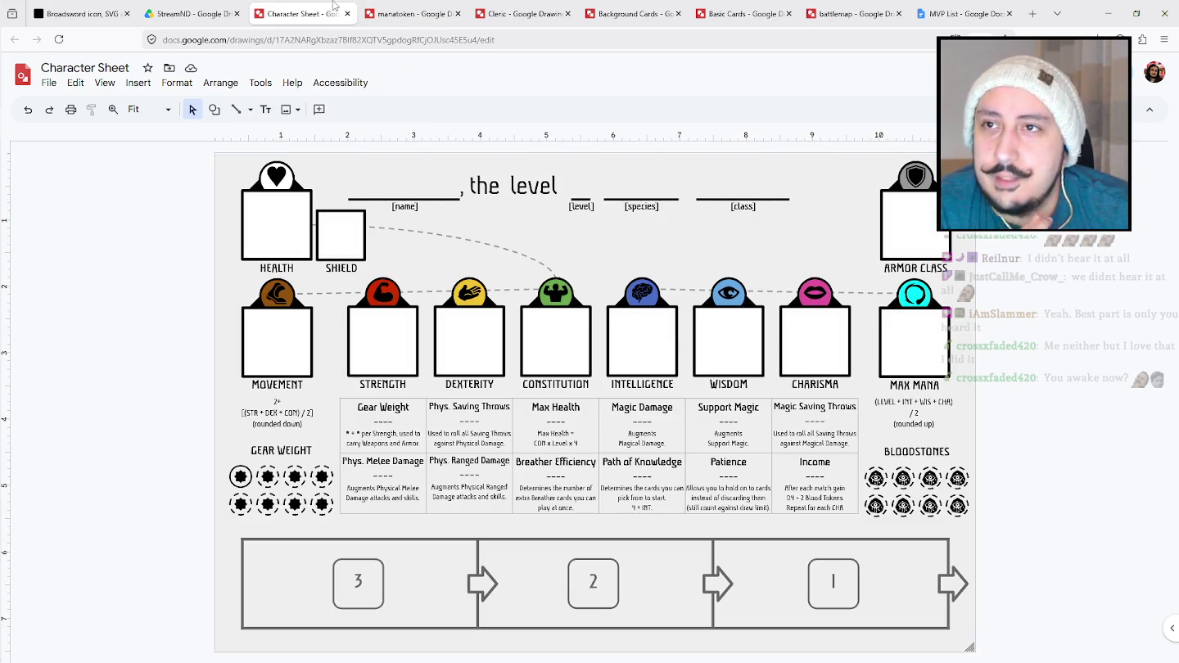
# Open MVP List, insert a 'Mana Tokens' line under Background Cards x15, and close the doc.
pyautogui.click(197, 13)
pyautogui.click(722, 421)
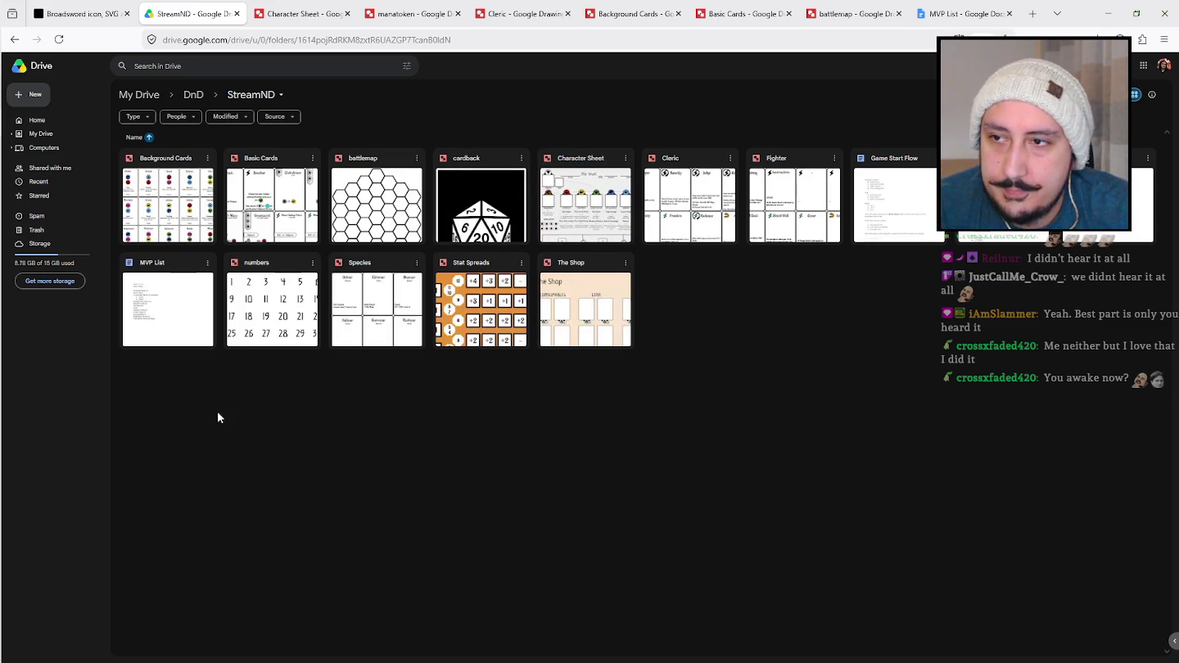
pyautogui.doubleClick(186, 294)
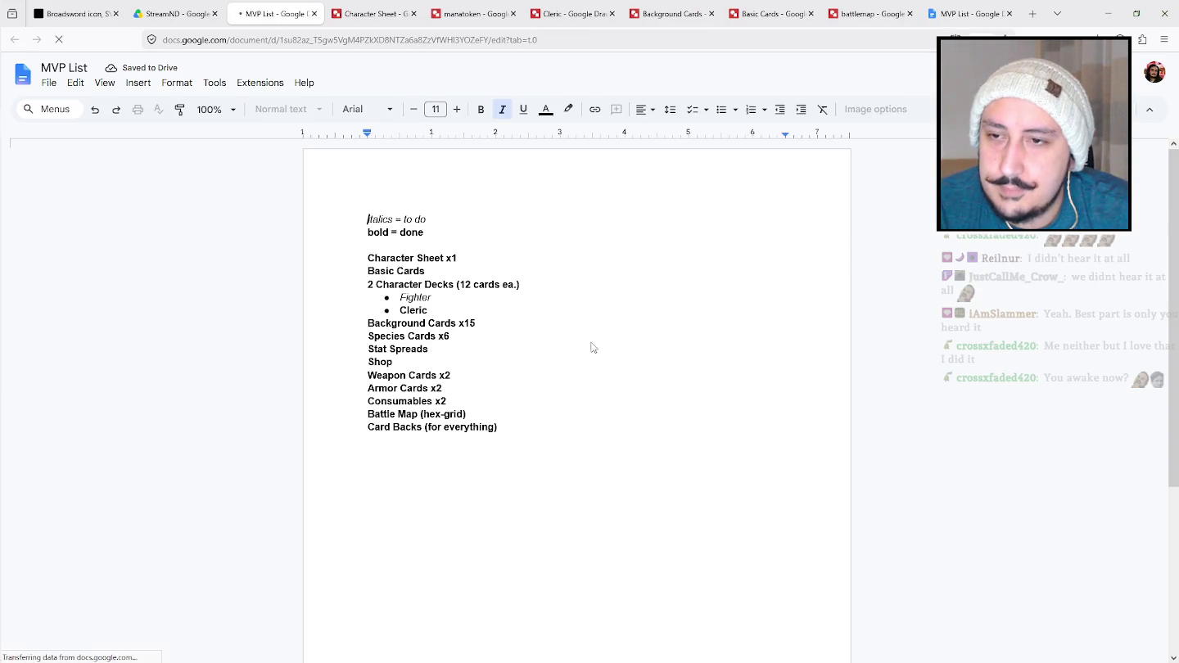
pyautogui.click(549, 321)
pyautogui.press('Return')
pyautogui.write('Mana')
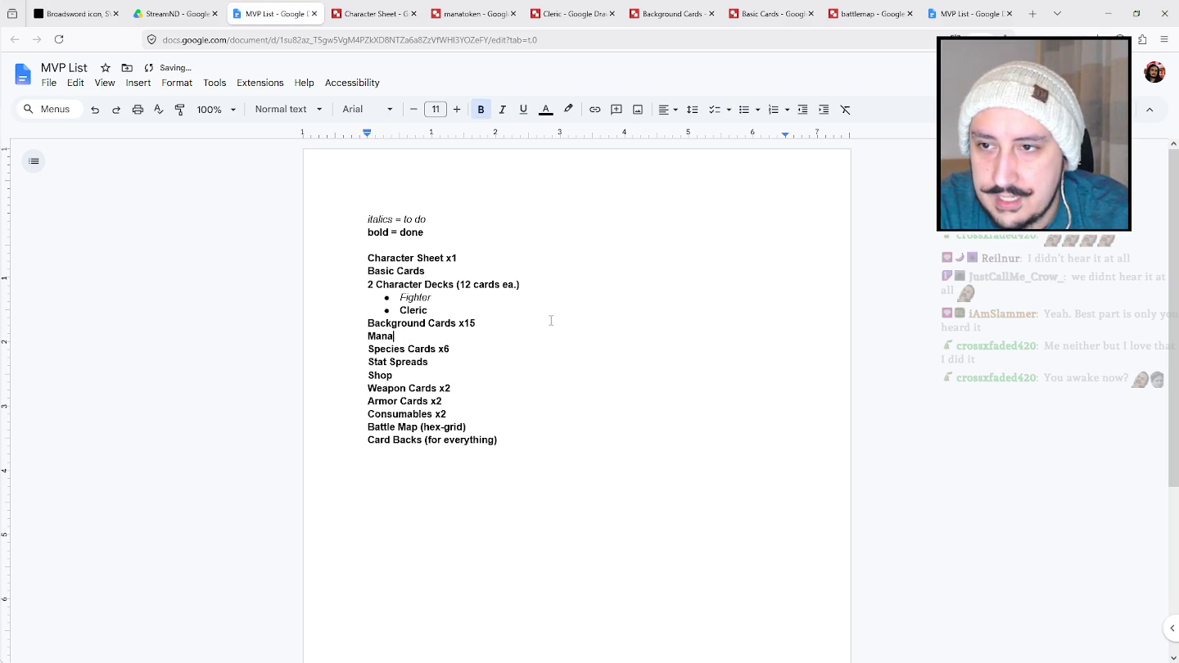
pyautogui.write(' Tokens')
pyautogui.press('Down')
pyautogui.press('Return')
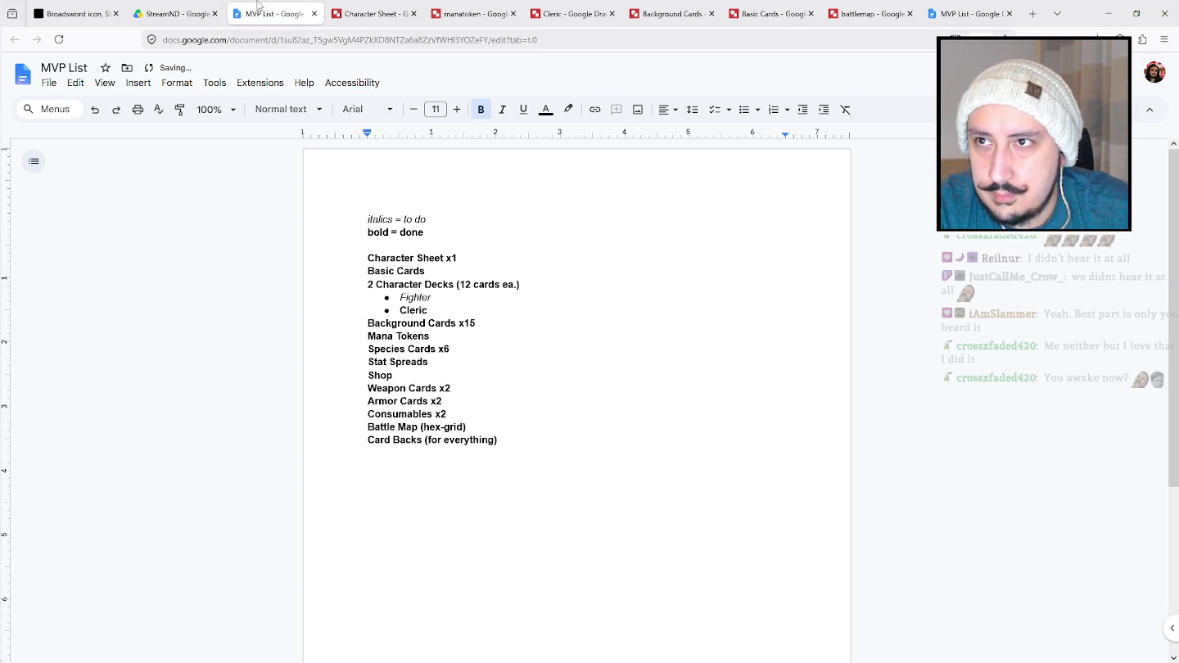
pyautogui.middleClick(258, 4)
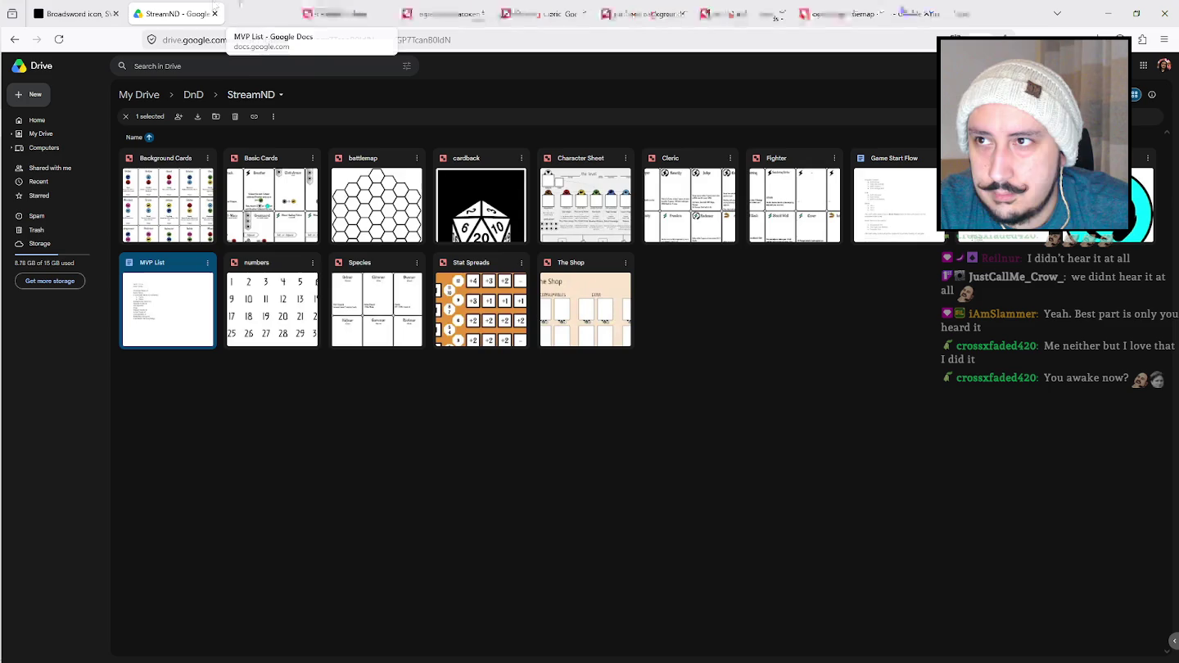
# Create a blank drawing from Drive's New menu and title it 'creature_template'.
pyautogui.click(16, 96)
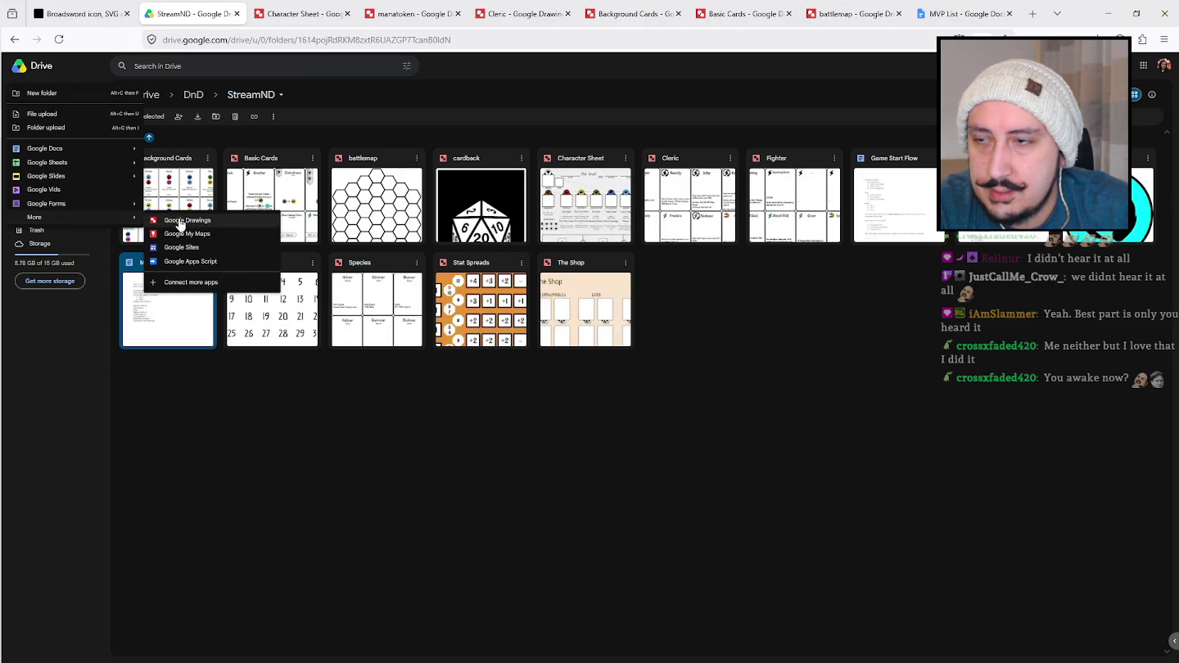
pyautogui.click(180, 222)
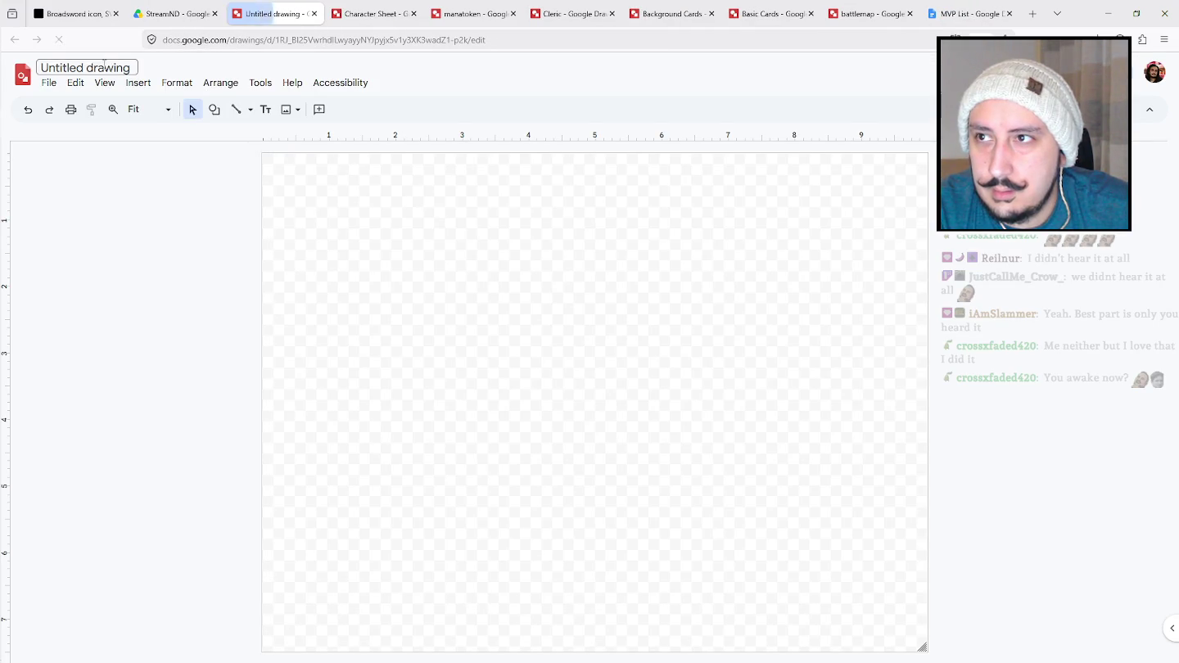
pyautogui.click(105, 66)
pyautogui.write('Creature Card')
pyautogui.moveTo(125, 67); pyautogui.dragTo(19, 69)
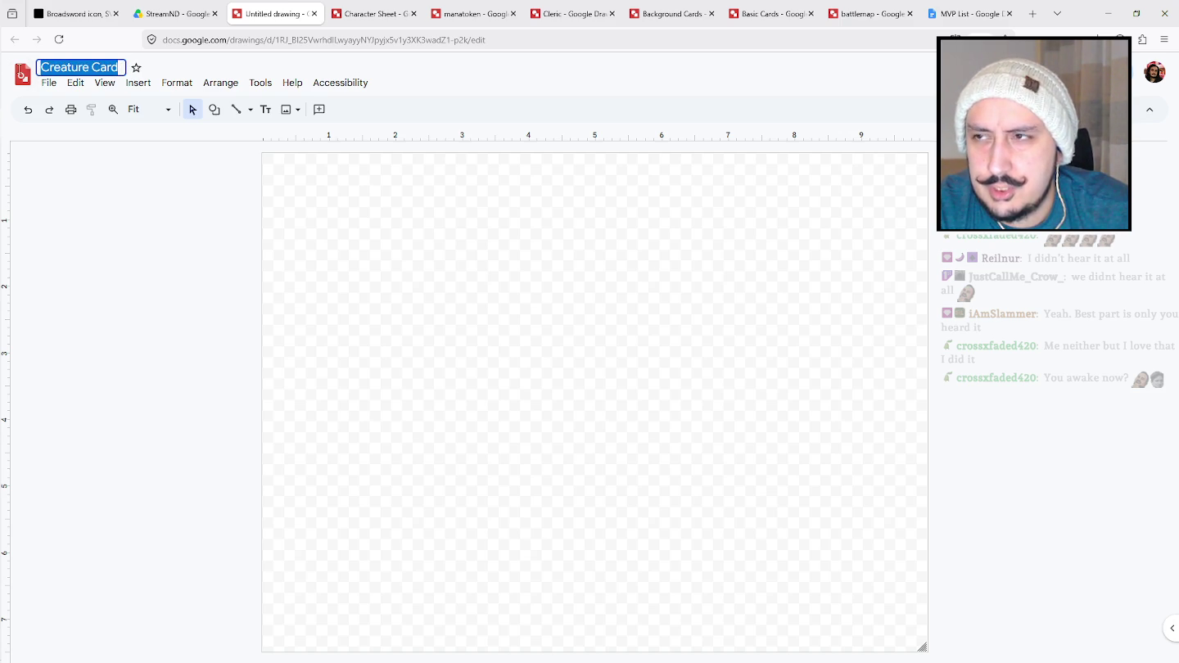
pyautogui.write('creature')
pyautogui.press('BackSpace')
pyautogui.press('BackSpace')
pyautogui.press('BackSpace')
pyautogui.write('ture_temp')
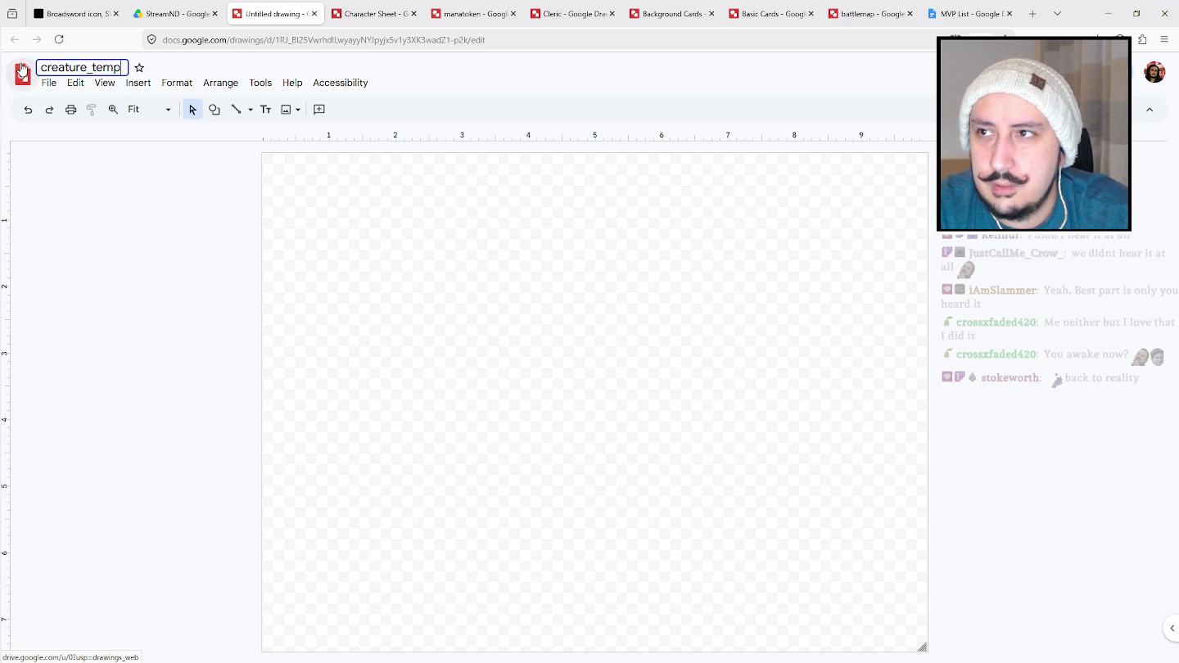
pyautogui.write('late')
pyautogui.click(58, 176)
pyautogui.click(52, 84)
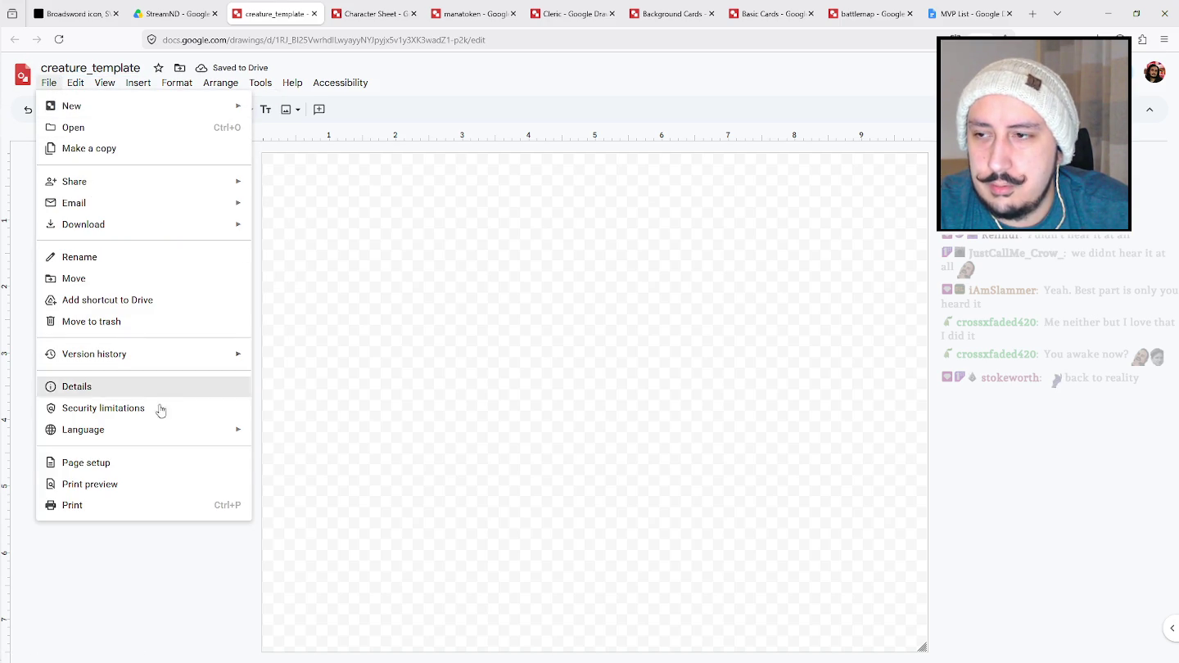
# Set a custom page size, first applied as 10 × 14 inches portrait.
pyautogui.click(150, 464)
pyautogui.click(497, 330)
pyautogui.click(533, 394)
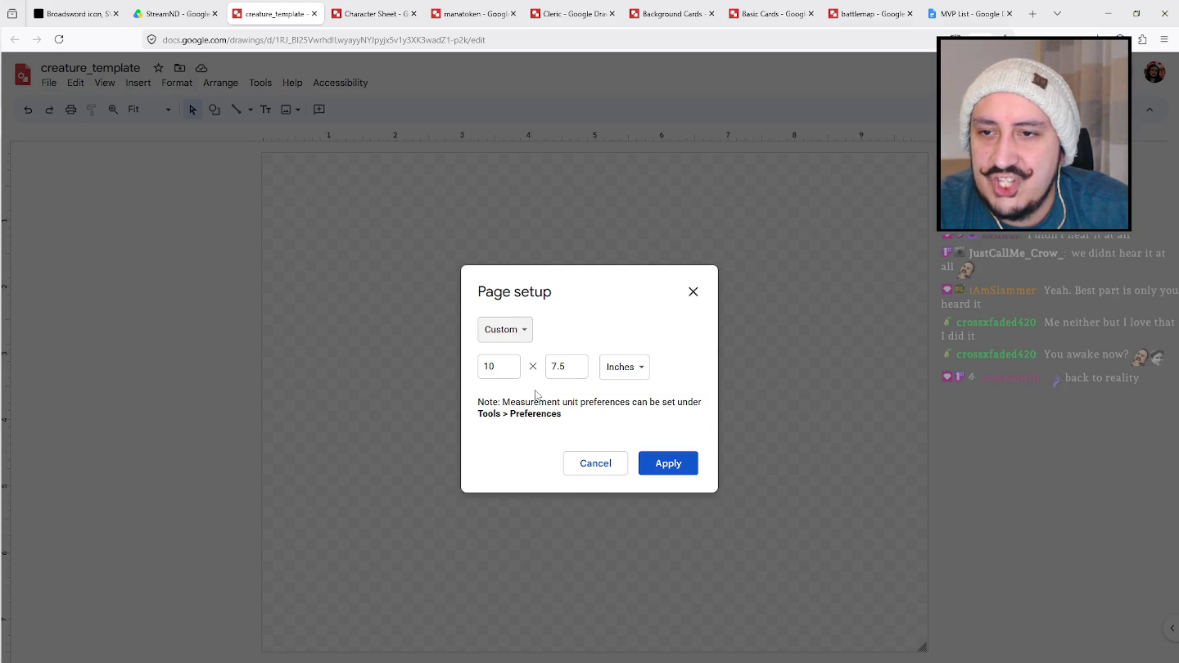
pyautogui.press('Tab')
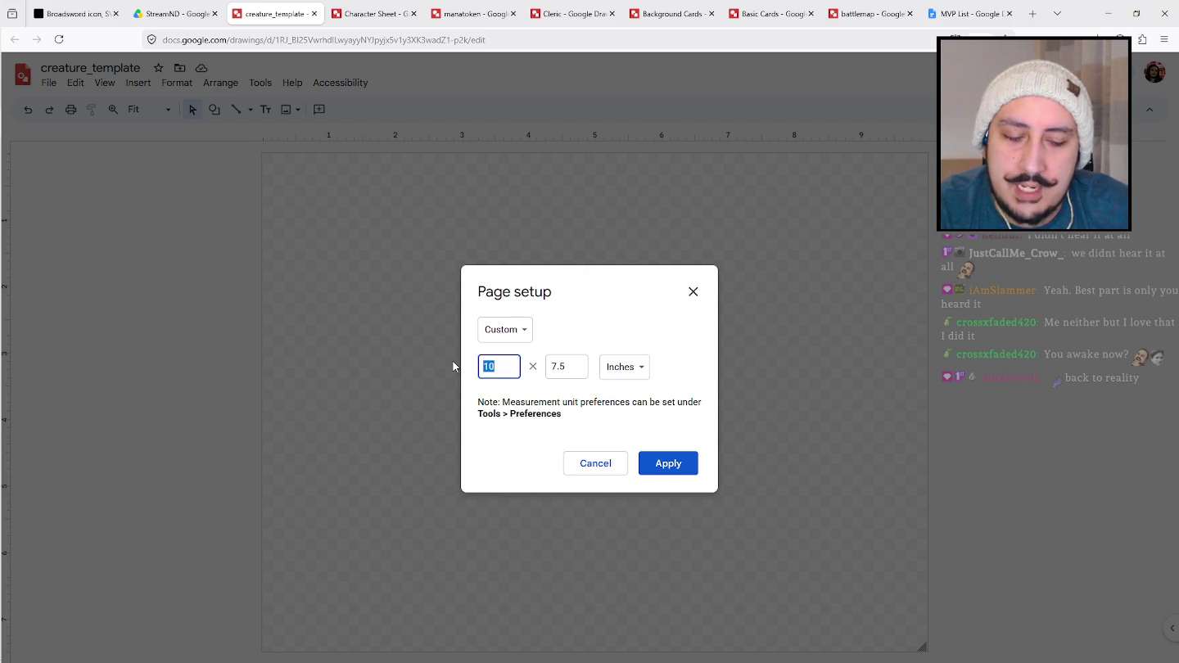
pyautogui.press('Tab')
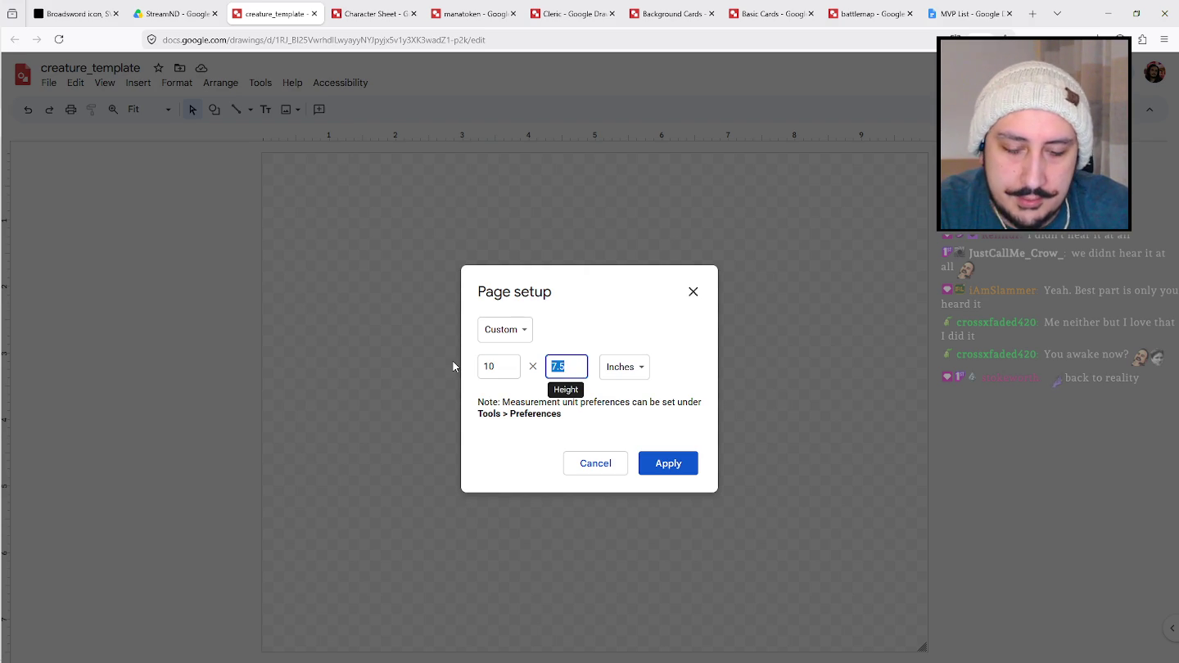
pyautogui.write('14')
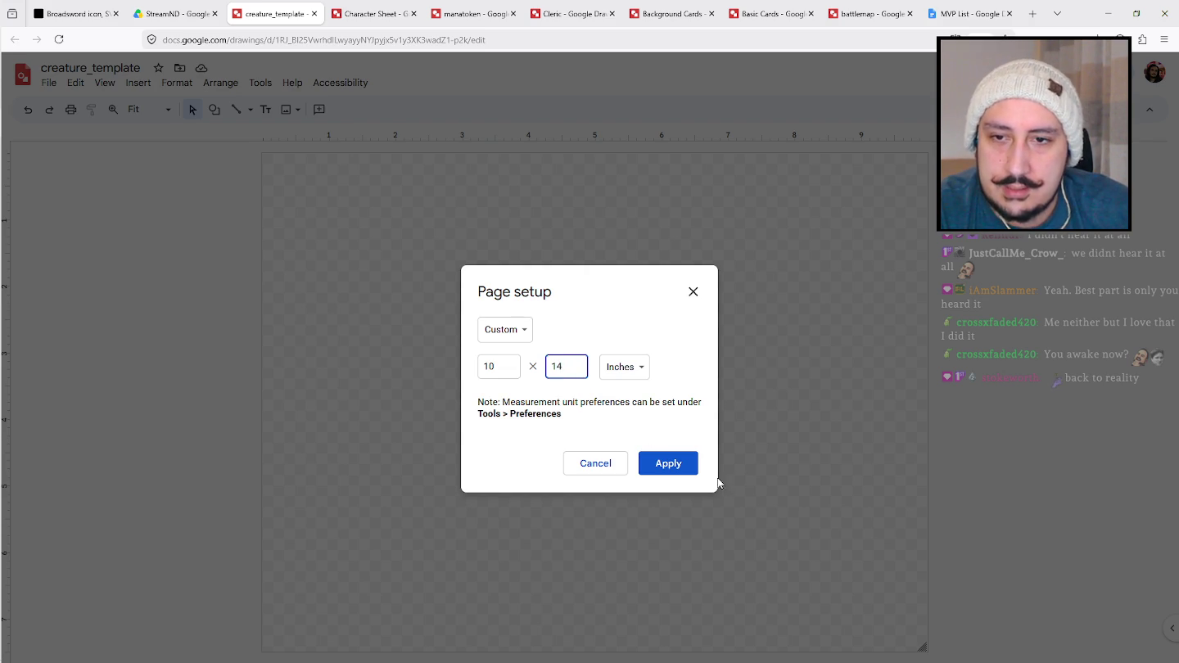
pyautogui.click(676, 467)
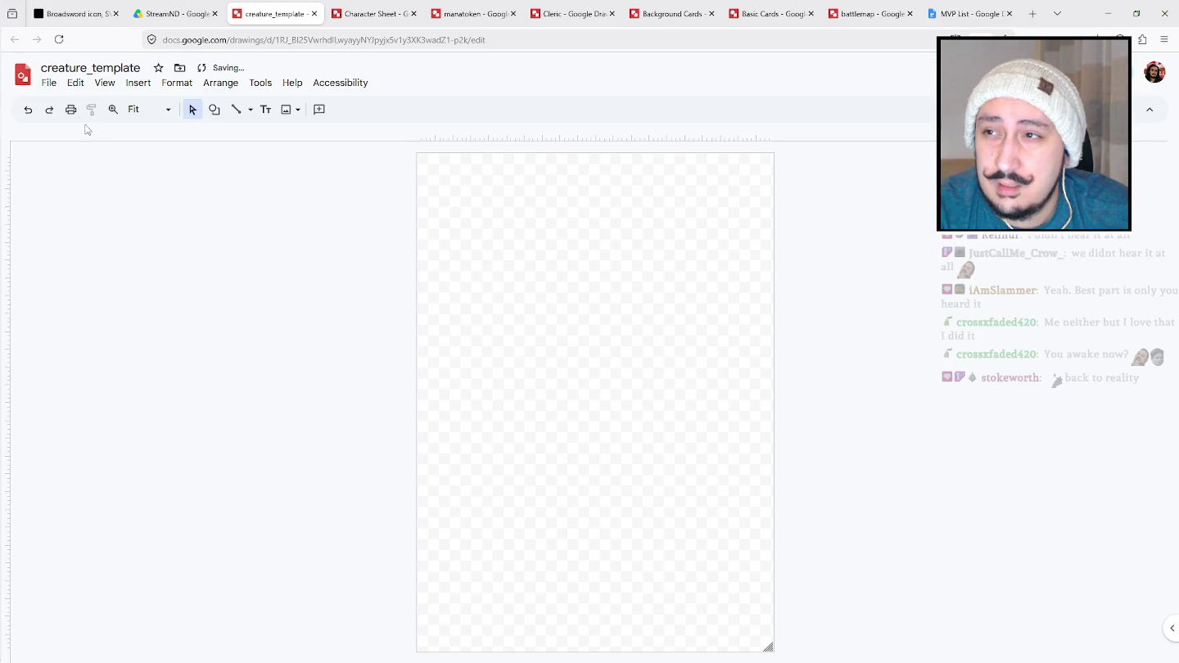
# Correct the page size to 14 × 10 inches landscape.
pyautogui.click(51, 85)
pyautogui.click(105, 463)
pyautogui.moveTo(484, 344); pyautogui.dragTo(564, 343)
pyautogui.write('14')
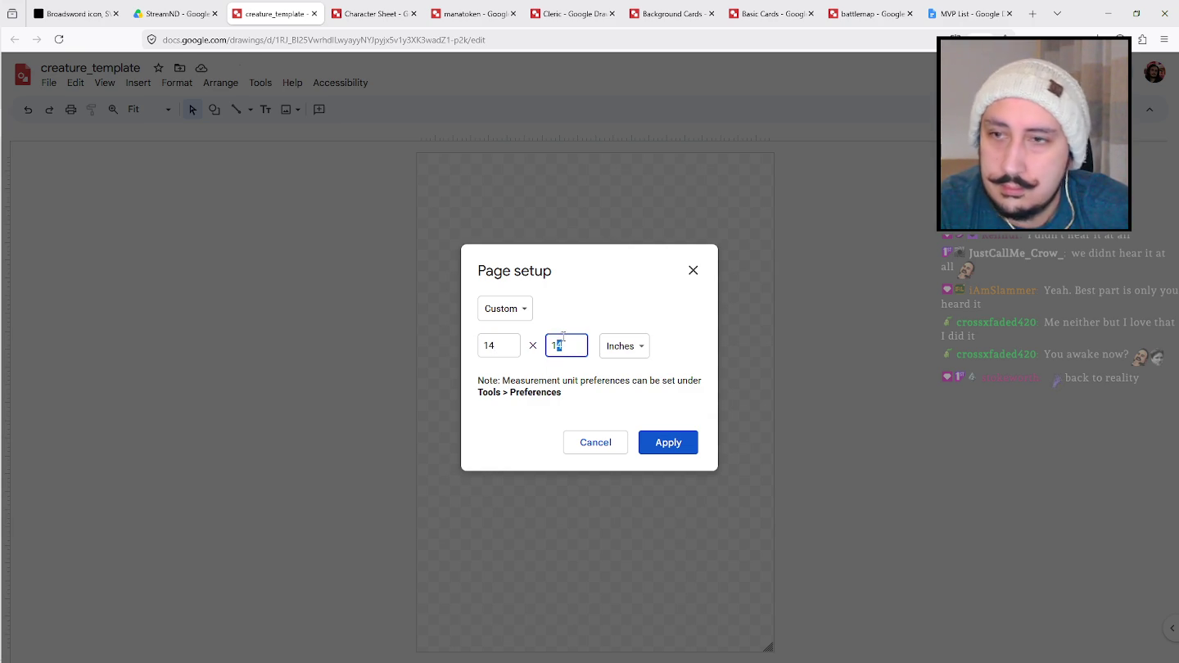
pyautogui.write('10')
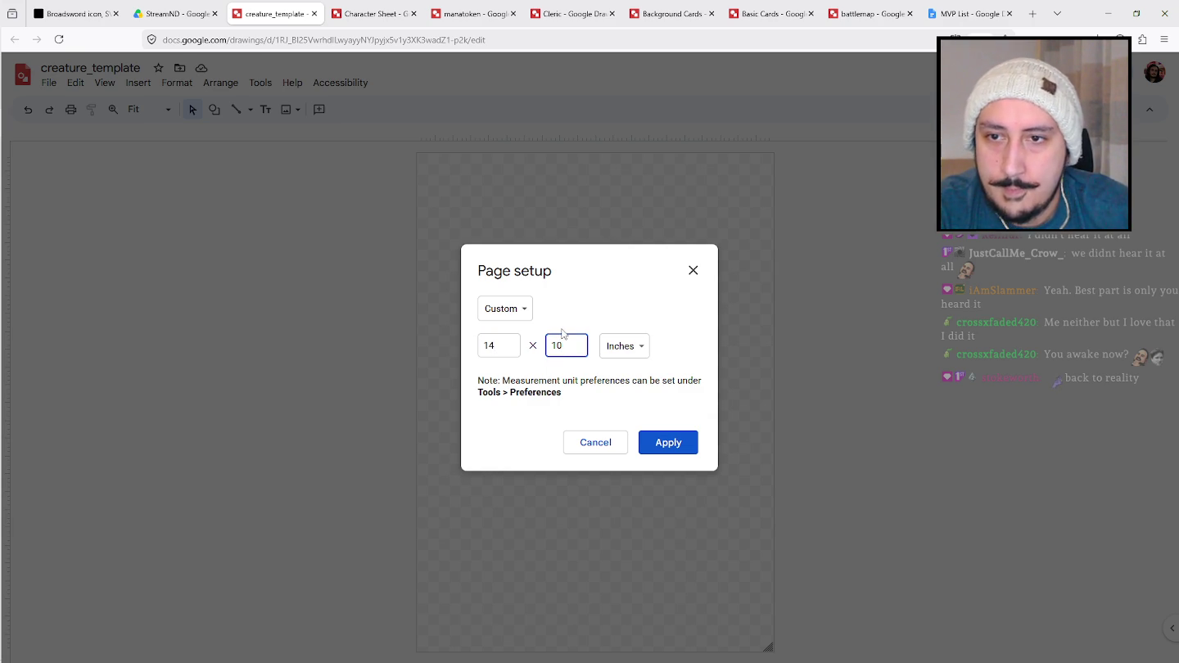
pyautogui.click(674, 453)
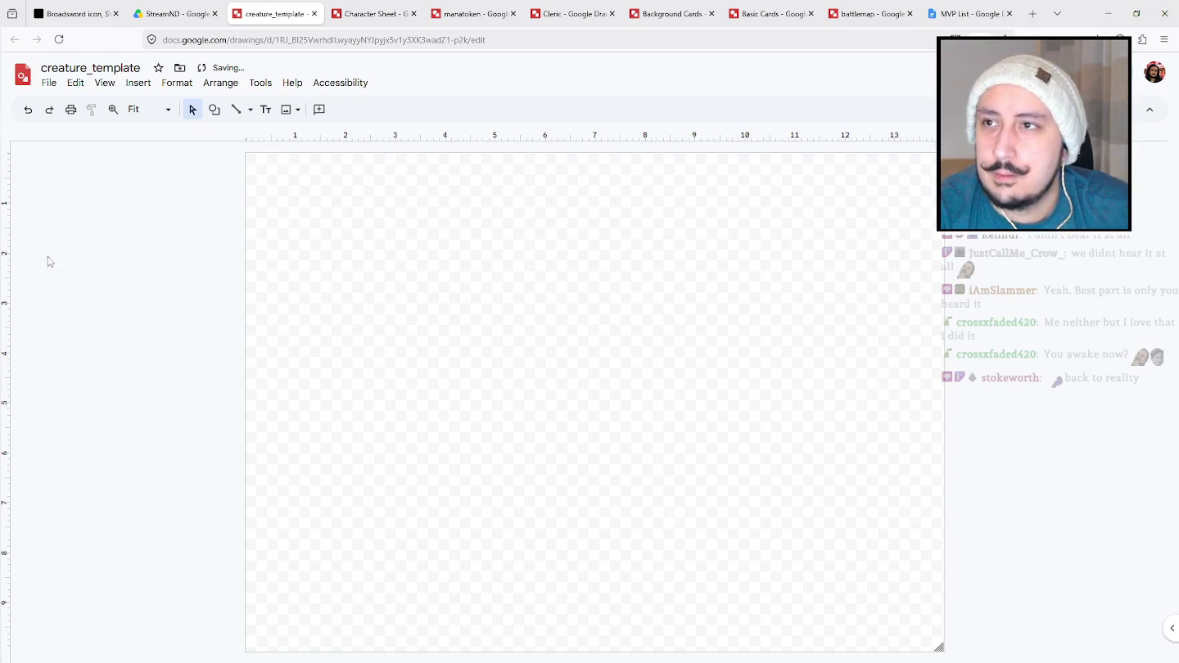
pyautogui.click(266, 109)
# Draw a large 72-pt text box listing Name, Challenge Rating and Stats.
pyautogui.moveTo(261, 157); pyautogui.dragTo(818, 521)
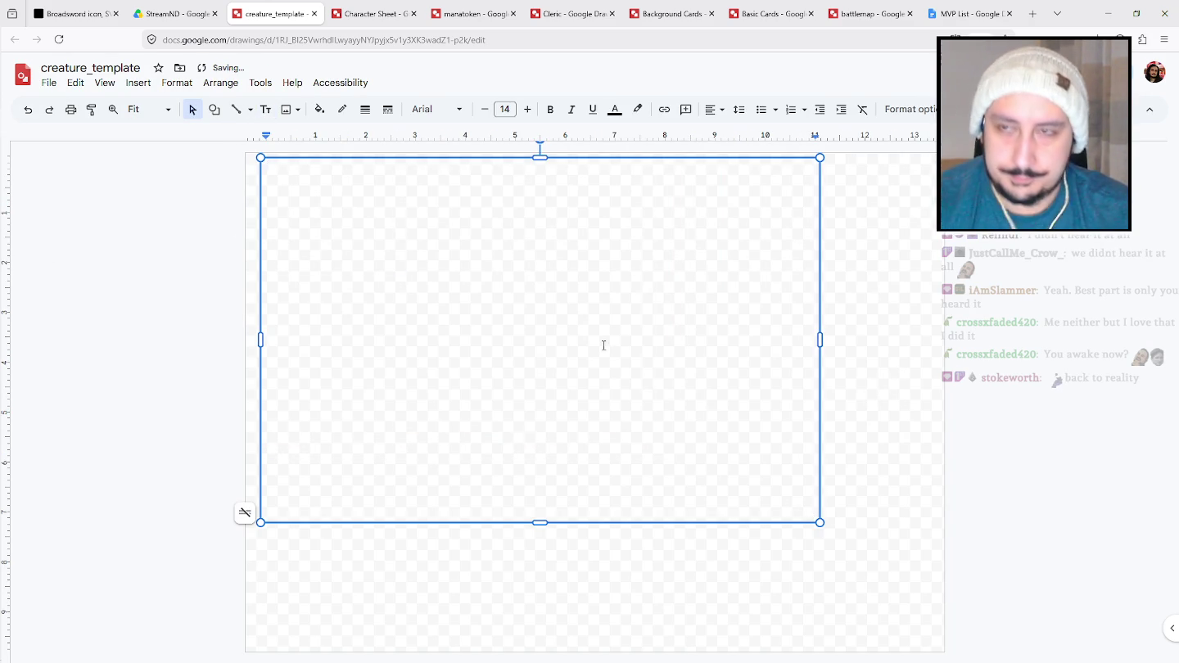
pyautogui.click(502, 107)
pyautogui.click(505, 432)
pyautogui.write('Name')
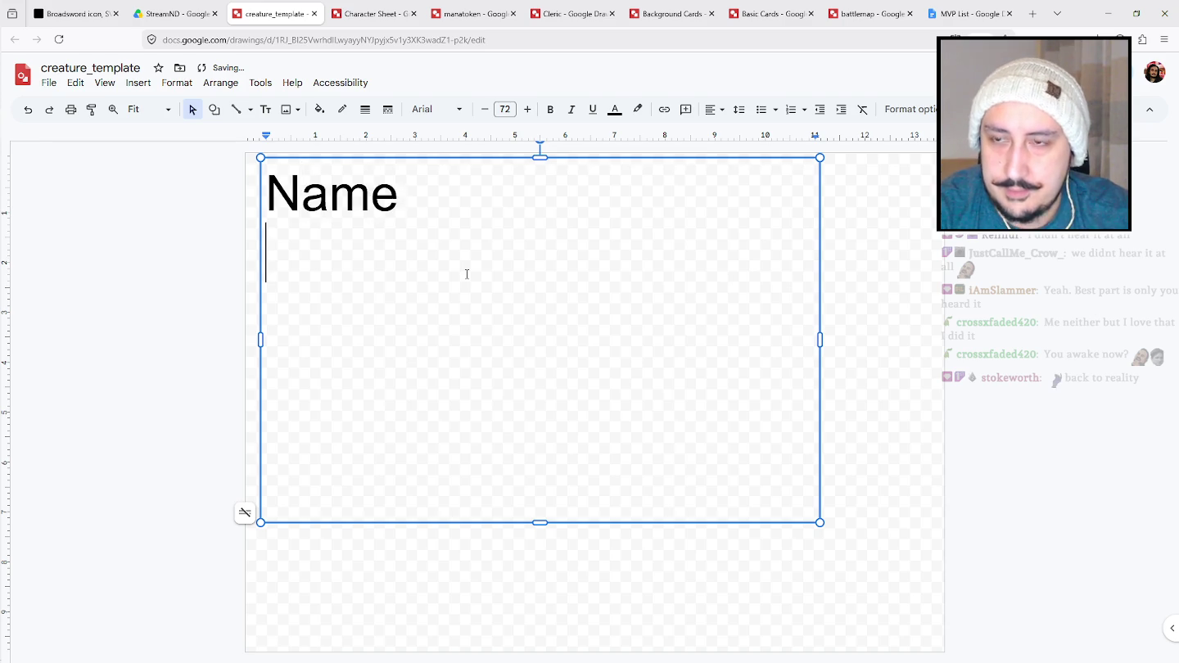
pyautogui.press('Return')
pyautogui.write('C')
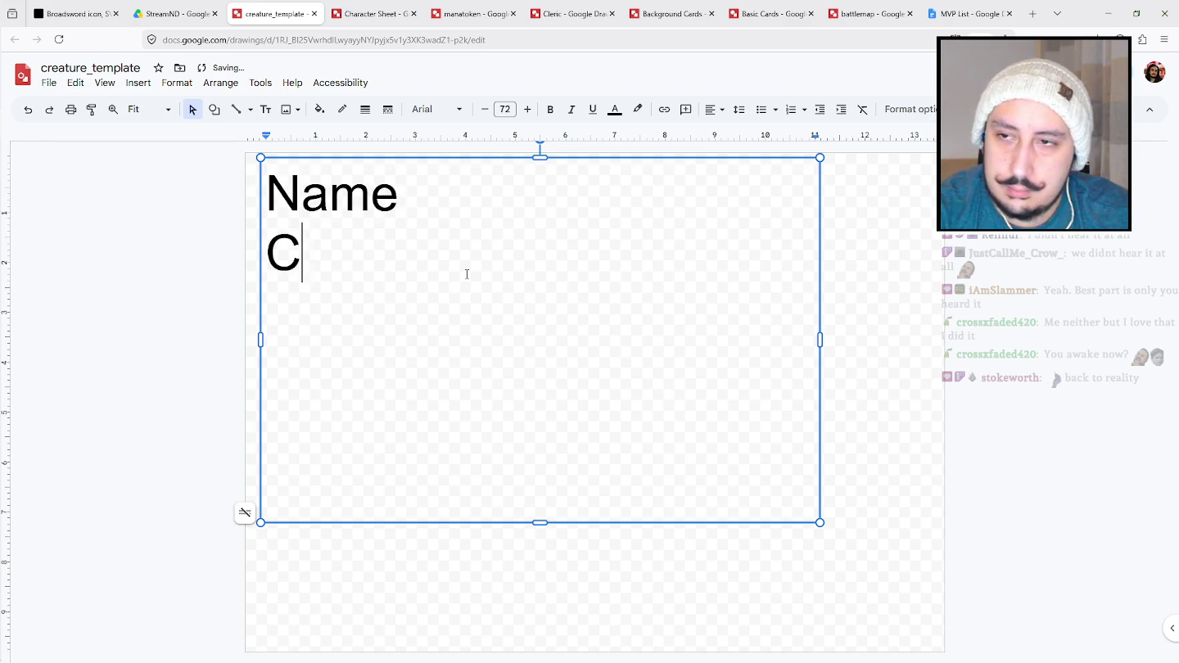
pyautogui.write('hallenge ')
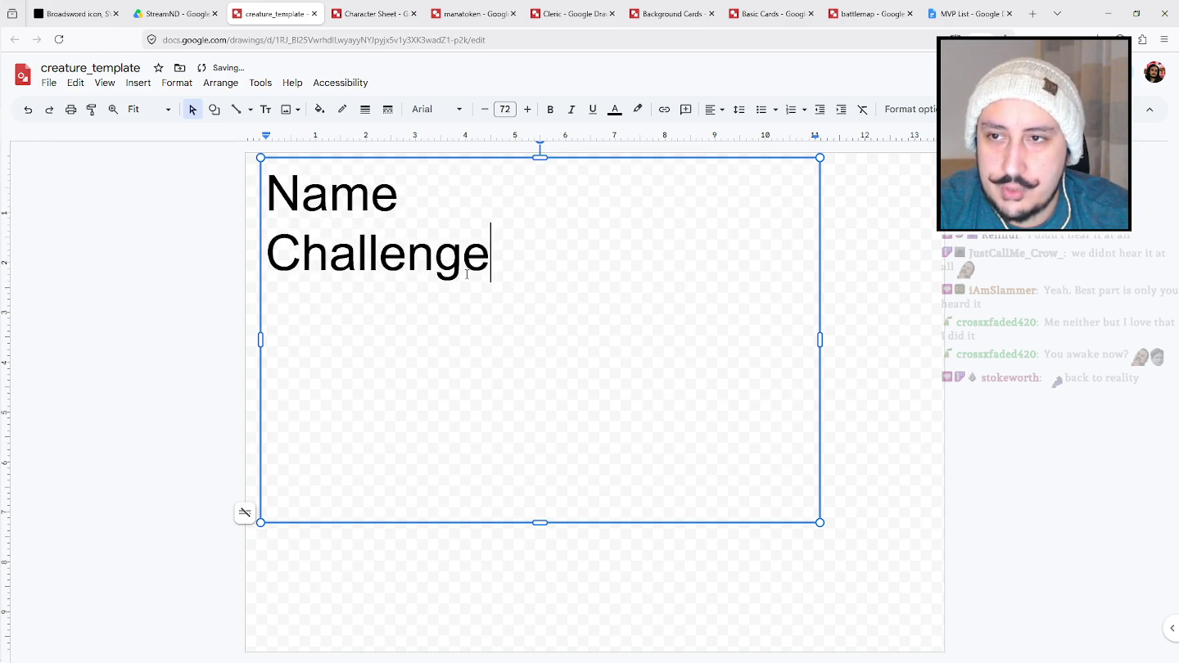
pyautogui.write('Rating')
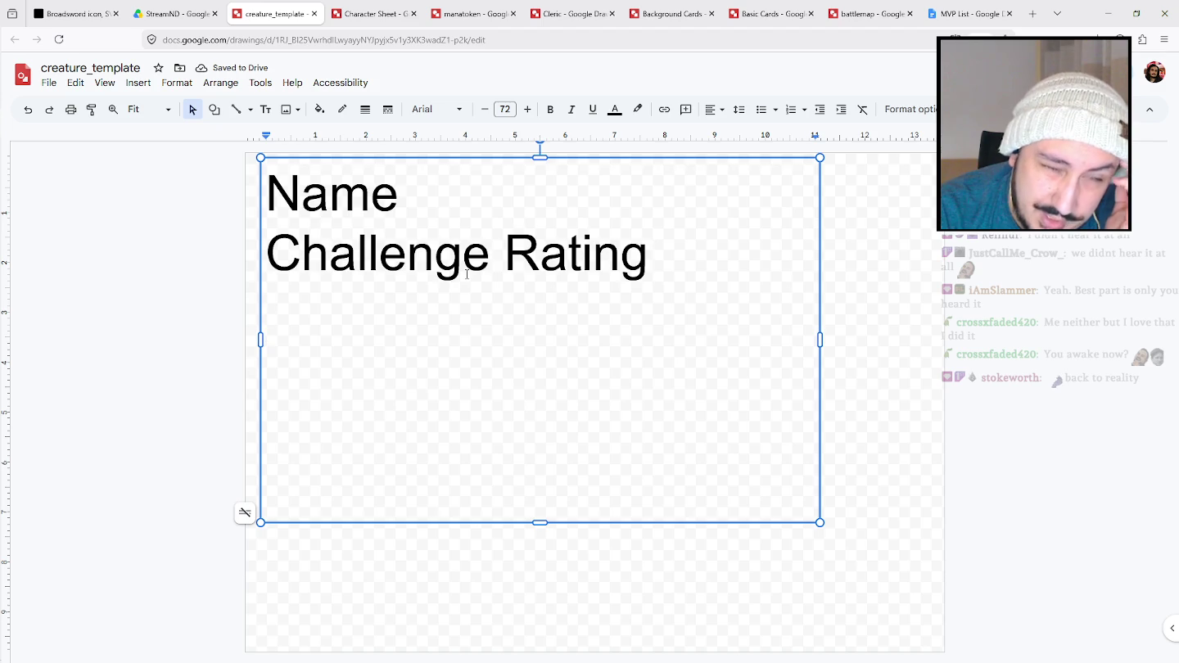
pyautogui.press('Return')
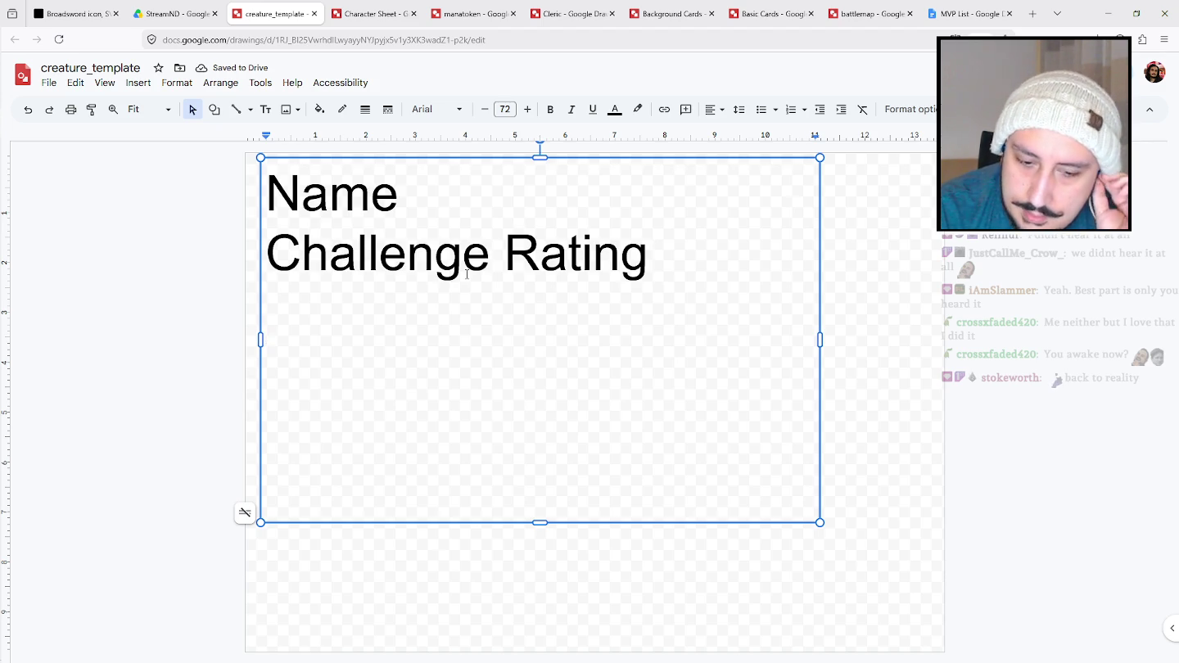
pyautogui.write('Stats')
# Add the lines 'Actions (raw, or rolled?)', Behaviors and Terrain to the text box.
pyautogui.press('Return')
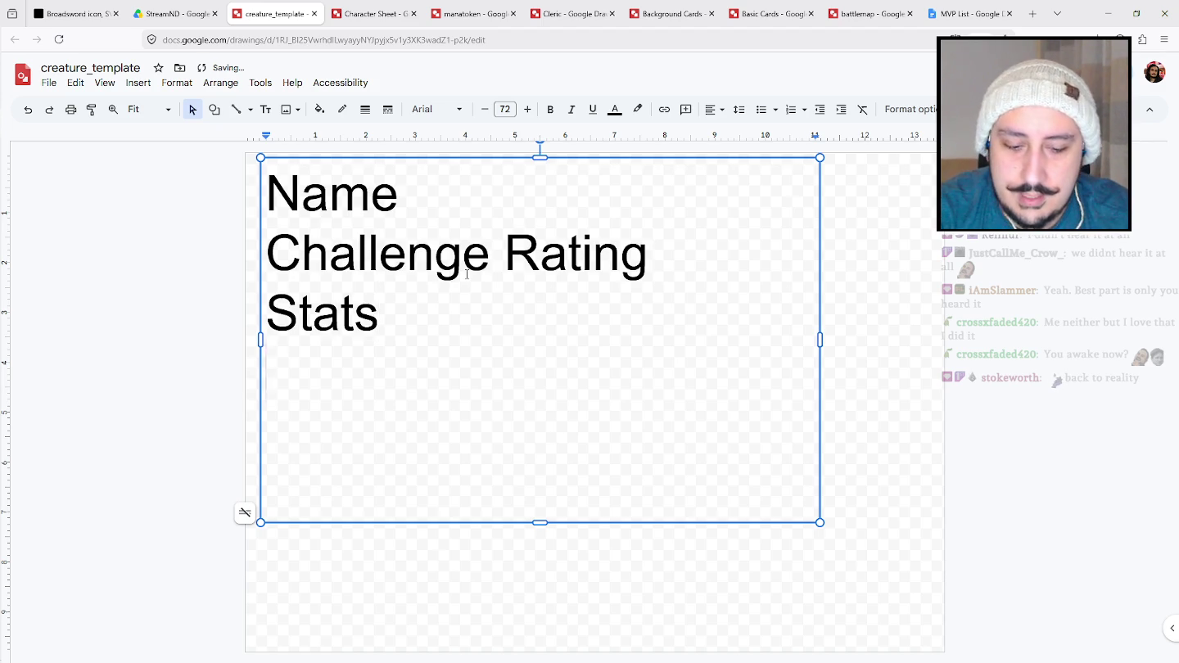
pyautogui.write('Actions')
pyautogui.press('Return')
pyautogui.write('Beh')
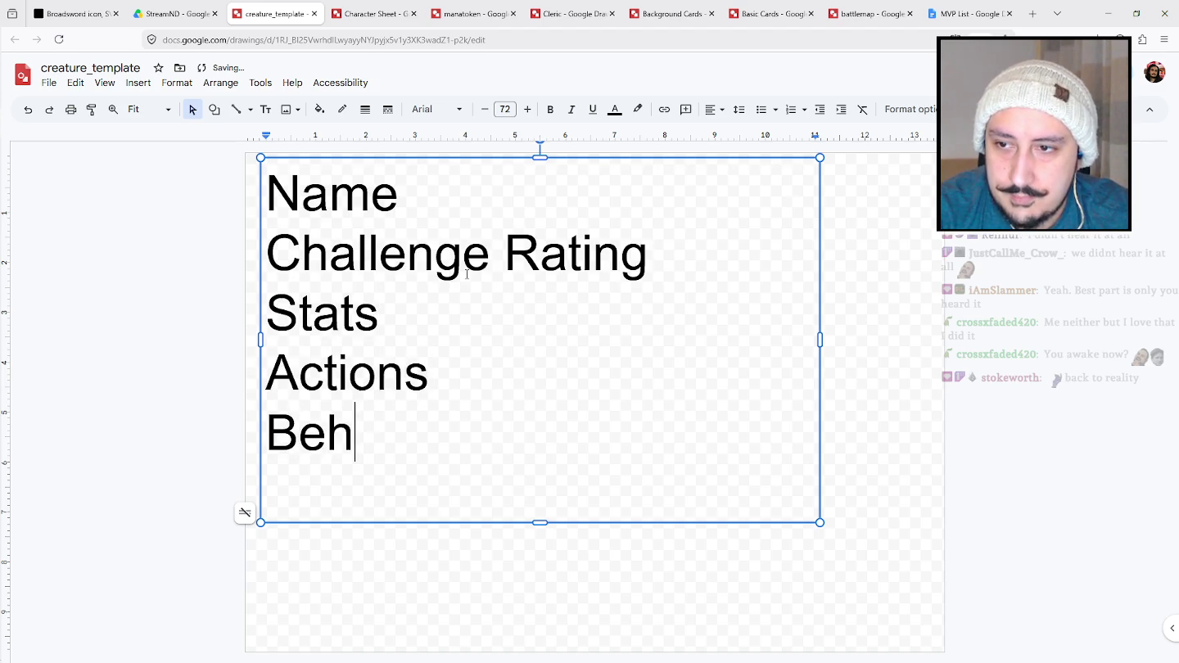
pyautogui.write('aviors')
pyautogui.press('Up')
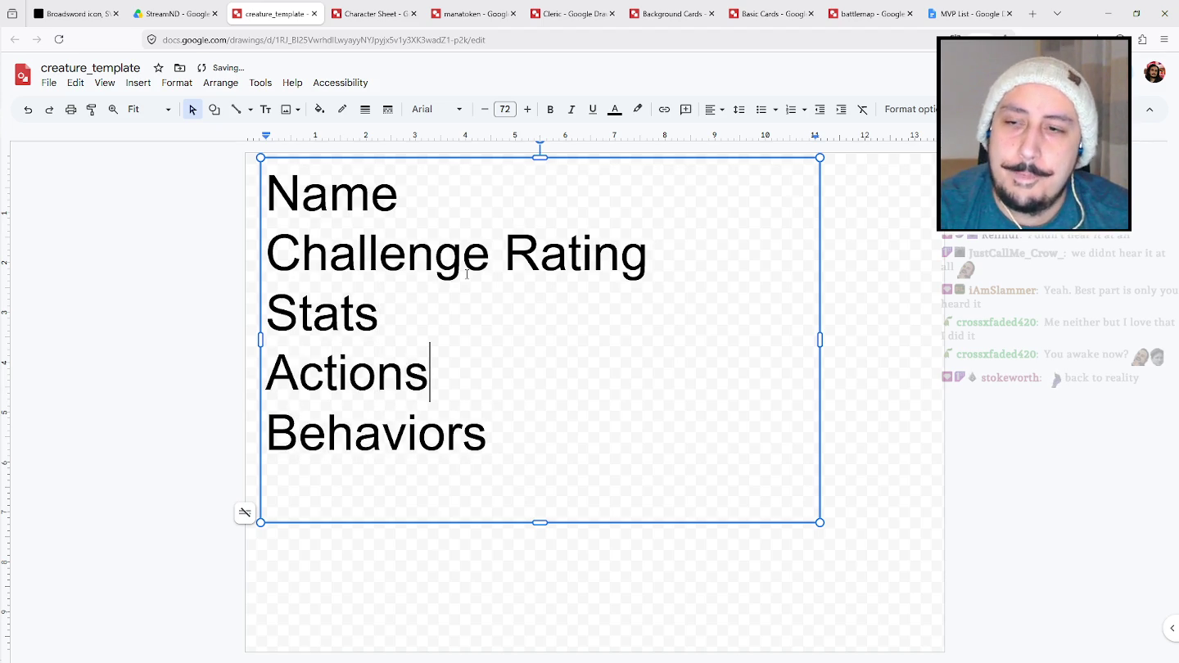
pyautogui.write('(')
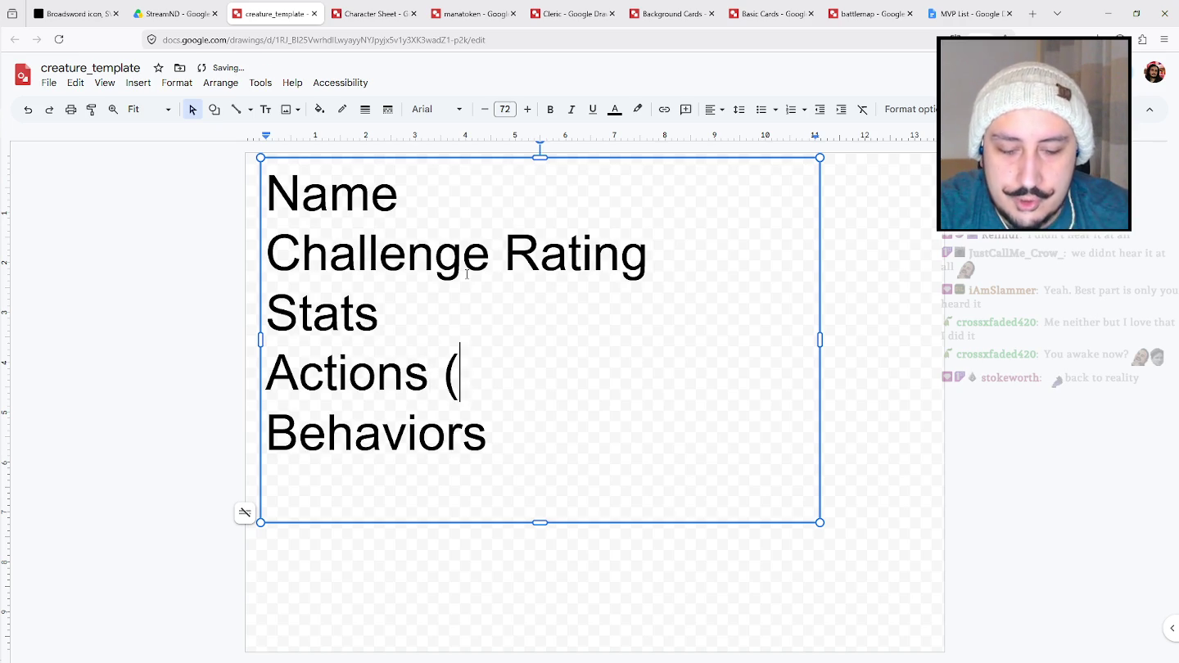
pyautogui.write('raw, or rolleD')
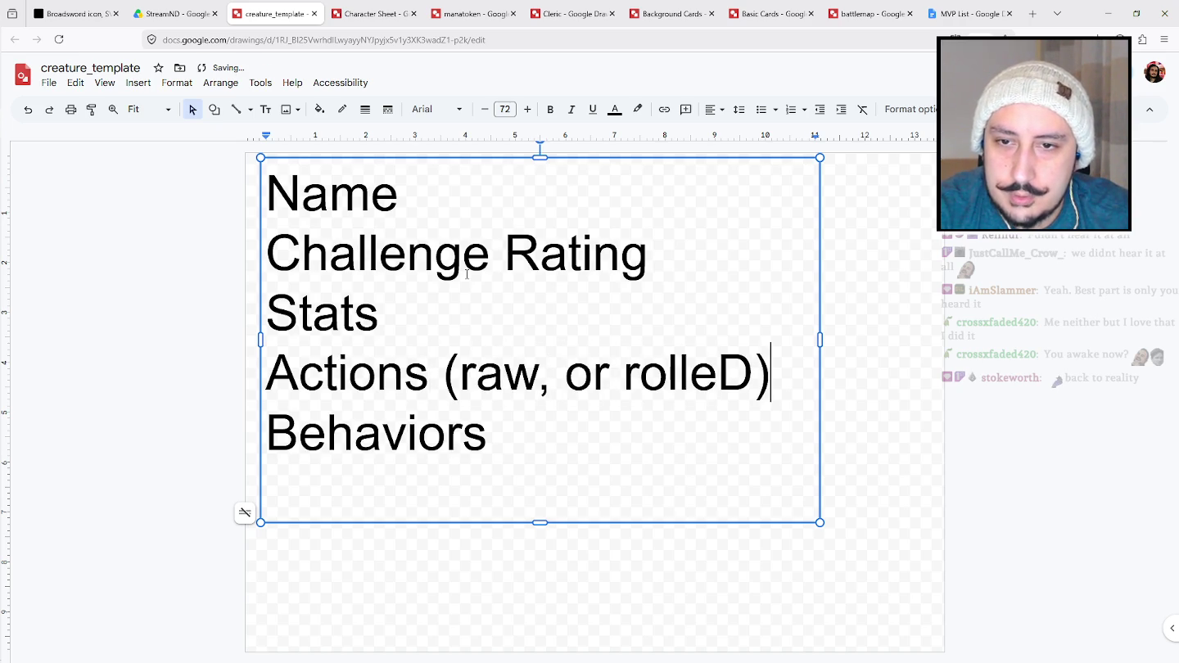
pyautogui.press('BackSpace')
pyautogui.write('d?)')
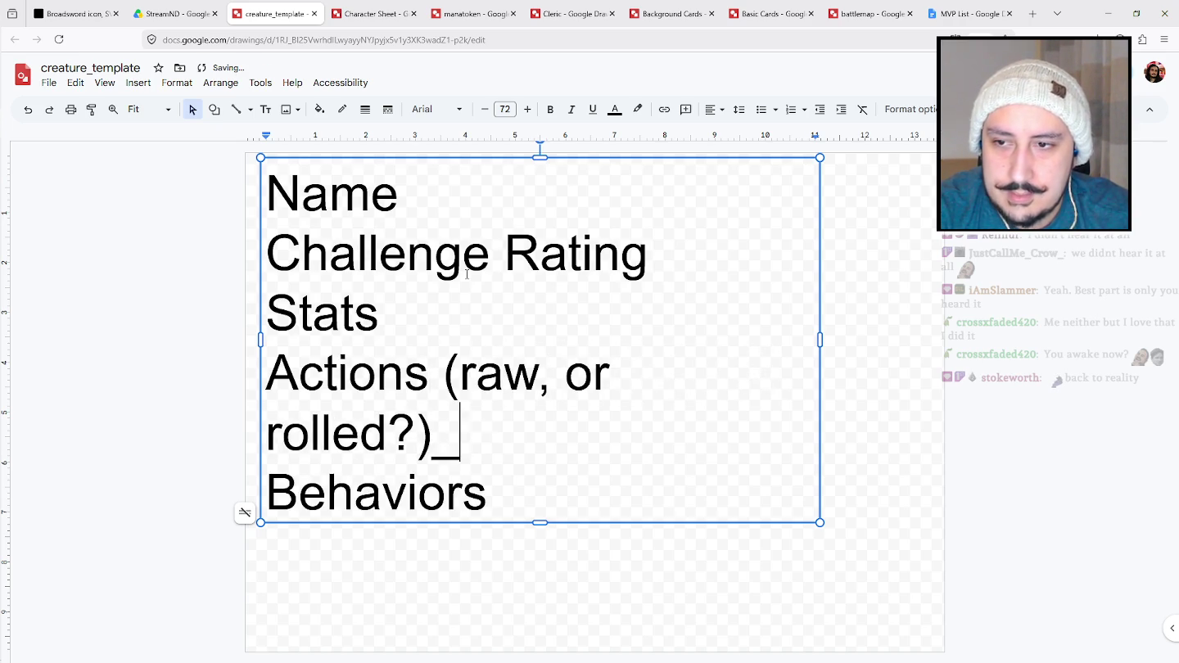
pyautogui.press('Down')
pyautogui.press('Return')
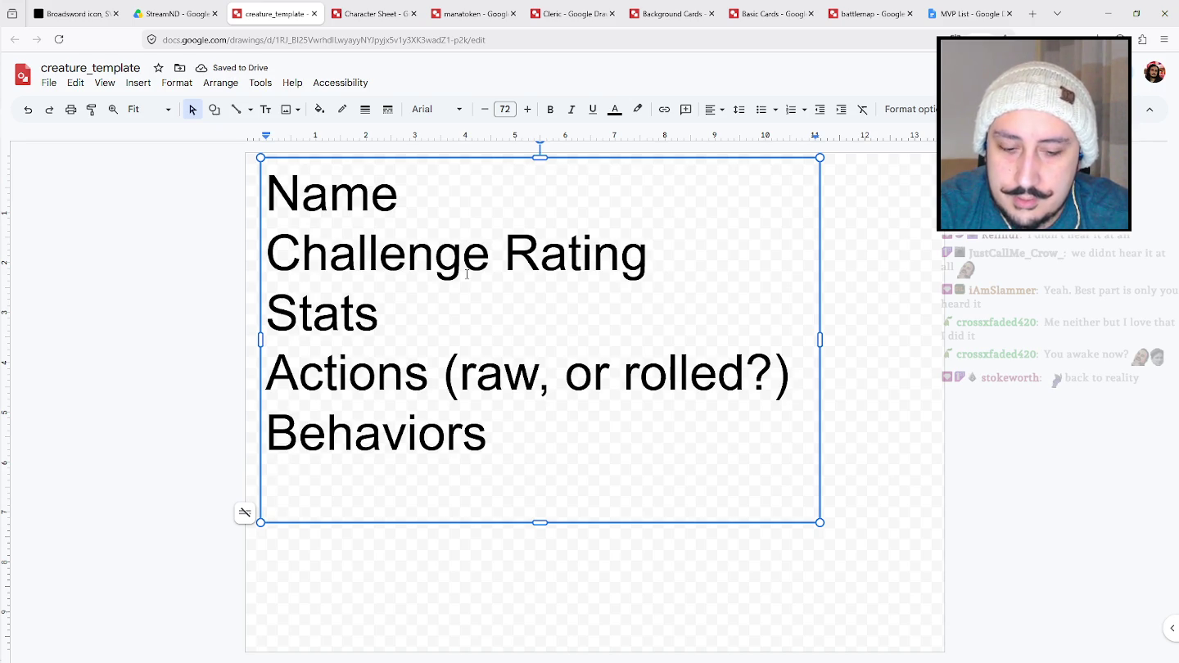
pyautogui.write('Terrain')
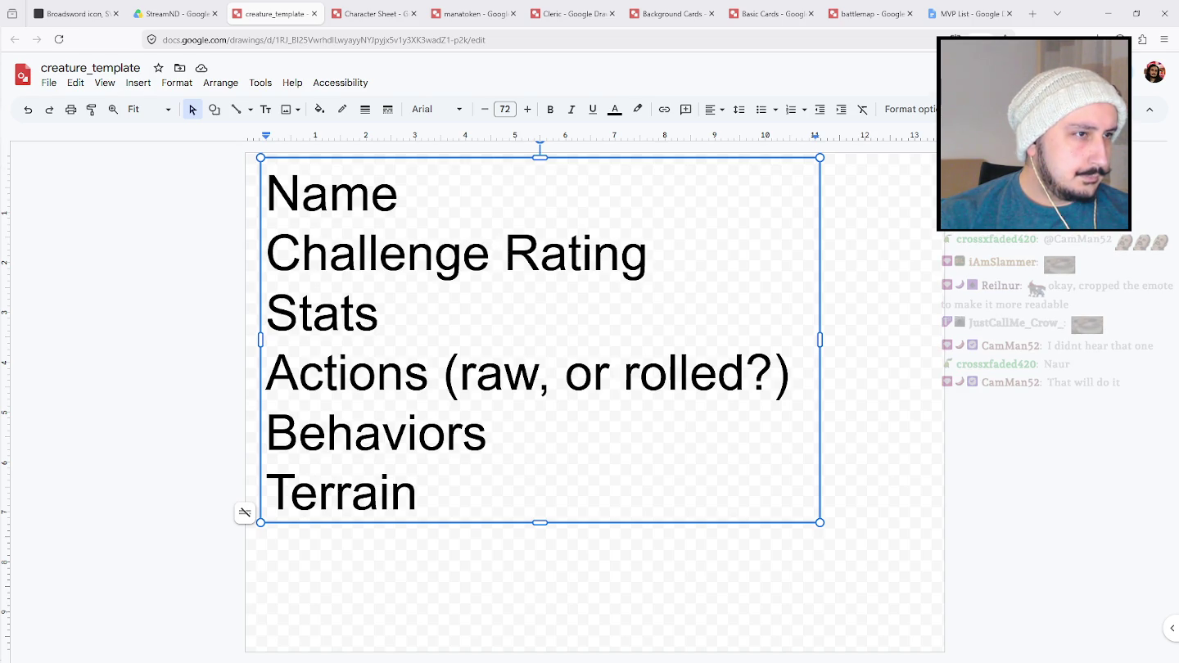
# Deselect the finished six-line text box ending in Terrain.
pyautogui.click(608, 550)
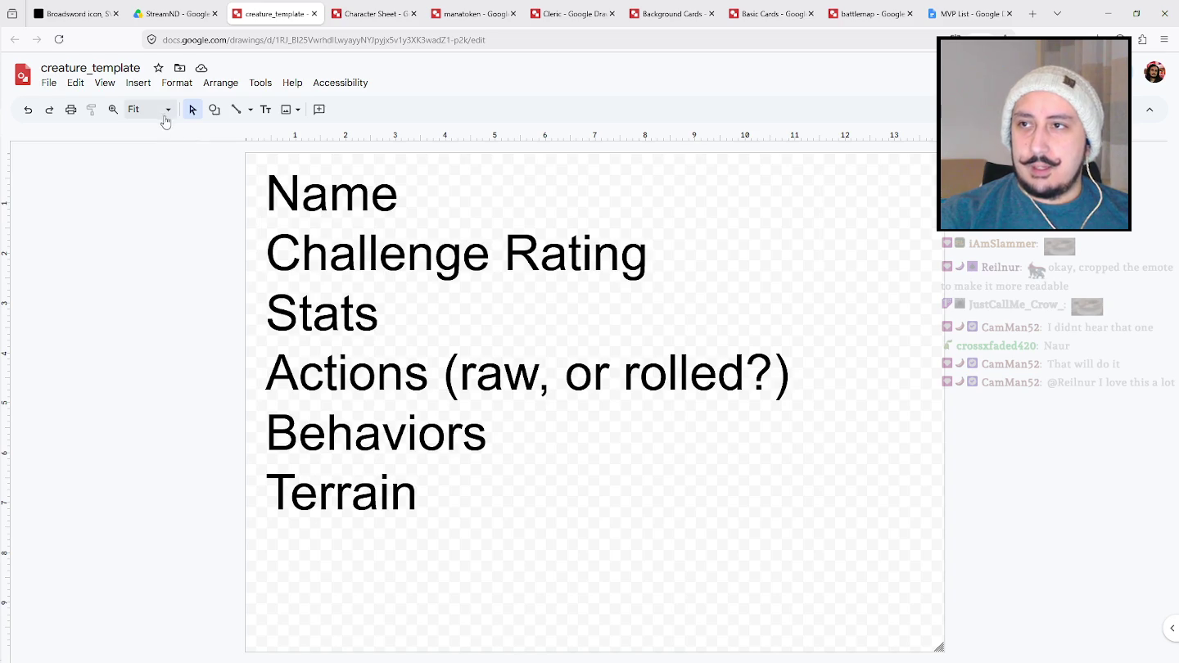
# Insert a blank line after the 'Actions (raw, or rolled?)' line and start it with '1:'.
pyautogui.click(164, 113)
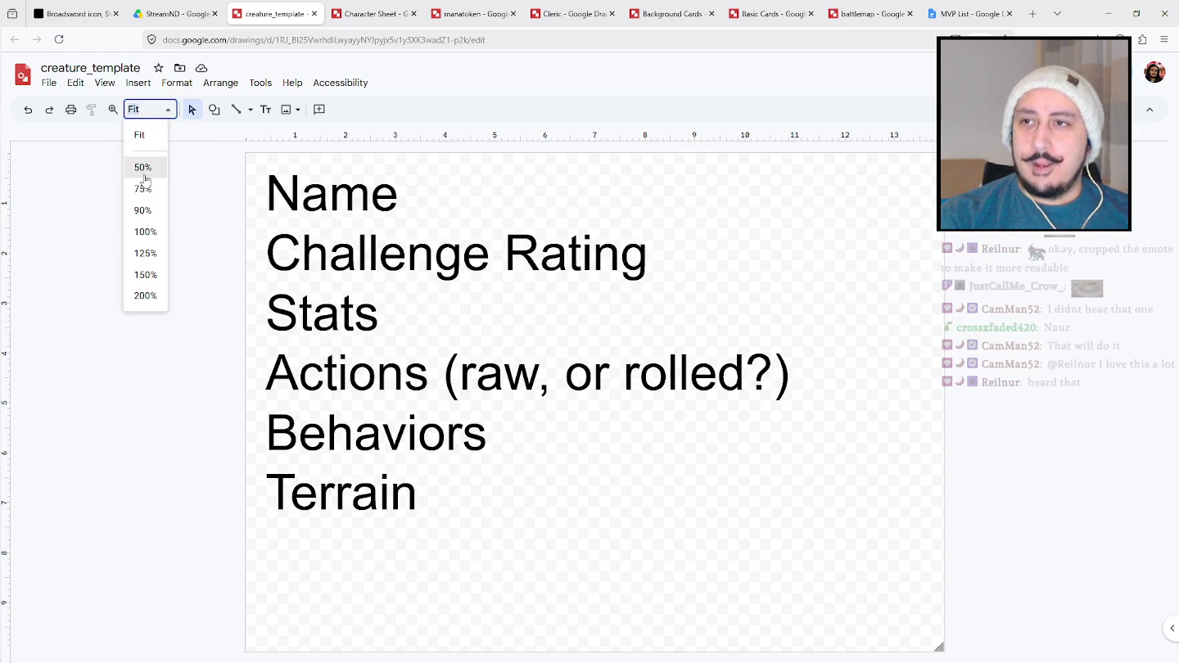
pyautogui.click(169, 476)
pyautogui.click(618, 425)
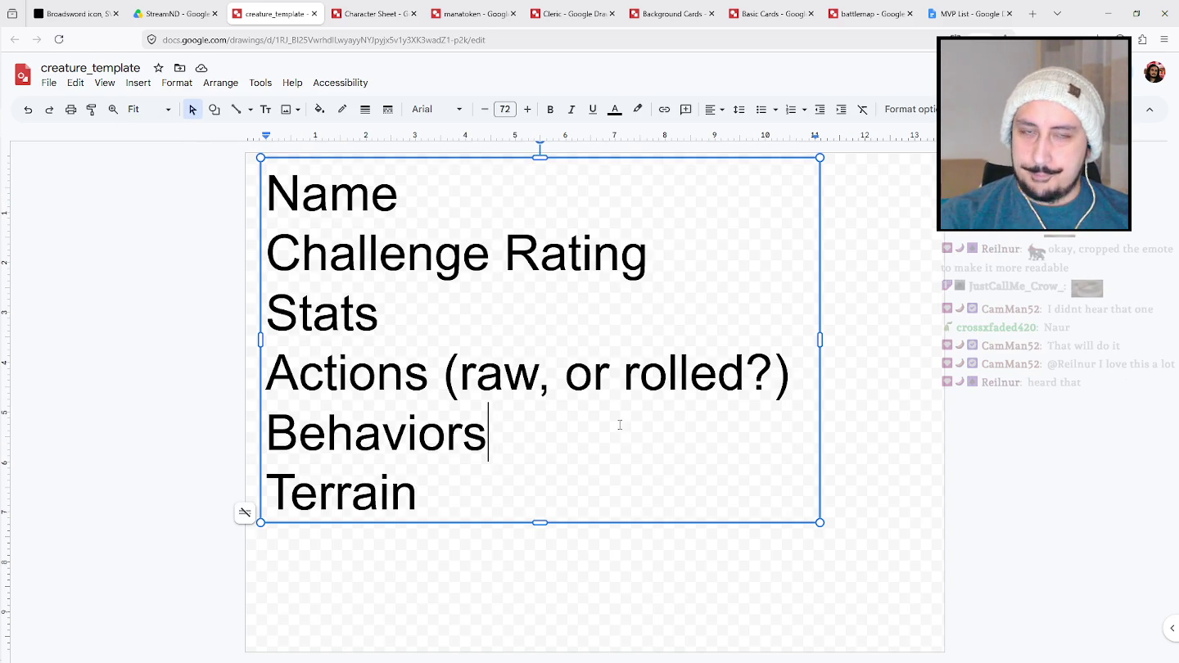
pyautogui.click(585, 160)
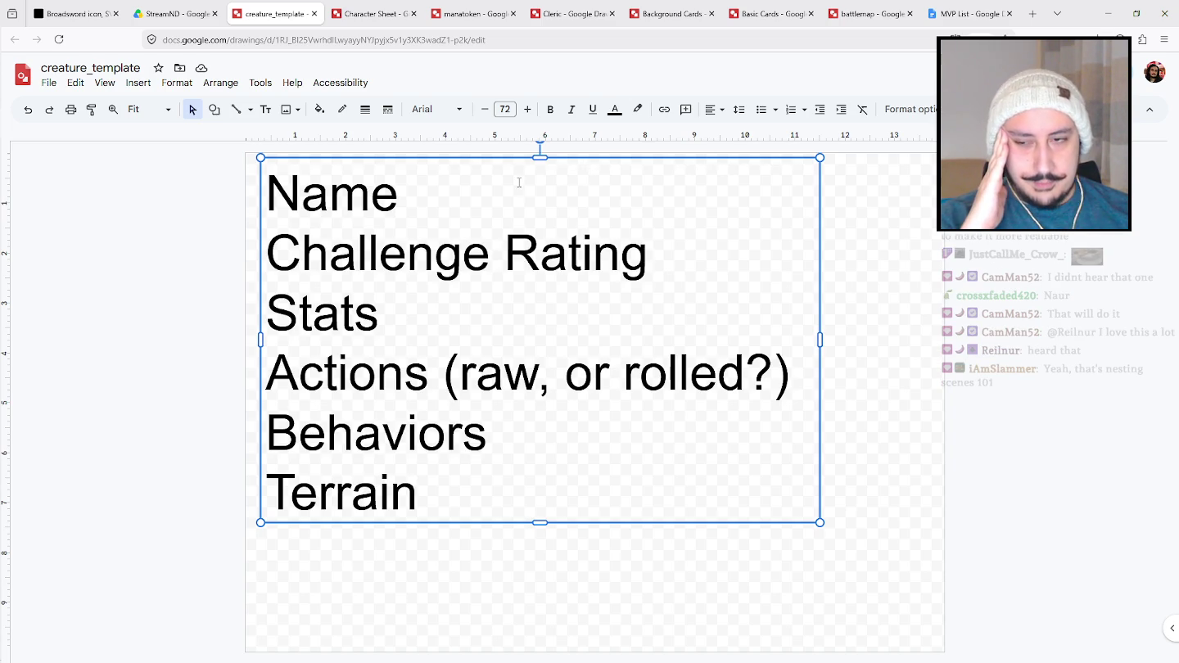
pyautogui.click(425, 373)
pyautogui.moveTo(427, 373); pyautogui.dragTo(442, 374)
pyautogui.click(805, 374)
pyautogui.press('Return')
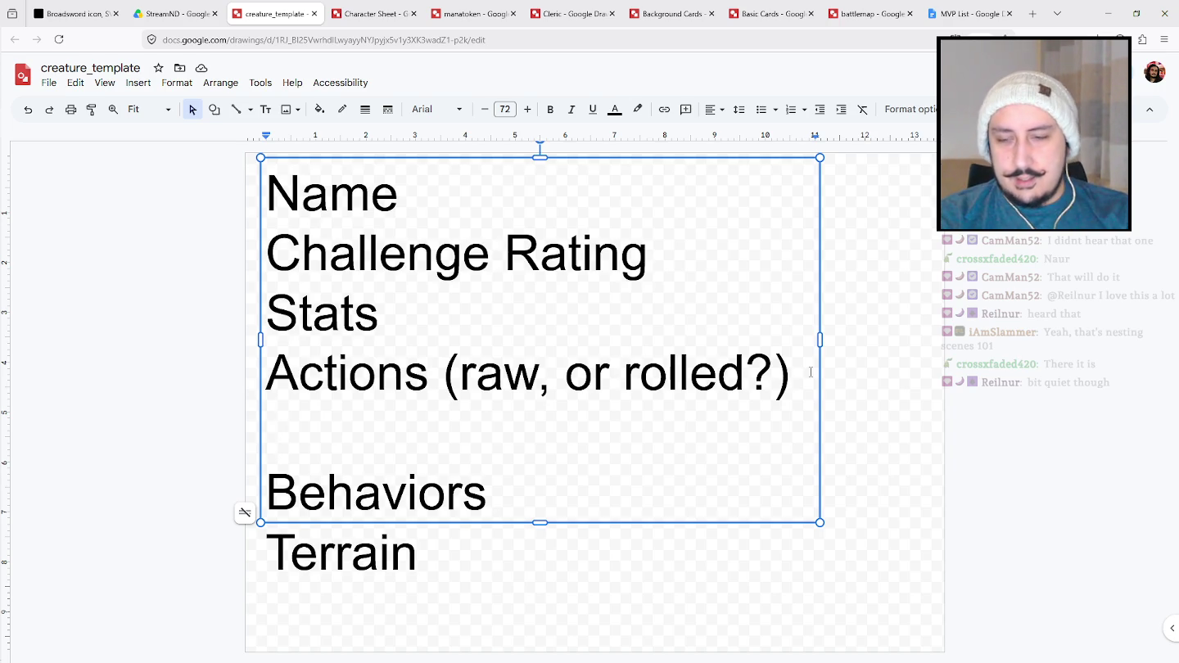
pyautogui.write('1:')
pyautogui.press('BackSpace')
pyautogui.press('BackSpace')
# Type 'X 2-4: Y 5-6: Z' after '1:' to complete the roll line.
pyautogui.write('X 2-4')
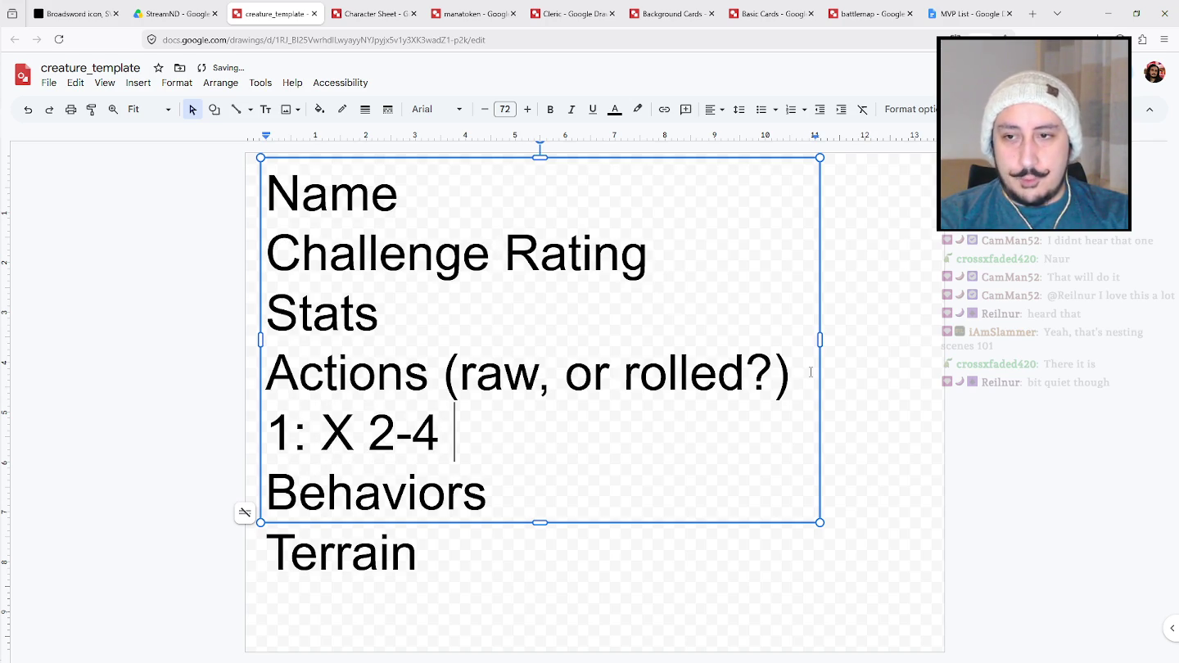
pyautogui.press('BackSpace')
pyautogui.write(': Y ')
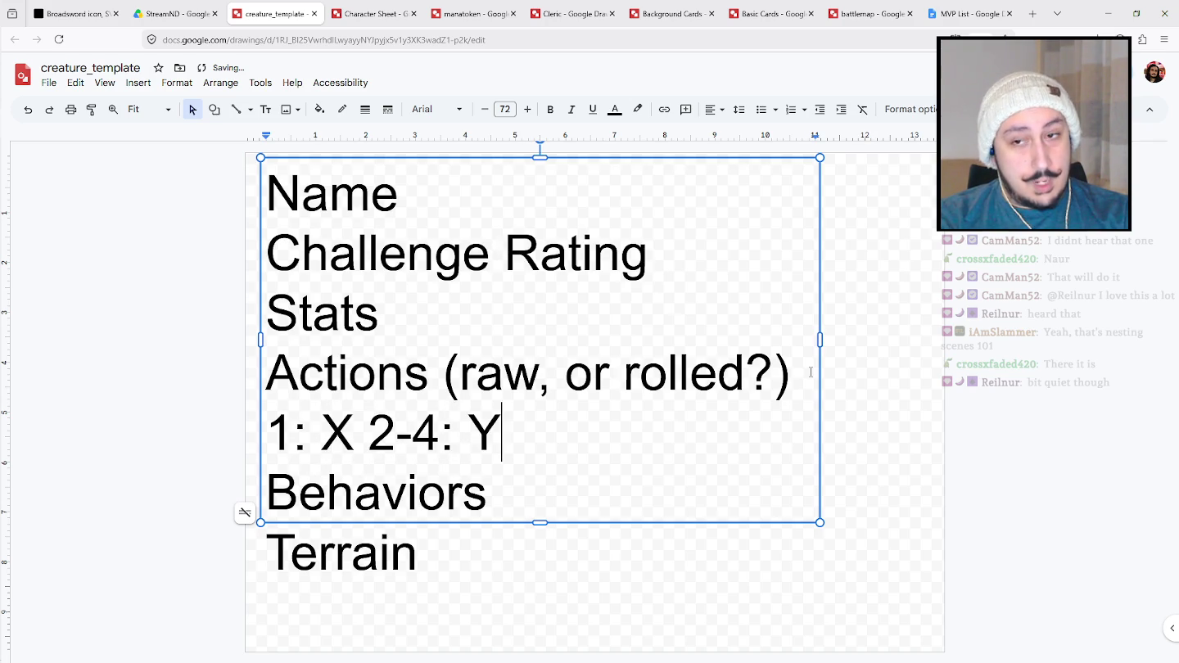
pyautogui.write('5-6: ')
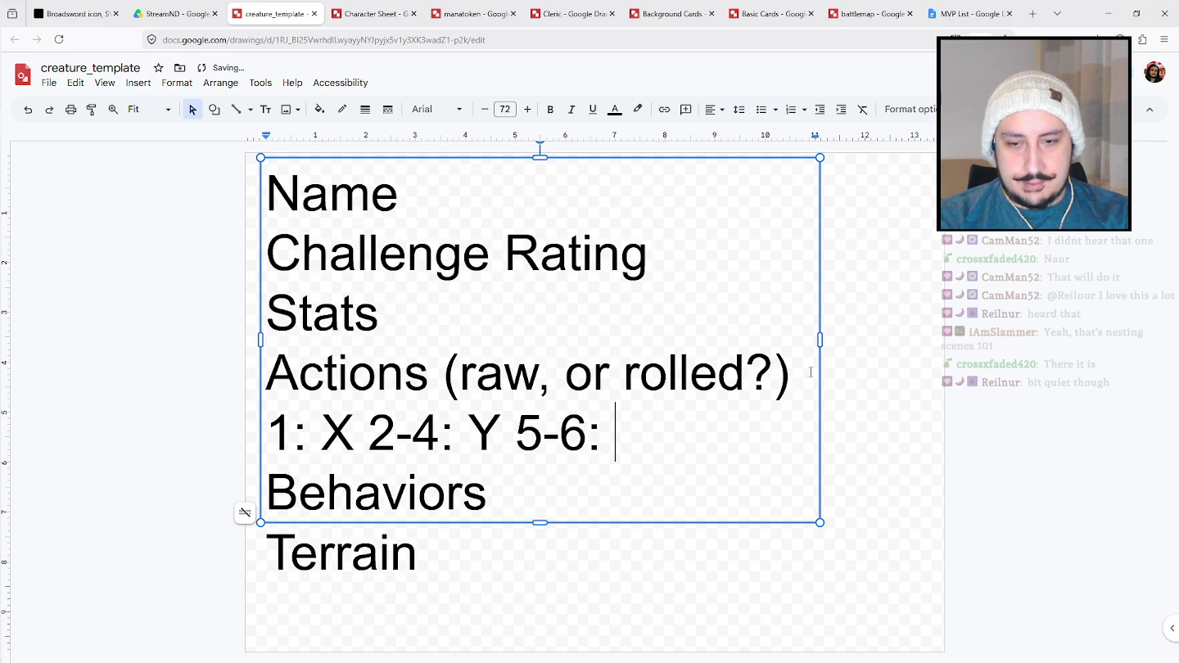
pyautogui.write('Z')
# Add extra spaces between the roll entries '1: X', '2-4: Y' and '5-6: Z'.
pyautogui.press('Left')
pyautogui.press('Left')
pyautogui.press('Left')
pyautogui.press('Left')
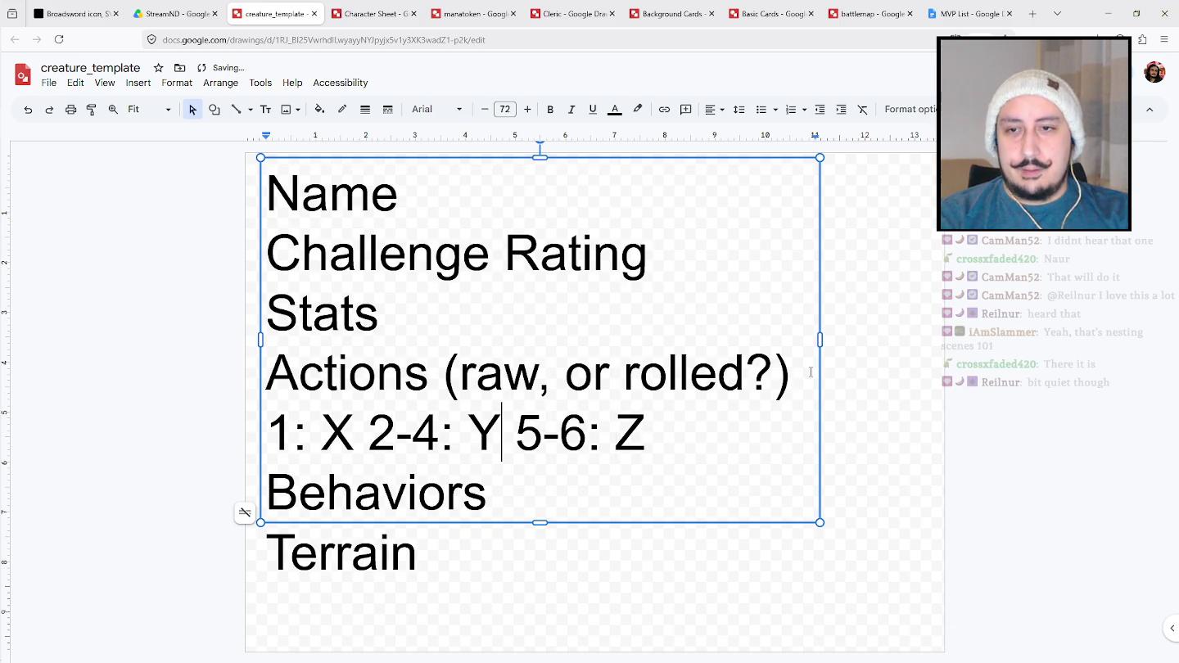
pyautogui.press('Left')
pyautogui.press('Left')
pyautogui.press('Left')
pyautogui.press('Left')
pyautogui.press('Left')
pyautogui.press('Left')
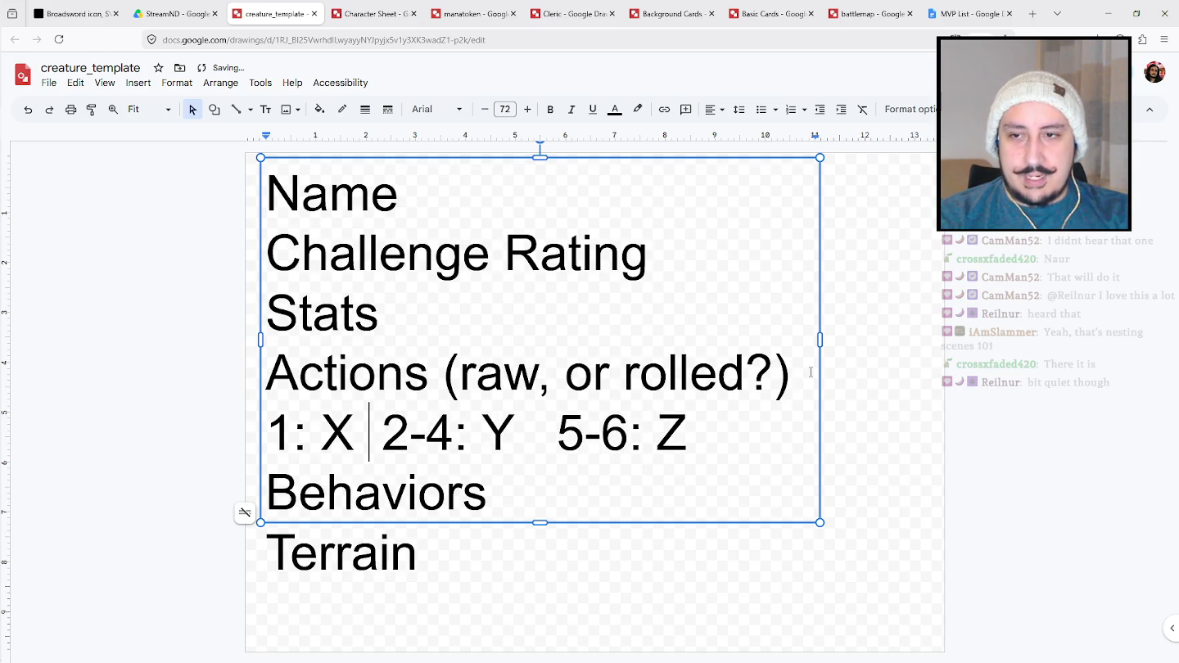
pyautogui.hotkey('shift', 'Right')
pyautogui.hotkey('shift', 'Right')
pyautogui.hotkey('shift', 'Right')
pyautogui.hotkey('shift', 'Right')
pyautogui.hotkey('shift', 'Right')
pyautogui.hotkey('shift', 'Right')
pyautogui.hotkey('shift', 'Right')
pyautogui.press('Right')
pyautogui.press('Right')
pyautogui.press('Right')
pyautogui.hotkey('shift', 'Right')
pyautogui.hotkey('shift', 'Right')
pyautogui.hotkey('shift', 'Right')
pyautogui.hotkey('shift', 'Right')
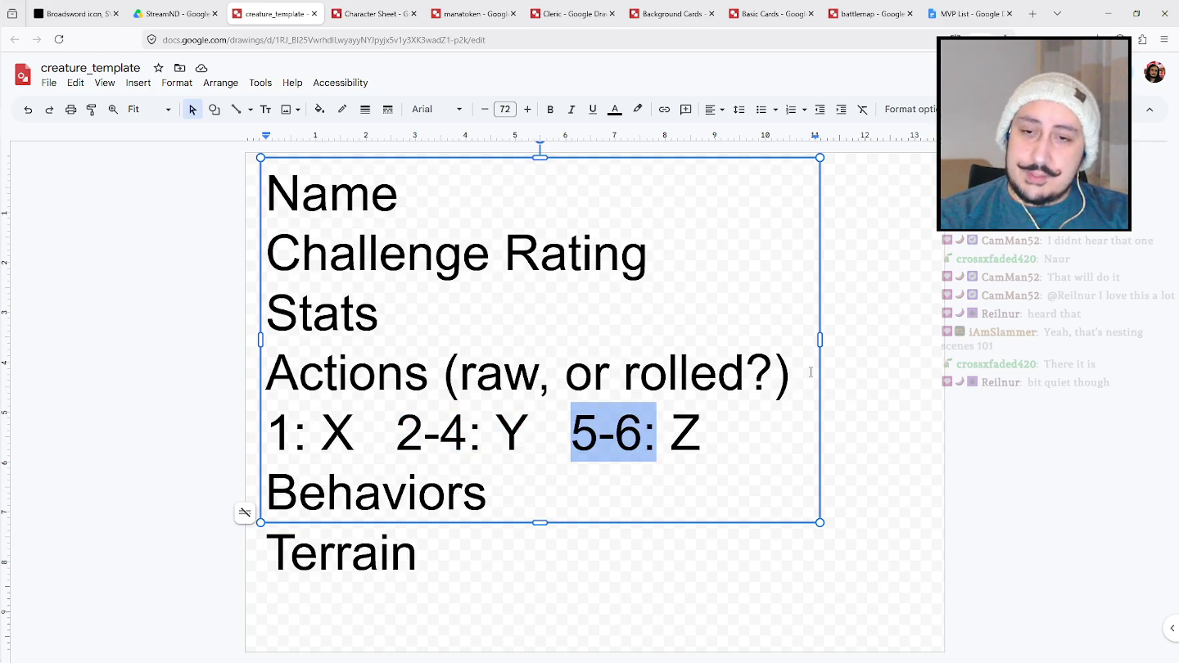
pyautogui.hotkey('shift', 'Right')
pyautogui.hotkey('shift', 'Right')
pyautogui.press('Left')
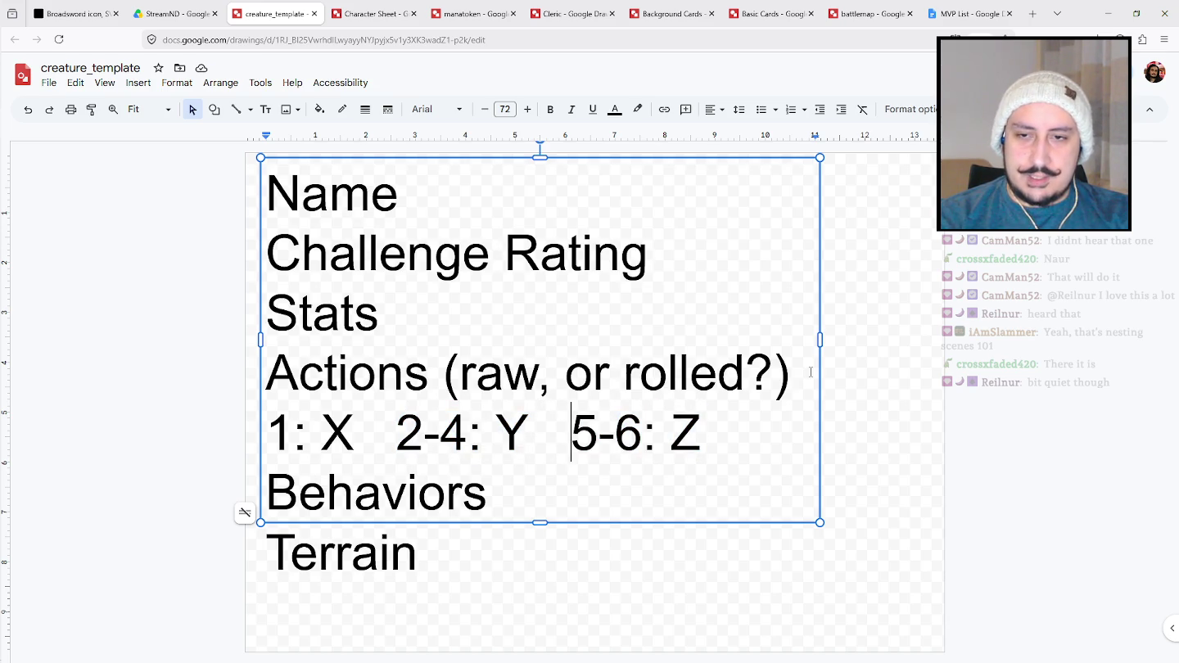
pyautogui.press('Left')
pyautogui.press('Left')
pyautogui.press('Left')
pyautogui.press('Right')
pyautogui.press('Right')
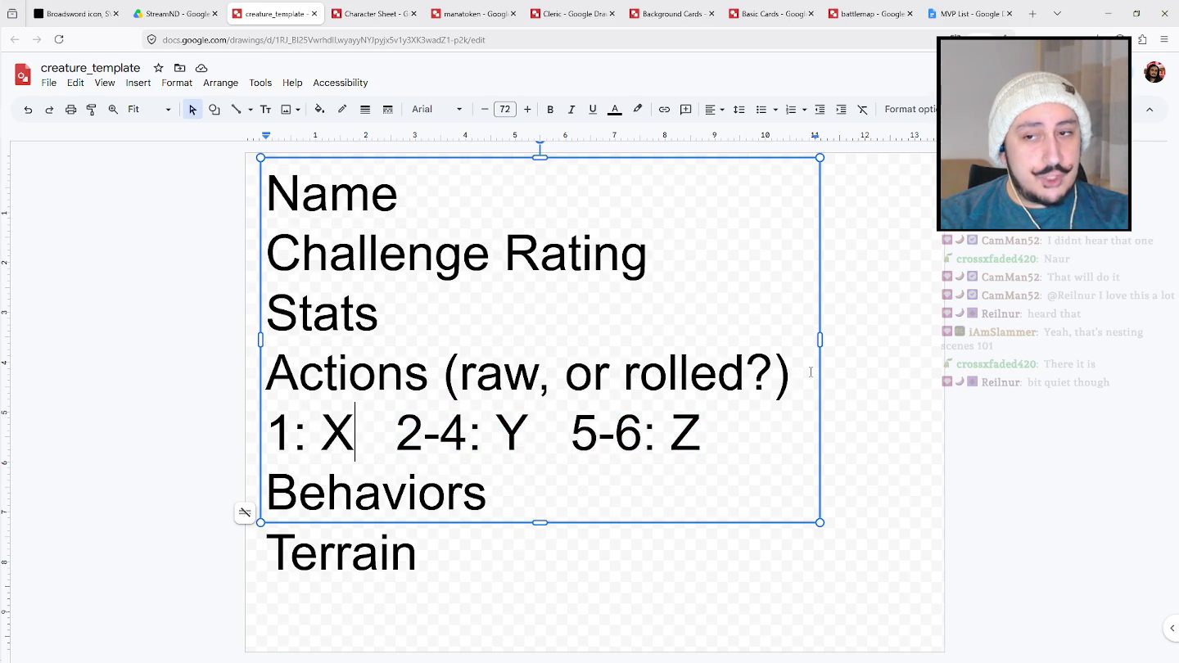
pyautogui.hotkey('shift', 'Left')
pyautogui.hotkey('shift', 'Left')
pyautogui.hotkey('shift', 'Left')
pyautogui.hotkey('shift', 'Left')
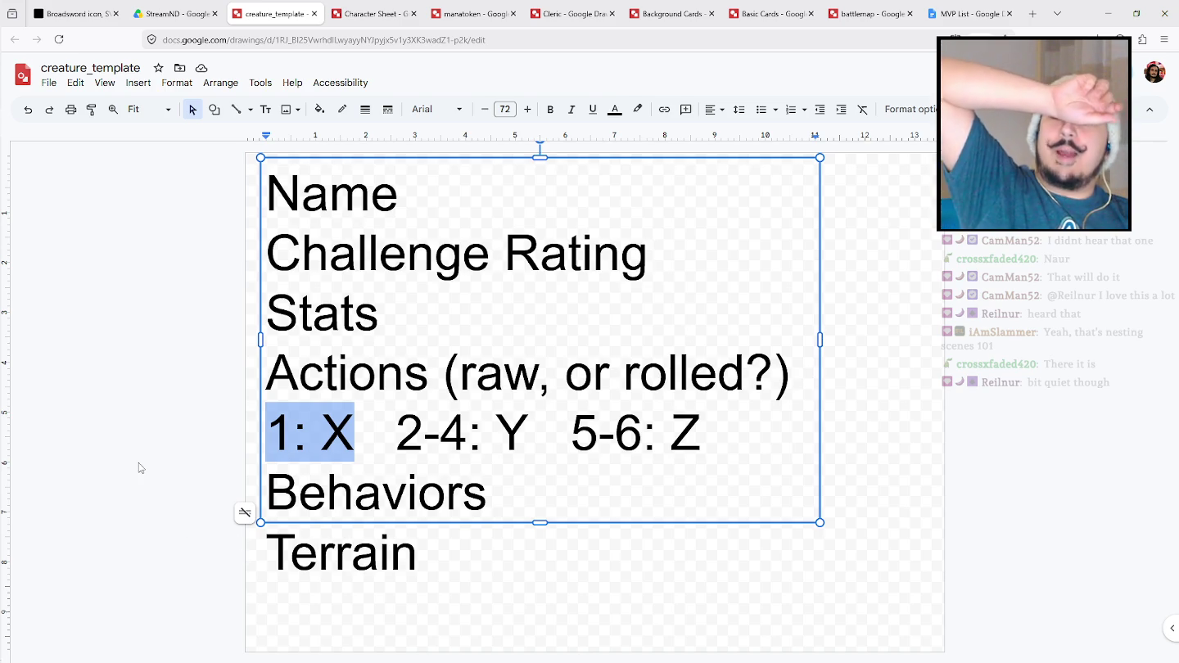
pyautogui.click(167, 476)
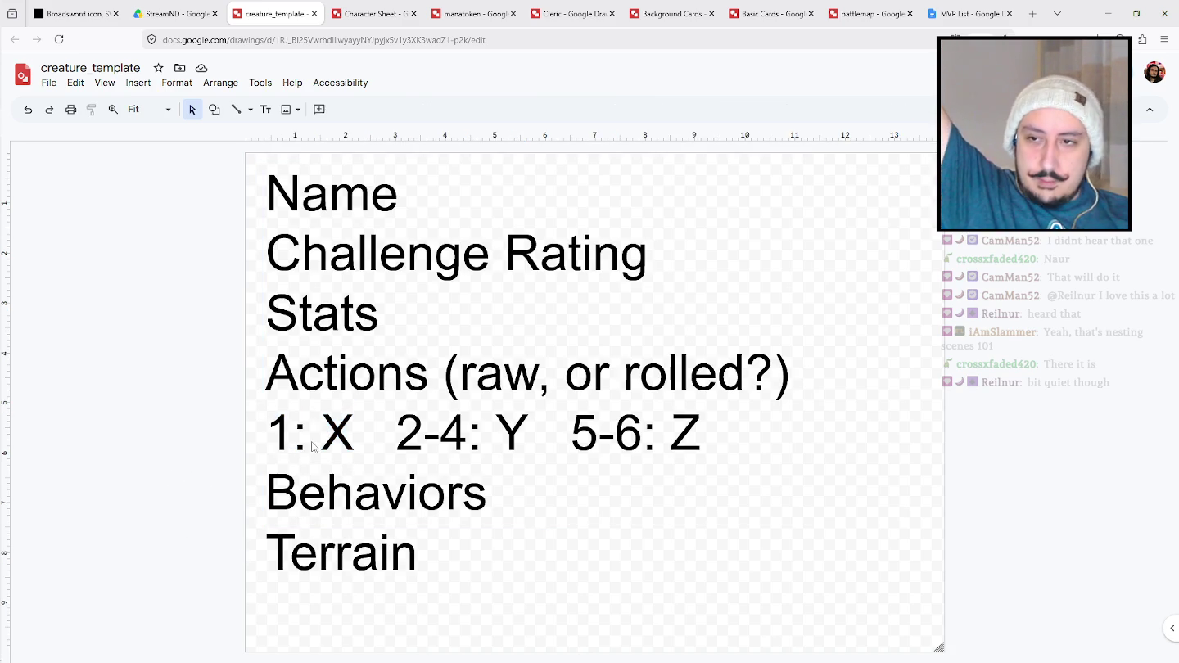
pyautogui.click(343, 438)
pyautogui.doubleClick(337, 433)
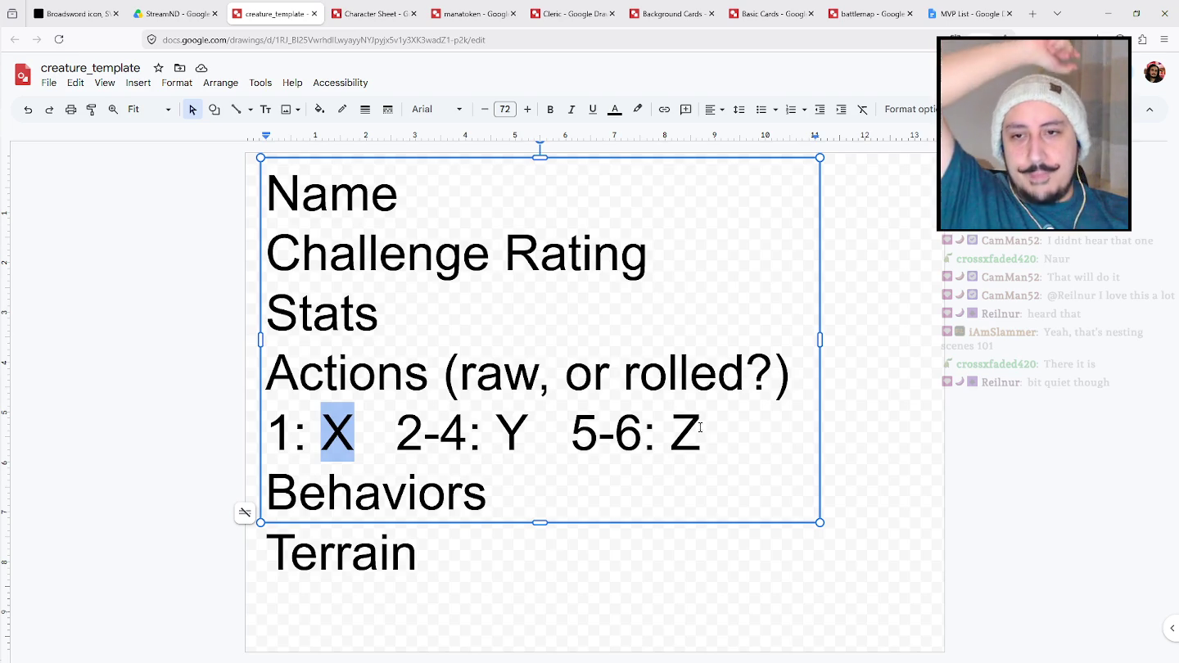
pyautogui.moveTo(712, 432); pyautogui.dragTo(397, 434)
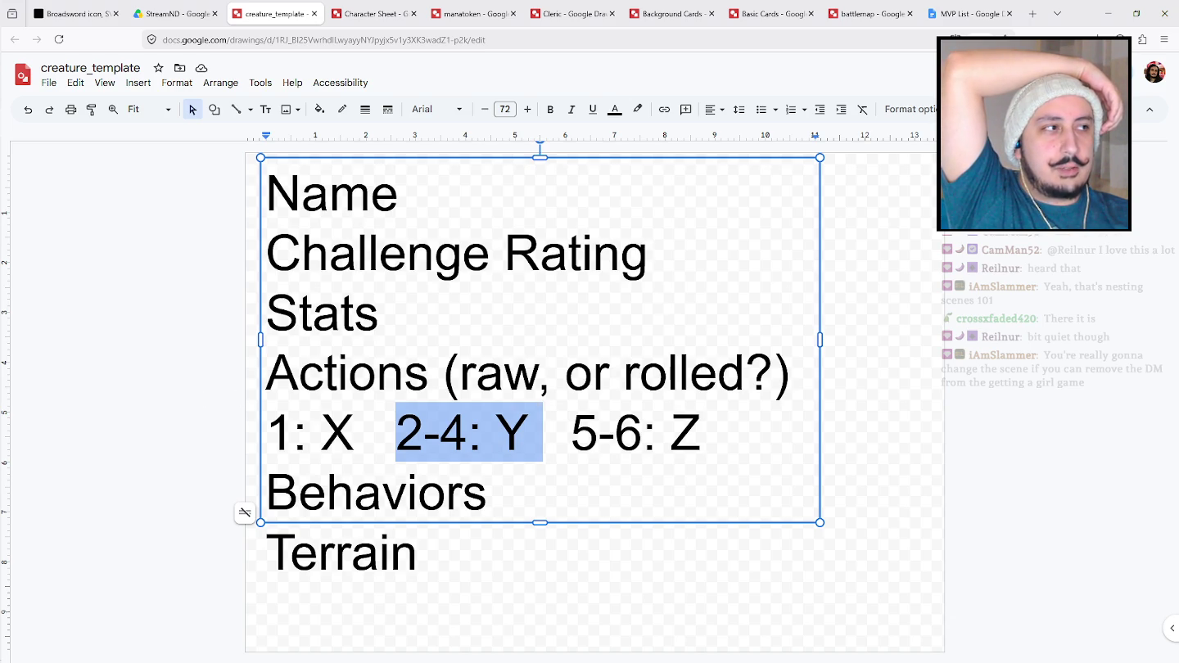
pyautogui.hotkey('alt', 'Tab')
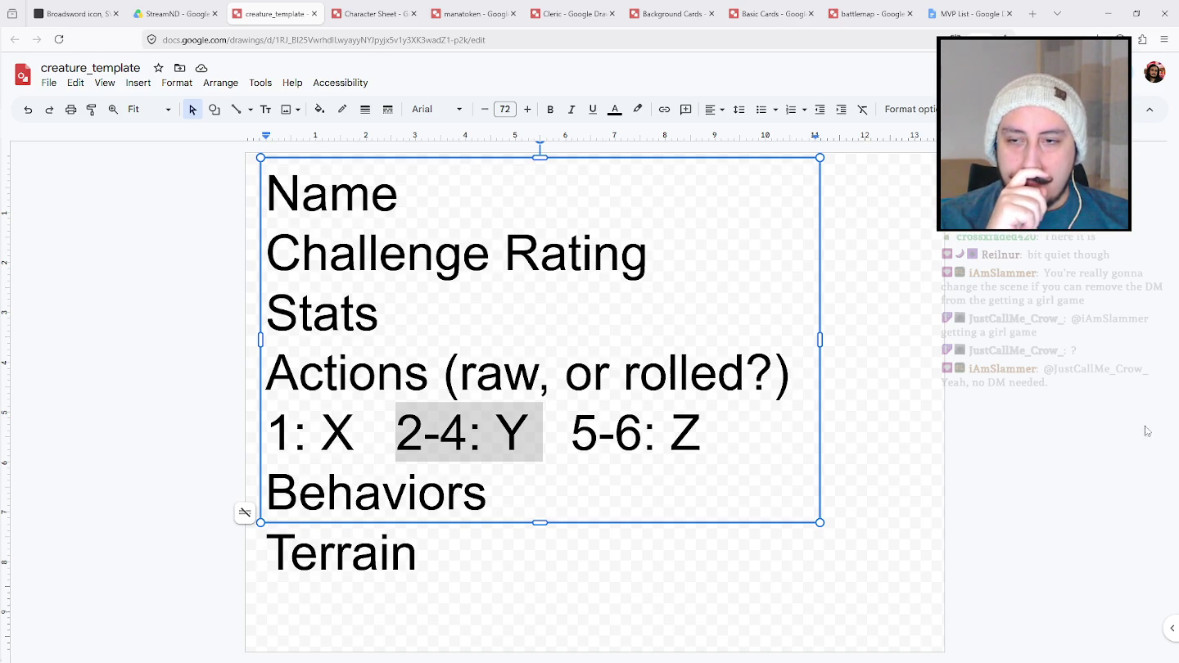
pyautogui.click(933, 350)
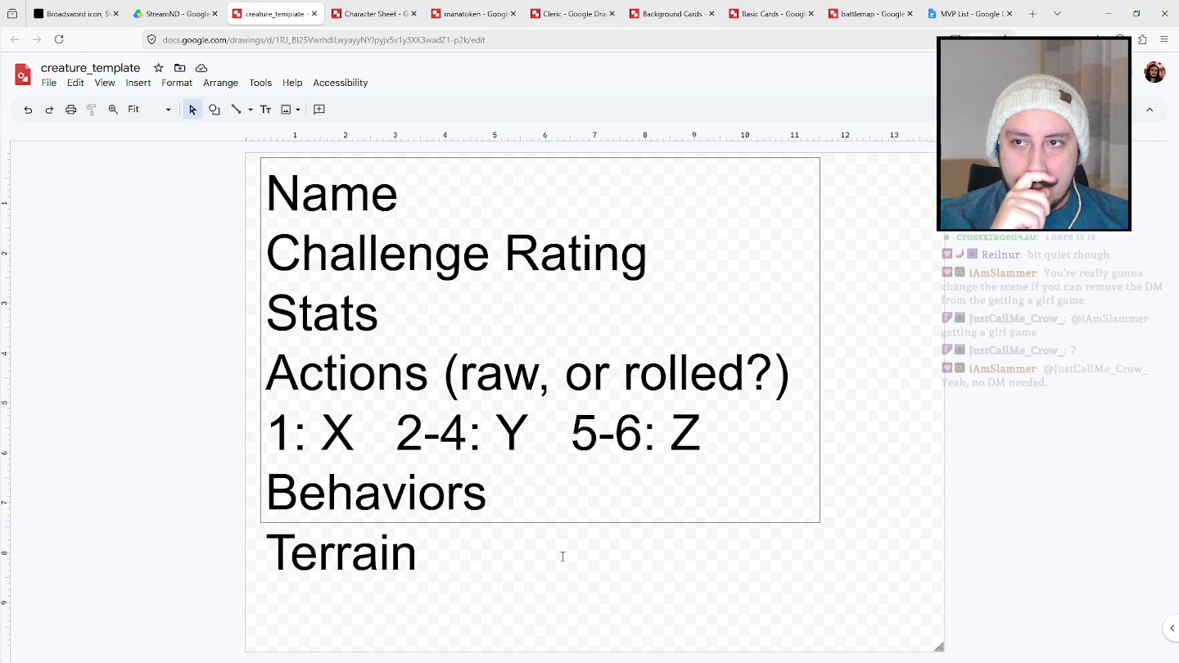
# Extend the creature_template text box down toward the bottom of the page.
pyautogui.click(648, 518)
pyautogui.moveTo(546, 523); pyautogui.dragTo(547, 646)
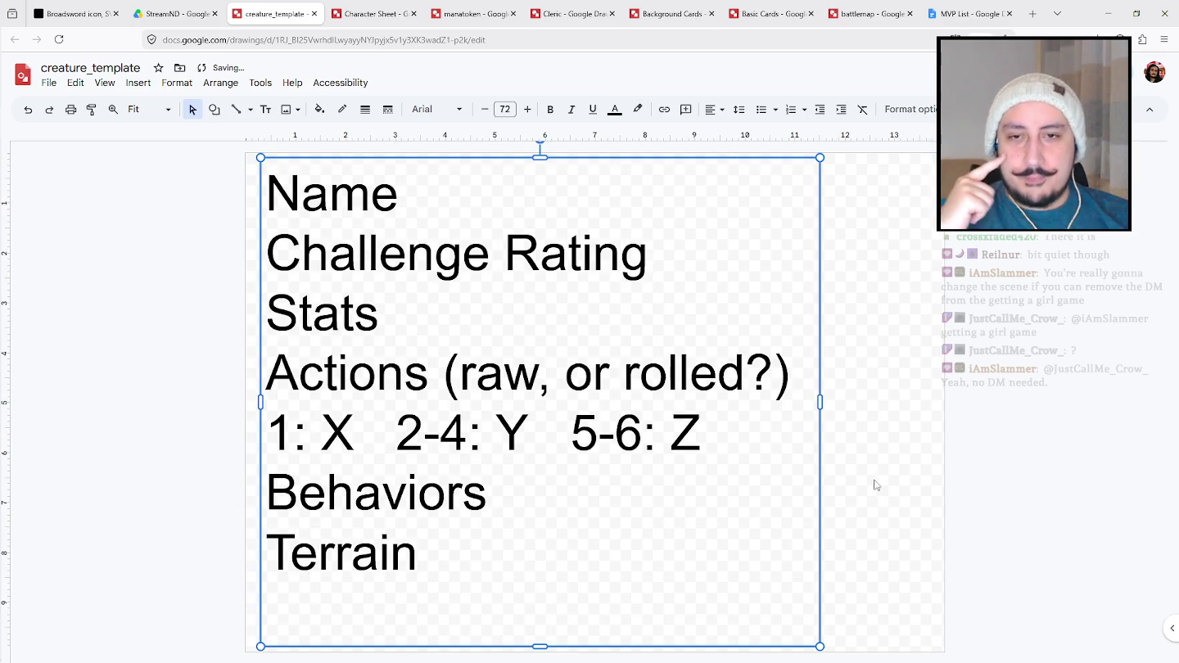
pyautogui.doubleClick(766, 368)
pyautogui.click(786, 369)
pyautogui.moveTo(790, 374); pyautogui.dragTo(246, 385)
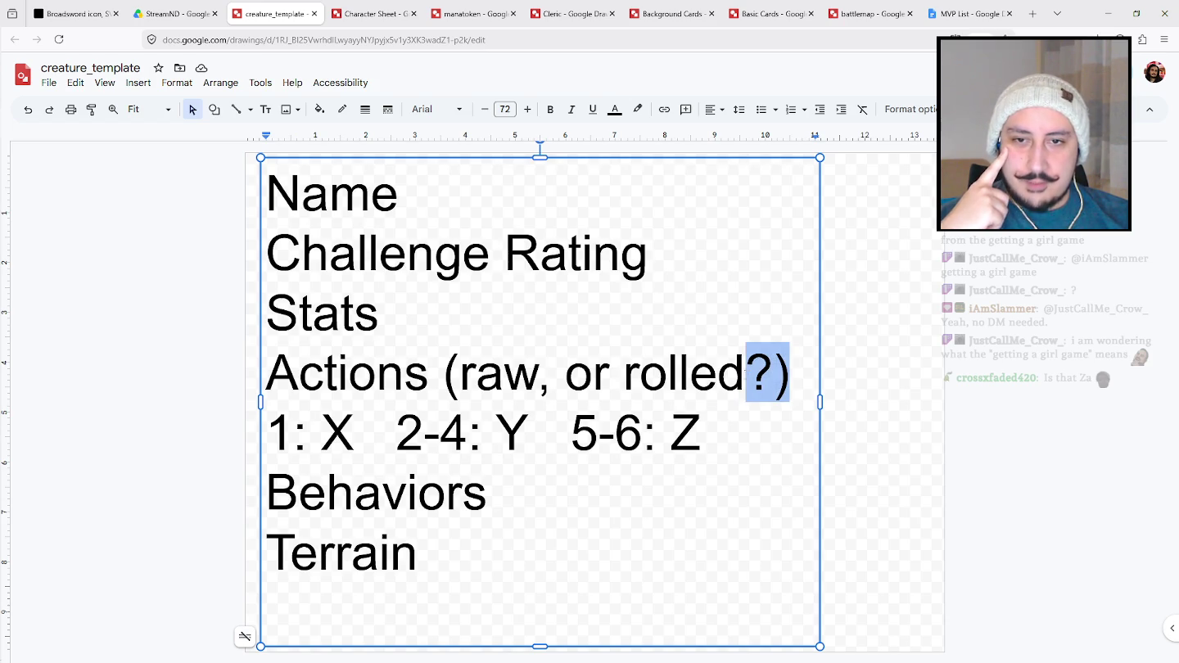
pyautogui.click(175, 377)
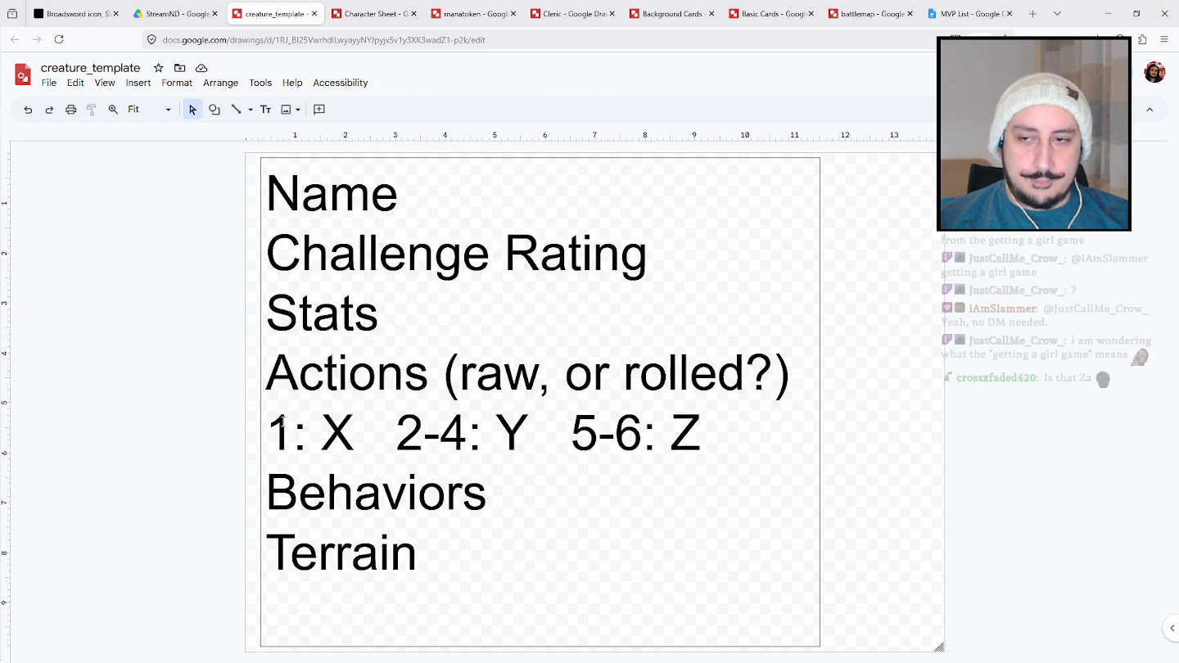
# Widen the template text box by pulling its left and right edges outward.
pyautogui.moveTo(272, 424); pyautogui.dragTo(744, 452)
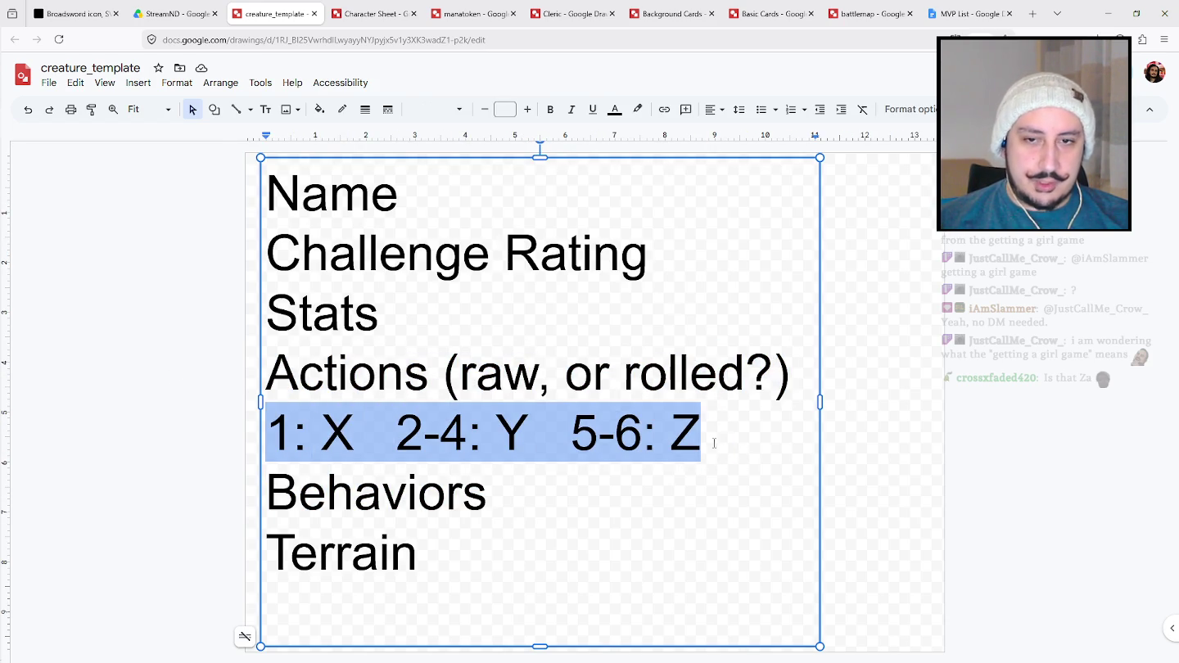
pyautogui.click(755, 432)
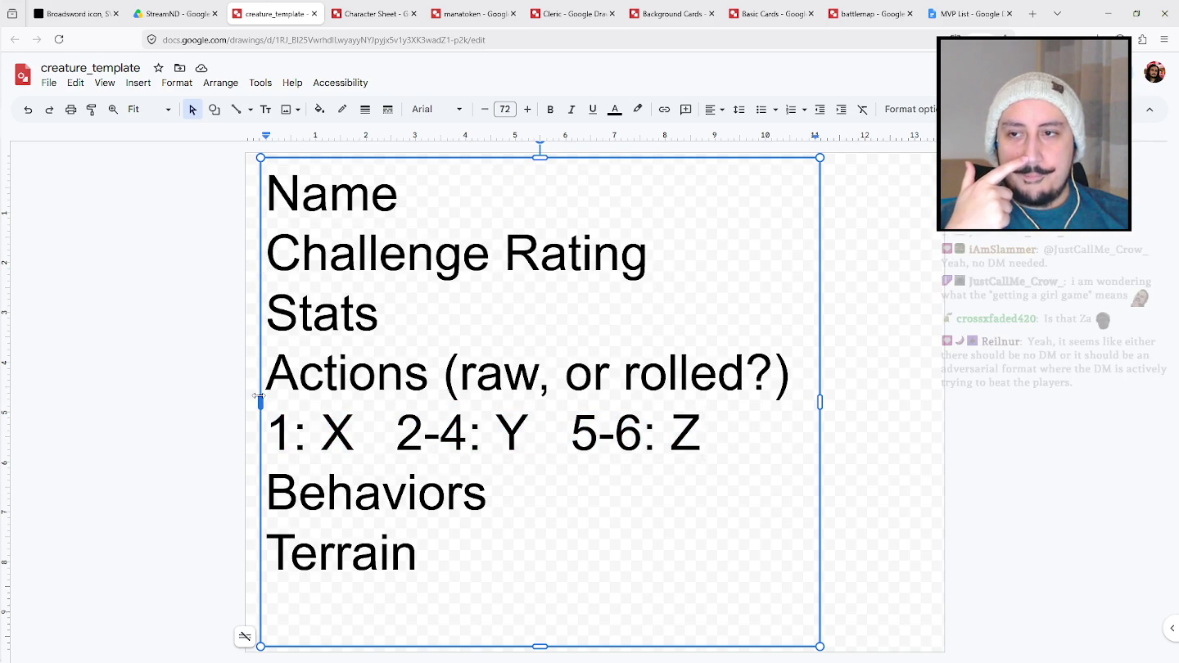
pyautogui.moveTo(261, 401); pyautogui.dragTo(253, 402)
pyautogui.moveTo(826, 397); pyautogui.dragTo(937, 402)
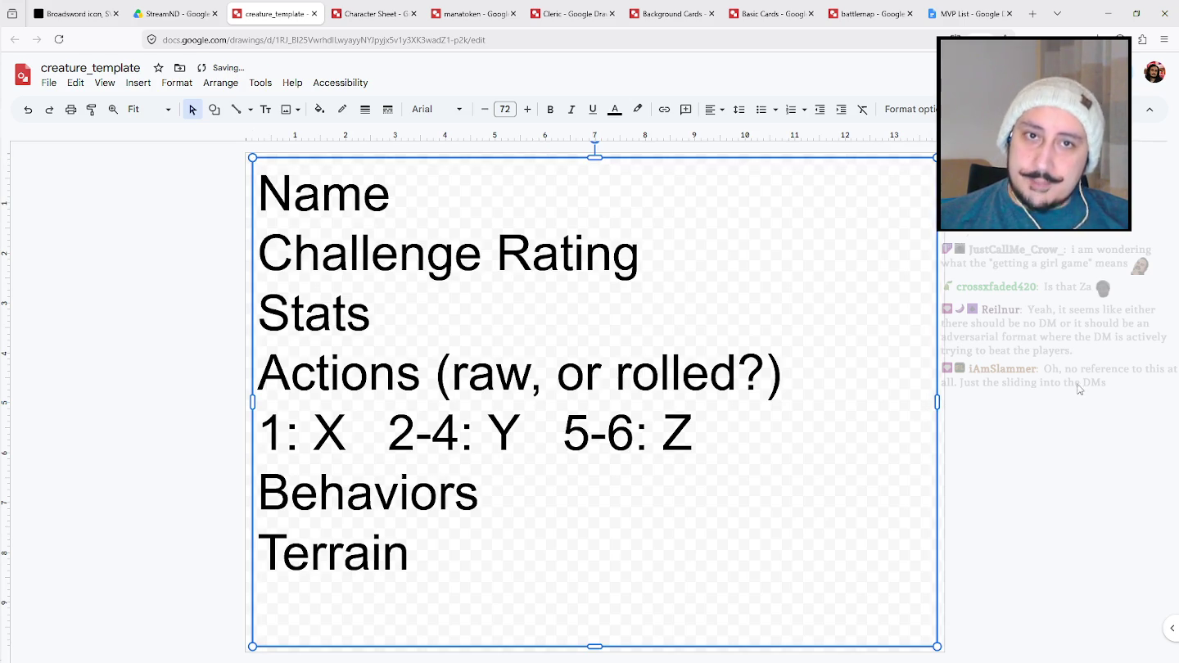
pyautogui.click(394, 213)
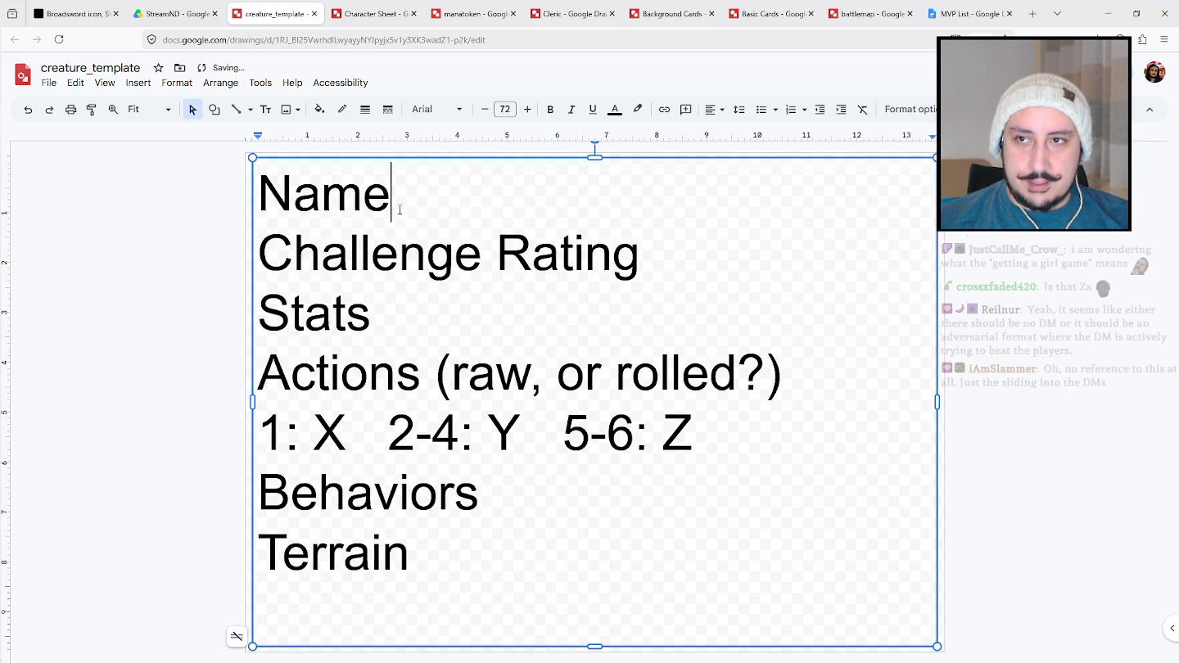
pyautogui.write(' - retreat t')
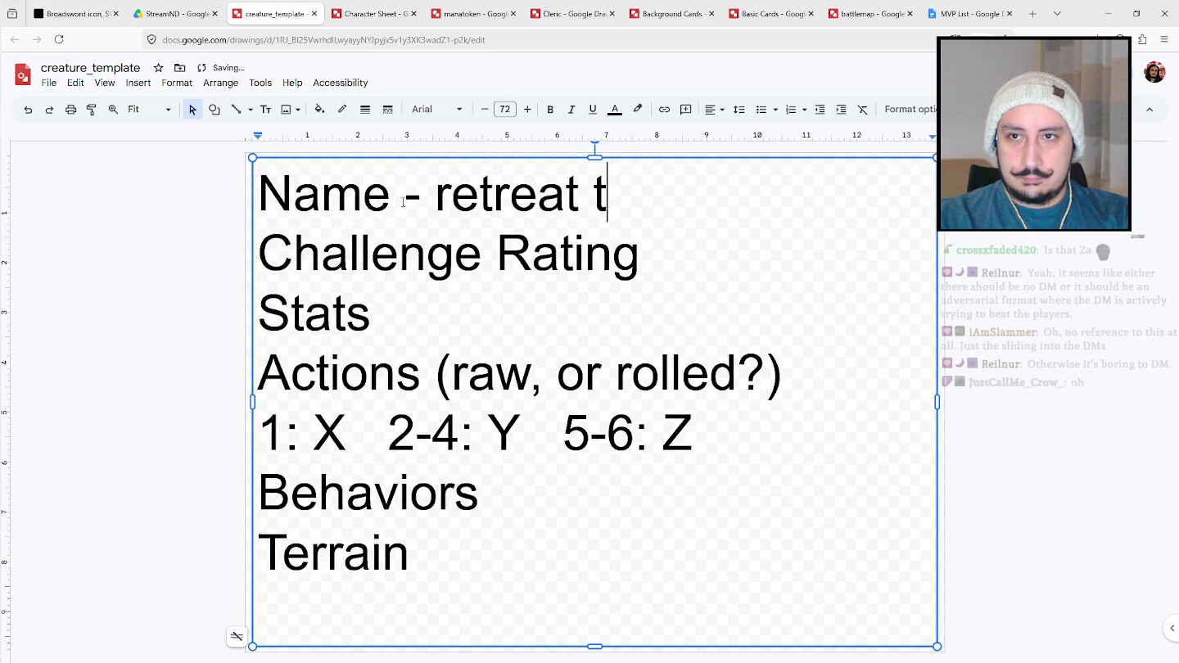
pyautogui.write('hreshold ')
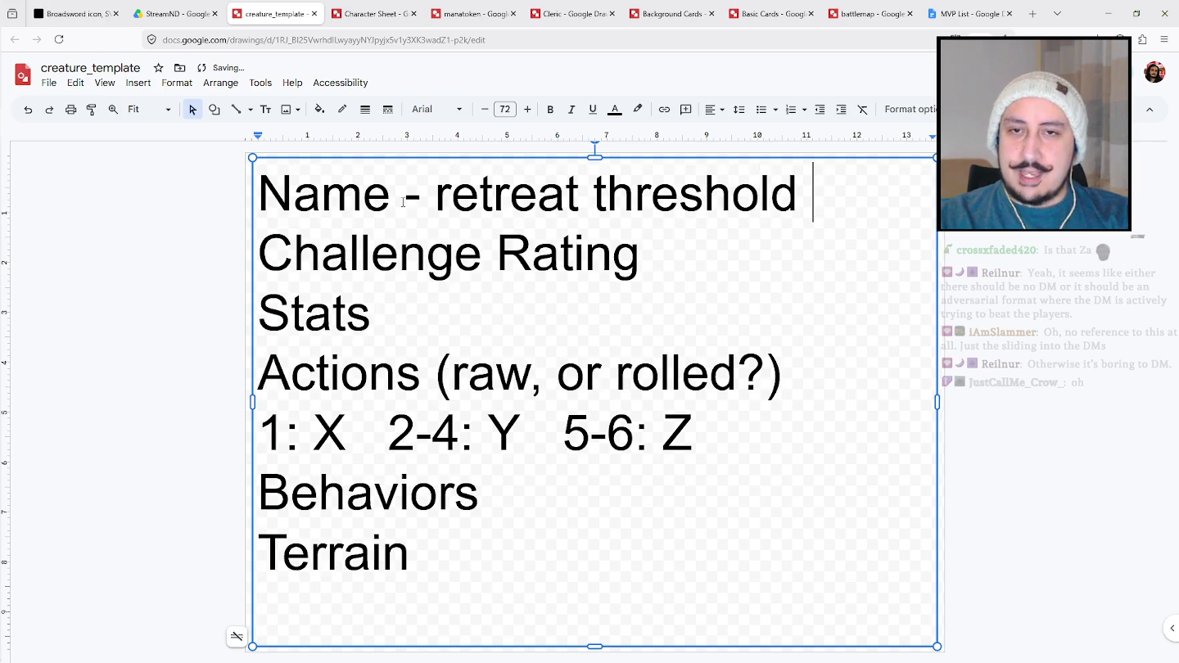
pyautogui.write('X')
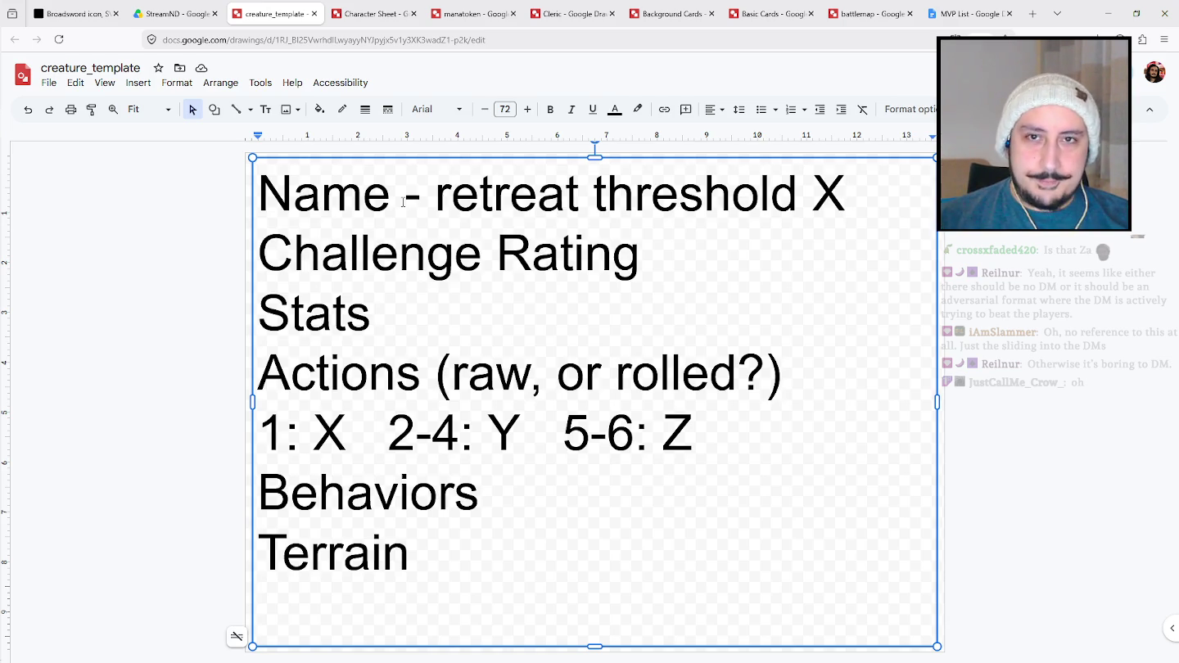
pyautogui.press('BackSpace')
pyautogui.press('BackSpace')
pyautogui.press('BackSpace')
pyautogui.press('BackSpace')
pyautogui.press('BackSpace')
pyautogui.press('BackSpace')
pyautogui.press('BackSpace')
pyautogui.press('BackSpace')
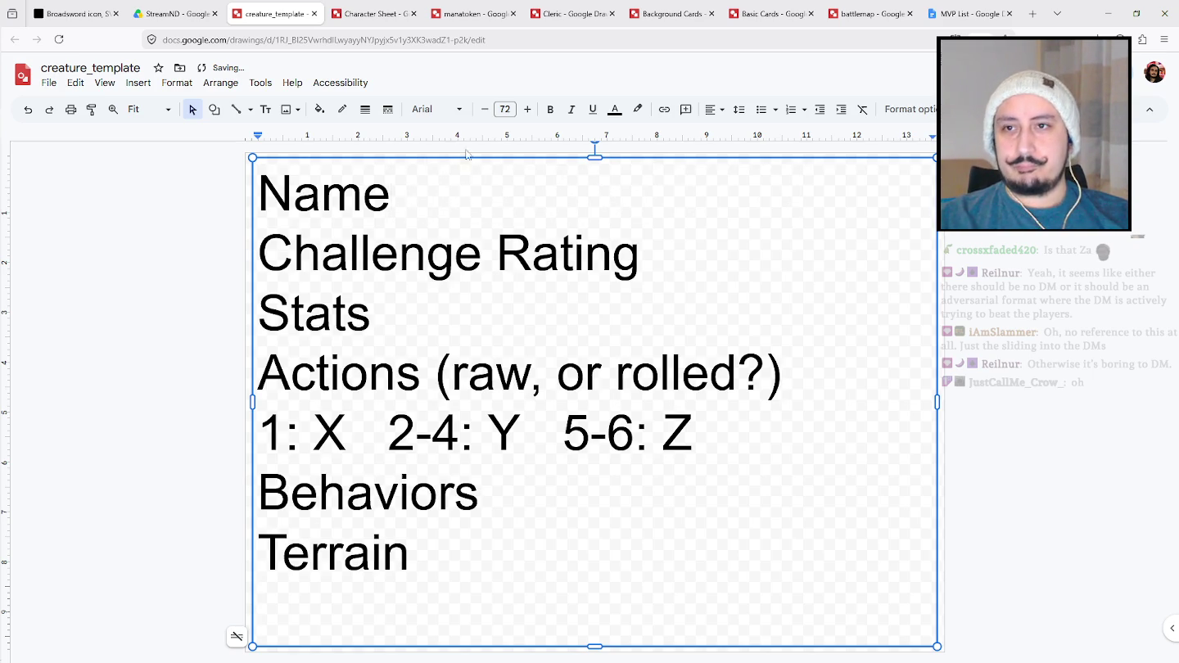
pyautogui.click(343, 161)
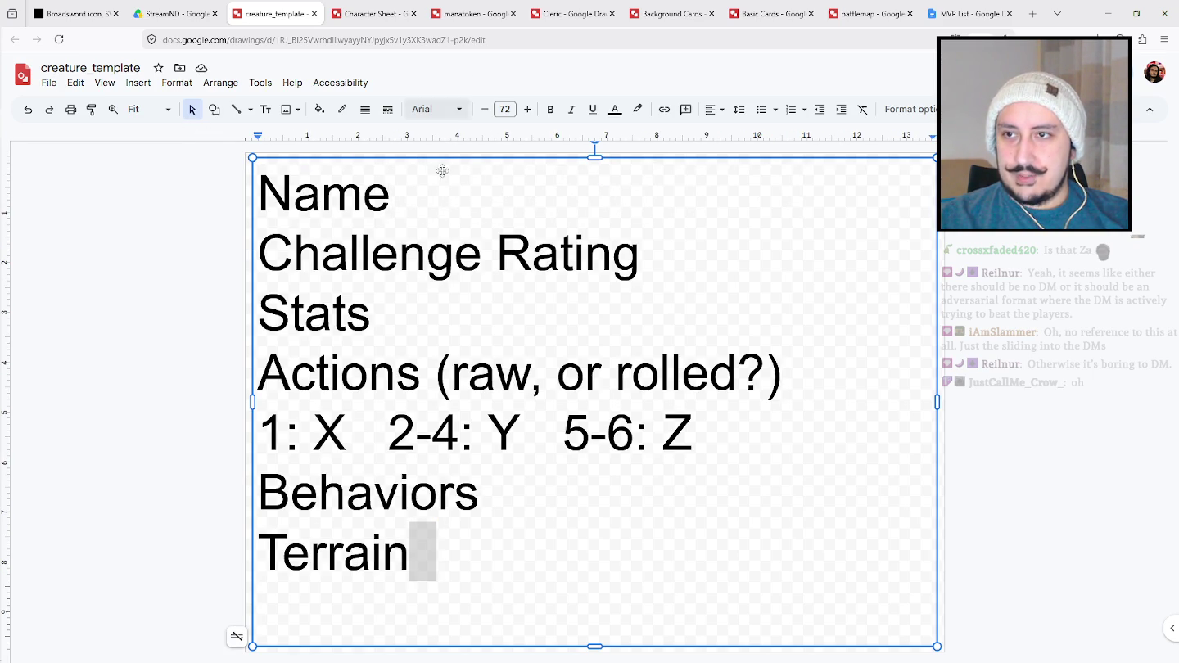
# Set all the template text to 24 pt and shrink the box to fit.
pyautogui.doubleClick(418, 168)
pyautogui.moveTo(548, 552); pyautogui.dragTo(263, 181)
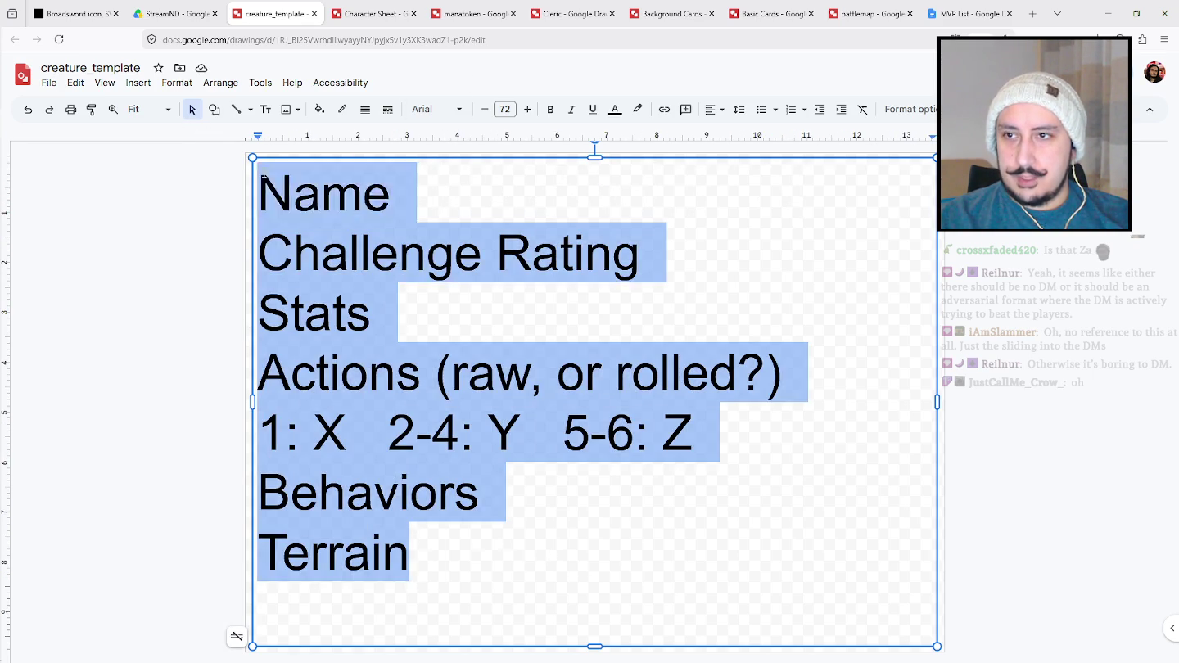
pyautogui.click(485, 109)
pyautogui.doubleClick(484, 108)
pyautogui.click(505, 109)
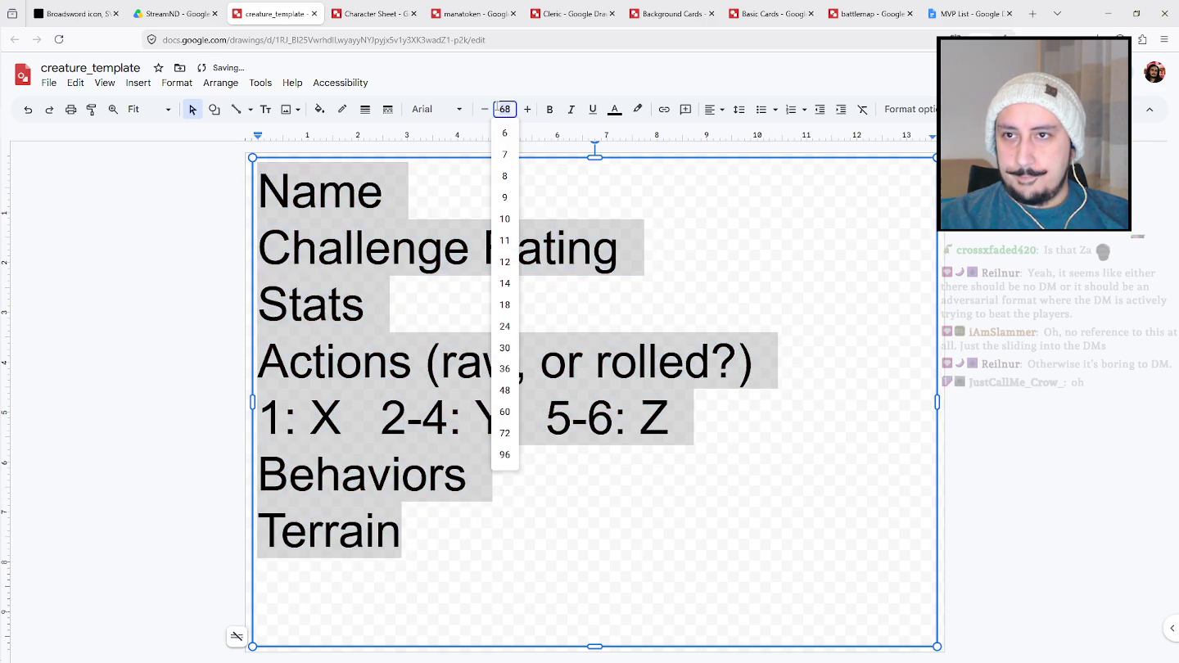
pyautogui.click(506, 326)
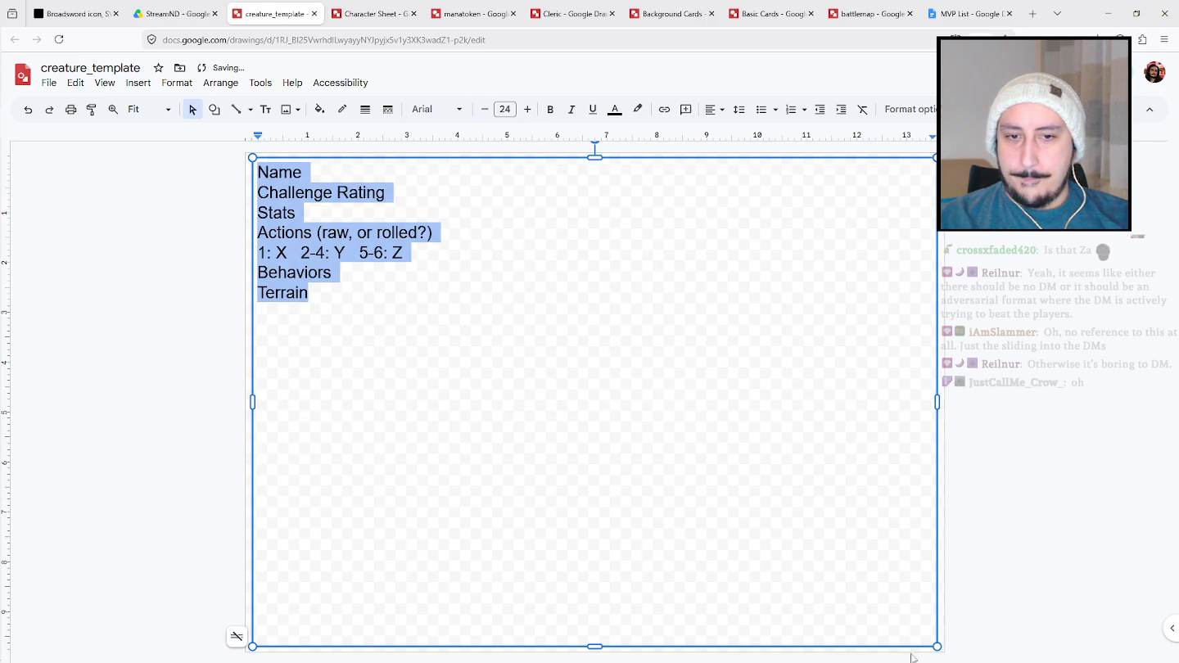
pyautogui.moveTo(933, 646); pyautogui.dragTo(479, 311)
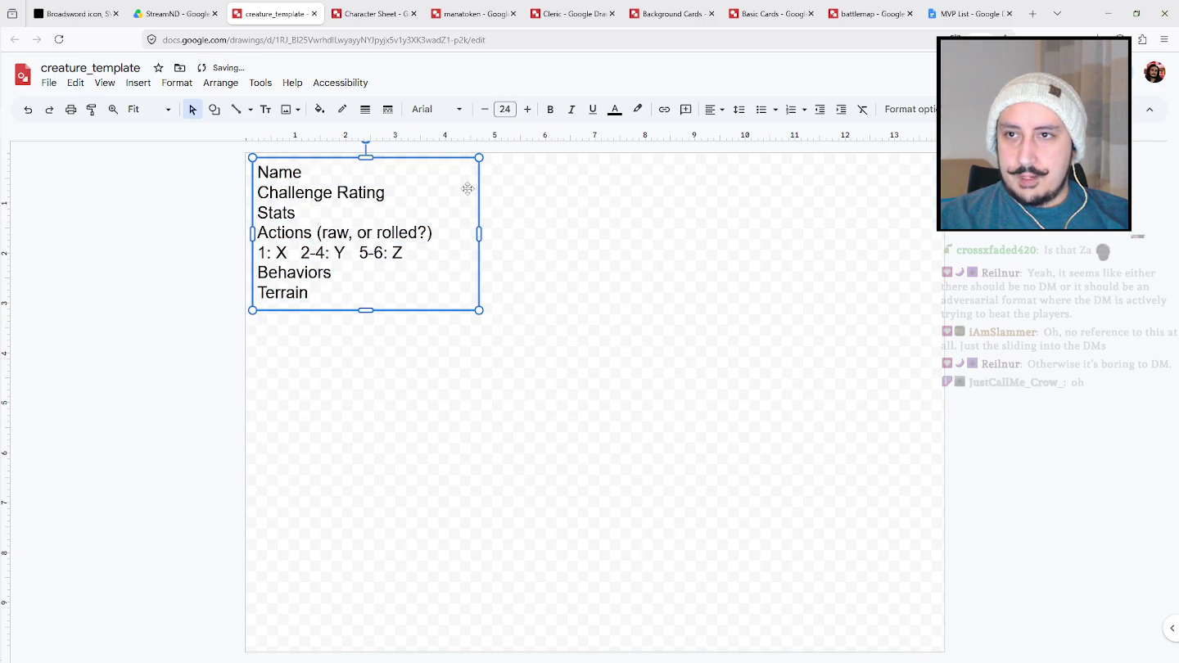
# Drag the field list off the page into the grey area, then go to the Character Sheet.
pyautogui.moveTo(469, 162); pyautogui.dragTo(220, 158)
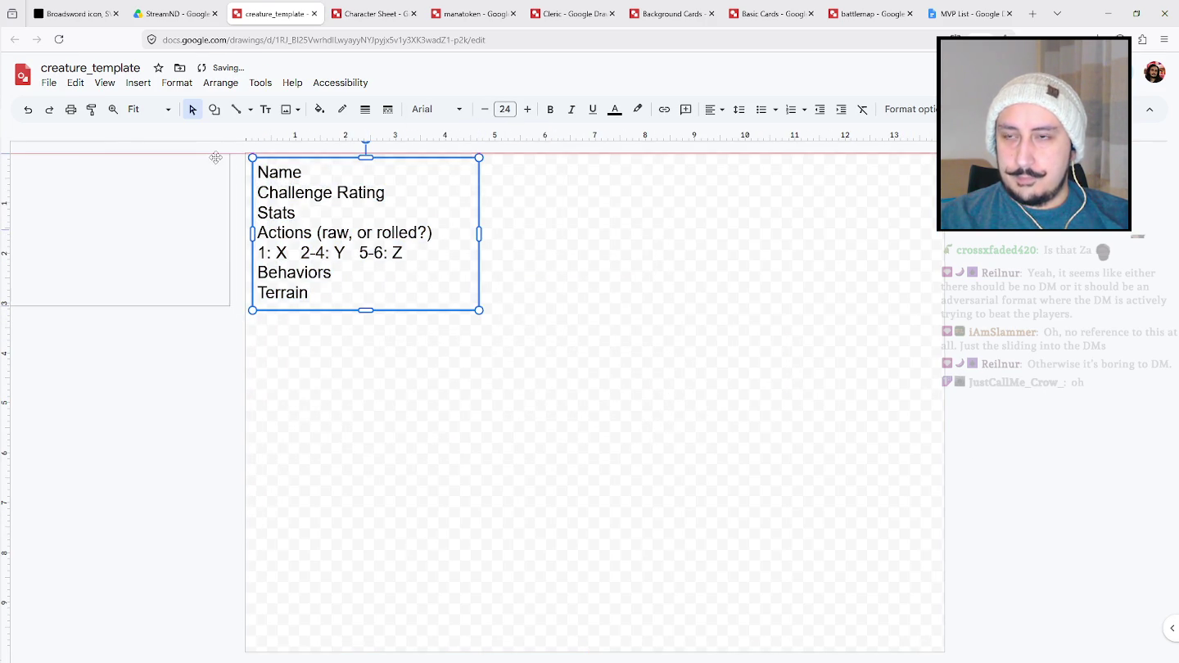
pyautogui.click(664, 342)
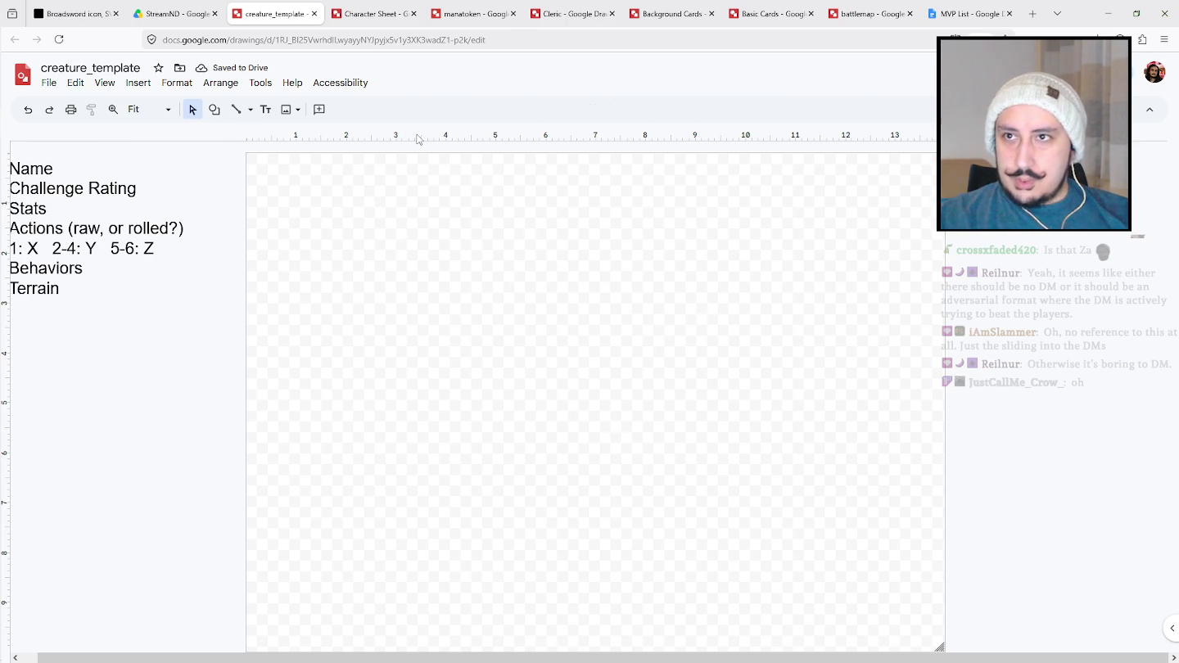
pyautogui.click(358, 10)
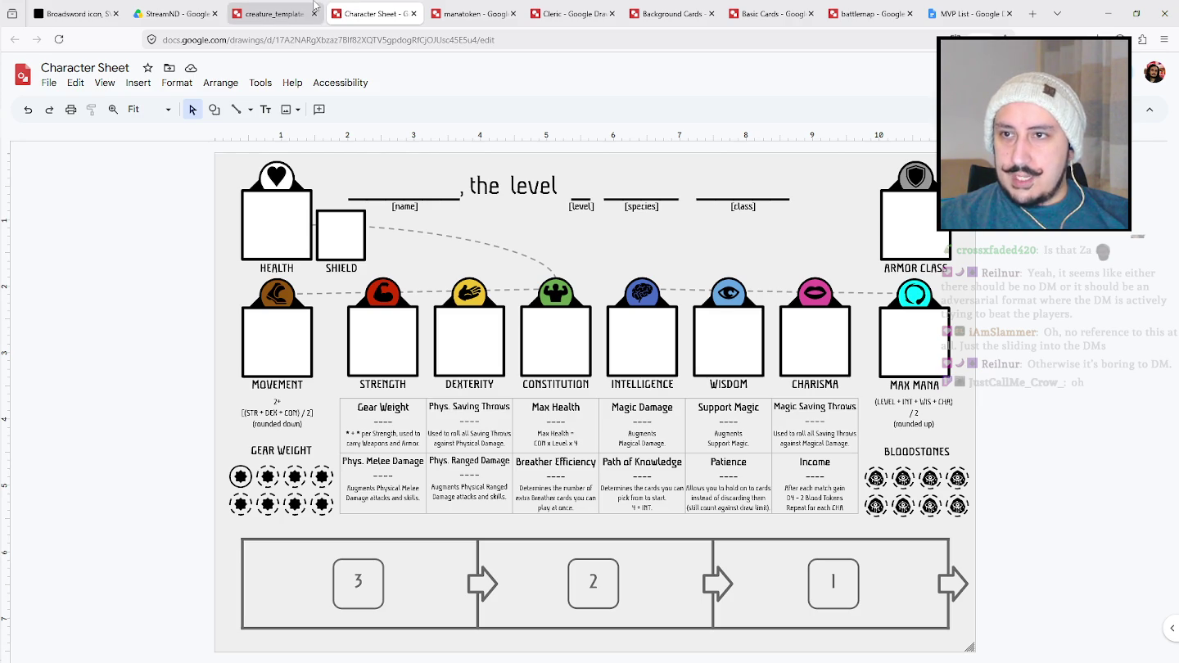
# On creature_template, draw a text box near the page top, then delete it.
pyautogui.click(315, 5)
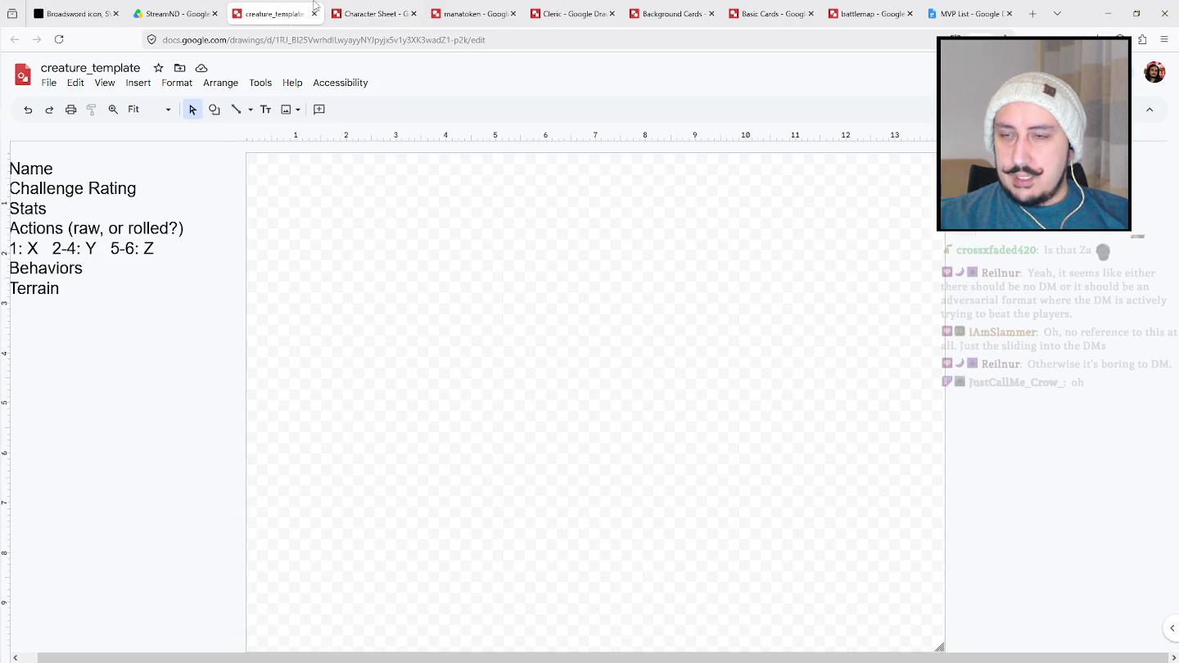
pyautogui.click(267, 111)
pyautogui.moveTo(258, 162); pyautogui.dragTo(570, 219)
pyautogui.write('Name')
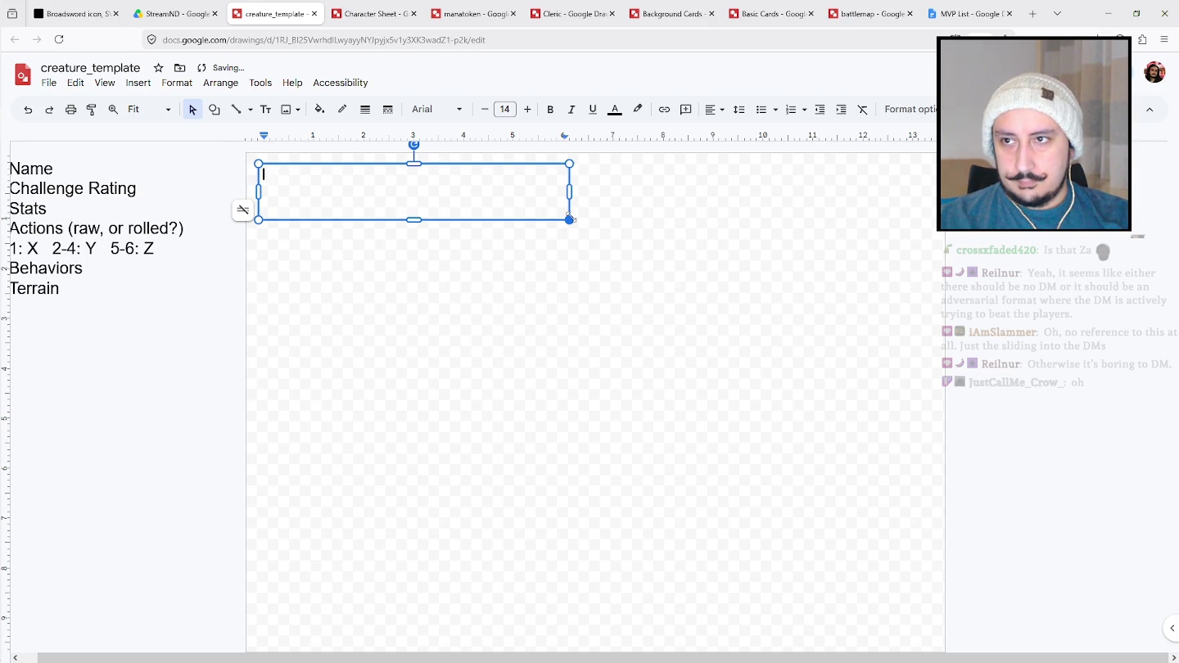
pyautogui.click(535, 163)
pyautogui.press('Delete')
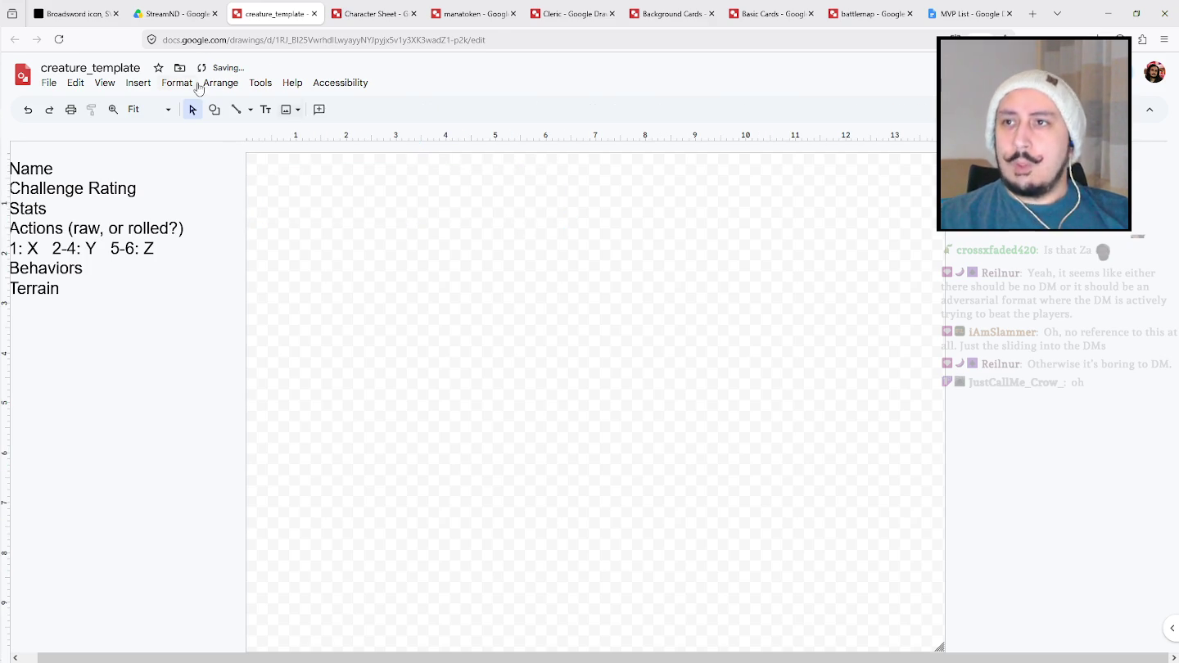
# Draw a rounded rectangle at the top-left with a transparent border and light grey fill.
pyautogui.click(213, 114)
pyautogui.moveTo(247, 134)
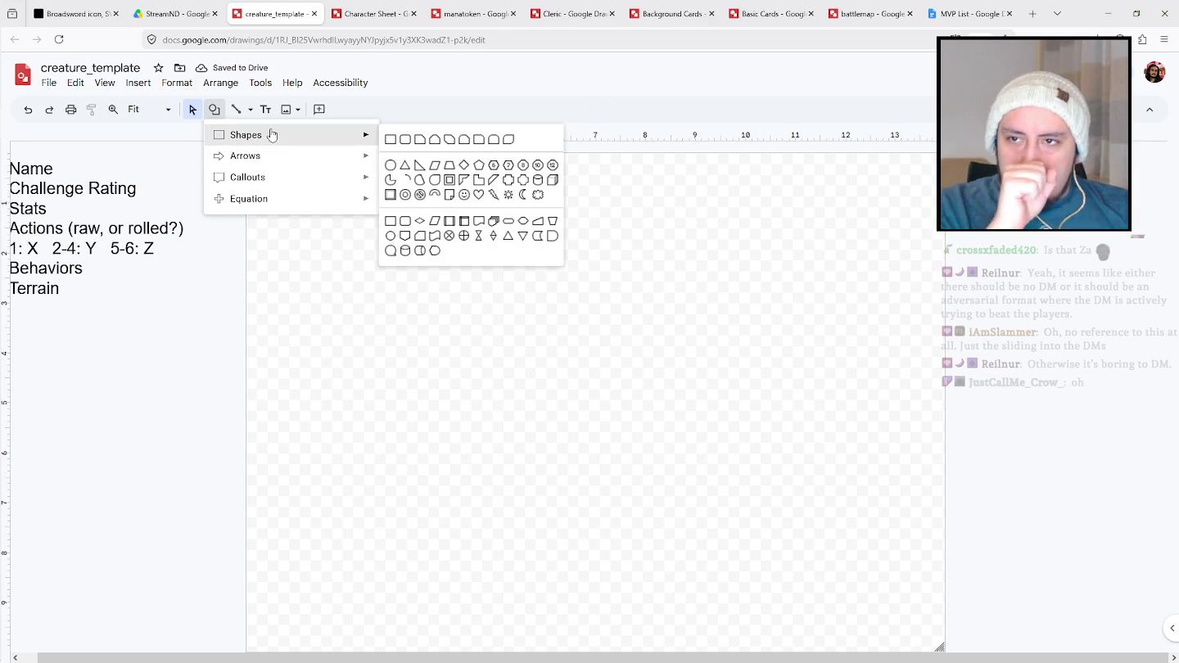
pyautogui.click(405, 139)
pyautogui.moveTo(266, 175); pyautogui.dragTo(680, 255)
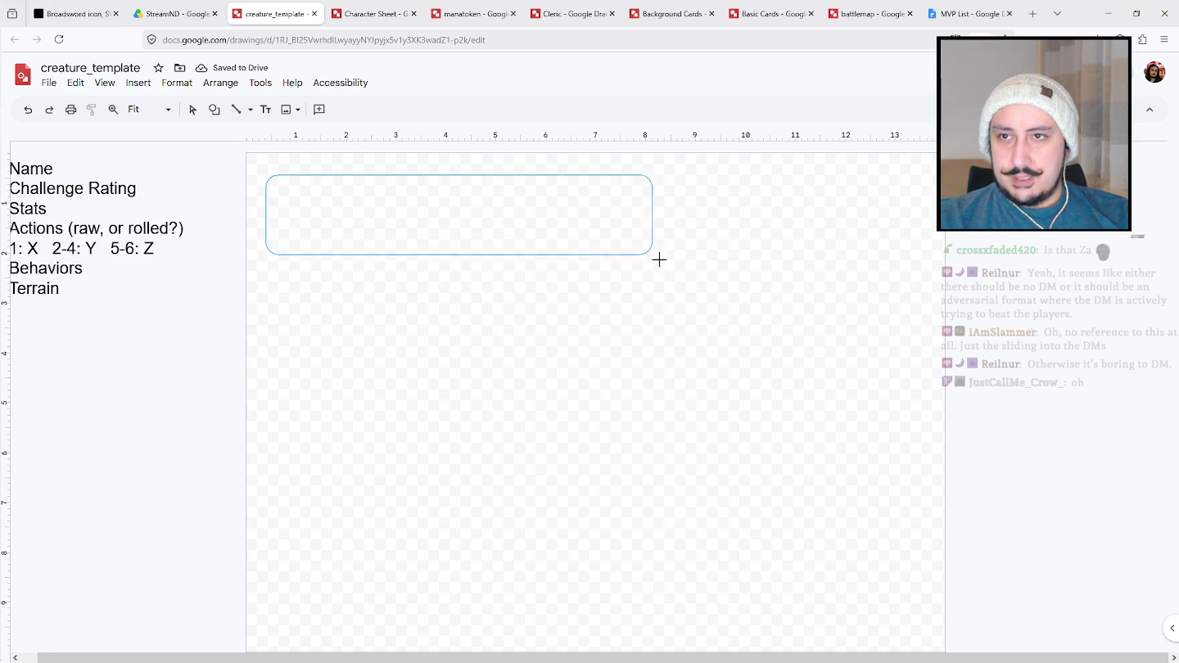
pyautogui.moveTo(616, 179); pyautogui.dragTo(609, 167)
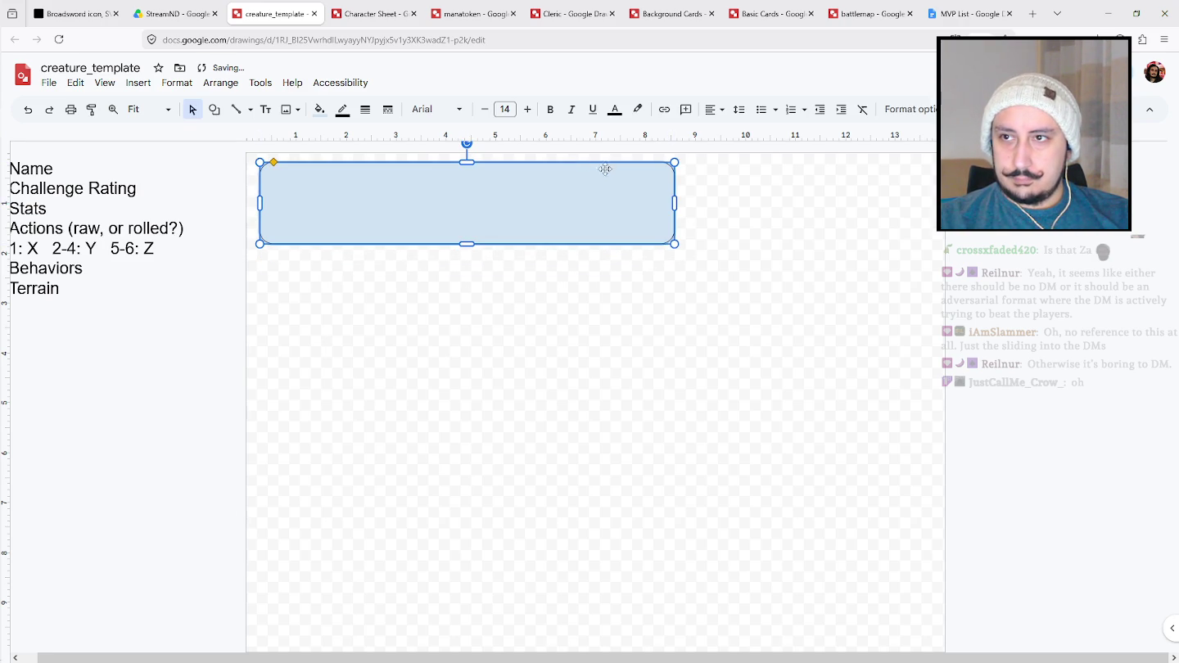
pyautogui.click(343, 109)
pyautogui.click(410, 311)
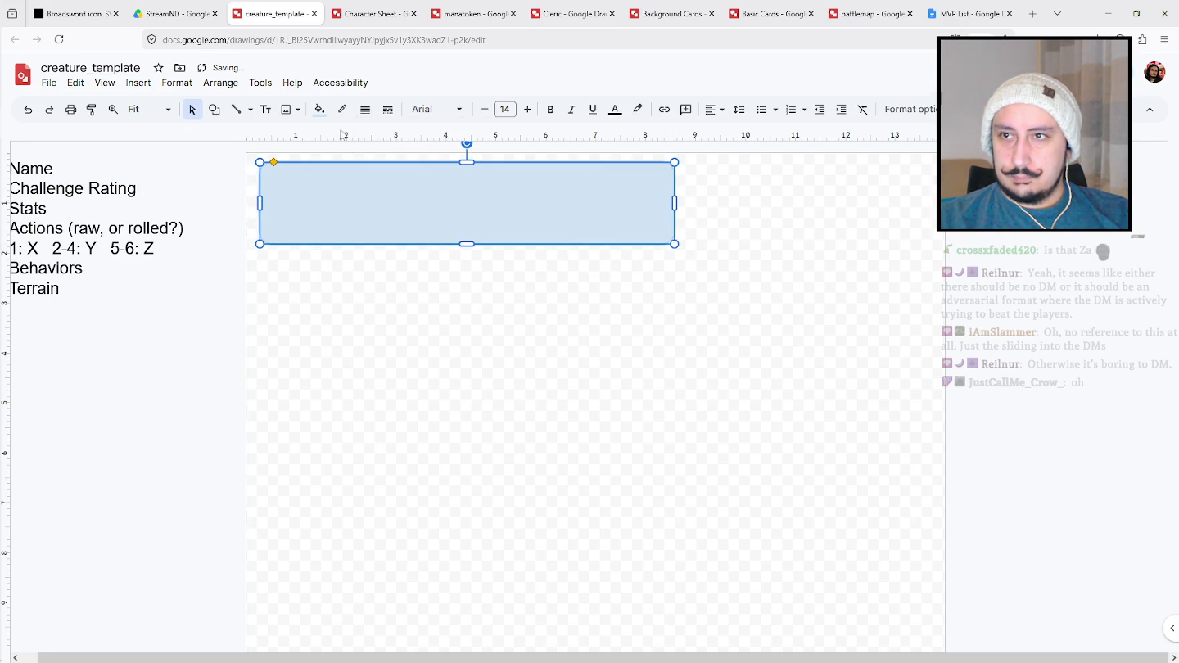
pyautogui.click(320, 108)
pyautogui.click(413, 205)
# Type 'Name' in the shortened grey box, styled Aubrey 48 pt.
pyautogui.write('Name')
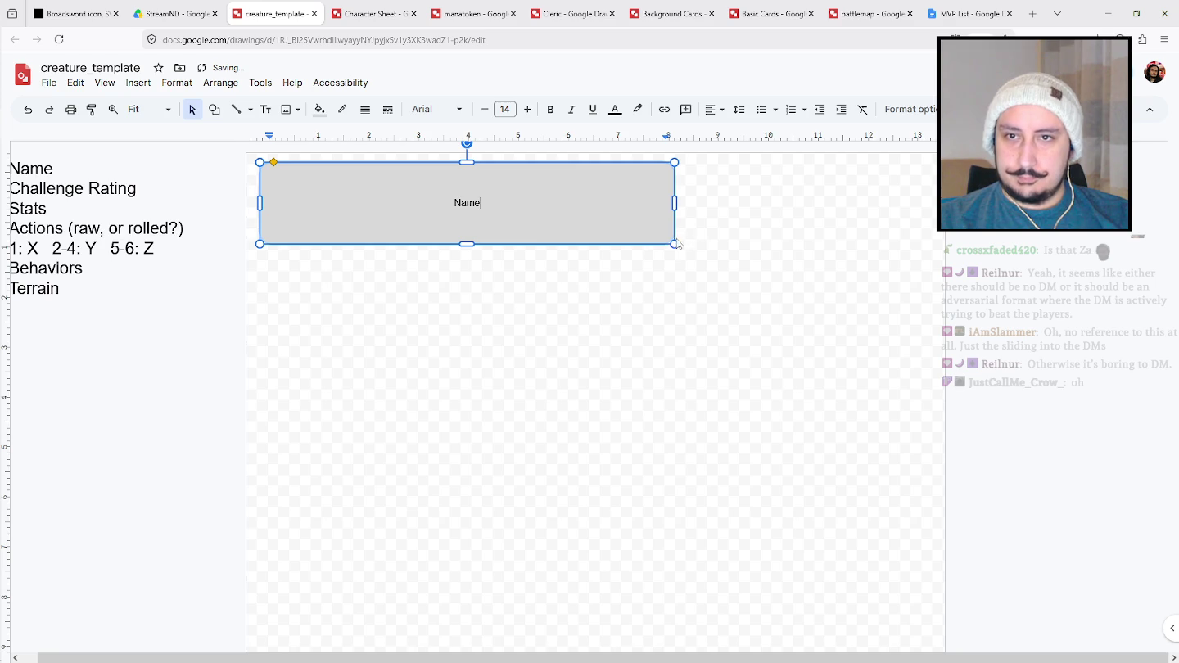
pyautogui.moveTo(678, 244); pyautogui.dragTo(638, 223)
pyautogui.click(509, 109)
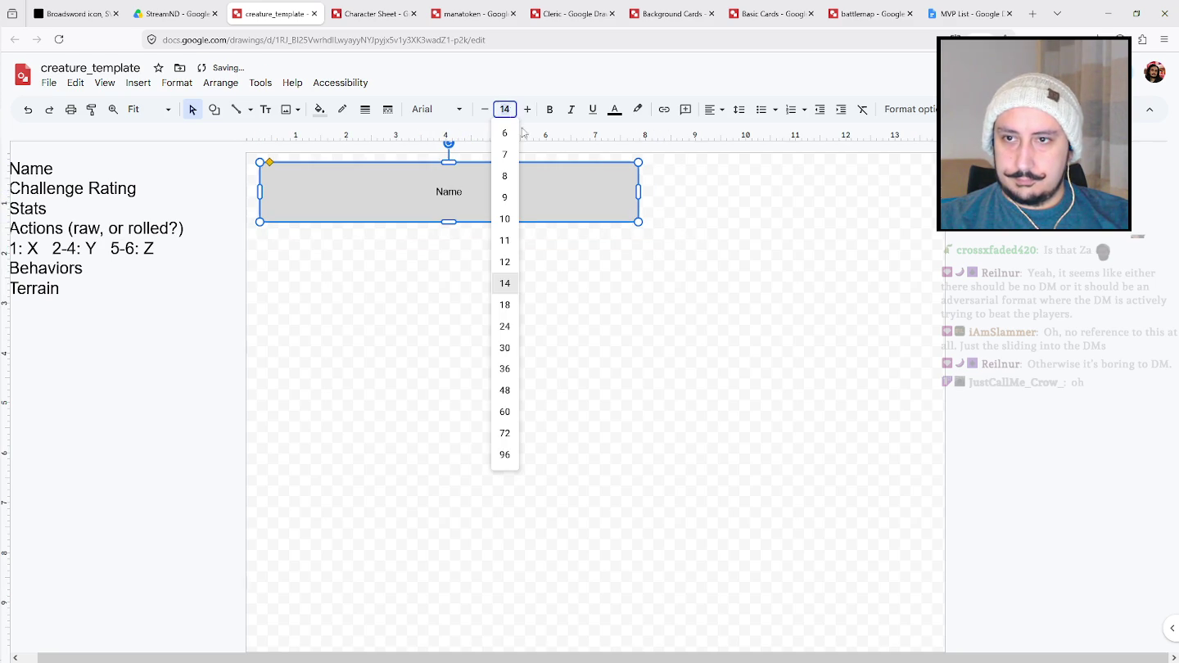
pyautogui.click(505, 389)
pyautogui.click(450, 110)
pyautogui.click(463, 190)
# Change the box text to 'Goblin Archer' and return to the Character Sheet.
pyautogui.moveTo(416, 194); pyautogui.dragTo(496, 194)
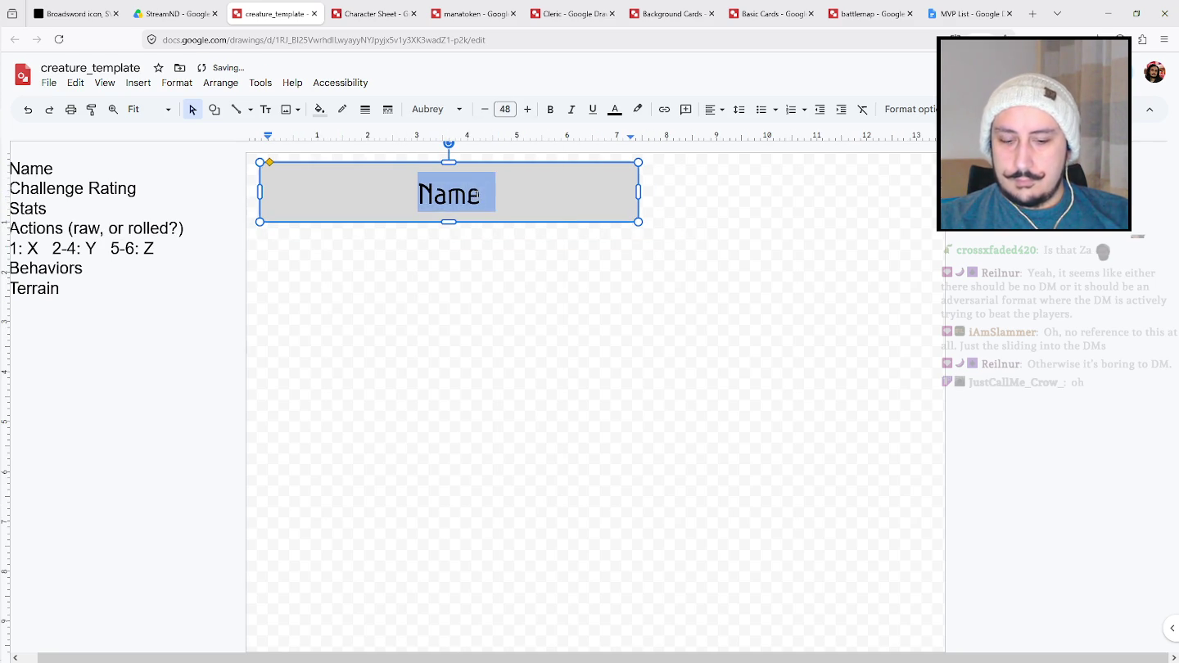
pyautogui.write('Goblin Ar')
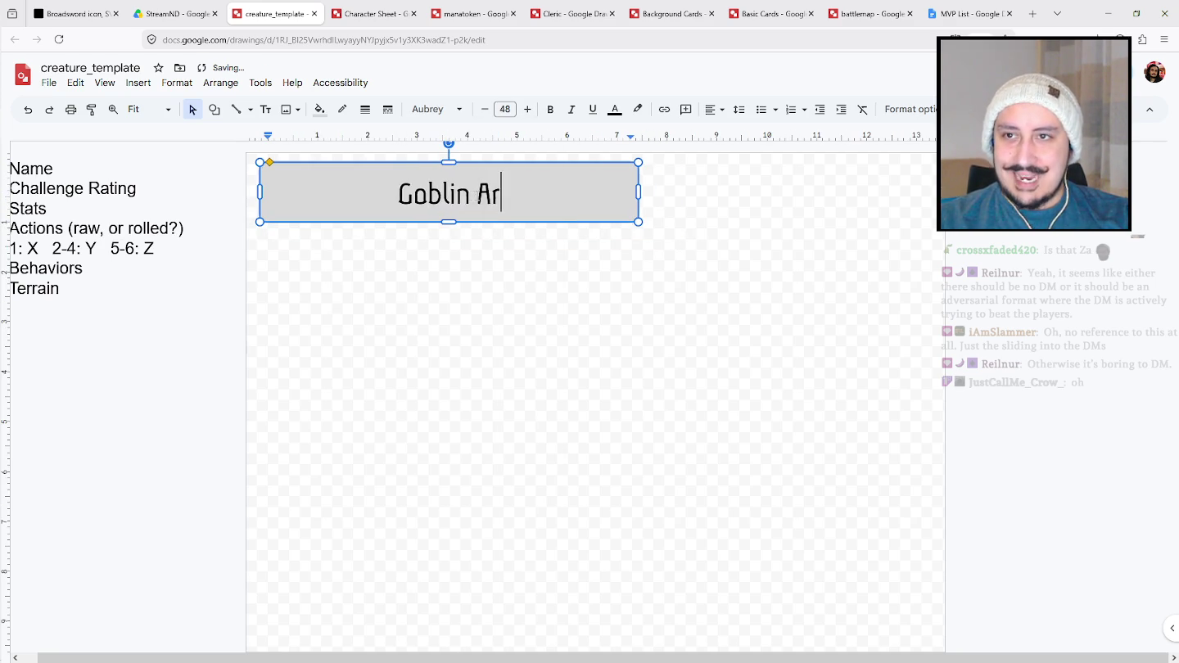
pyautogui.write('cher')
pyautogui.click(551, 258)
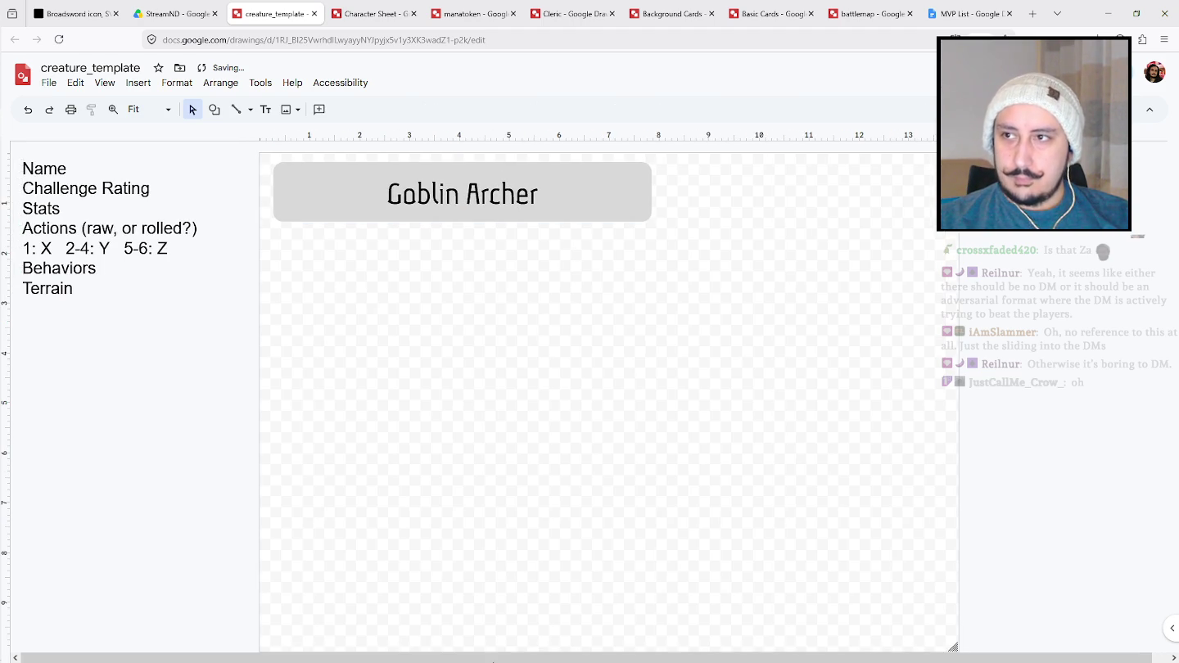
pyautogui.click(619, 215)
pyautogui.click(372, 14)
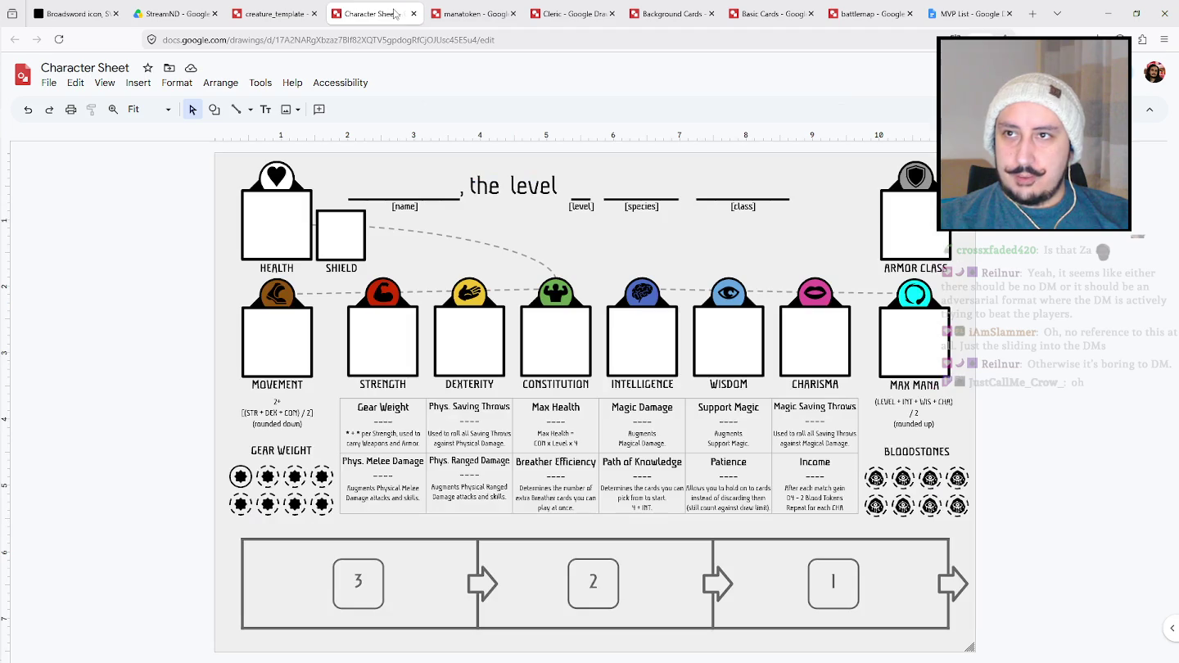
# Copy the Character Sheet's health, armour class and stat boxes and paste them into creature_template.
pyautogui.moveTo(1035, 378); pyautogui.dragTo(371, 285)
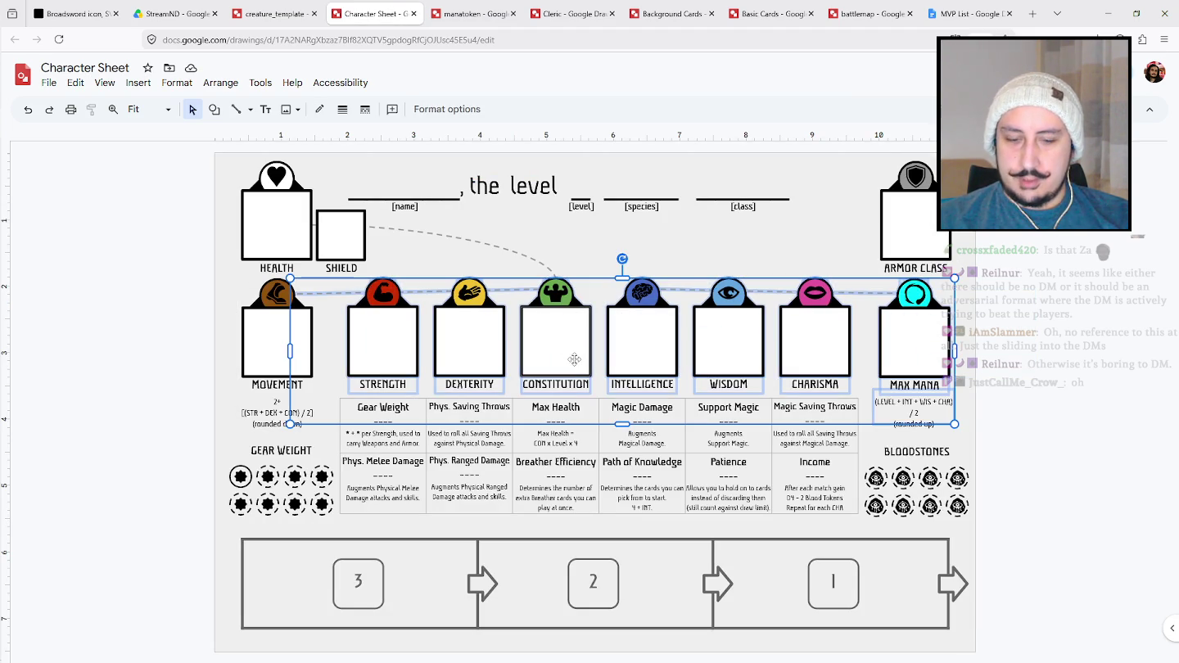
pyautogui.click(686, 361)
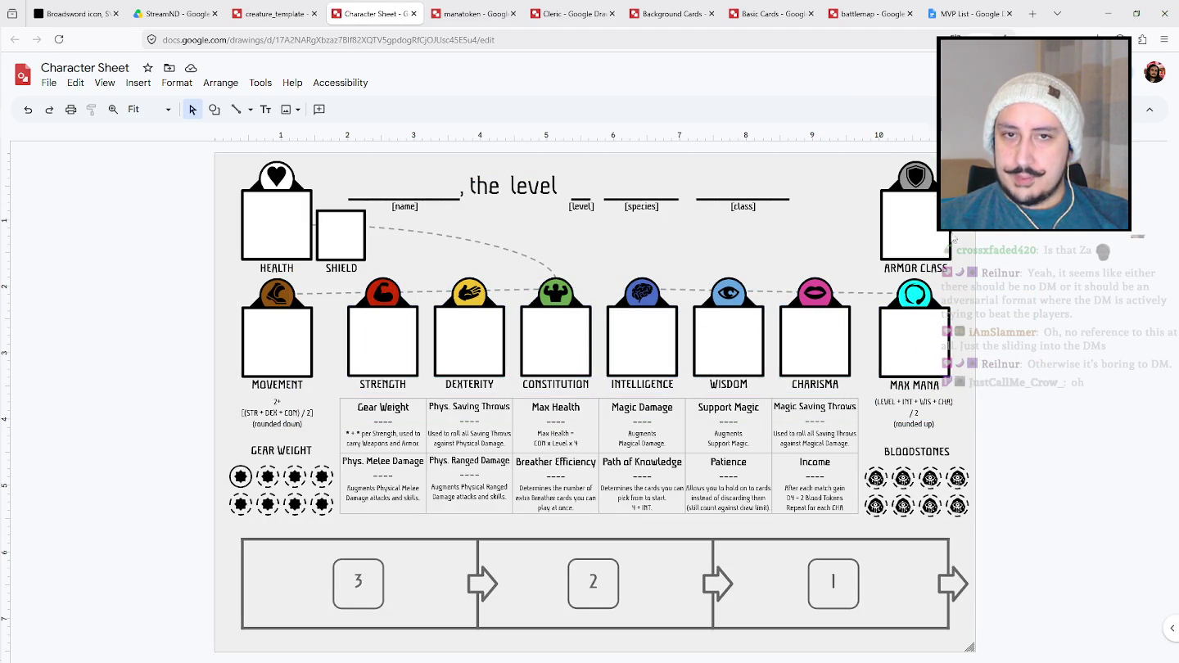
pyautogui.moveTo(164, 166); pyautogui.dragTo(993, 434)
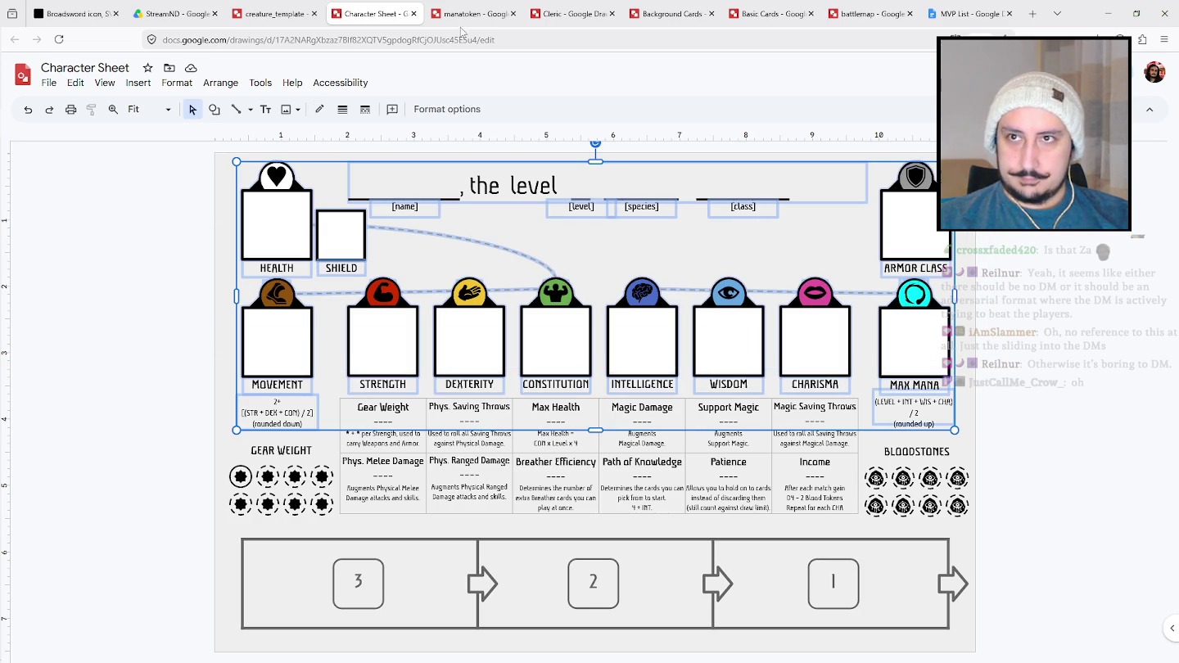
pyautogui.click(455, 13)
pyautogui.click(365, 13)
pyautogui.click(276, 12)
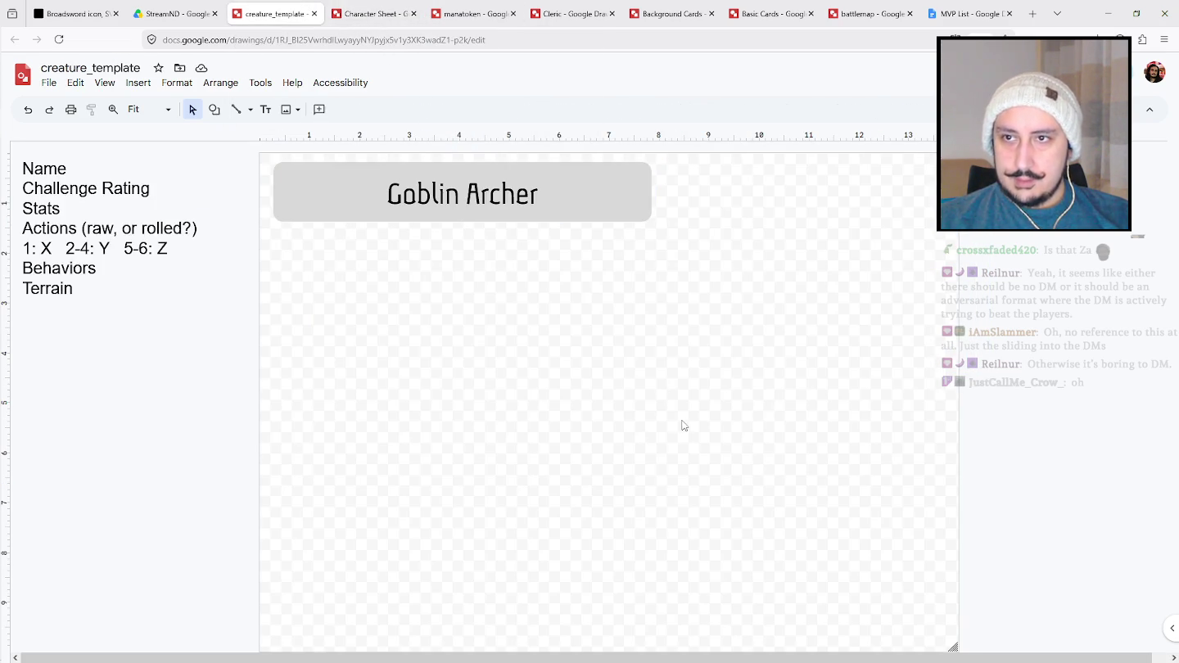
pyautogui.hotkey('ctrl', 'v')
# Move the pasted group below the title and delete the Movement and Max Mana formulas.
pyautogui.moveTo(587, 307); pyautogui.dragTo(586, 526)
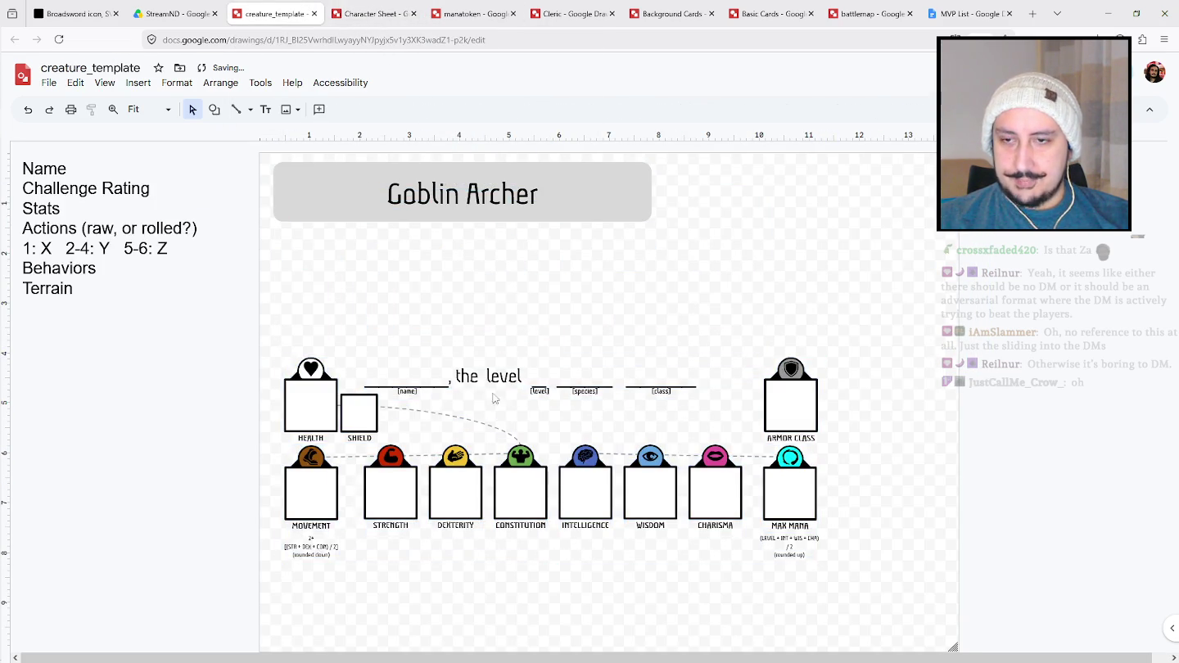
pyautogui.moveTo(268, 350)
pyautogui.mouseDown()
pyautogui.moveTo(336, 418)
pyautogui.moveTo(844, 585)
pyautogui.mouseUp()
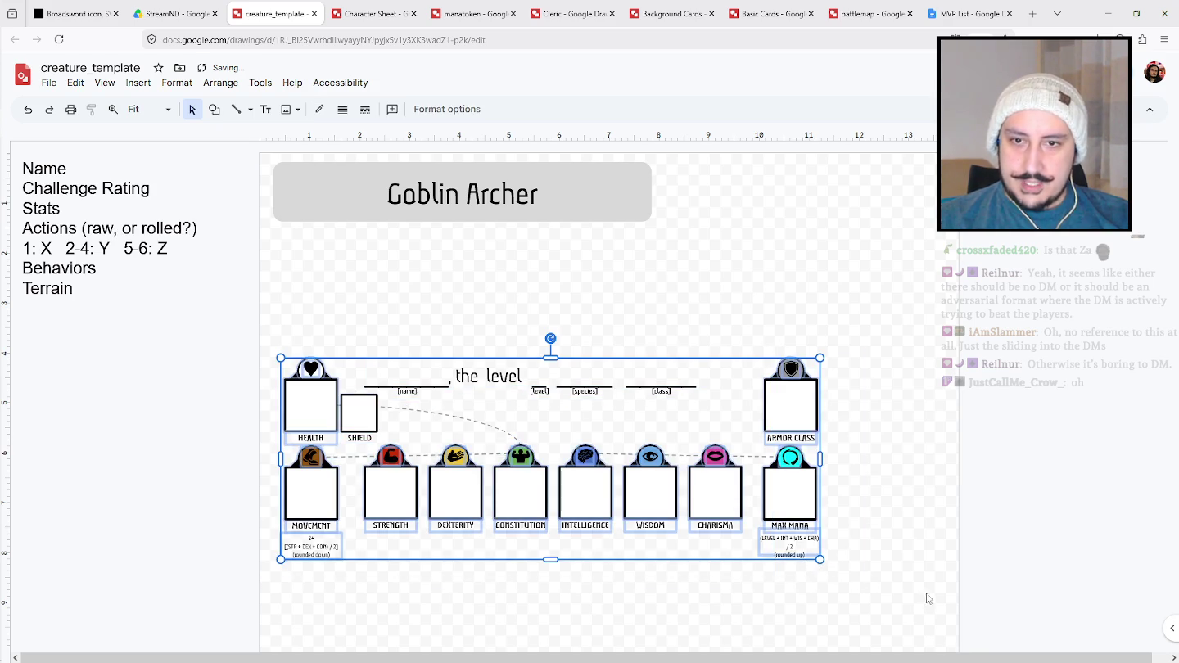
pyautogui.moveTo(927, 604); pyautogui.dragTo(239, 522)
pyautogui.moveTo(360, 577); pyautogui.dragTo(266, 542)
pyautogui.press('Delete')
pyautogui.moveTo(834, 575); pyautogui.dragTo(745, 532)
pyautogui.press('Delete')
# Move the Armor Class box up under the title and shift the title right.
pyautogui.moveTo(856, 431); pyautogui.dragTo(758, 361)
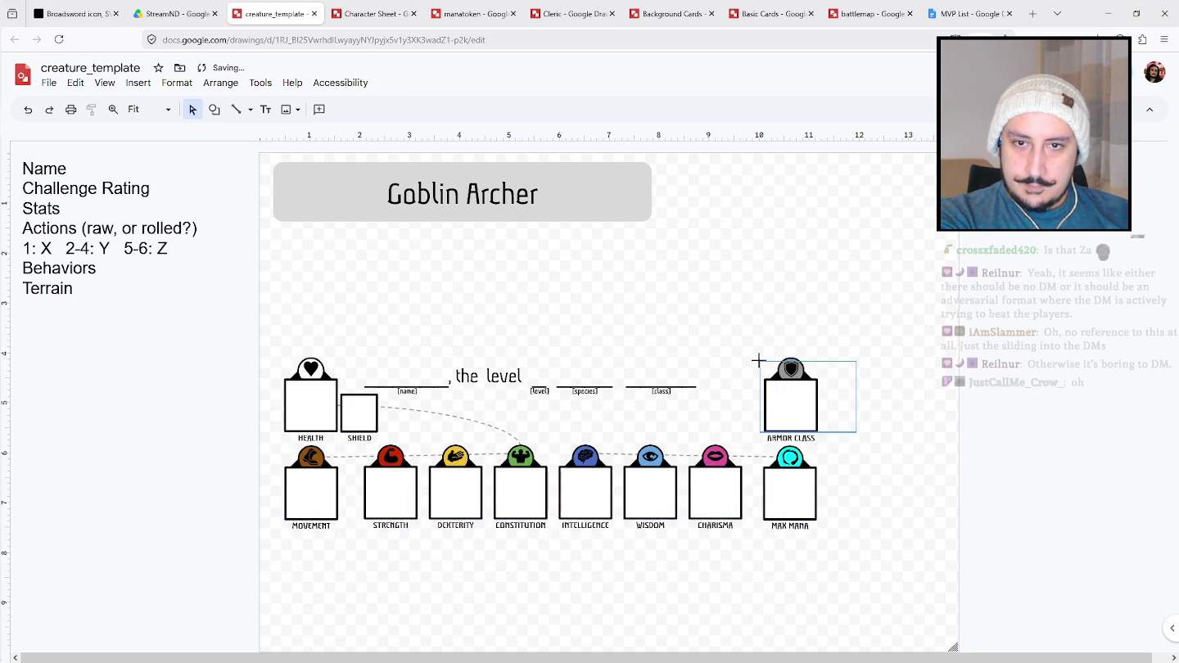
pyautogui.moveTo(790, 409)
pyautogui.mouseDown()
pyautogui.moveTo(693, 214)
pyautogui.moveTo(414, 312)
pyautogui.mouseUp()
pyautogui.moveTo(623, 217); pyautogui.dragTo(703, 209)
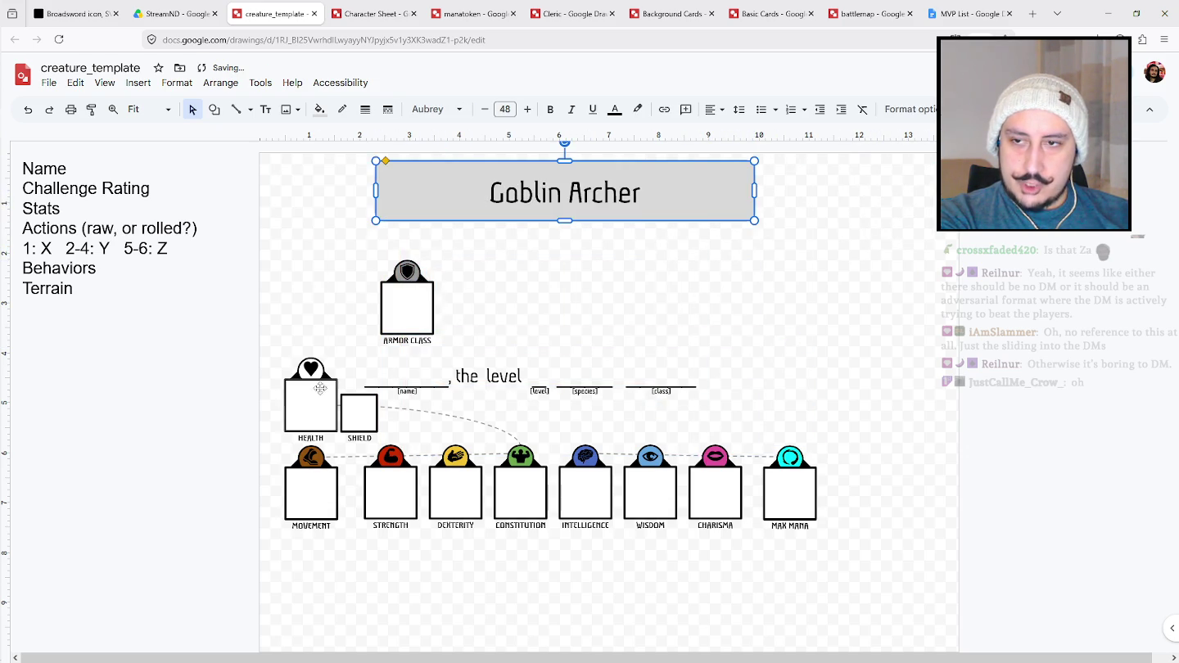
# Move the Health box to the top-left, delete its HEALTH label, and shift the title right.
pyautogui.press('Escape')
pyautogui.moveTo(328, 428)
pyautogui.mouseDown()
pyautogui.moveTo(321, 246)
pyautogui.moveTo(352, 300)
pyautogui.mouseUp()
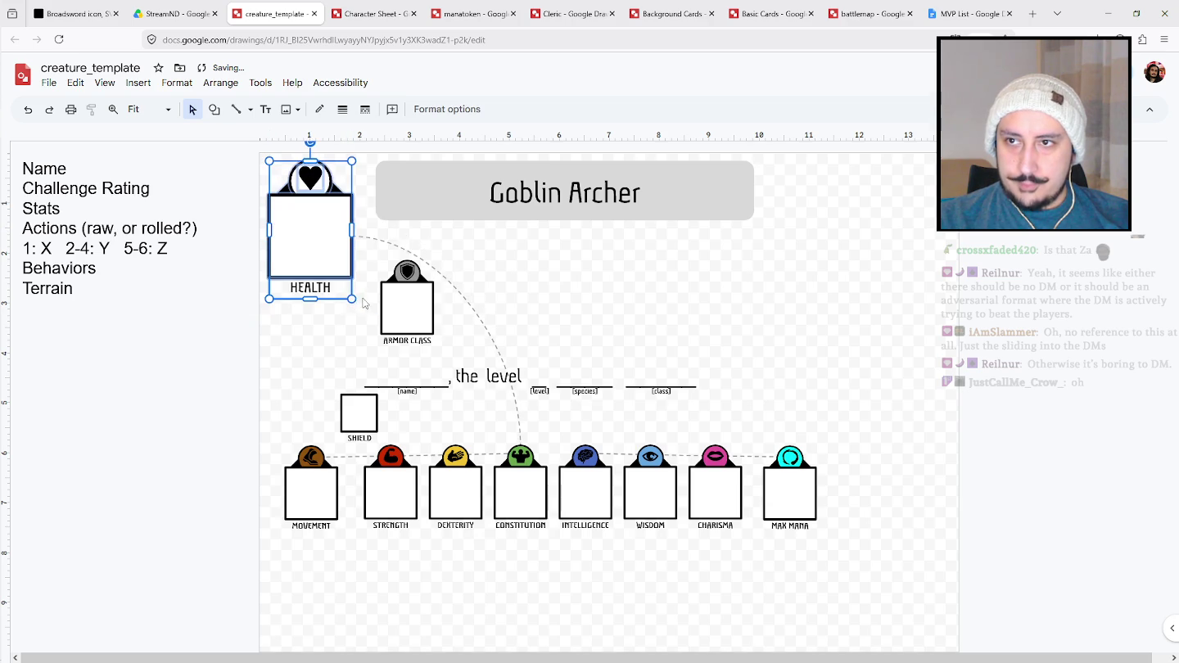
pyautogui.press('Escape')
pyautogui.click(352, 298)
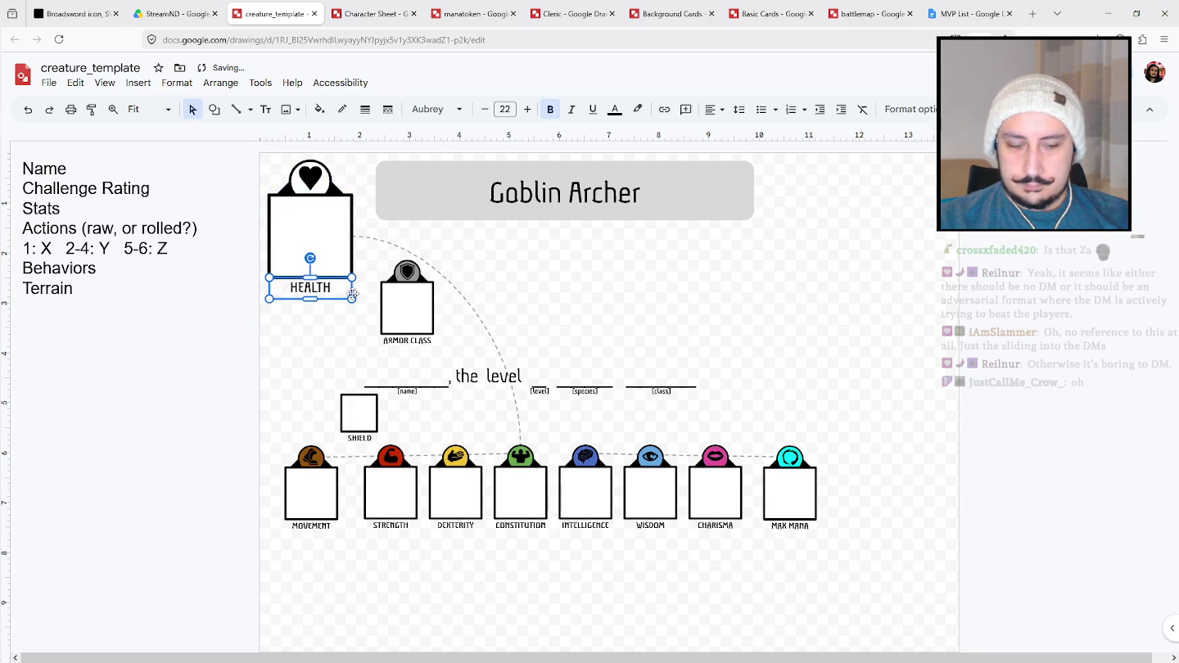
pyautogui.press('Delete')
pyautogui.moveTo(417, 161); pyautogui.dragTo(615, 177)
# Remove the dashed arc line and the stat connector lines.
pyautogui.click(485, 320)
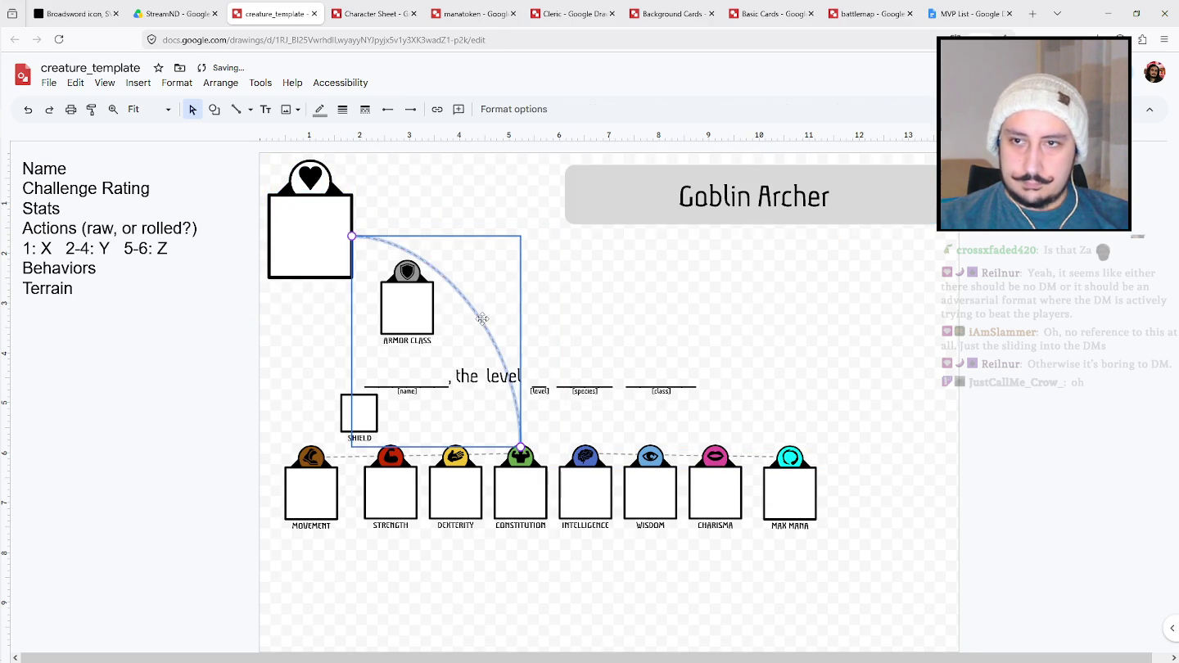
pyautogui.press('Delete')
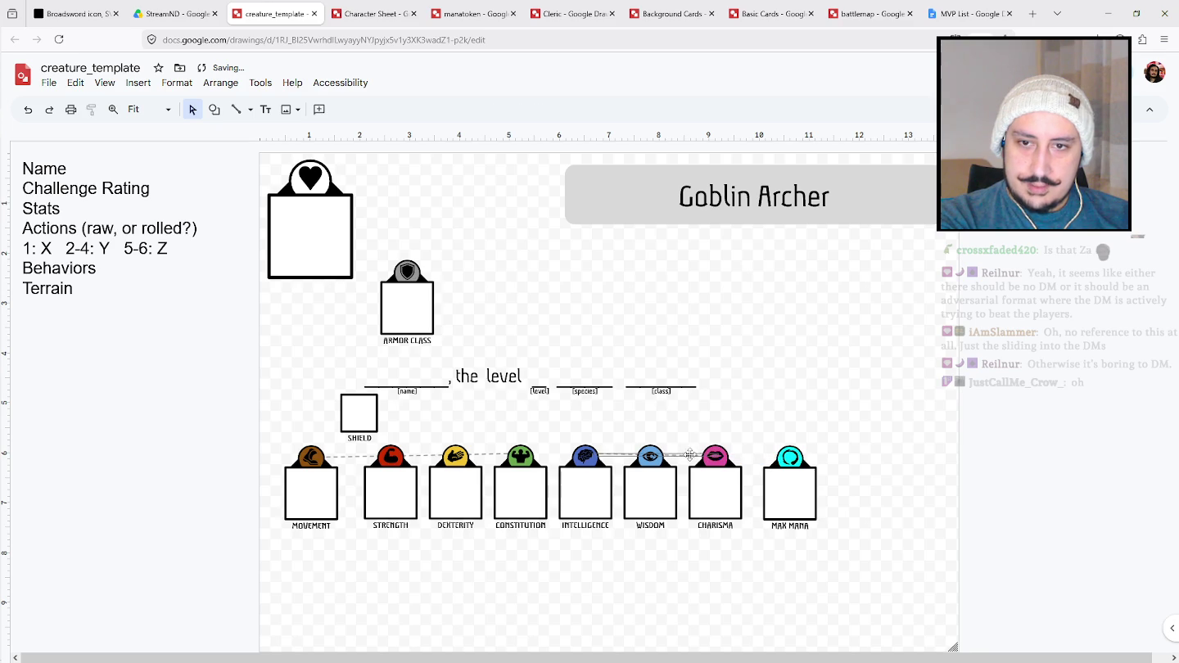
pyautogui.press('Escape')
pyautogui.click(347, 456)
pyautogui.press('Escape')
# Position the SHIELD box up beside the Health box.
pyautogui.moveTo(366, 443)
pyautogui.mouseDown()
pyautogui.moveTo(295, 328)
pyautogui.moveTo(352, 321)
pyautogui.mouseUp()
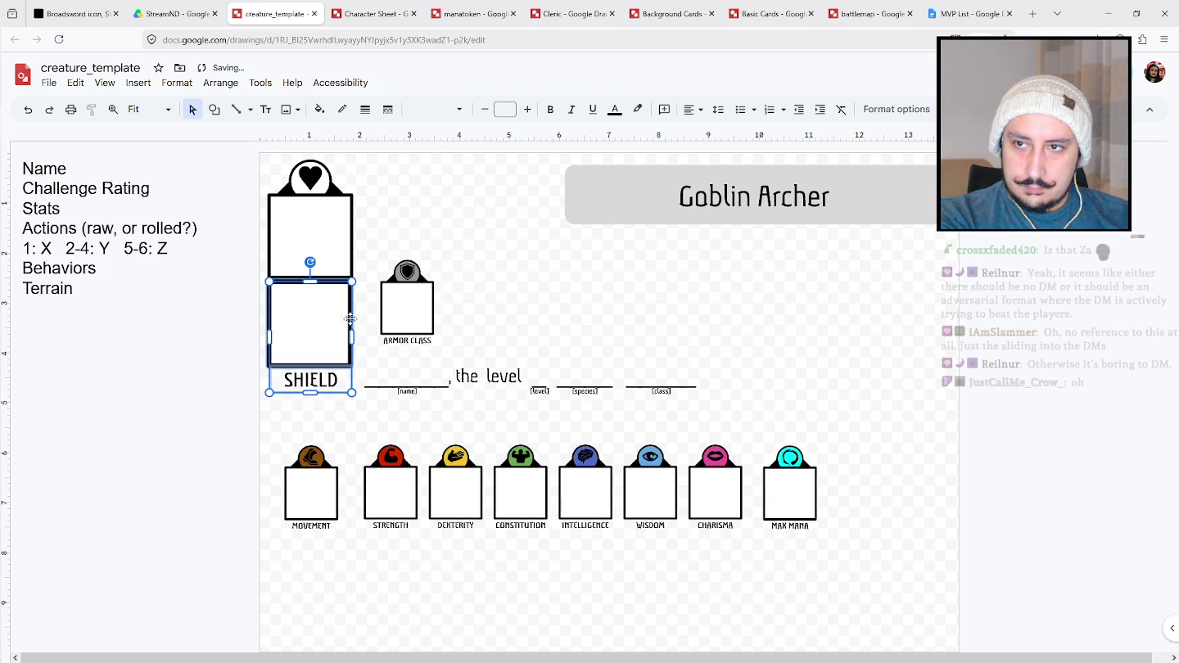
pyautogui.moveTo(335, 306); pyautogui.dragTo(334, 311)
pyautogui.press('Escape')
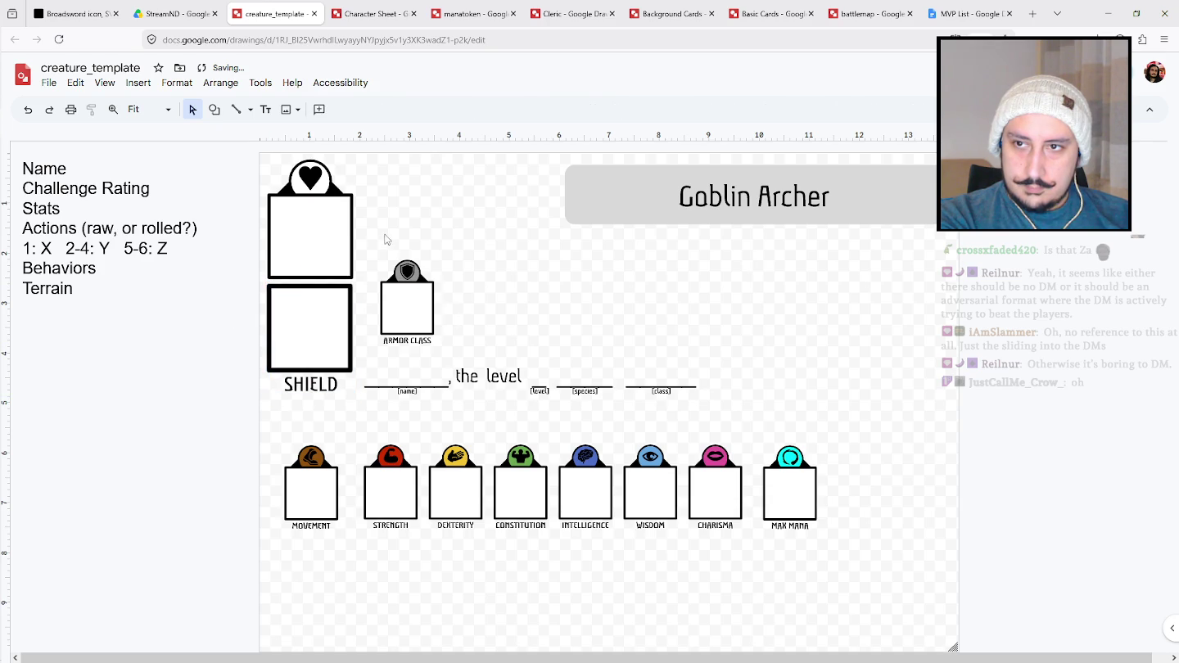
pyautogui.click(330, 343)
pyautogui.moveTo(339, 320); pyautogui.dragTo(343, 321)
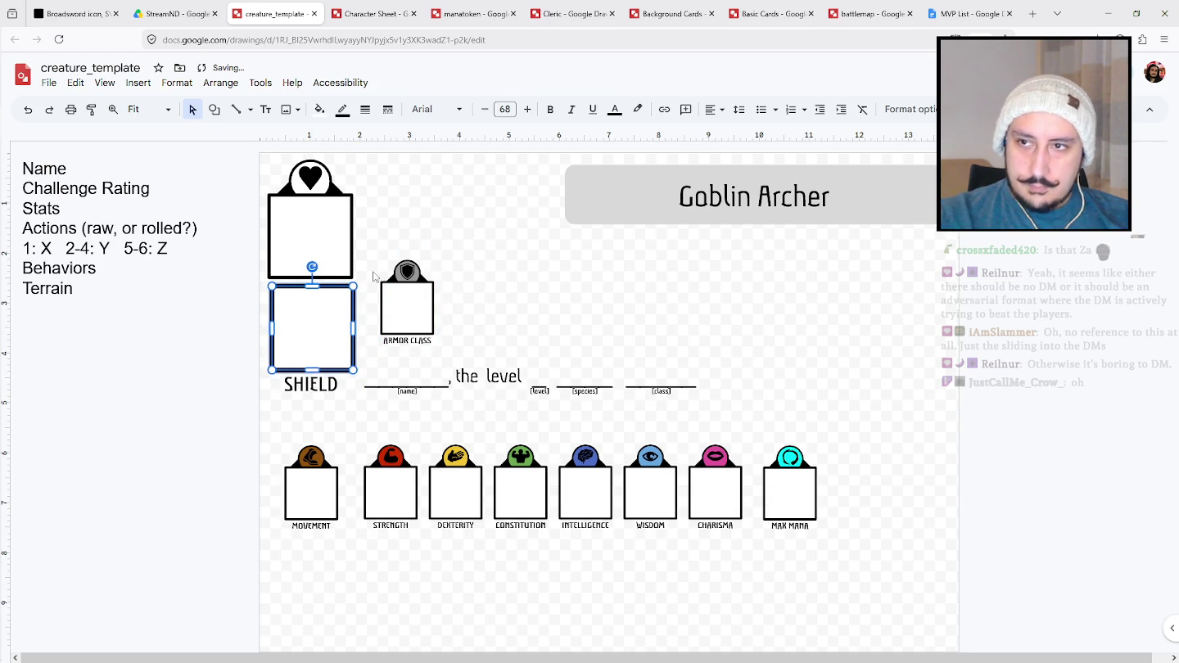
pyautogui.press('Left')
pyautogui.press('Right')
pyautogui.press('Right')
pyautogui.press('Right')
pyautogui.press('Right')
# Give the SHIELD box a 3px border.
pyautogui.click(365, 109)
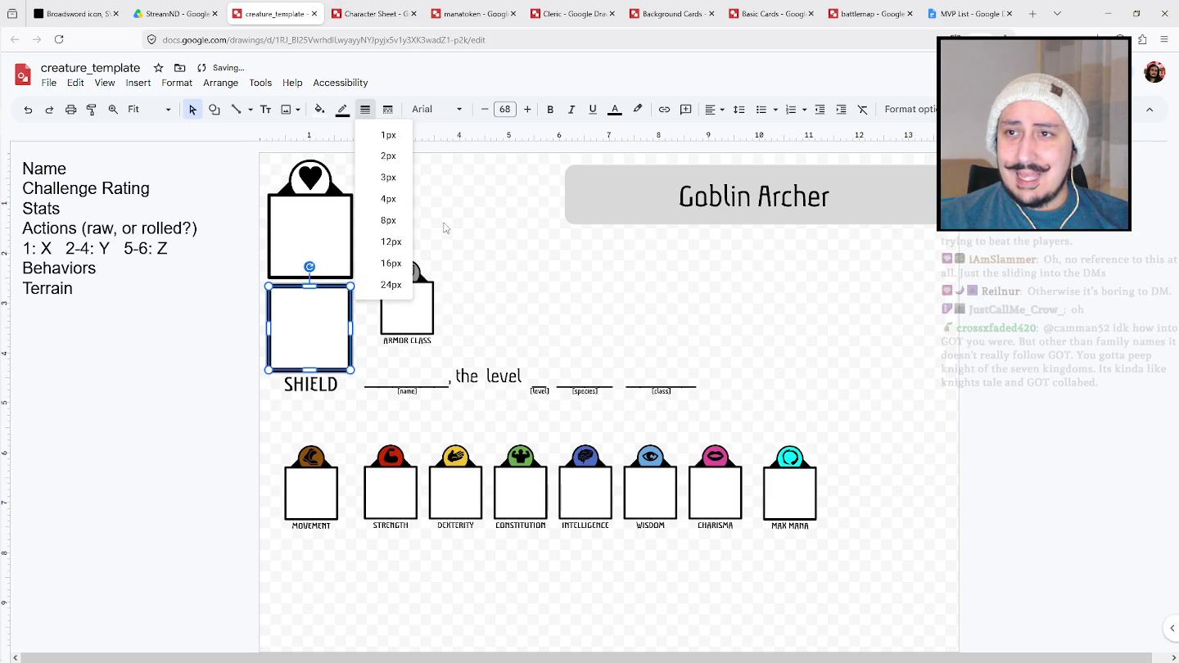
pyautogui.click(413, 231)
pyautogui.click(328, 321)
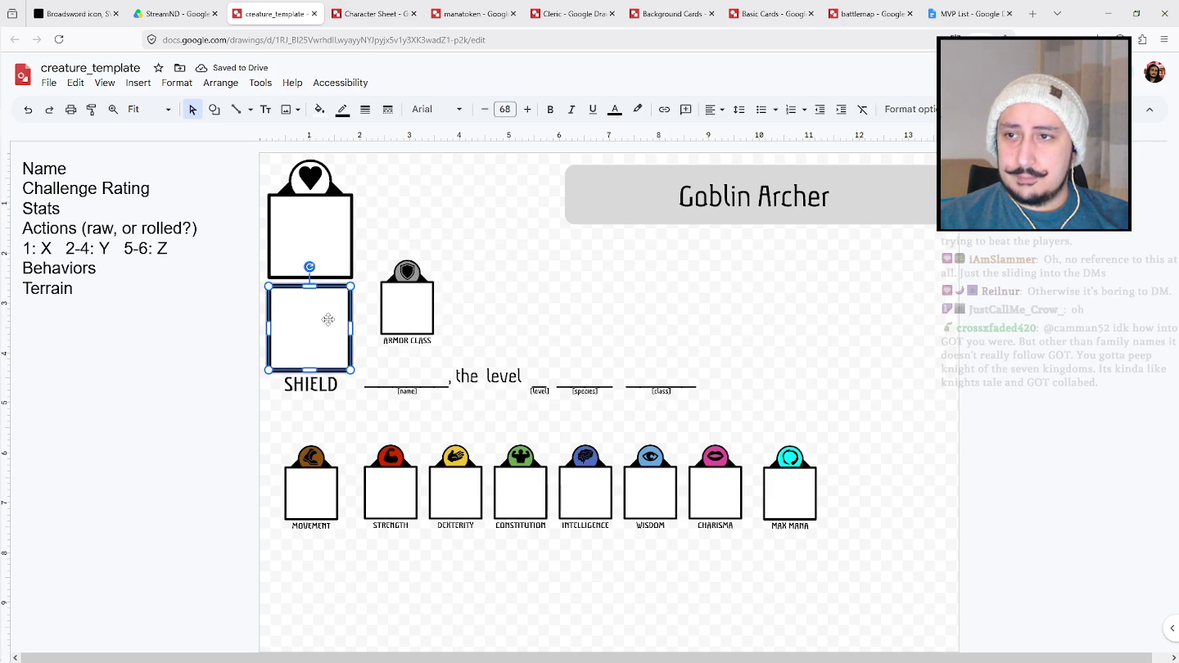
pyautogui.click(365, 108)
pyautogui.click(398, 178)
pyautogui.click(433, 203)
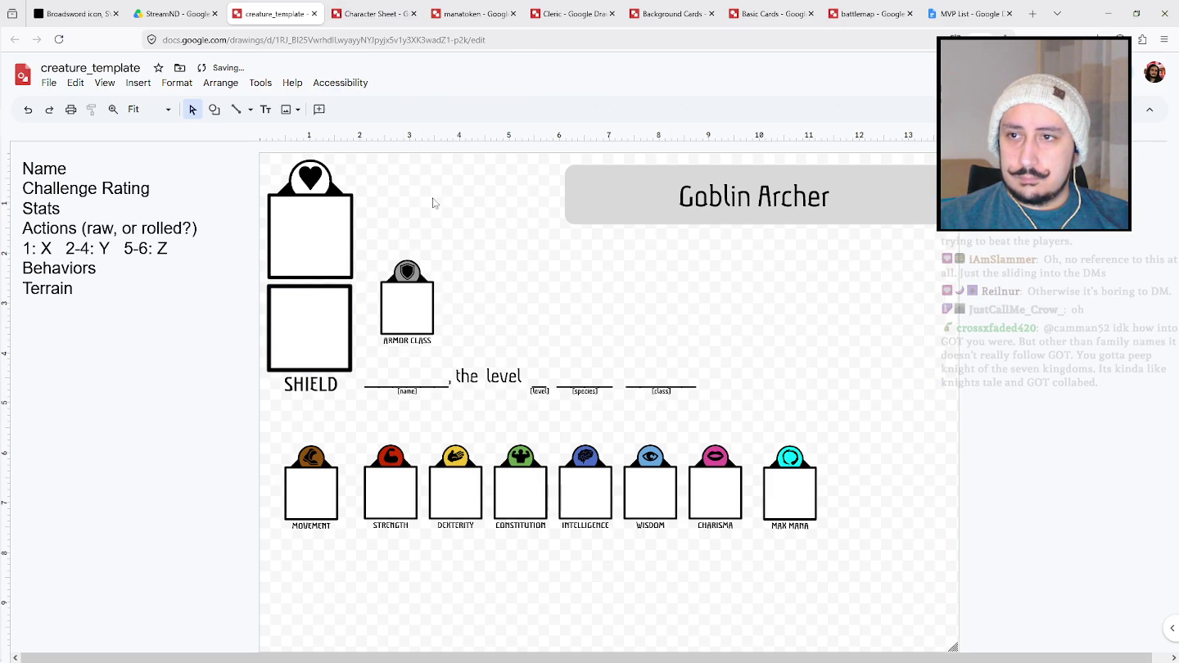
pyautogui.click(340, 312)
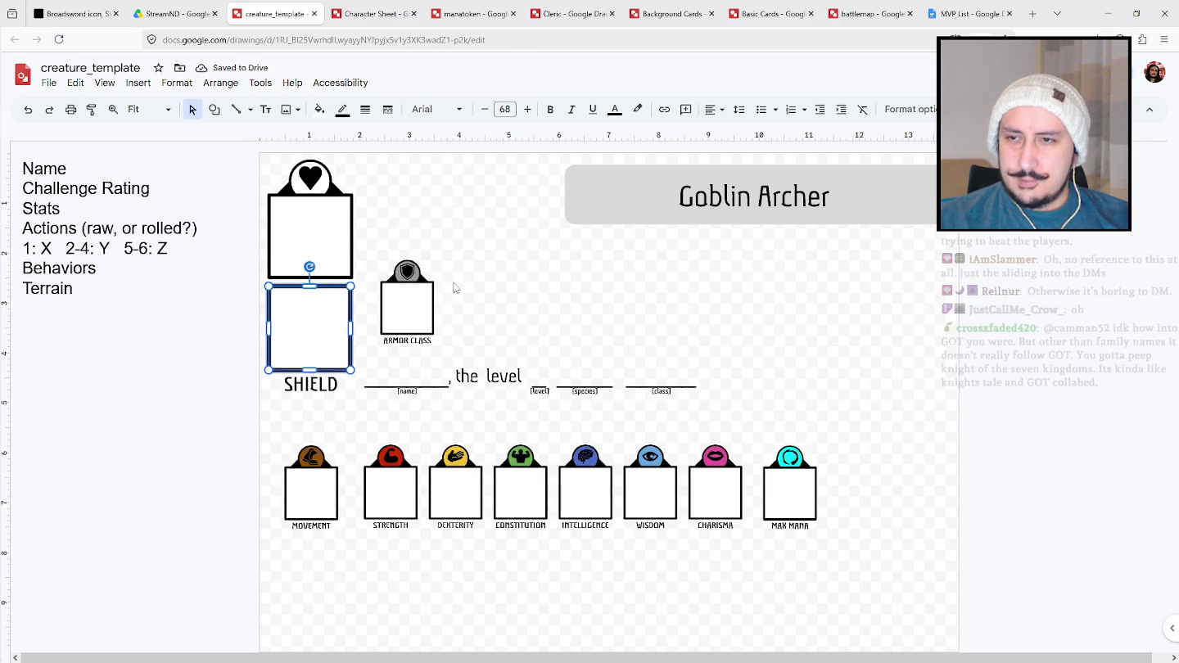
# Lower the level line, then move ARMOR CLASS beside the heart box and enlarge it.
pyautogui.moveTo(491, 378); pyautogui.dragTo(502, 419)
pyautogui.moveTo(418, 303); pyautogui.dragTo(396, 200)
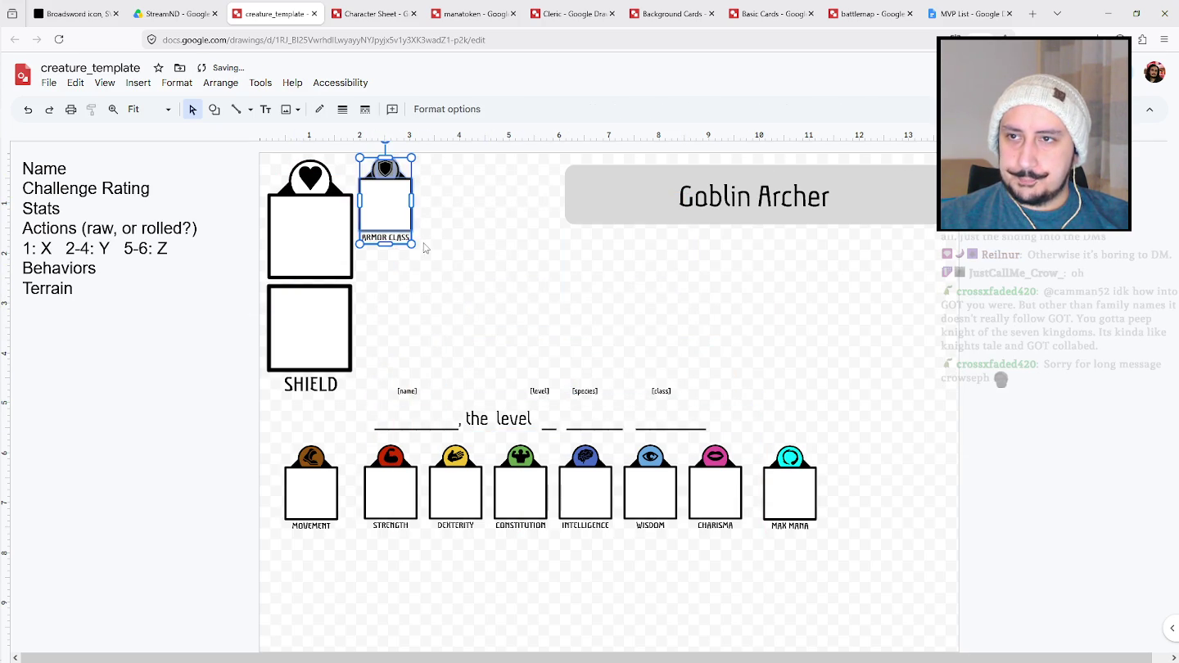
pyautogui.moveTo(414, 244); pyautogui.dragTo(441, 285)
pyautogui.moveTo(429, 220); pyautogui.dragTo(430, 224)
pyautogui.click(498, 232)
# Move the Goblin Archer title back to the left.
pyautogui.click(372, 177)
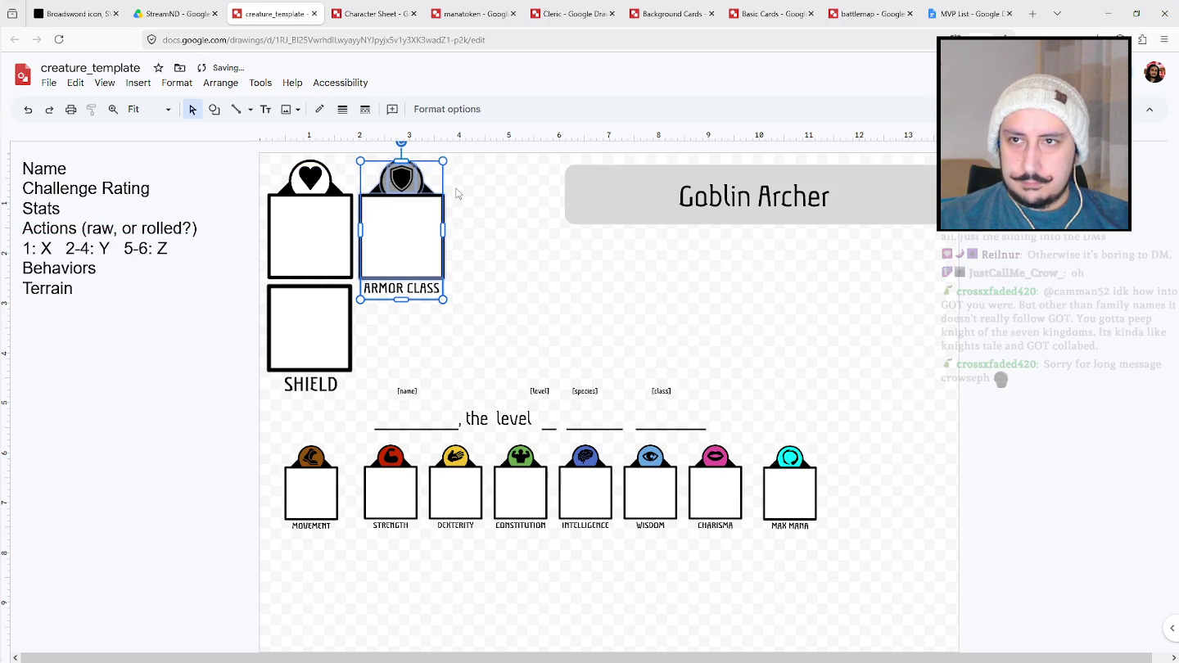
pyautogui.click(851, 259)
pyautogui.moveTo(789, 180); pyautogui.dragTo(490, 179)
pyautogui.press('Escape')
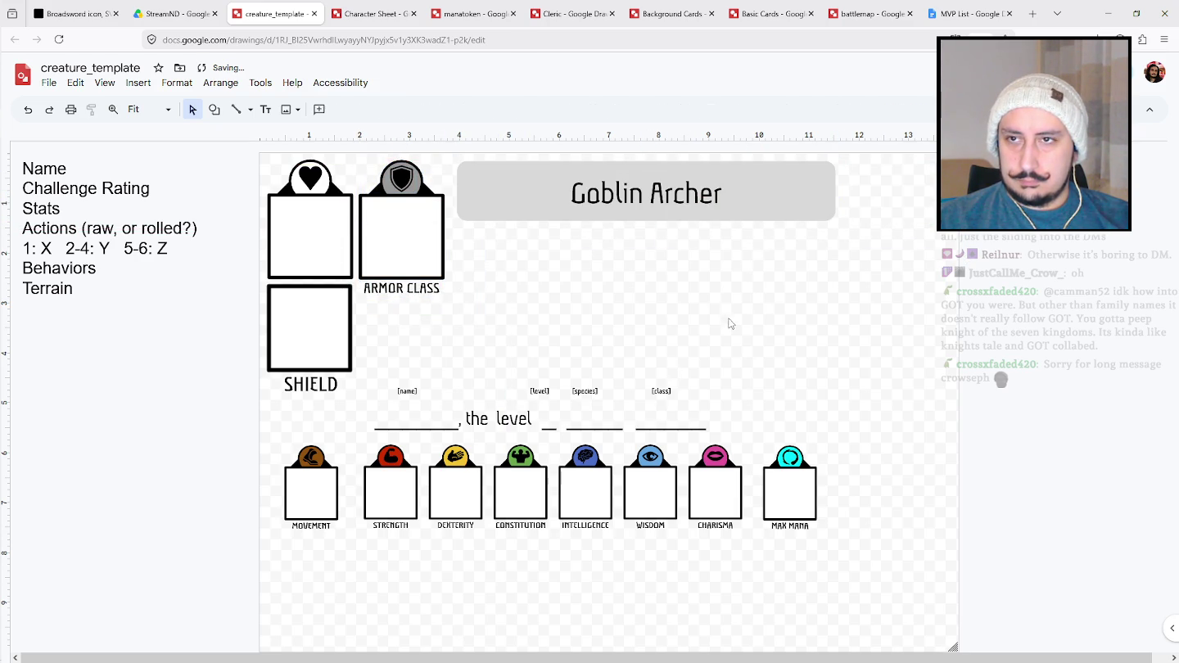
# Delete the level line group and the MAX MANA stat box.
pyautogui.moveTo(383, 365); pyautogui.dragTo(731, 429)
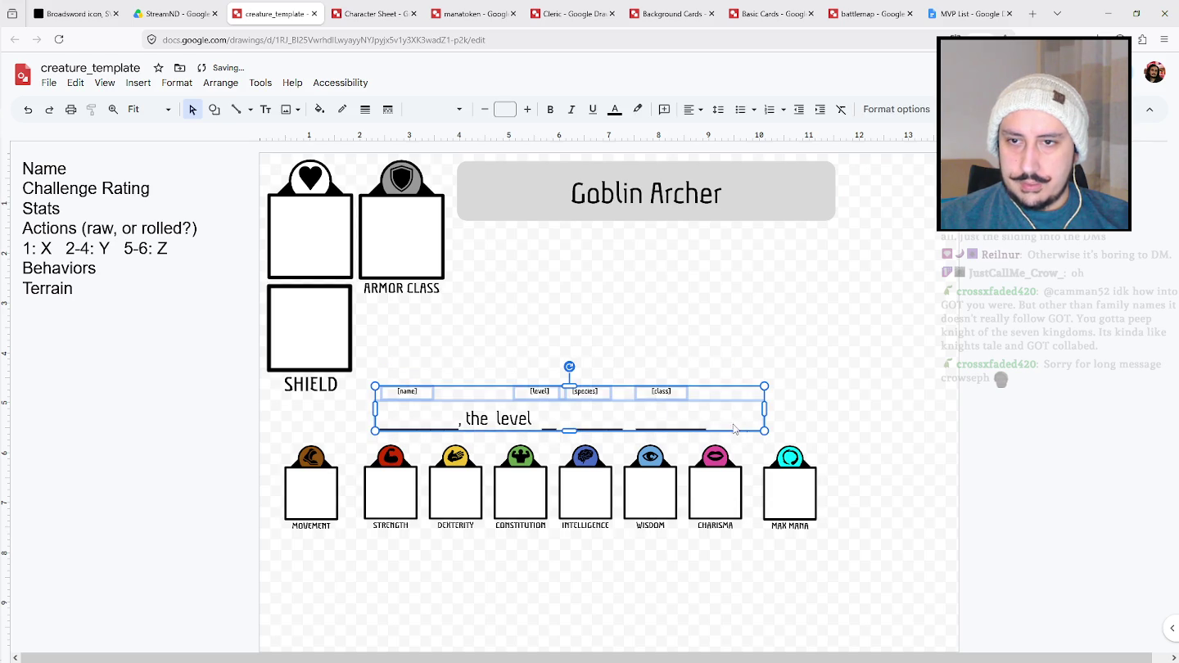
pyautogui.press('Delete')
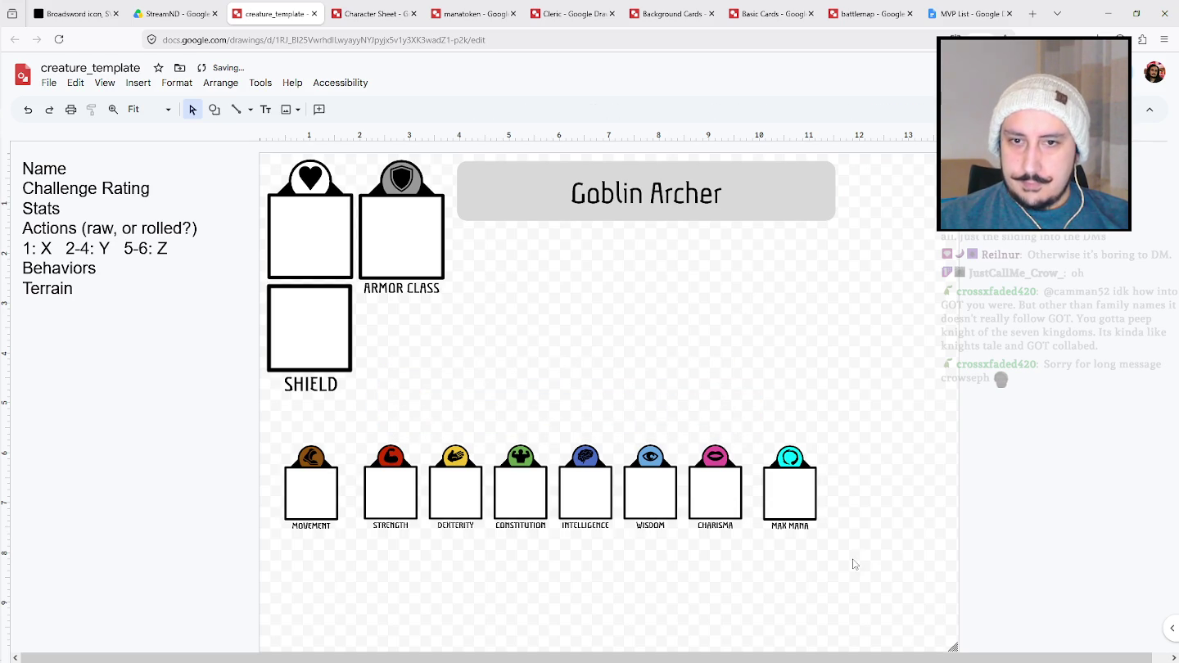
pyautogui.moveTo(861, 544); pyautogui.dragTo(758, 421)
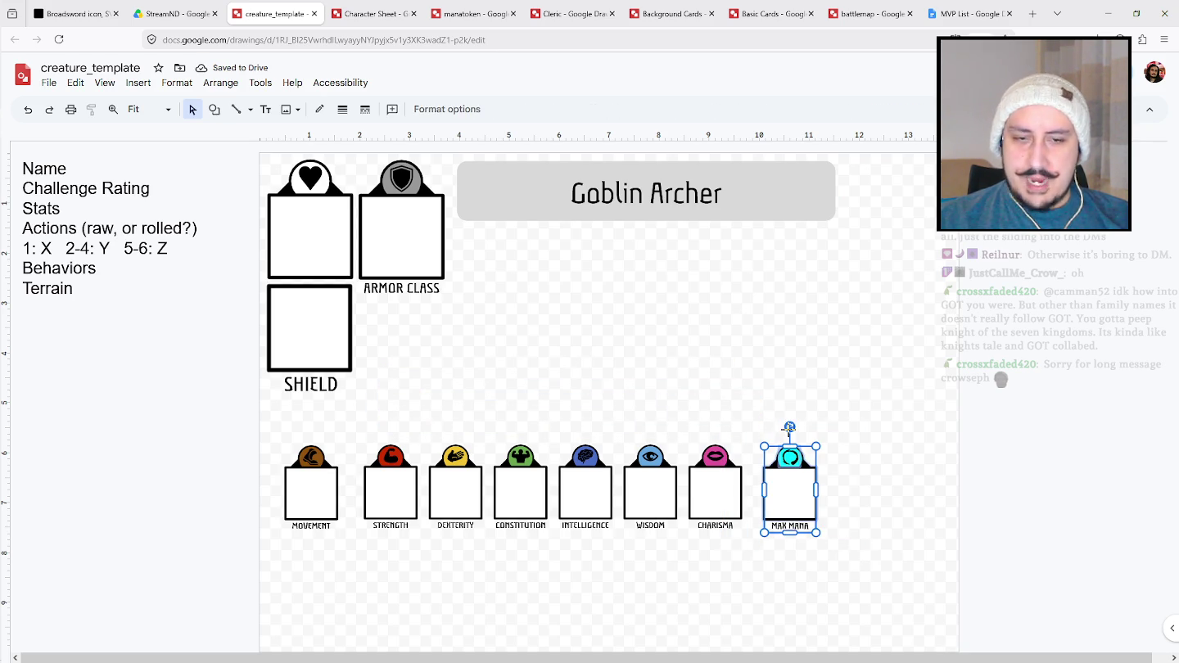
pyautogui.press('Delete')
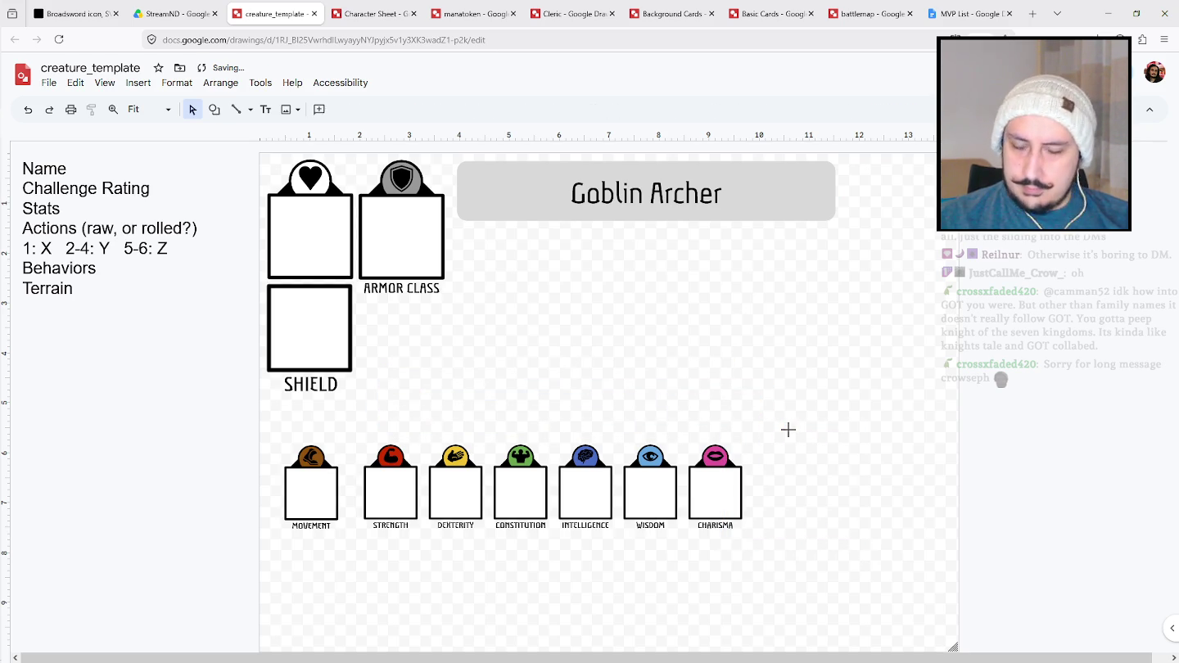
# Place the six ability boxes under the title and enlarge them with the title.
pyautogui.moveTo(777, 575); pyautogui.dragTo(354, 439)
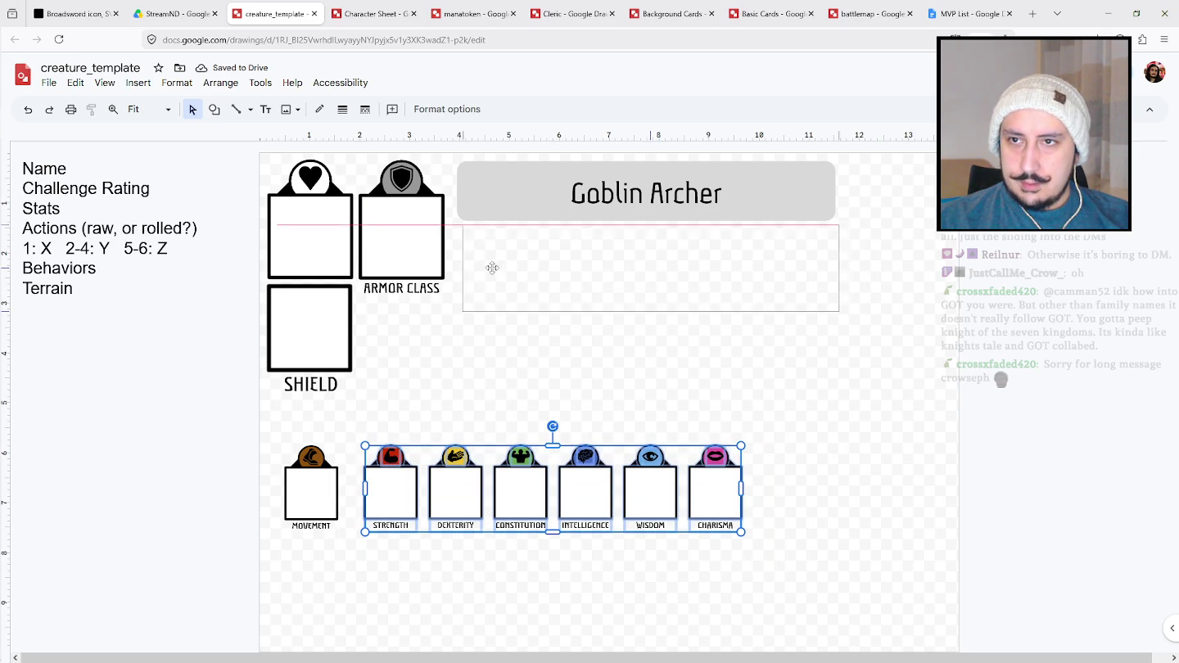
pyautogui.moveTo(490, 272); pyautogui.dragTo(490, 271)
pyautogui.click(766, 370)
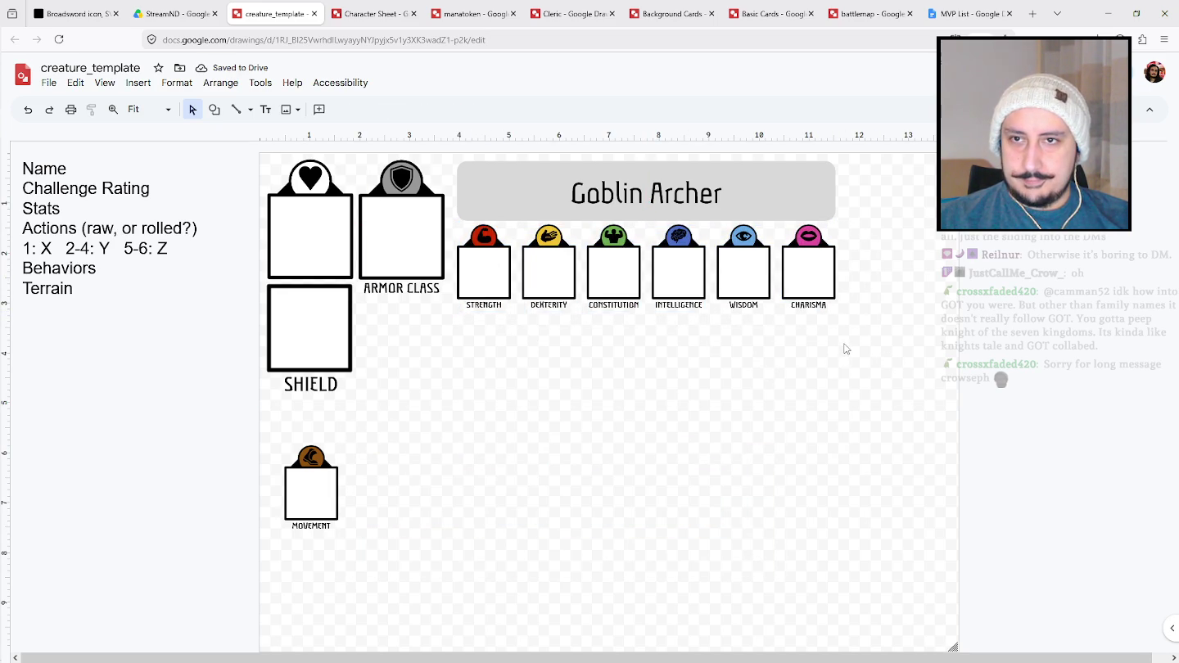
pyautogui.moveTo(847, 344); pyautogui.dragTo(452, 157)
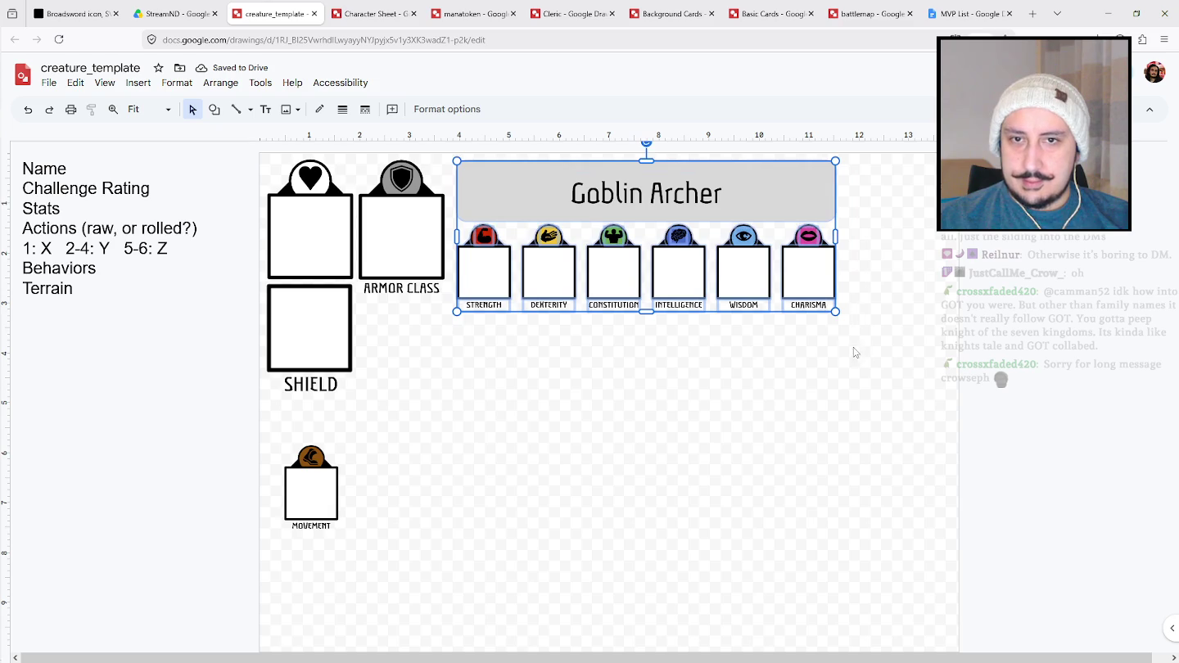
pyautogui.moveTo(831, 314); pyautogui.dragTo(923, 352)
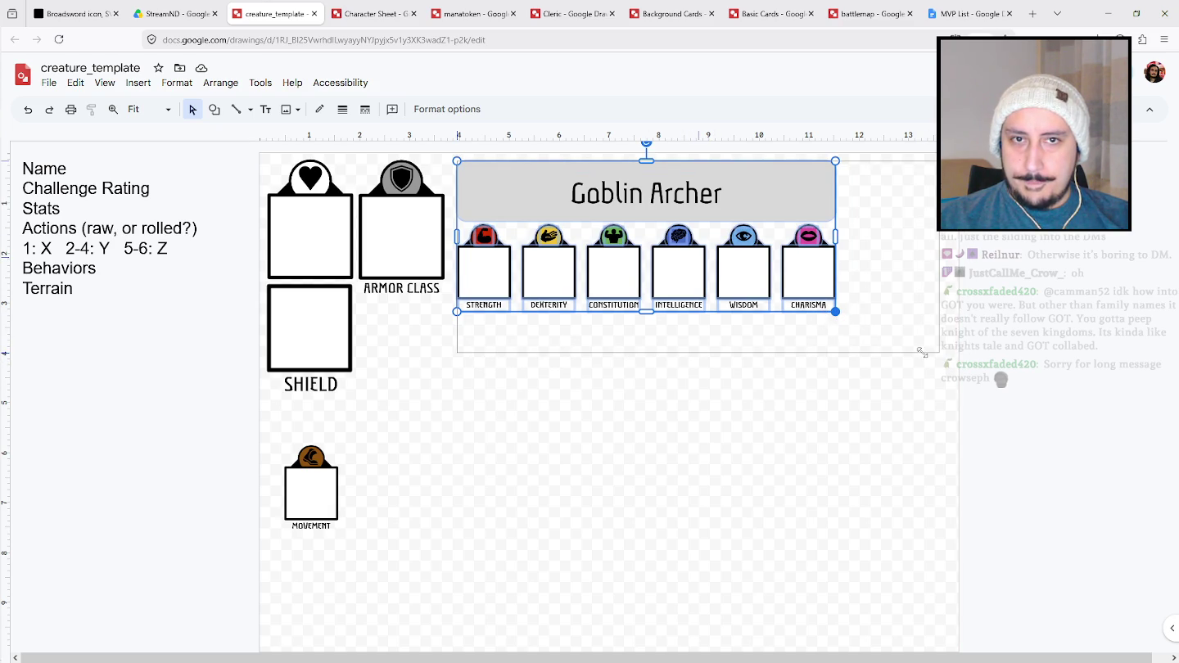
pyautogui.moveTo(925, 352); pyautogui.dragTo(925, 352)
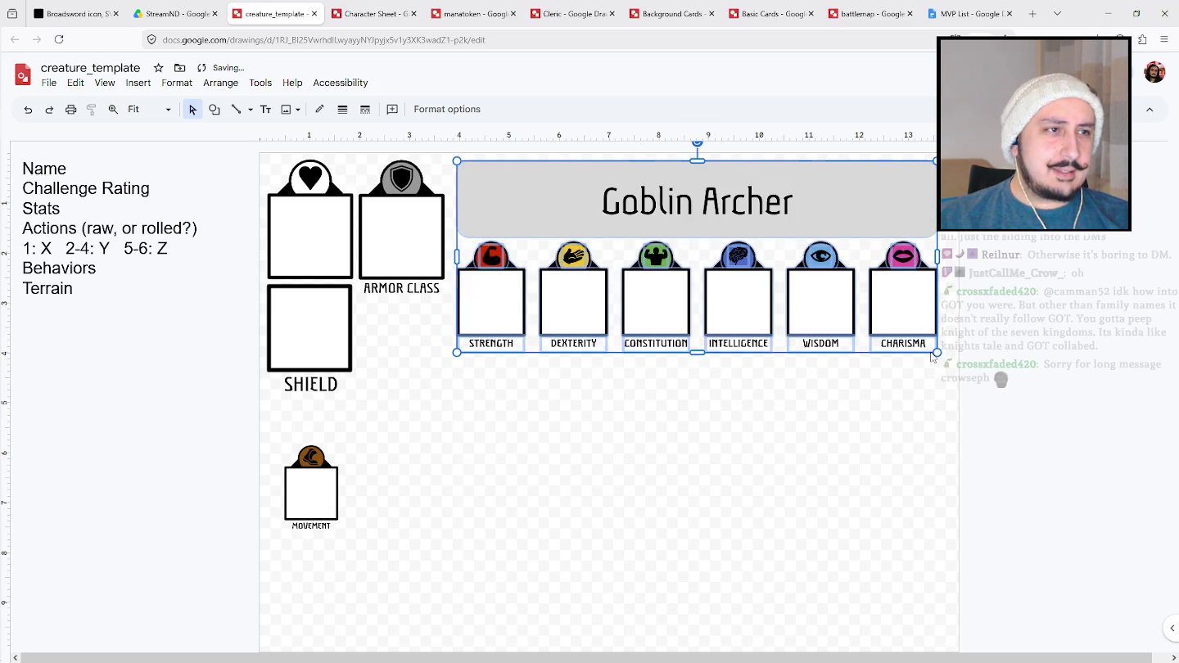
pyautogui.click(953, 386)
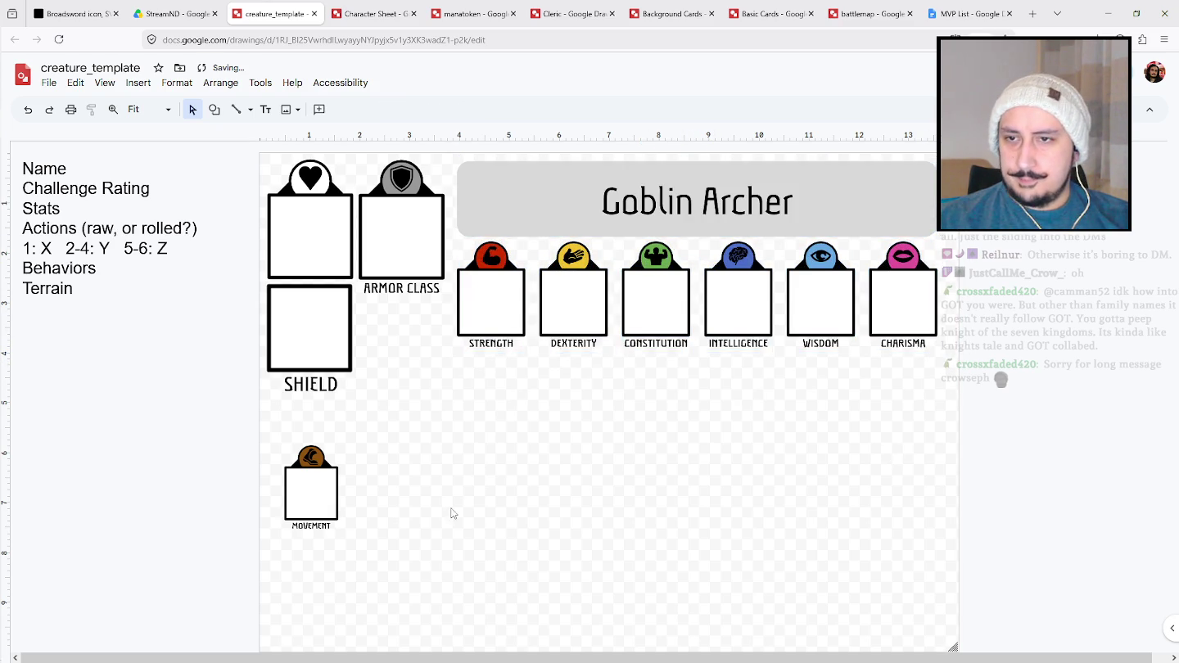
# Undo the enlargement and move an enlarged MOVEMENT box to the top right.
pyautogui.moveTo(421, 544); pyautogui.dragTo(258, 442)
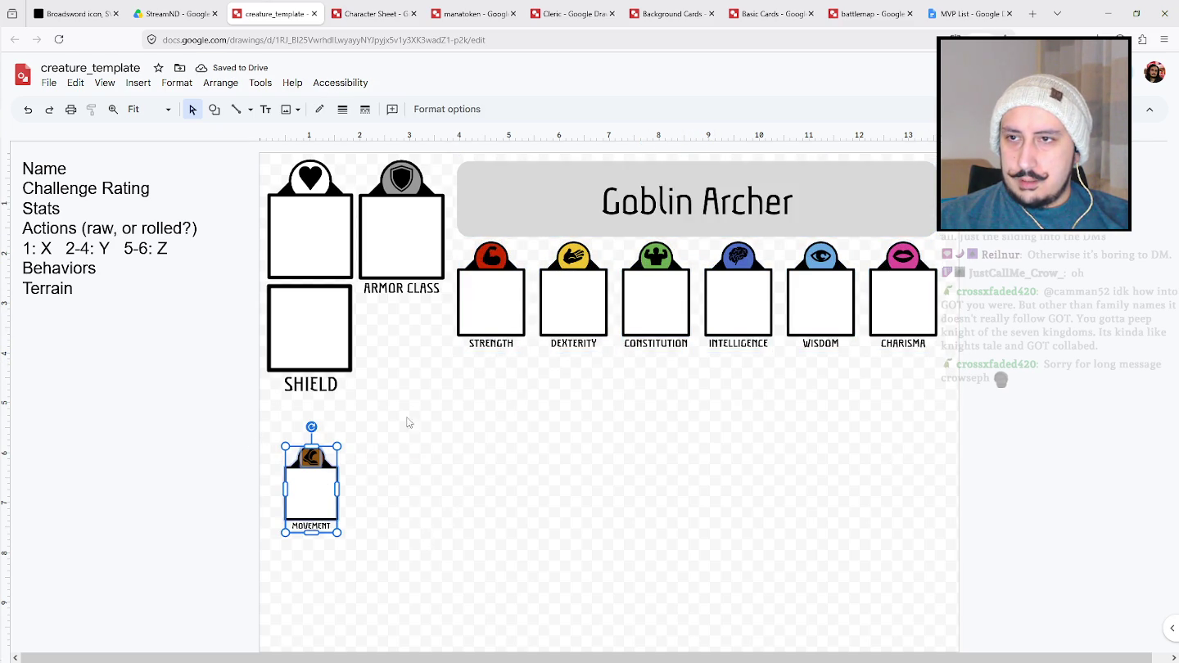
pyautogui.hotkey('ctrl', 'z')
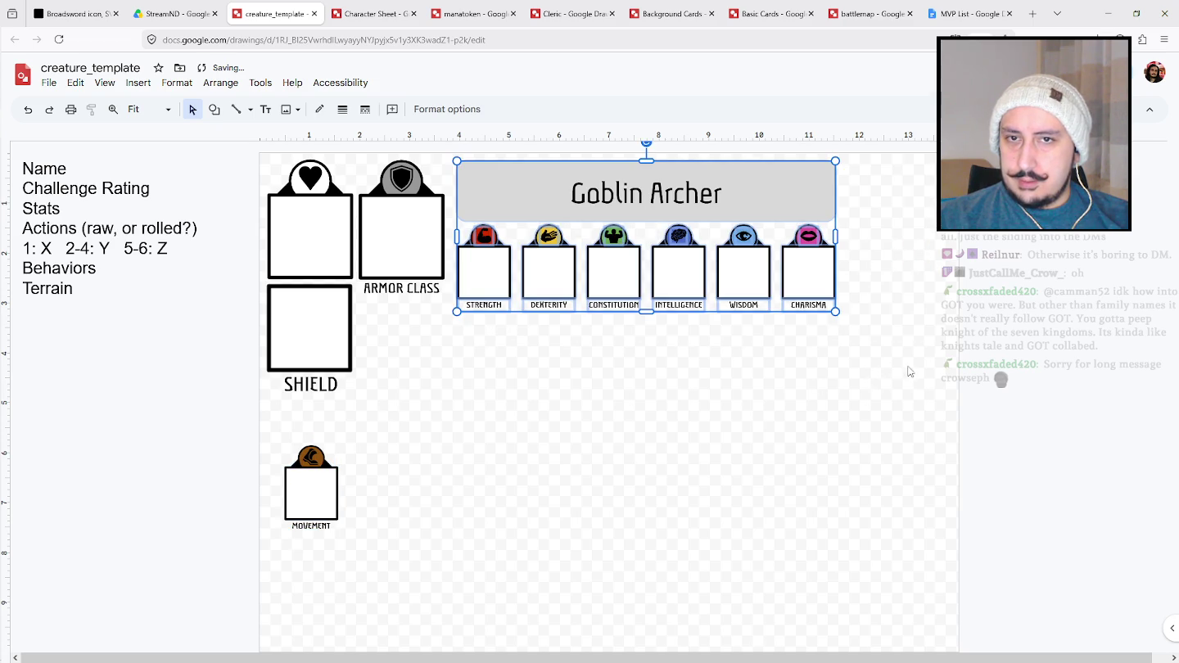
pyautogui.moveTo(397, 563); pyautogui.dragTo(225, 441)
pyautogui.moveTo(334, 490)
pyautogui.mouseDown()
pyautogui.moveTo(902, 213)
pyautogui.moveTo(930, 299)
pyautogui.mouseUp()
pyautogui.moveTo(906, 230)
pyautogui.mouseDown()
pyautogui.moveTo(917, 231)
pyautogui.moveTo(911, 161)
pyautogui.mouseUp()
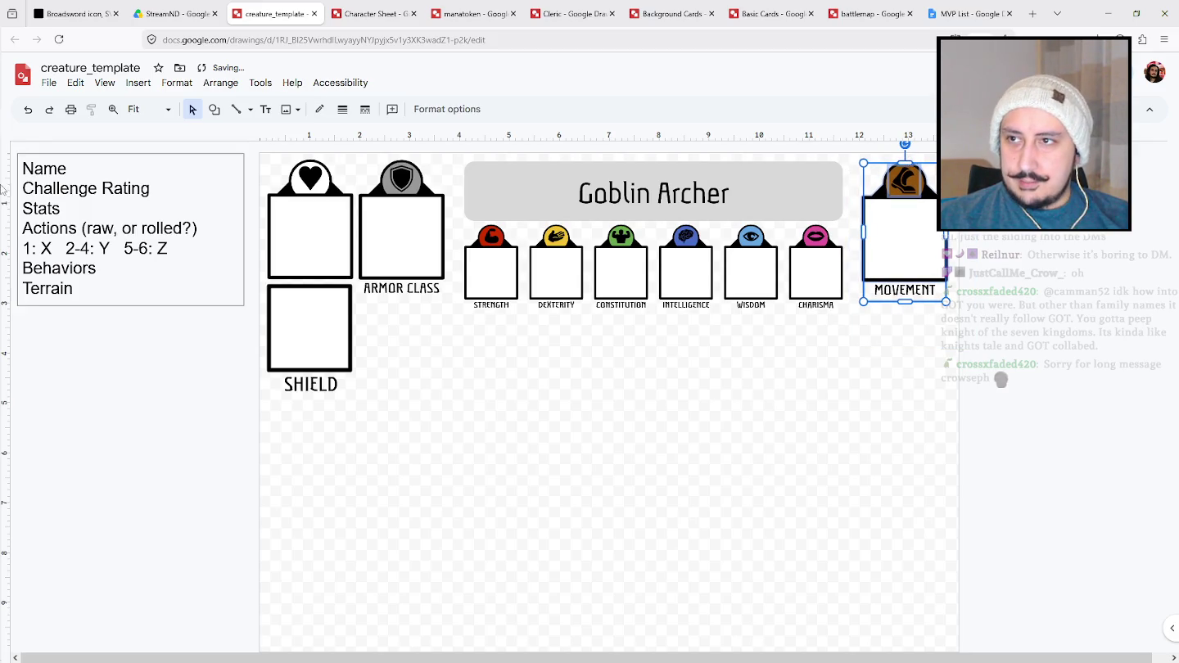
# Select the word 'Name' in the off-page notes box and browse the shape palette.
pyautogui.moveTo(154, 190); pyautogui.dragTo(76, 172)
pyautogui.doubleClick(46, 169)
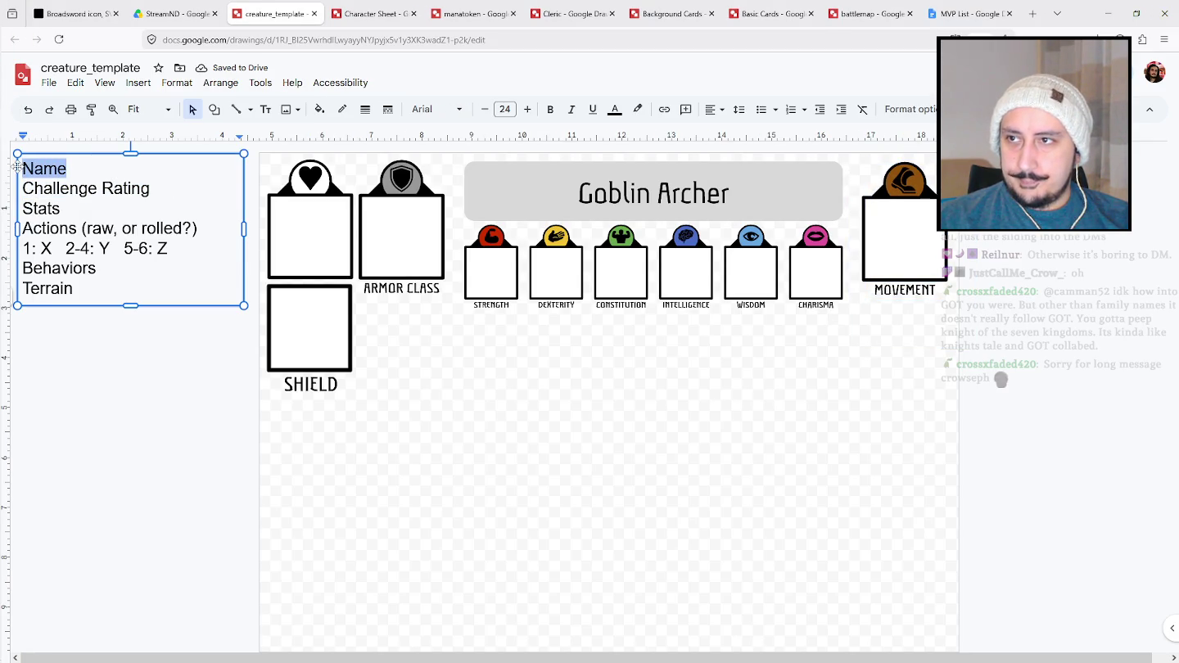
pyautogui.click(520, 448)
pyautogui.click(214, 109)
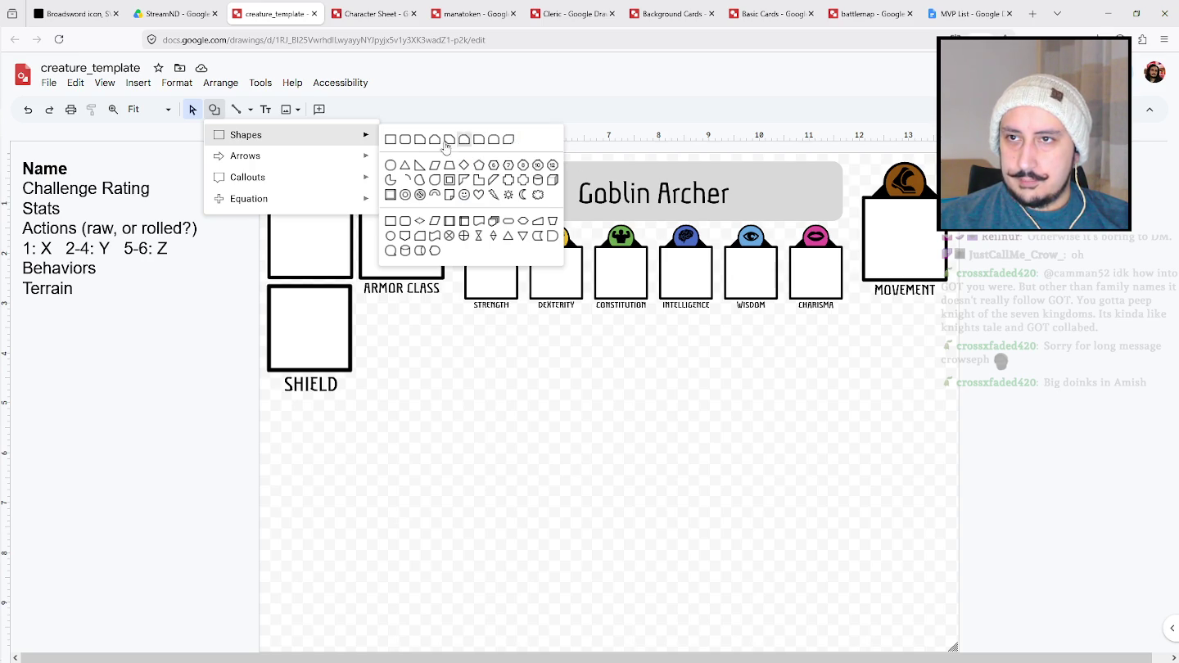
# Draw a snipped-corner rectangle with an enlarged cut corner, flip it horizontally, and place it bottom right.
pyautogui.click(480, 140)
pyautogui.moveTo(607, 381)
pyautogui.mouseDown()
pyautogui.moveTo(707, 489)
pyautogui.moveTo(725, 485)
pyautogui.mouseUp()
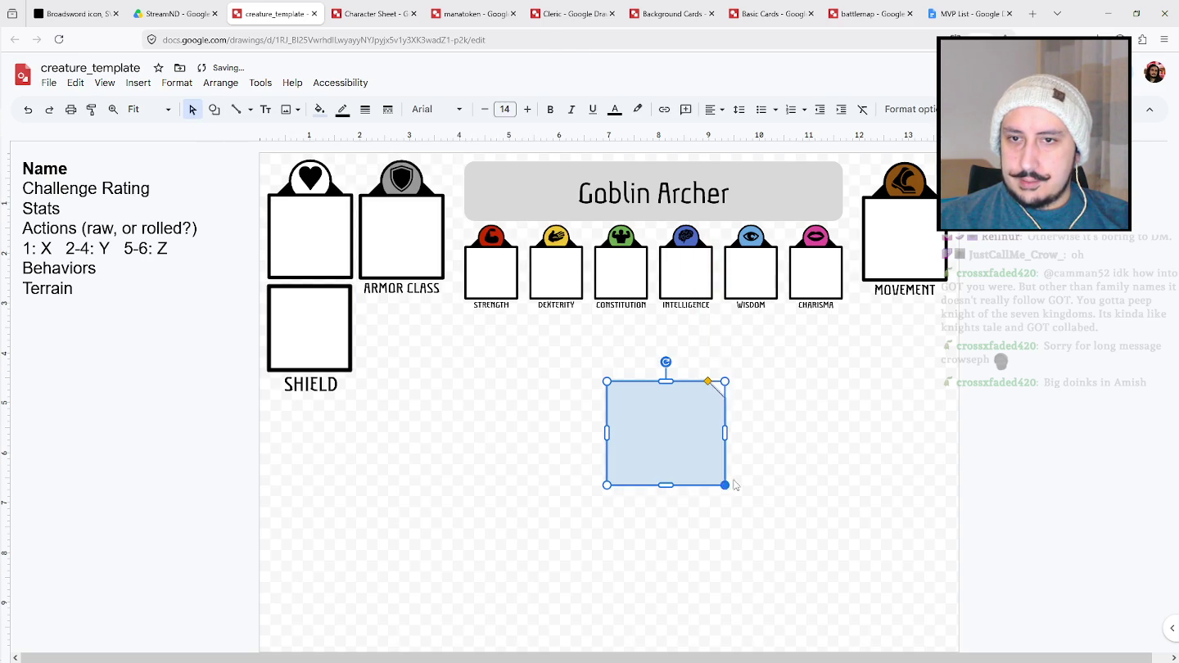
pyautogui.moveTo(710, 382); pyautogui.dragTo(673, 381)
pyautogui.rightClick(673, 382)
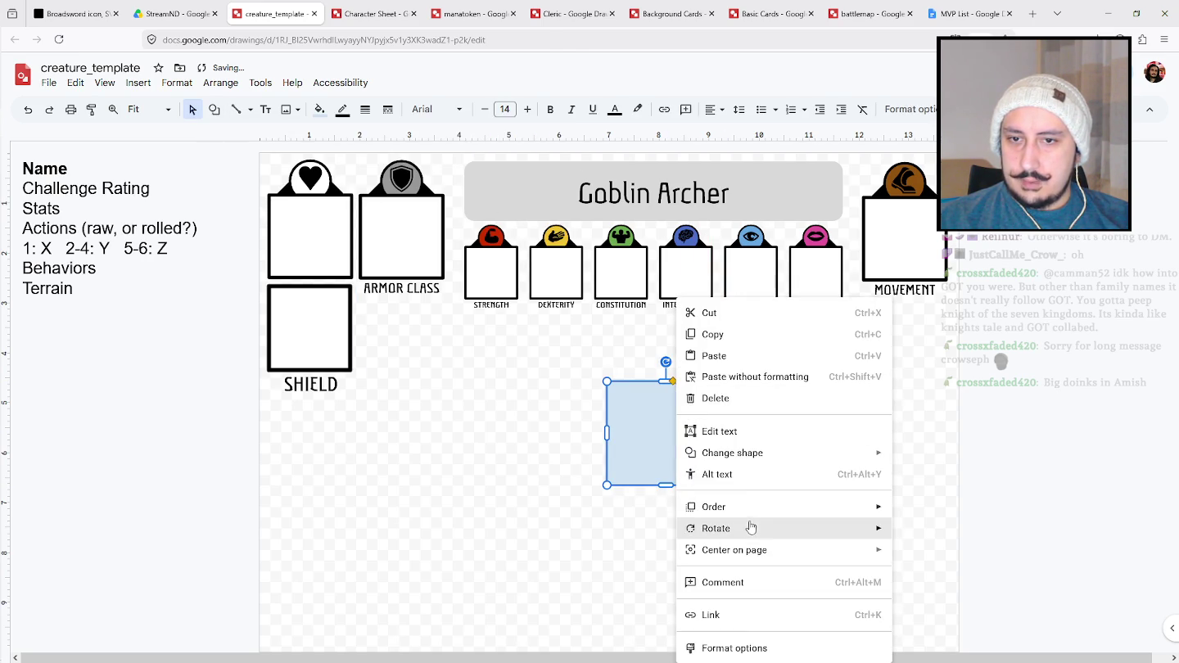
pyautogui.click(926, 574)
pyautogui.moveTo(717, 427)
pyautogui.mouseDown()
pyautogui.moveTo(952, 571)
pyautogui.moveTo(939, 540)
pyautogui.moveTo(918, 577)
pyautogui.mouseUp()
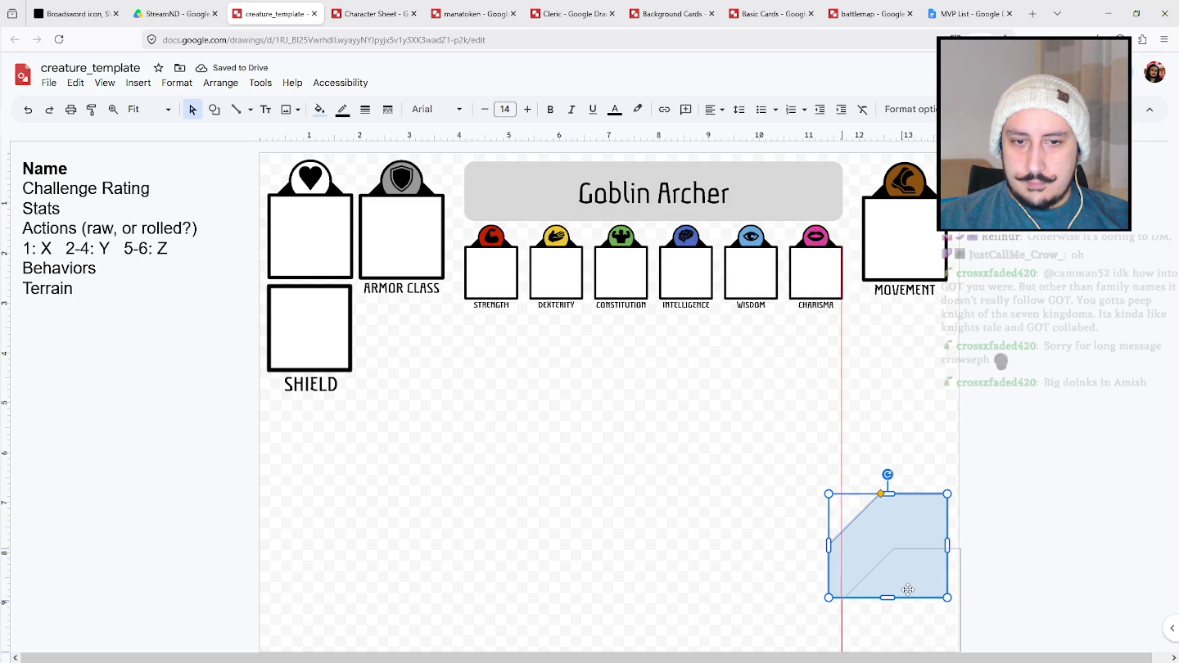
# Move the notes text box further down and nudge the cut-corner tile slightly right.
pyautogui.press('Escape')
pyautogui.moveTo(217, 154); pyautogui.dragTo(227, 627)
pyautogui.scroll(-2, 232, 445)
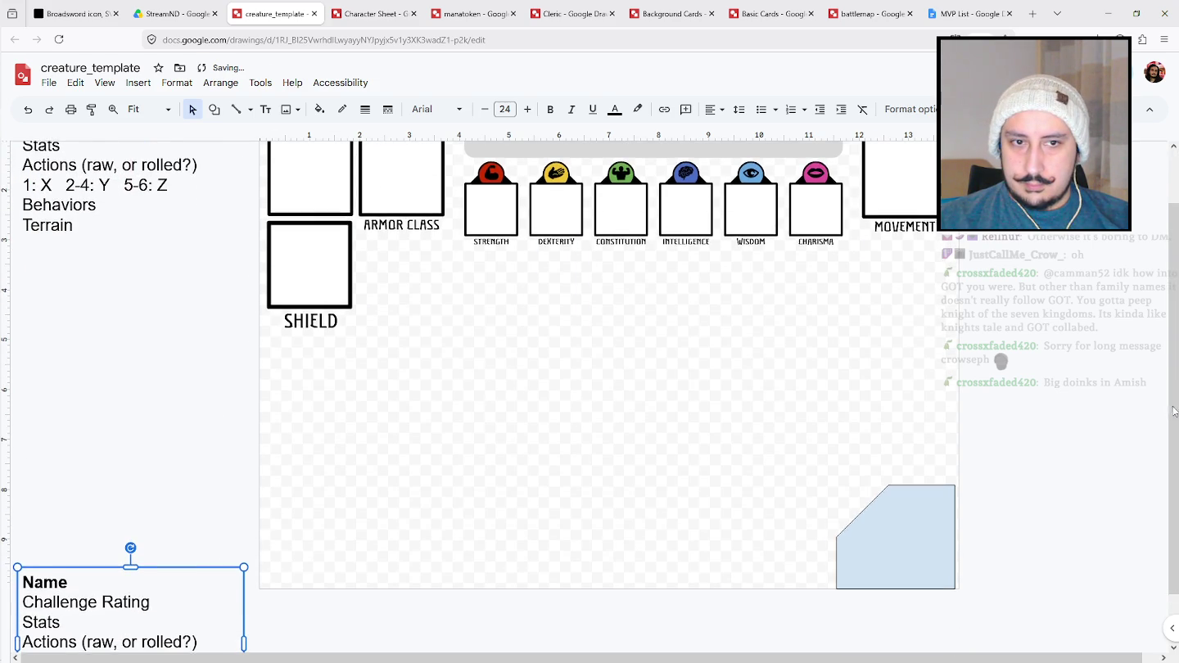
pyautogui.moveTo(1173, 412); pyautogui.dragTo(1173, 366)
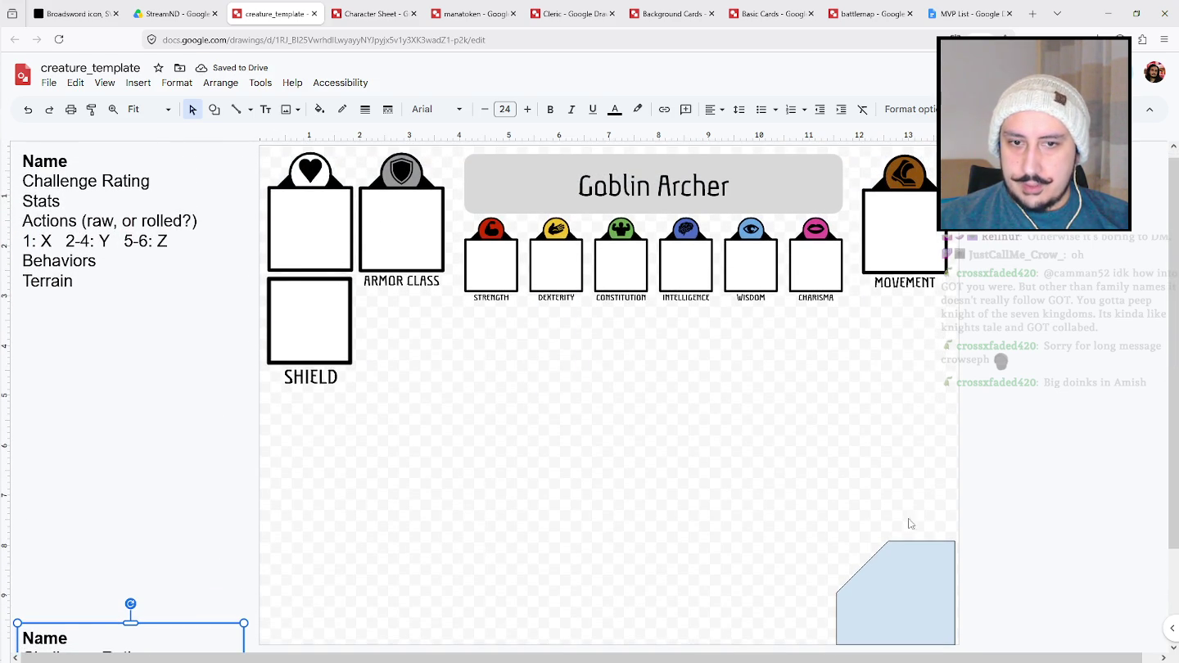
pyautogui.moveTo(902, 573); pyautogui.dragTo(906, 572)
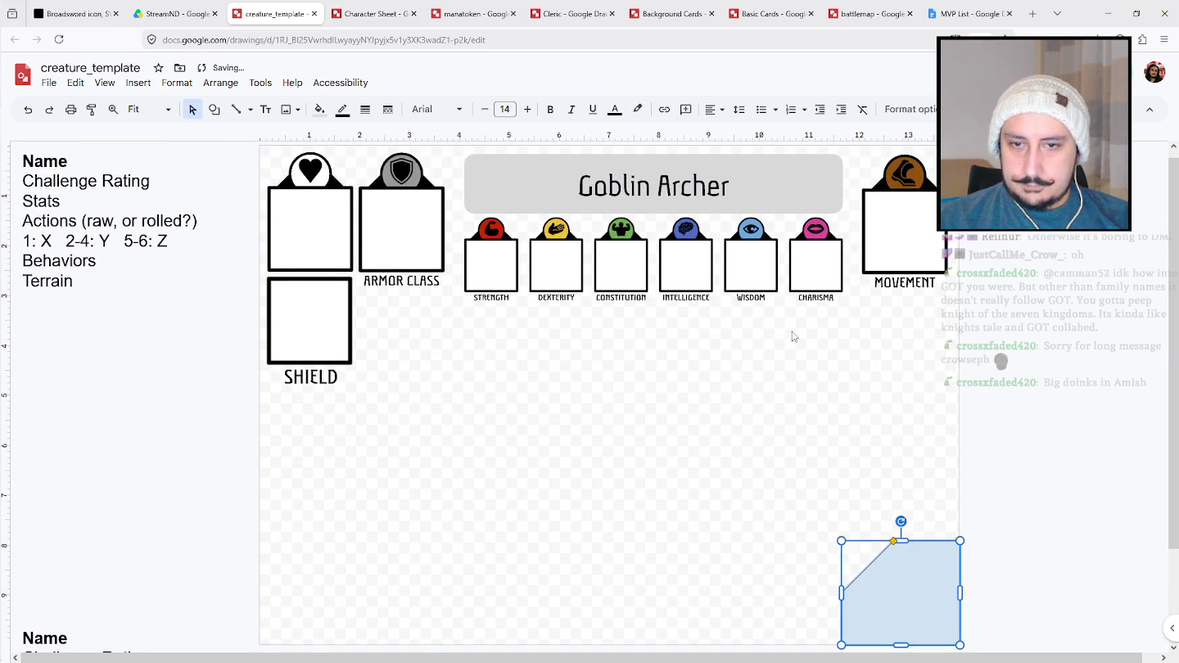
# Give the cut-corner tile a 4px border with a transparent colour.
pyautogui.click(344, 110)
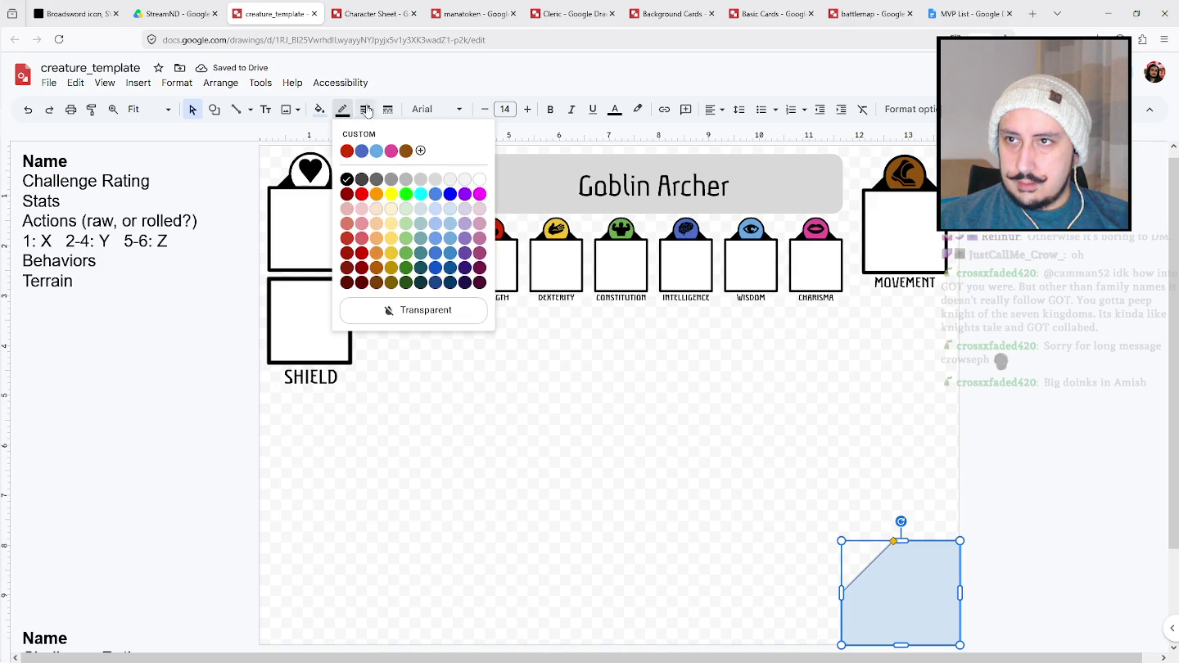
pyautogui.click(366, 110)
pyautogui.click(385, 219)
pyautogui.moveTo(939, 575); pyautogui.dragTo(929, 574)
pyautogui.click(365, 110)
pyautogui.click(389, 196)
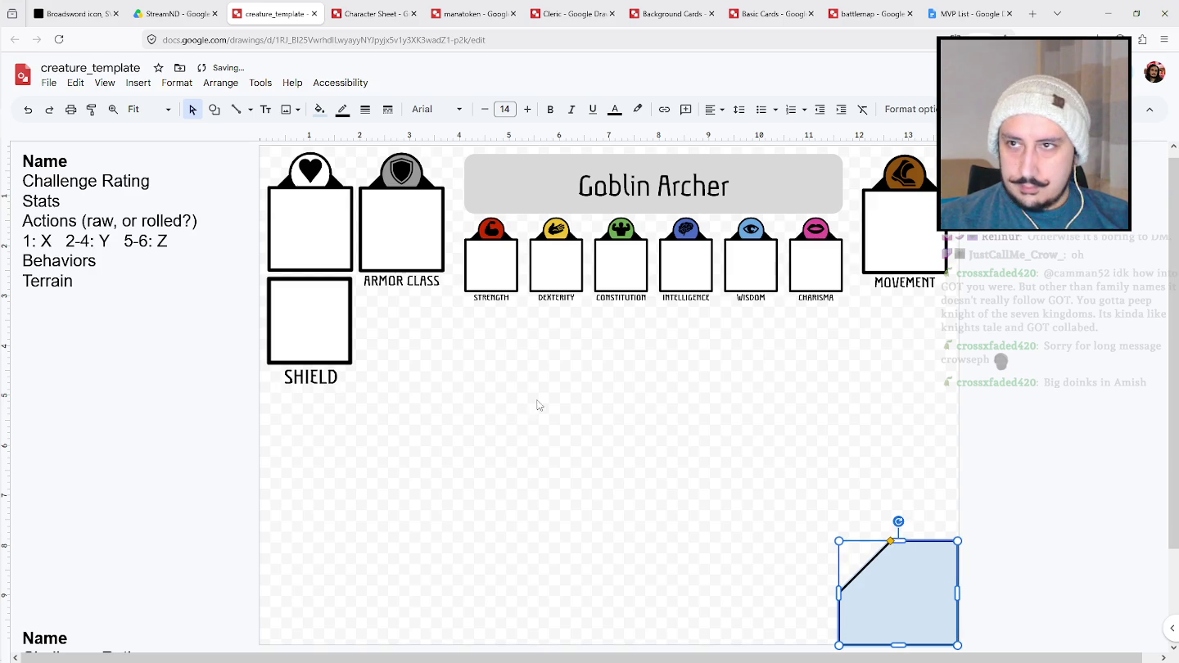
pyautogui.click(342, 110)
pyautogui.click(405, 312)
pyautogui.click(655, 435)
# Fill the tile with a red radial gradient and stretch its top and left edges outward.
pyautogui.click(902, 585)
pyautogui.click(319, 108)
pyautogui.click(408, 136)
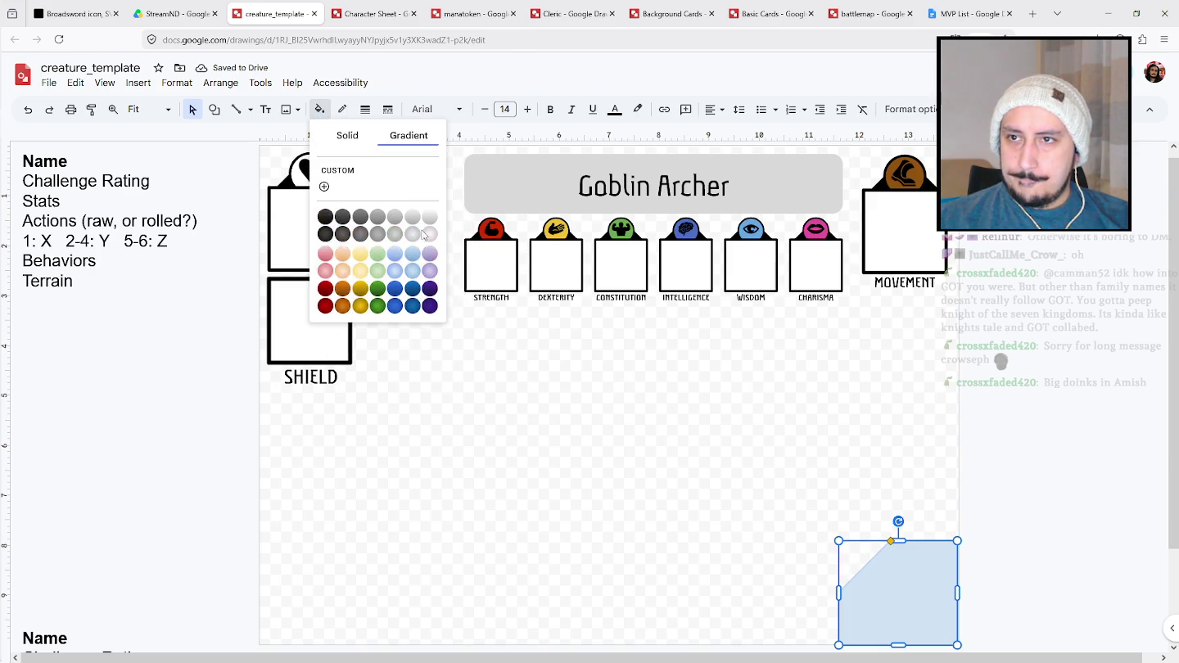
pyautogui.click(325, 270)
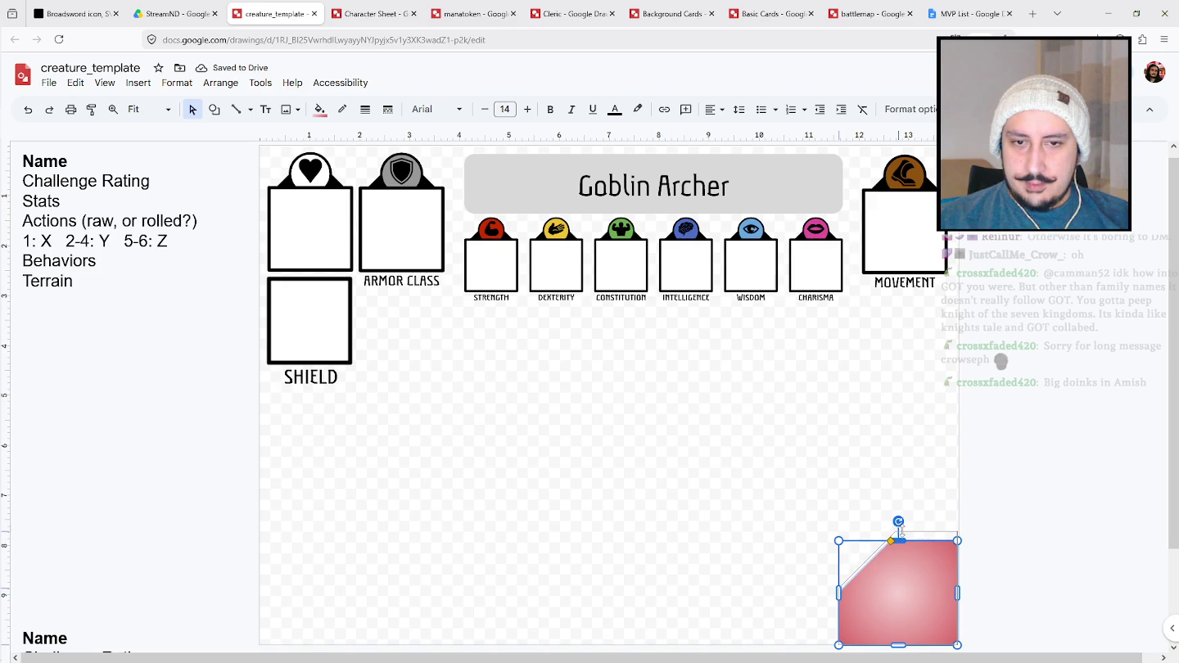
pyautogui.moveTo(901, 531); pyautogui.dragTo(898, 532)
pyautogui.moveTo(838, 586); pyautogui.dragTo(836, 586)
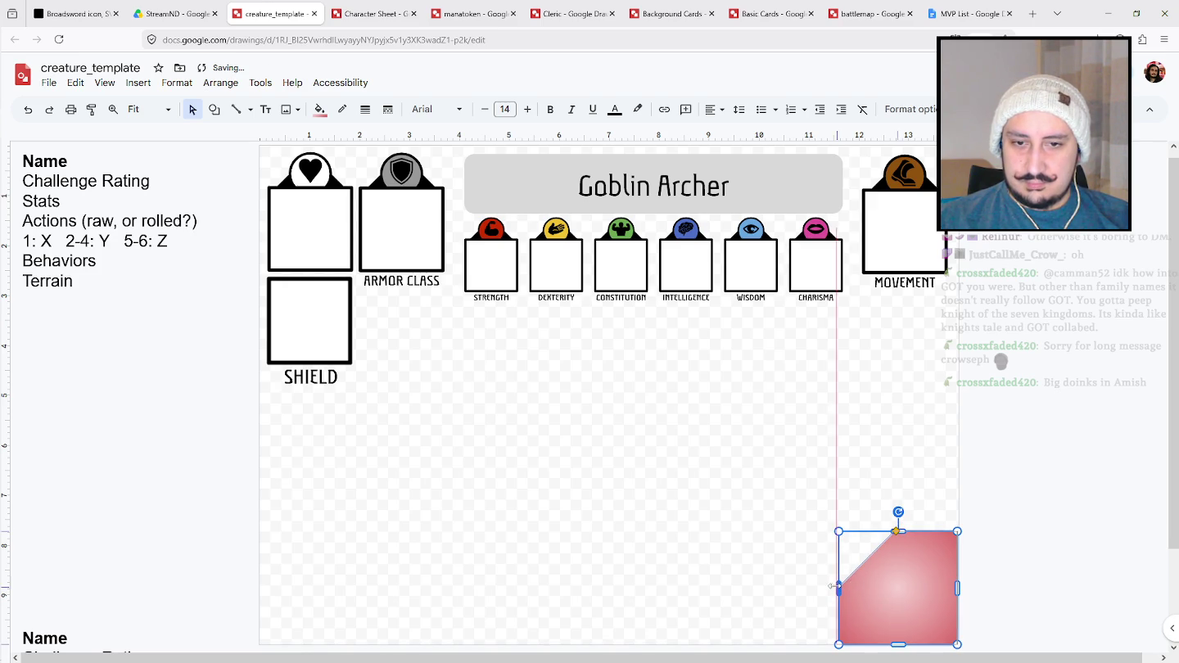
pyautogui.click(907, 584)
pyautogui.write('1')
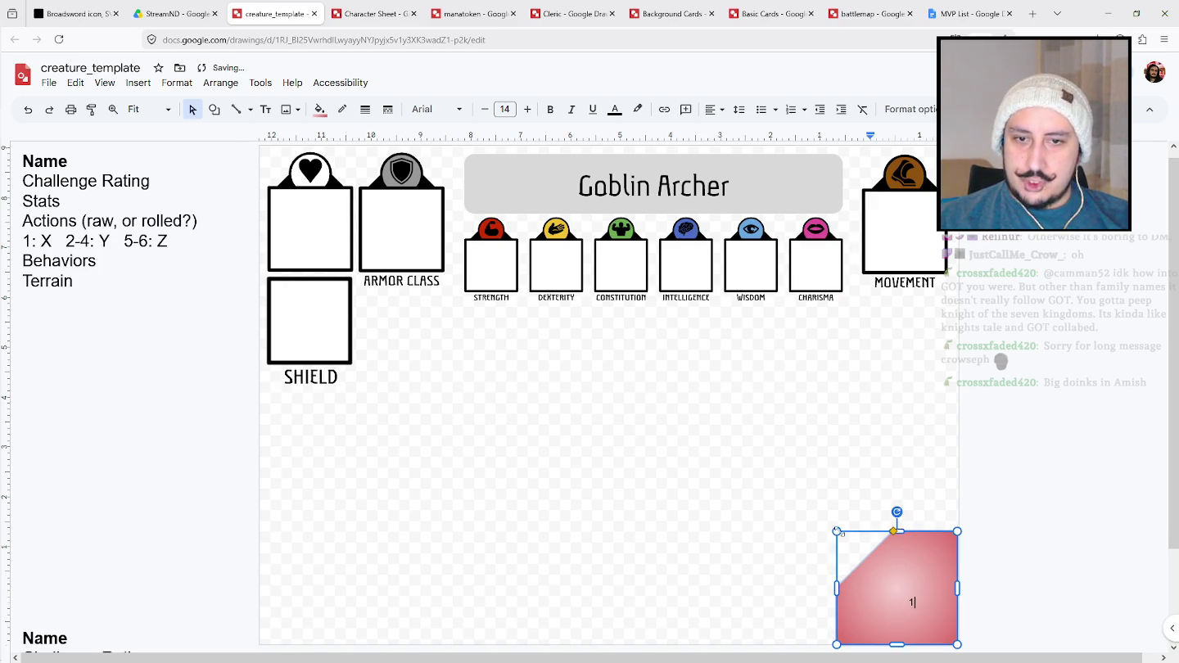
# Shrink the red tile from its top-left corner and nudge it slightly right.
pyautogui.moveTo(836, 533); pyautogui.dragTo(864, 562)
pyautogui.click(1018, 615)
pyautogui.click(913, 610)
pyautogui.click(982, 590)
pyautogui.click(918, 606)
pyautogui.press('Right')
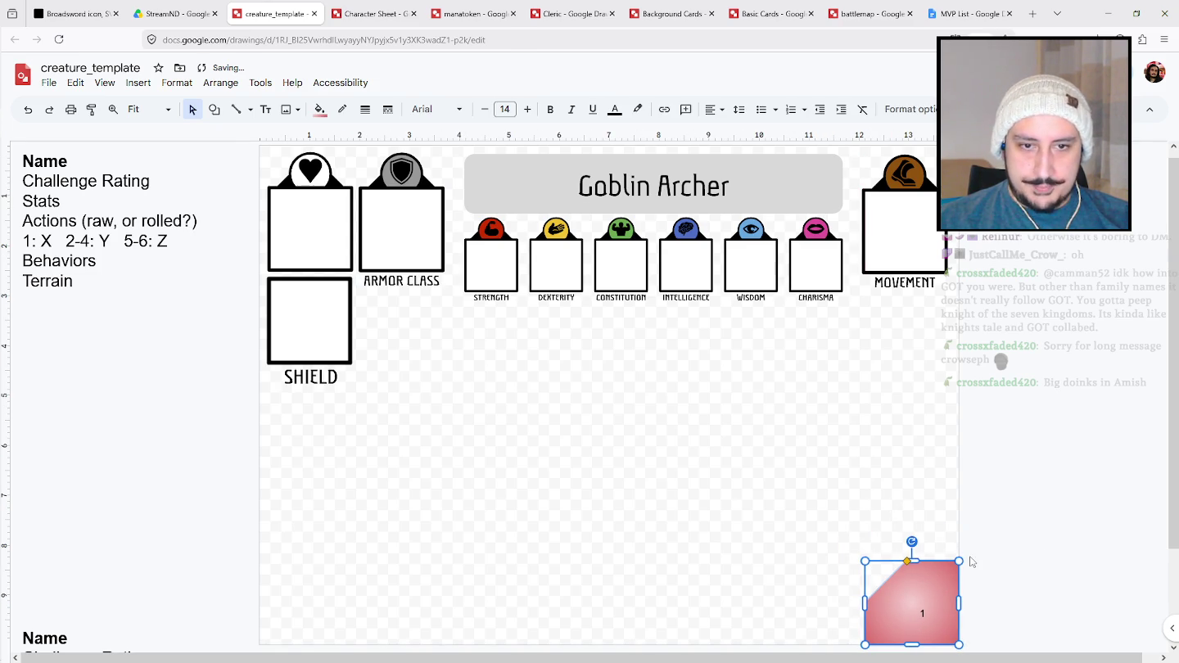
pyautogui.click(968, 563)
pyautogui.click(919, 612)
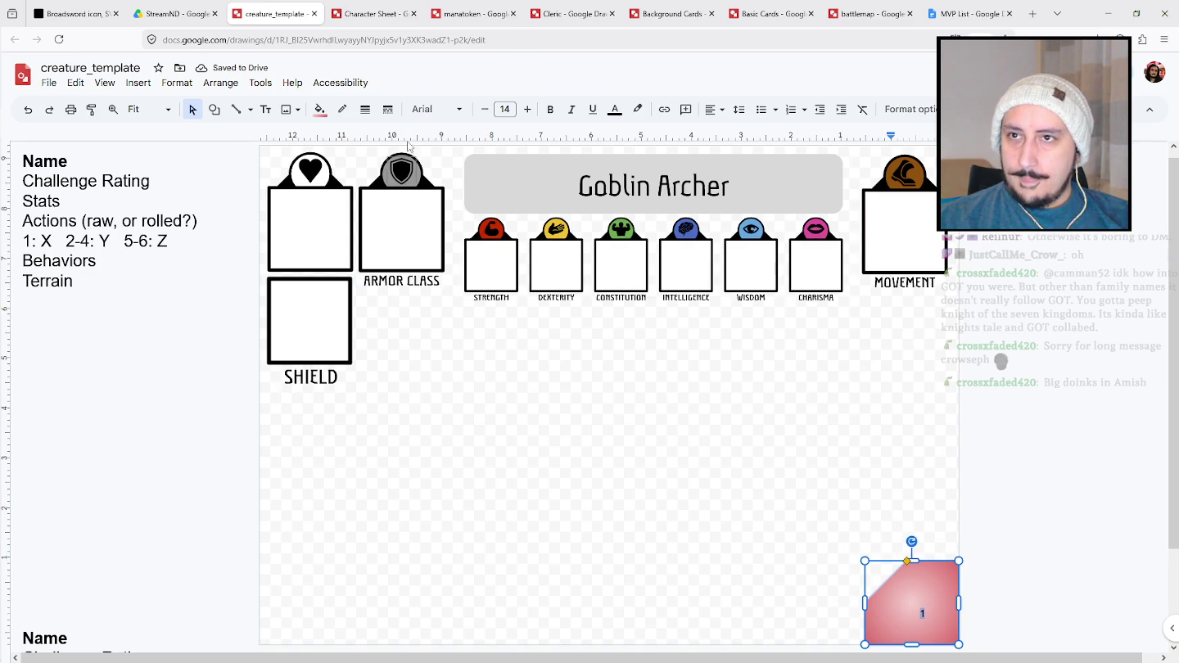
pyautogui.click(800, 510)
pyautogui.click(954, 571)
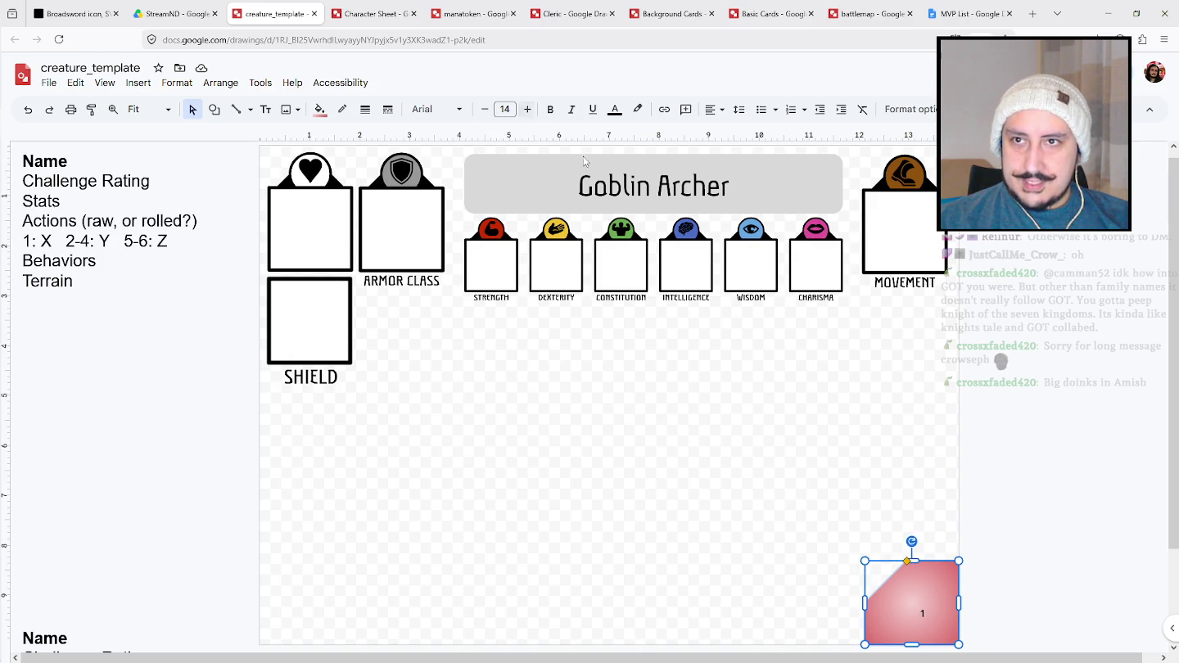
# Set the tile's number to Aubrey font at 60 pt.
pyautogui.click(434, 109)
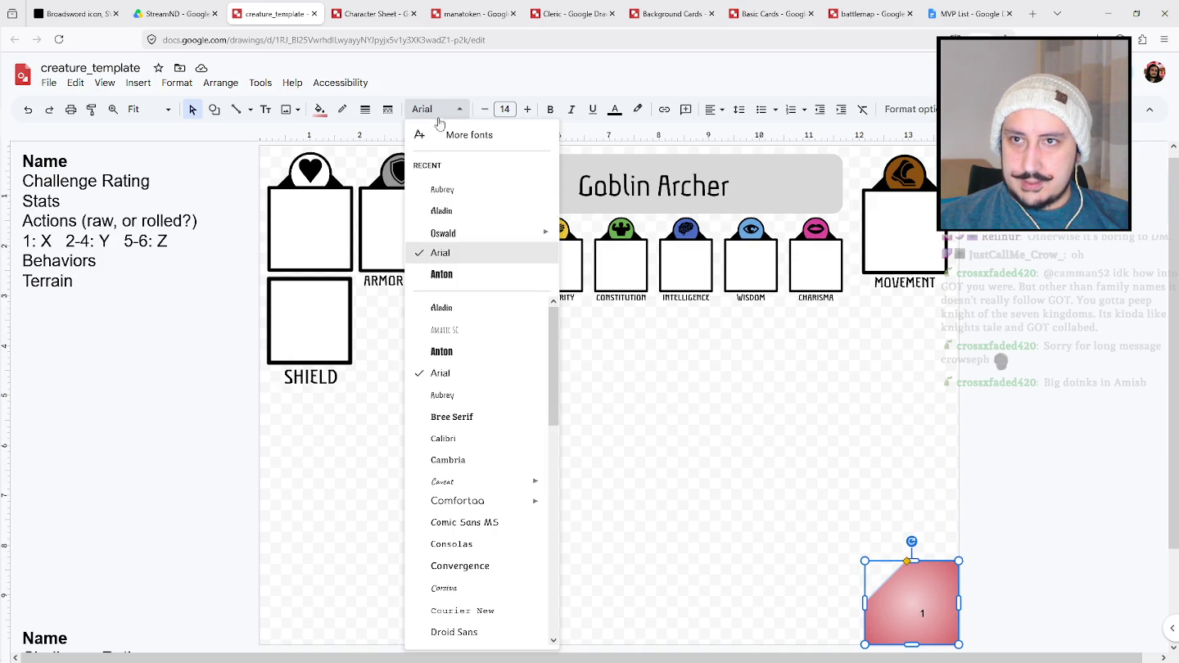
pyautogui.click(459, 188)
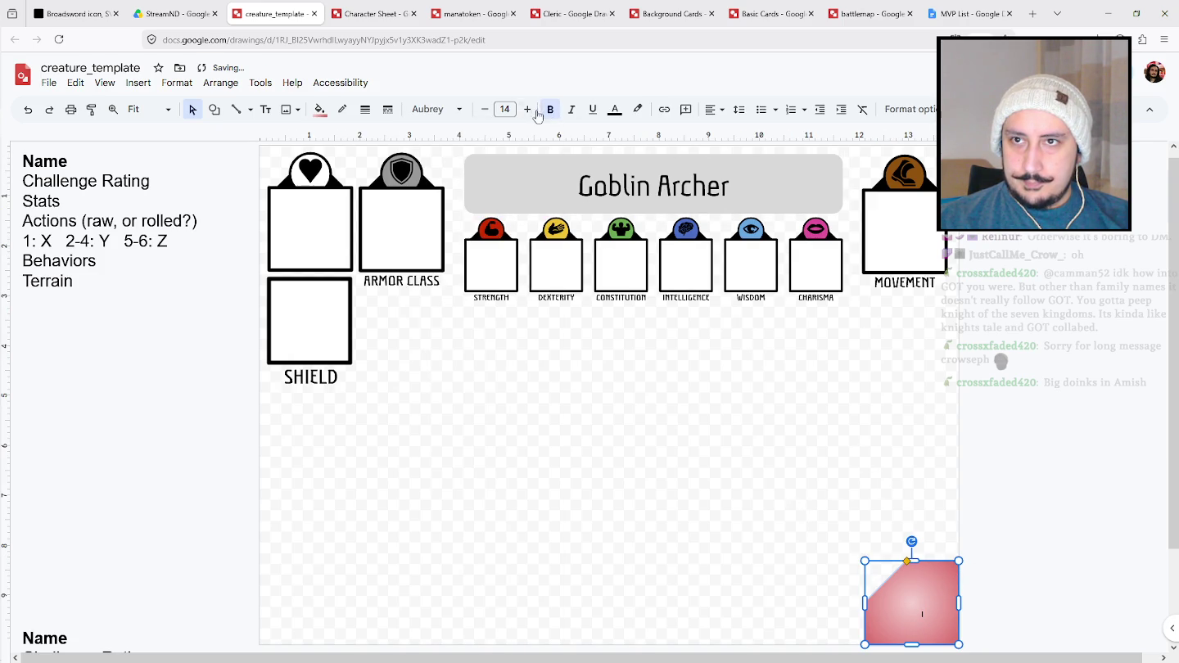
pyautogui.click(504, 109)
pyautogui.click(504, 386)
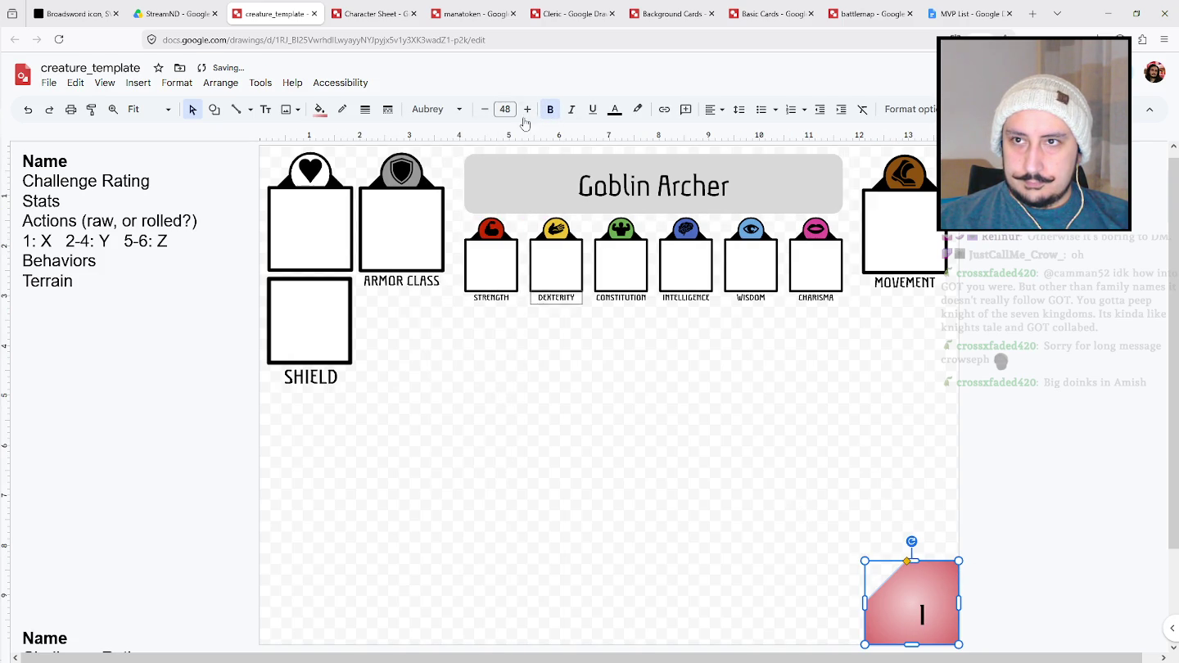
pyautogui.click(505, 109)
pyautogui.click(505, 409)
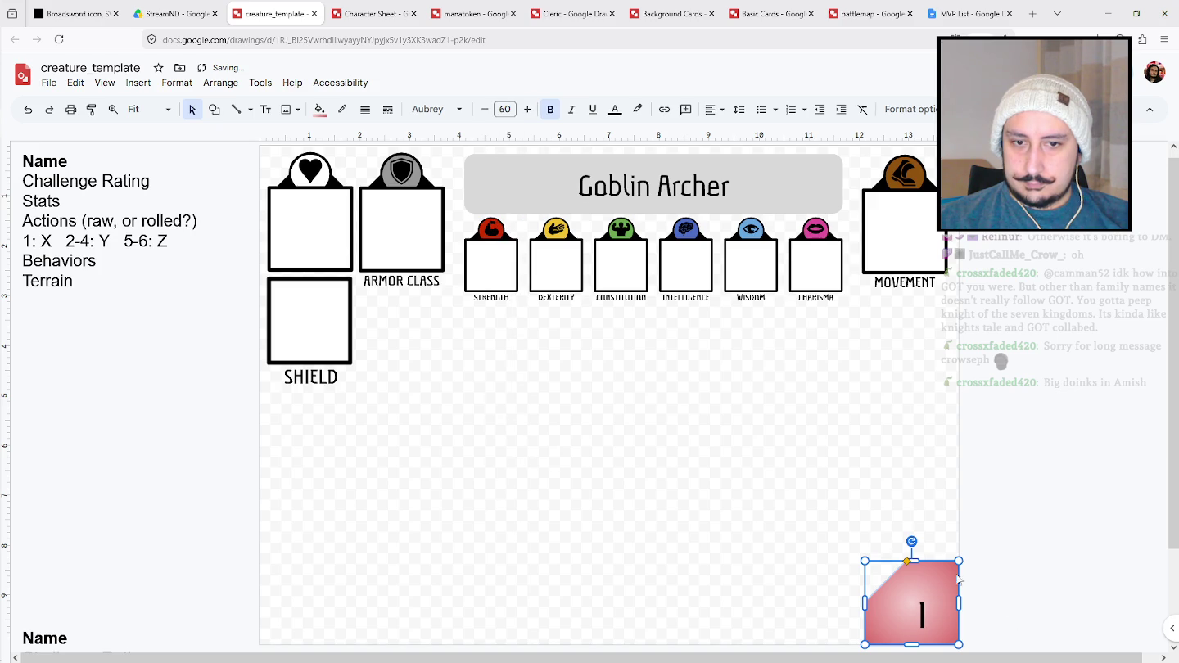
# In Format options Text fitting, set right padding to 0.4 and bottom padding to 0.5.
pyautogui.rightClick(926, 565)
pyautogui.click(991, 516)
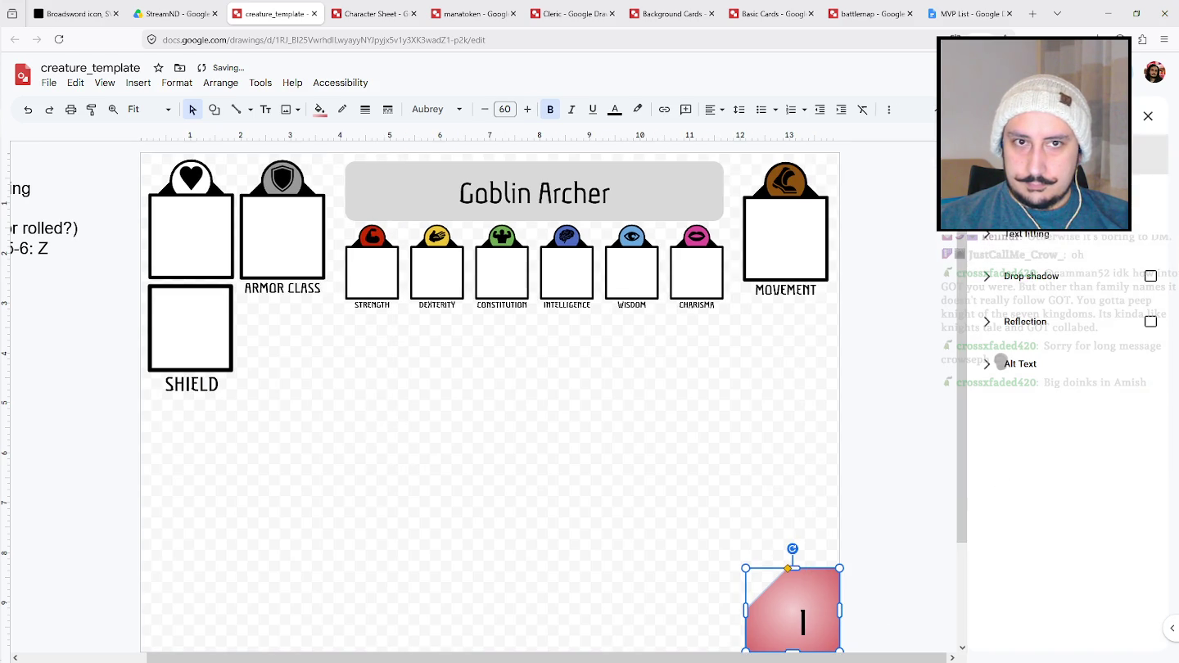
pyautogui.click(1046, 235)
pyautogui.click(1087, 492)
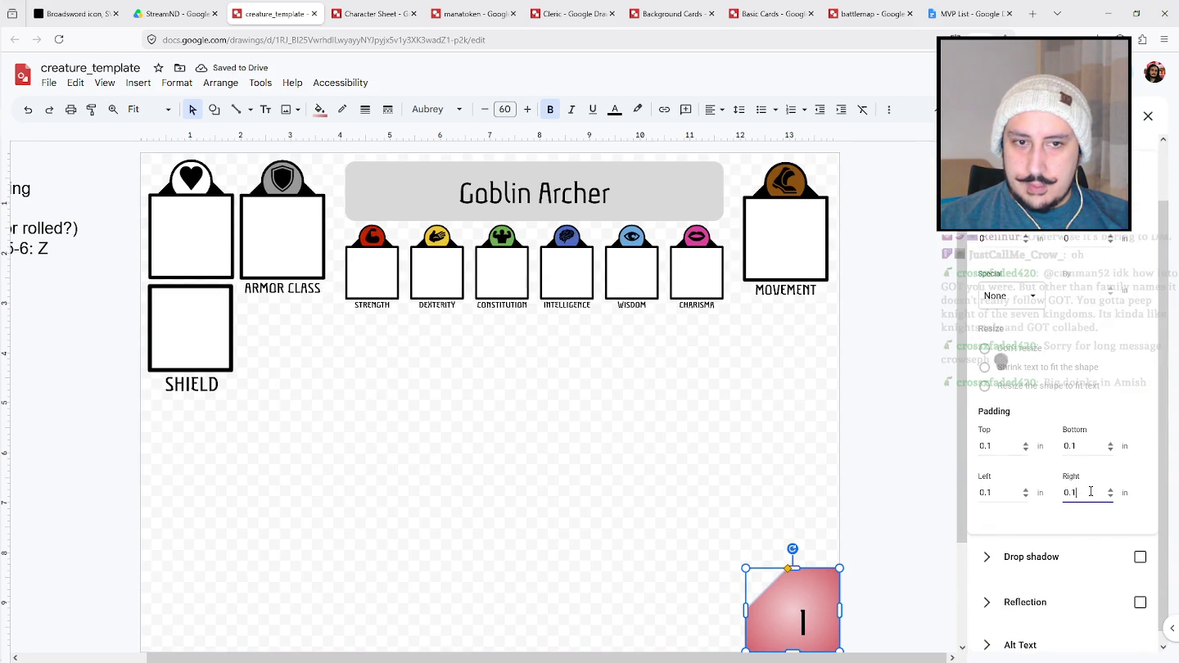
pyautogui.press('BackSpace')
pyautogui.write('4')
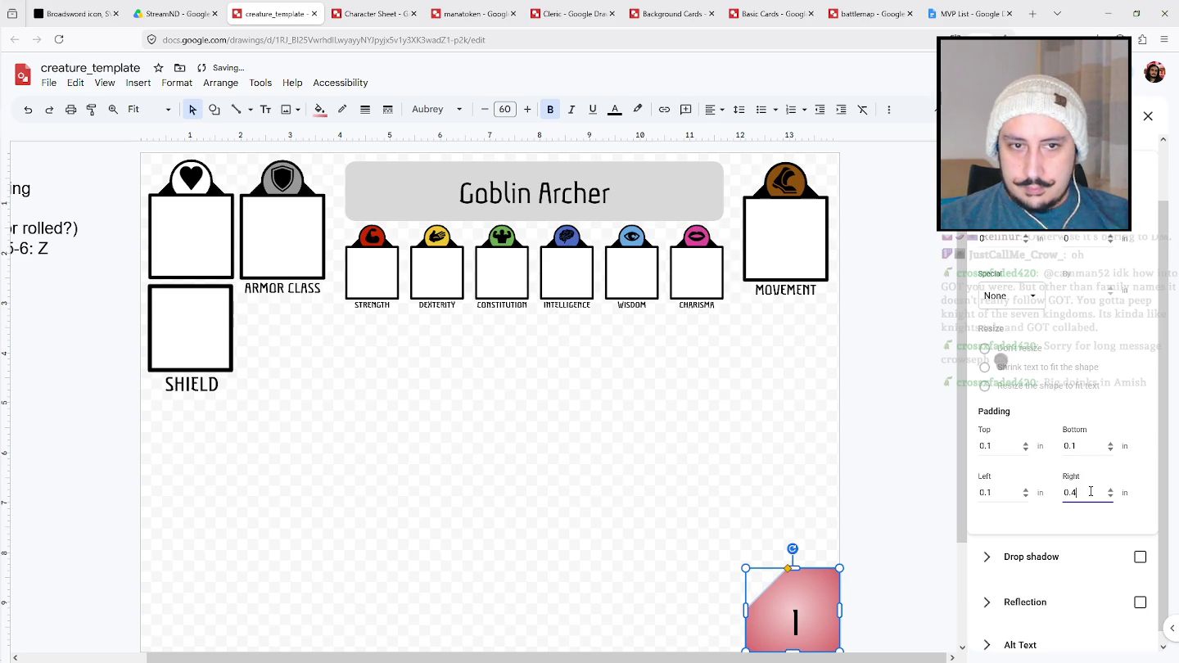
pyautogui.doubleClick(1072, 446)
pyautogui.write('0.5')
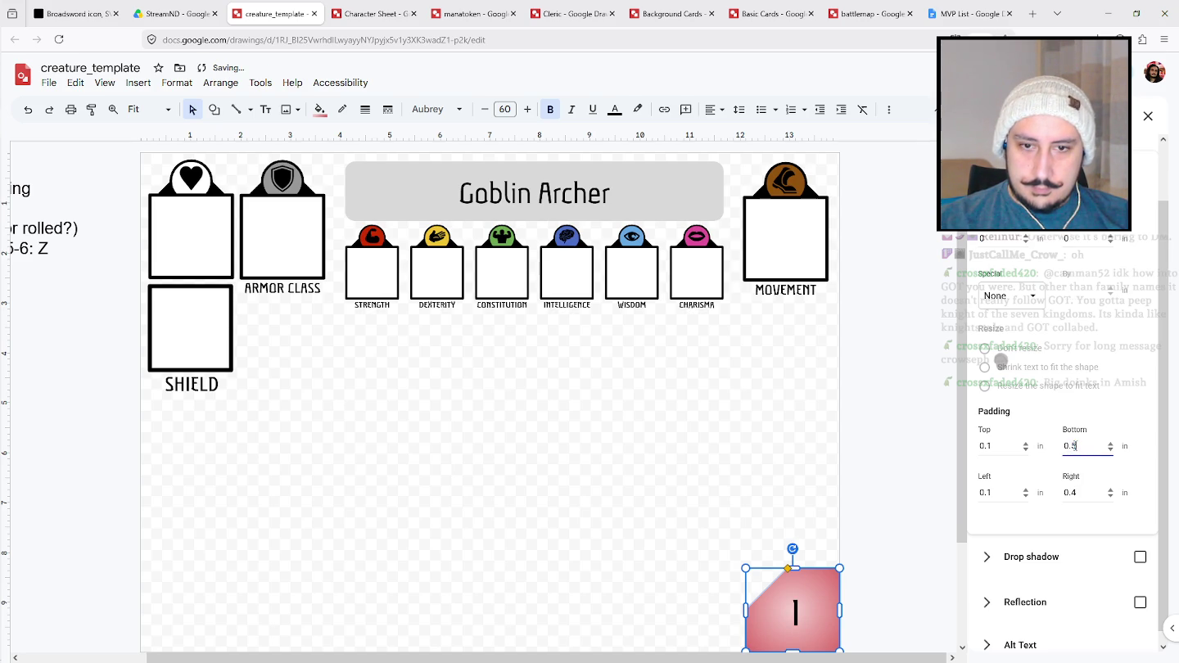
# Close the Format options panel and review the repositioned 1 in the tile.
pyautogui.click(881, 483)
pyautogui.scroll(-2, 875, 467)
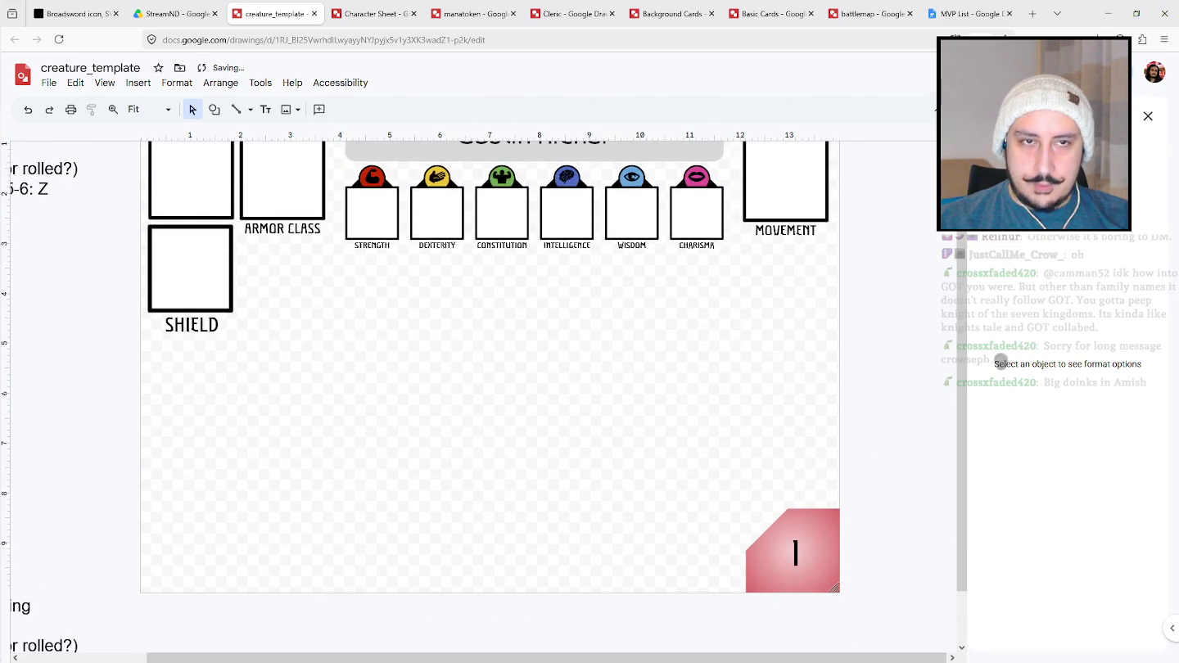
pyautogui.click(1147, 116)
pyautogui.scroll(-2, 868, 490)
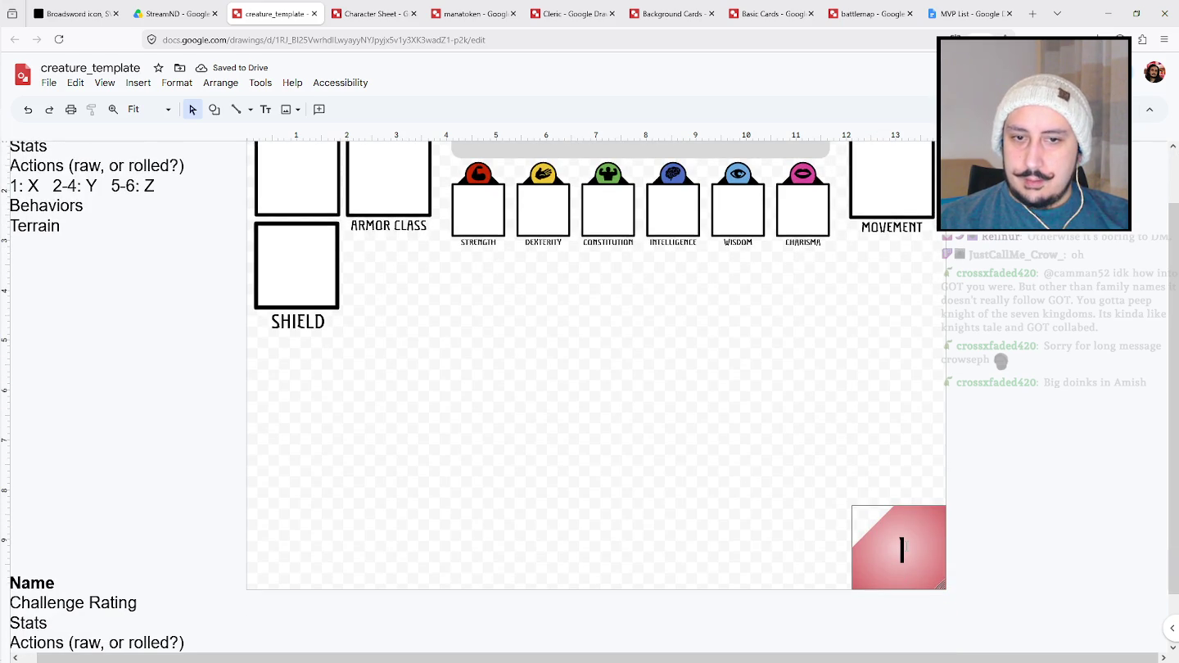
pyautogui.click(904, 547)
pyautogui.click(989, 500)
pyautogui.scroll(2, 991, 510)
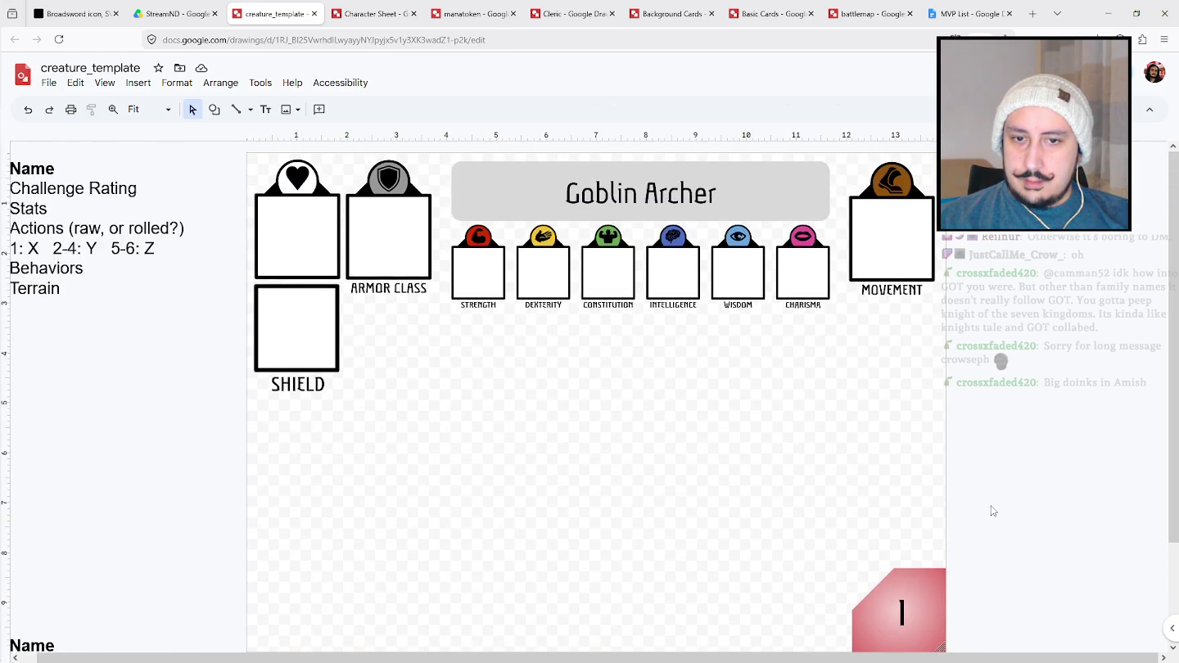
pyautogui.scroll(-1, 1172, 276)
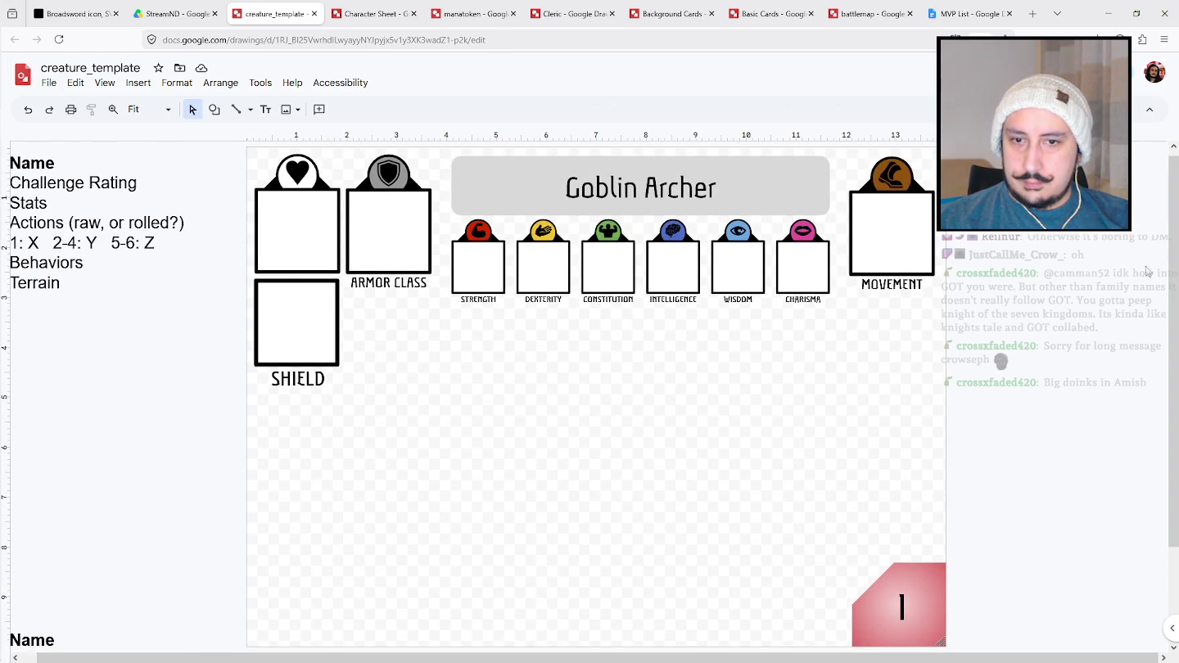
pyautogui.click(216, 110)
pyautogui.moveTo(245, 134)
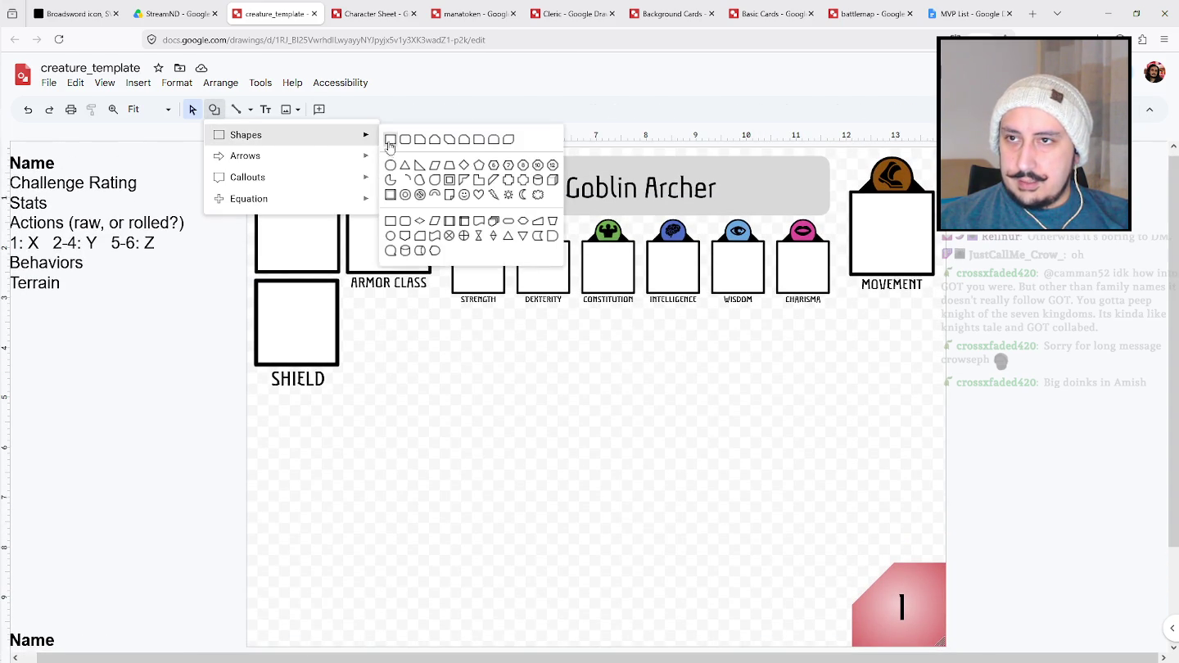
# Draw a hexagon beside the red tile, deleting a stray rectangle first.
pyautogui.click(386, 140)
pyautogui.moveTo(777, 580)
pyautogui.mouseDown()
pyautogui.moveTo(814, 618)
pyautogui.moveTo(829, 615)
pyautogui.mouseUp()
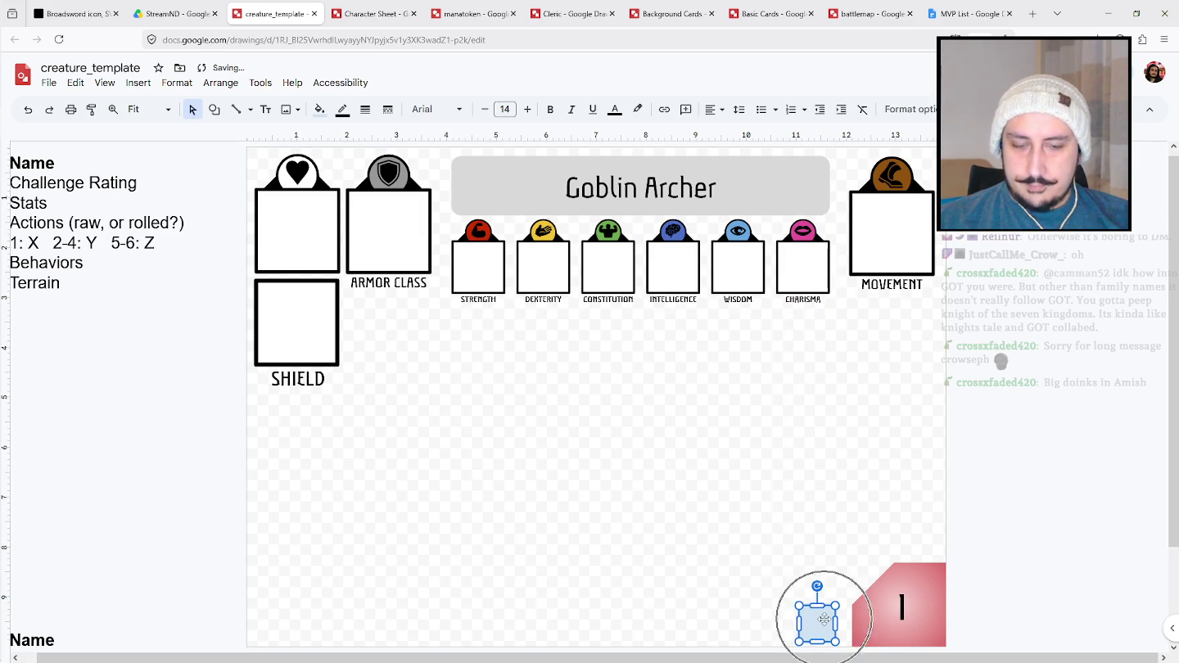
pyautogui.press('Delete')
pyautogui.click(215, 109)
pyautogui.moveTo(245, 135)
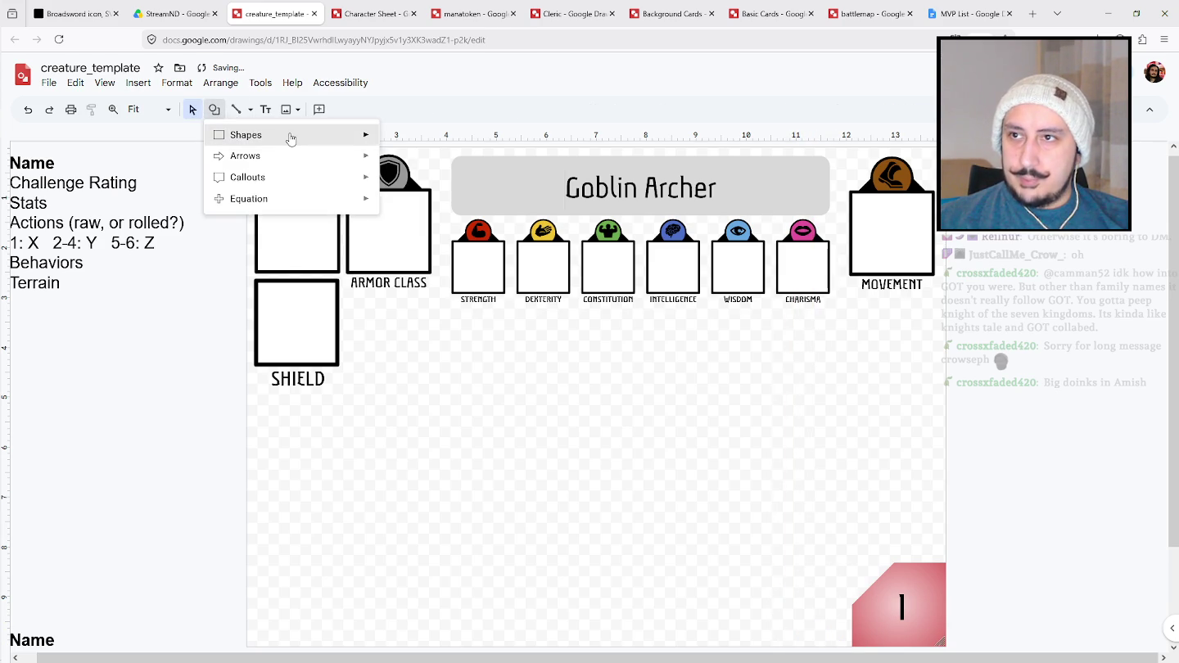
pyautogui.click(493, 166)
pyautogui.moveTo(623, 416)
pyautogui.mouseDown()
pyautogui.moveTo(694, 461)
pyautogui.moveTo(700, 482)
pyautogui.moveTo(857, 568)
pyautogui.mouseUp()
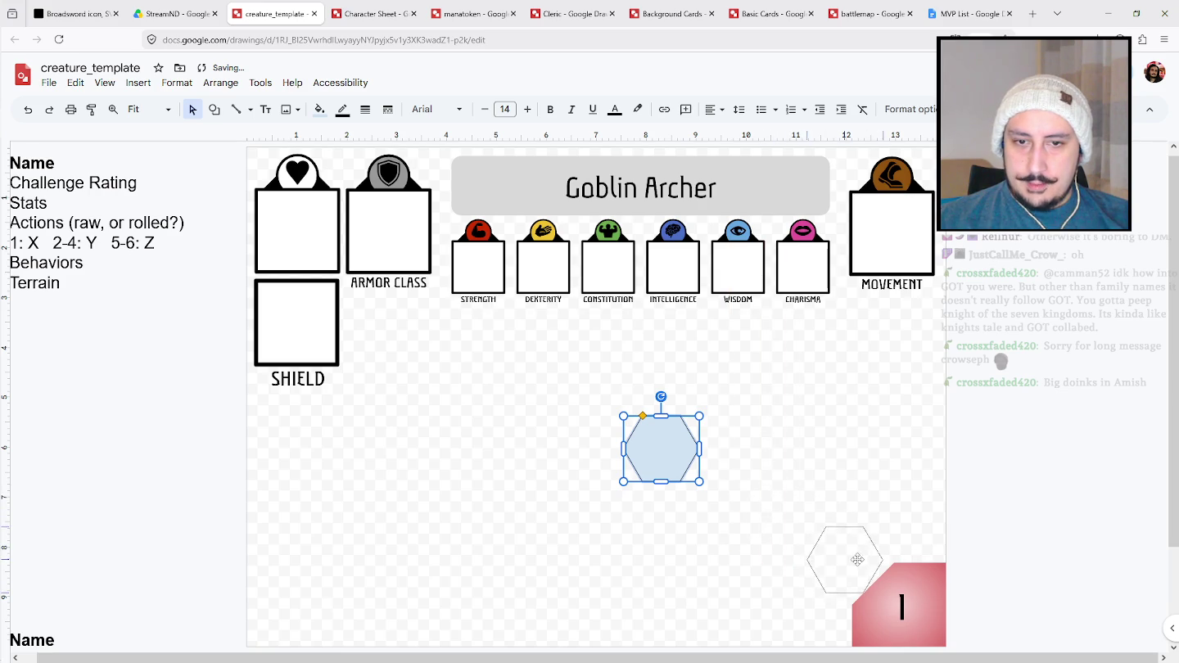
pyautogui.moveTo(857, 568)
pyautogui.mouseDown()
pyautogui.moveTo(849, 602)
pyautogui.moveTo(846, 568)
pyautogui.mouseUp()
# Make the red tile's cut corner smaller and move the hexagon down and left.
pyautogui.click(896, 564)
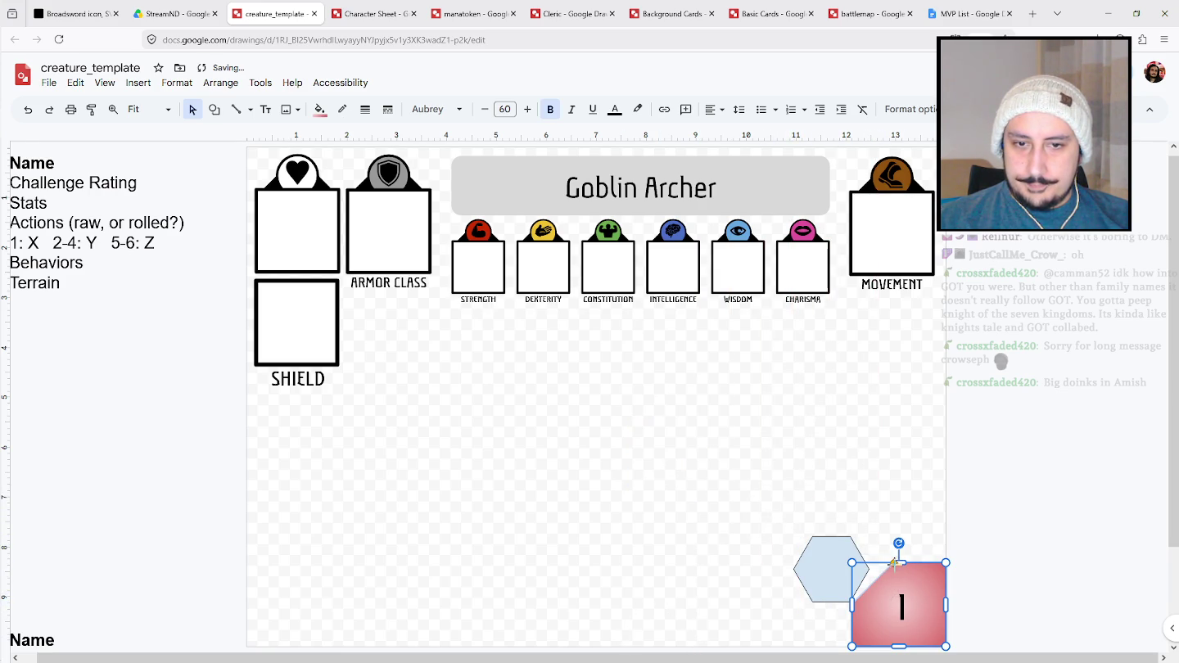
pyautogui.moveTo(888, 564); pyautogui.dragTo(888, 562)
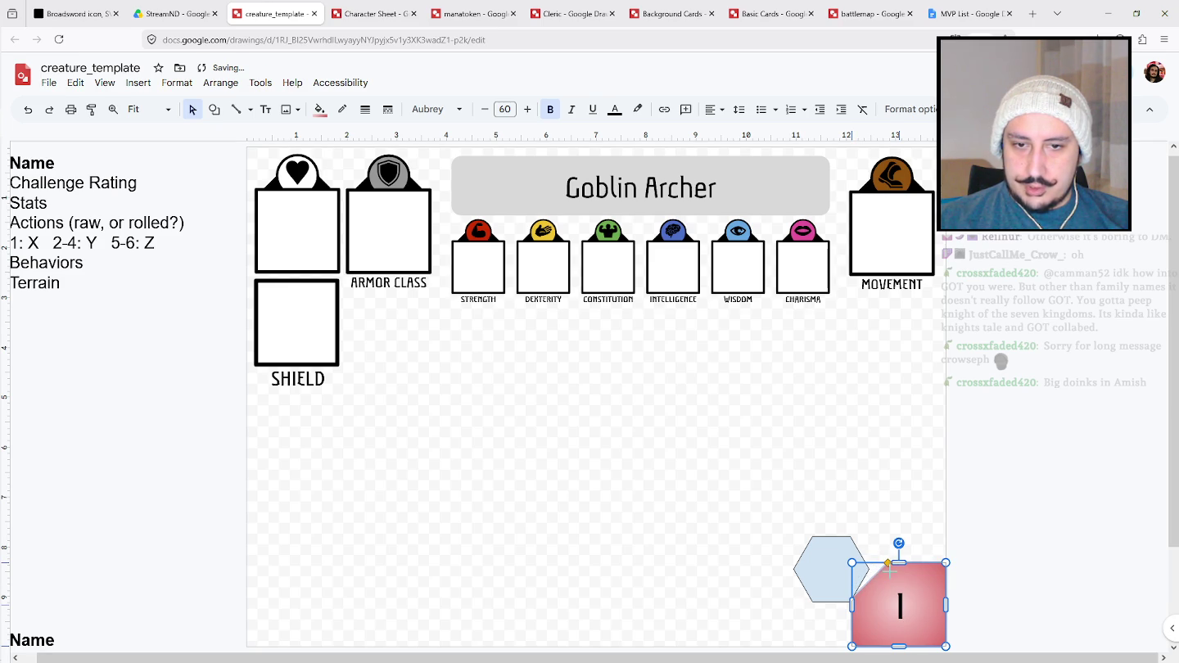
pyautogui.click(1005, 524)
pyautogui.moveTo(830, 566)
pyautogui.mouseDown()
pyautogui.moveTo(820, 593)
pyautogui.moveTo(846, 565)
pyautogui.mouseUp()
pyautogui.click(1057, 526)
pyautogui.moveTo(848, 548)
pyautogui.mouseDown()
pyautogui.moveTo(827, 595)
pyautogui.moveTo(851, 585)
pyautogui.moveTo(862, 610)
pyautogui.mouseUp()
# Adjust the hexagon's outline, nudge it down, and fill it bright green.
pyautogui.click(342, 109)
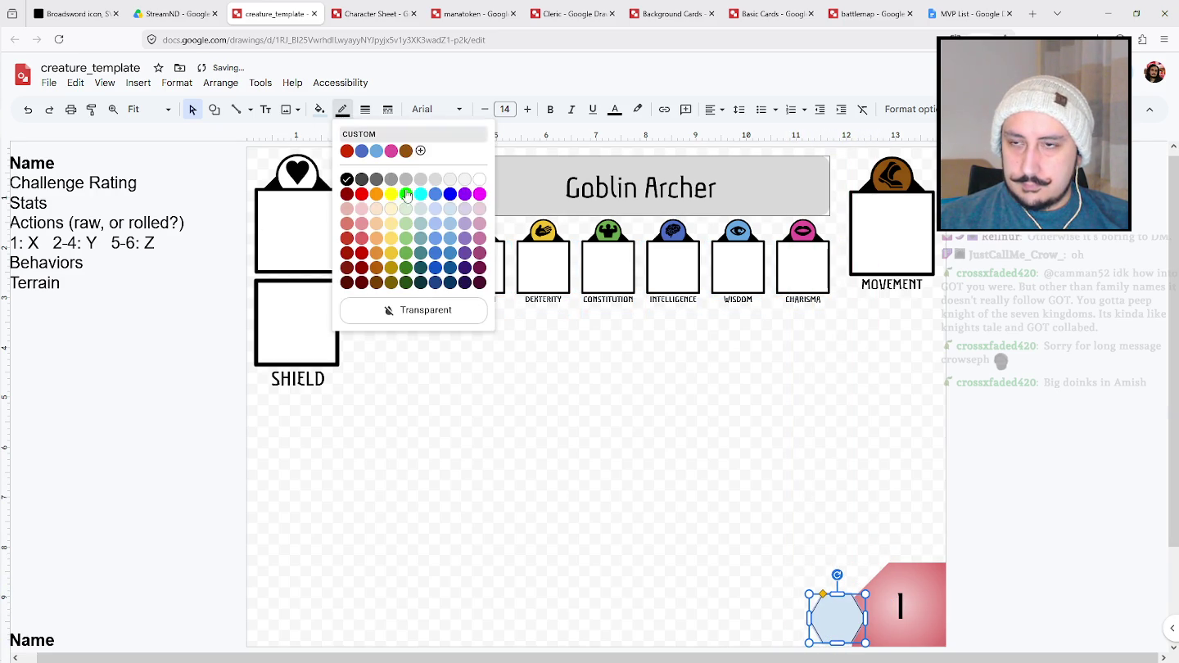
pyautogui.click(375, 112)
pyautogui.click(390, 195)
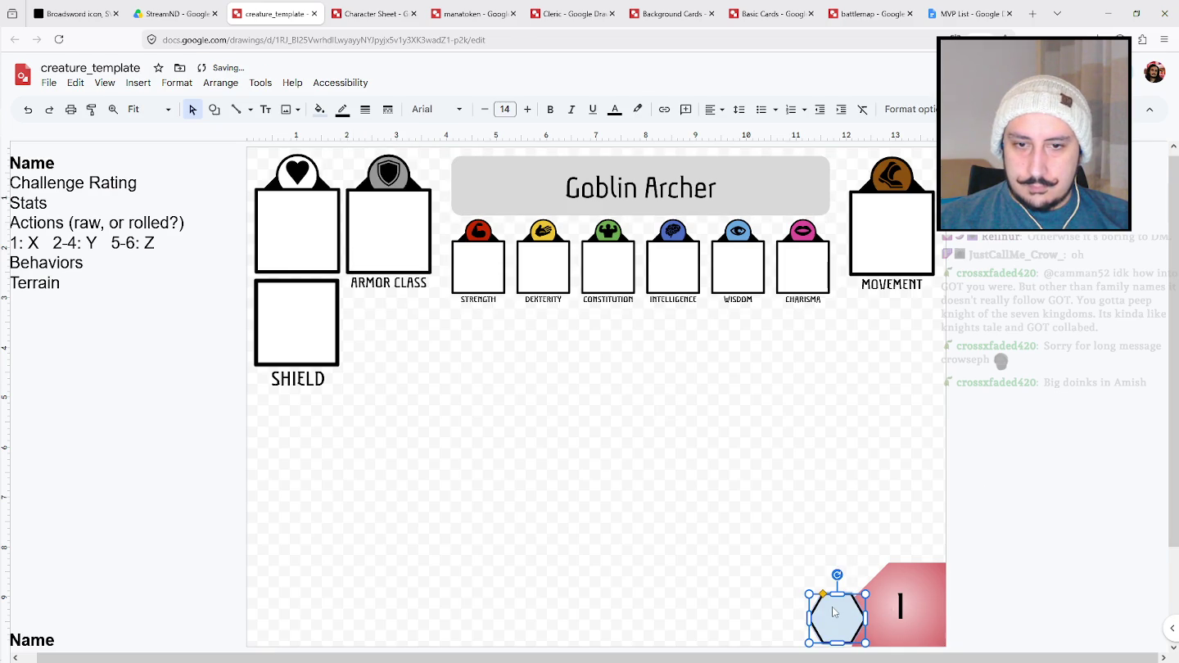
pyautogui.moveTo(834, 611); pyautogui.dragTo(835, 615)
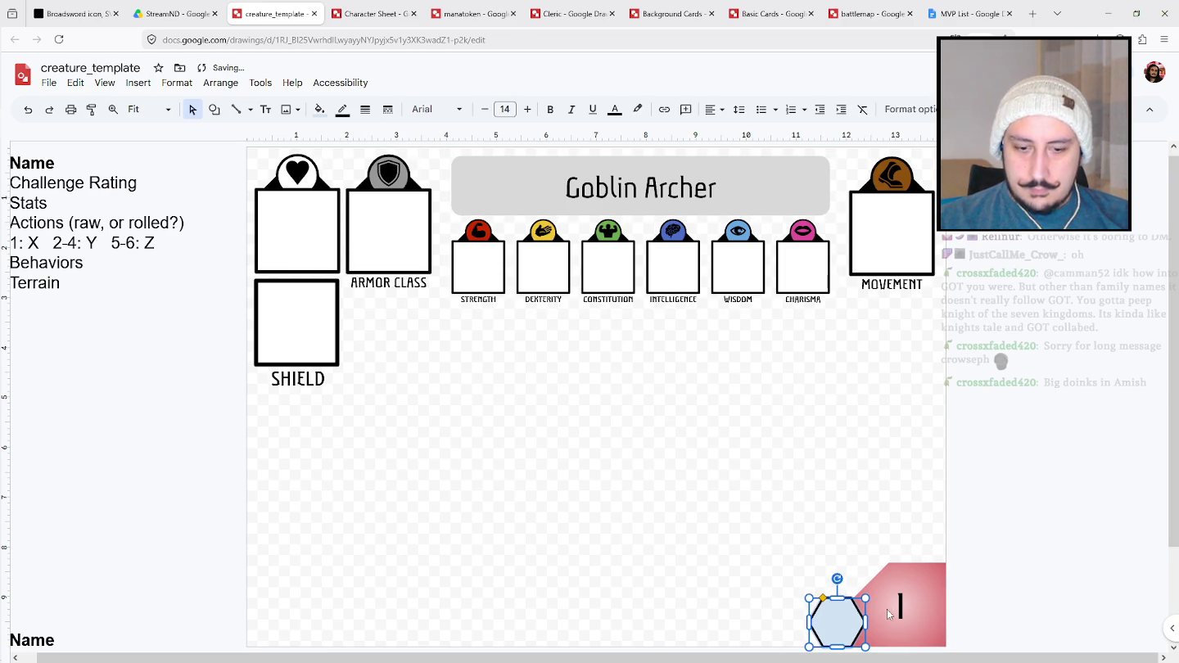
pyautogui.doubleClick(841, 621)
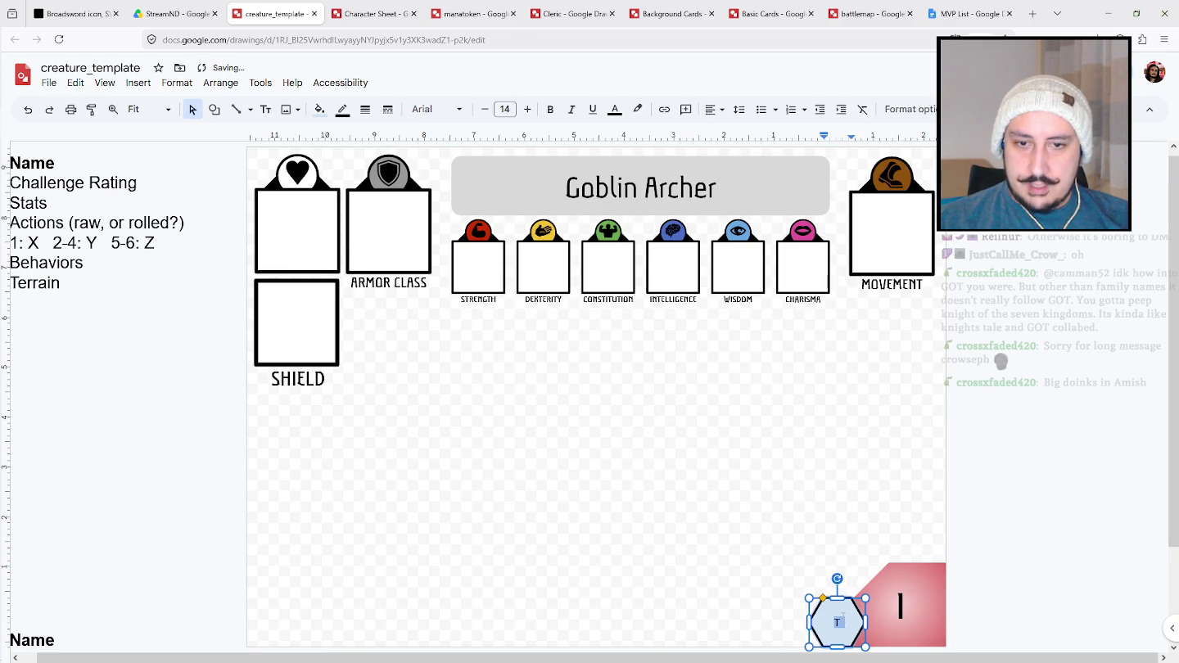
pyautogui.click(320, 108)
pyautogui.click(383, 218)
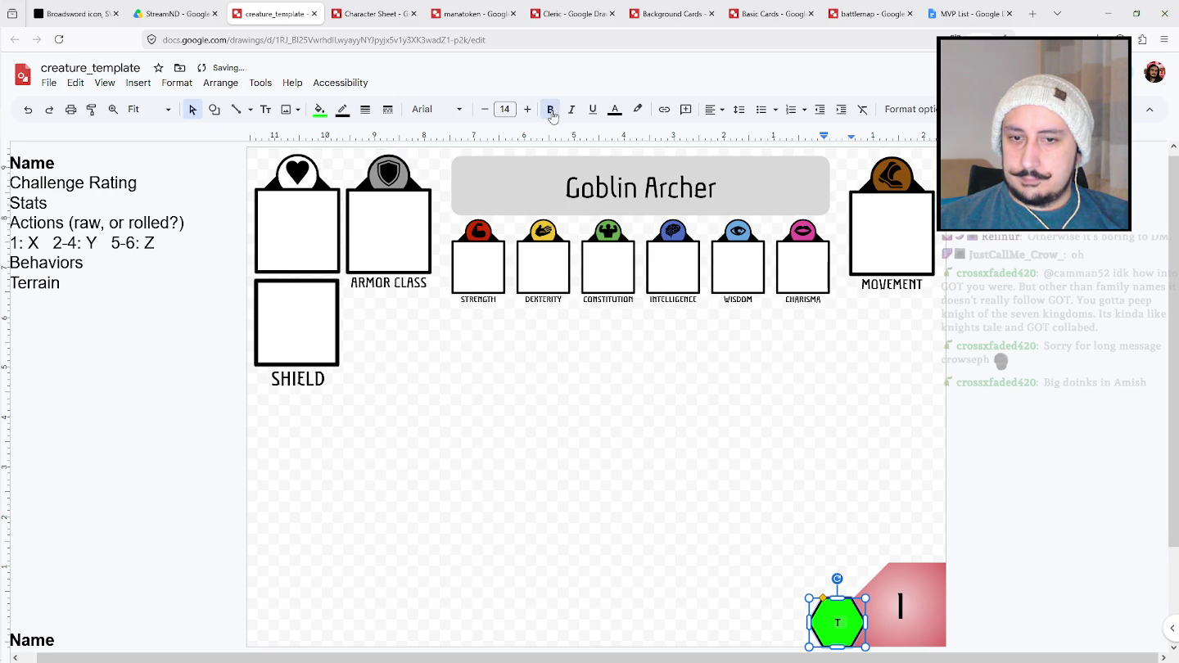
pyautogui.press('Escape')
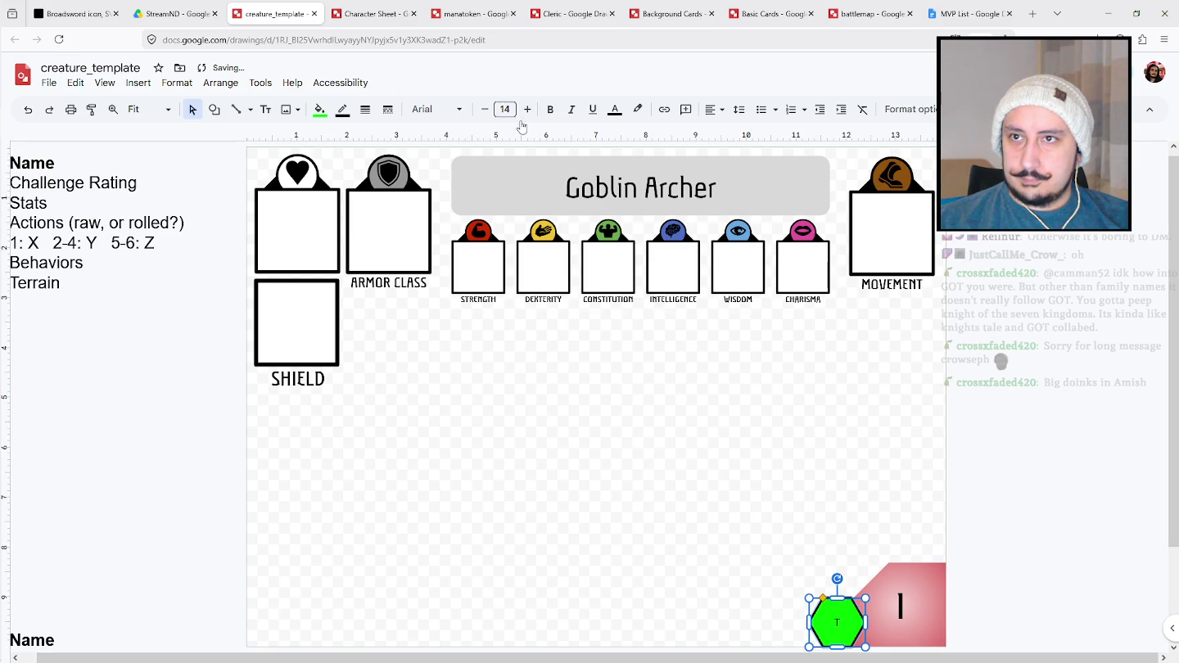
# Set the hexagon's T to Aladin at size 36 and move the token up-left.
pyautogui.click(505, 109)
pyautogui.click(505, 360)
pyautogui.click(426, 108)
pyautogui.click(442, 189)
pyautogui.click(424, 109)
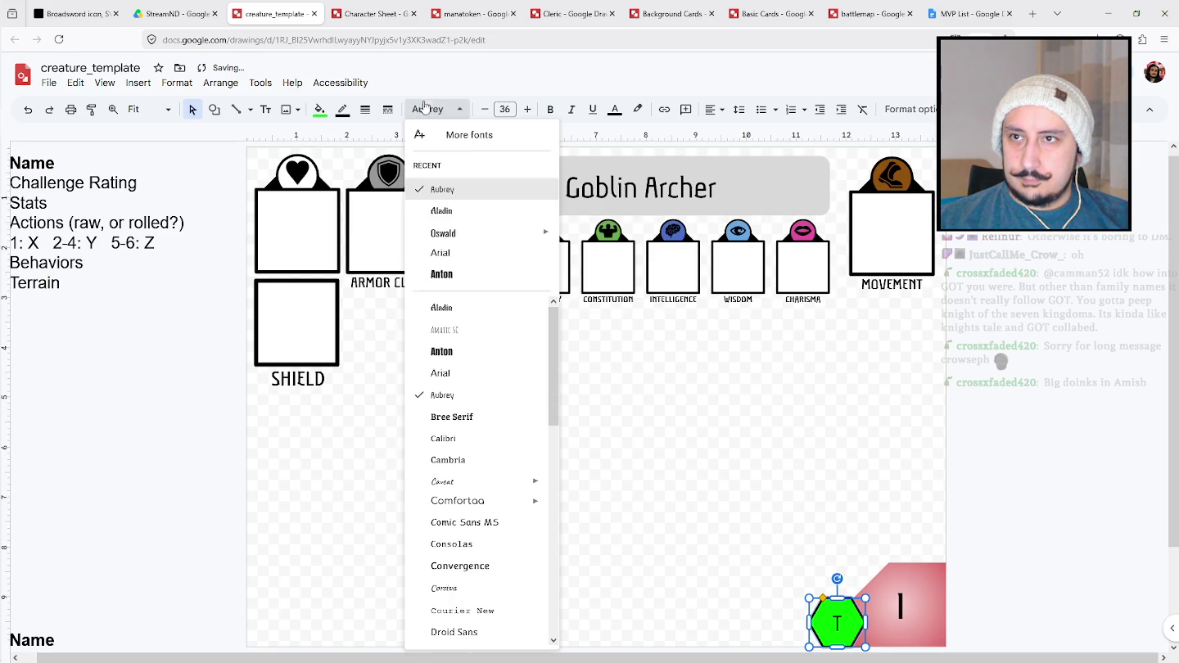
pyautogui.click(443, 210)
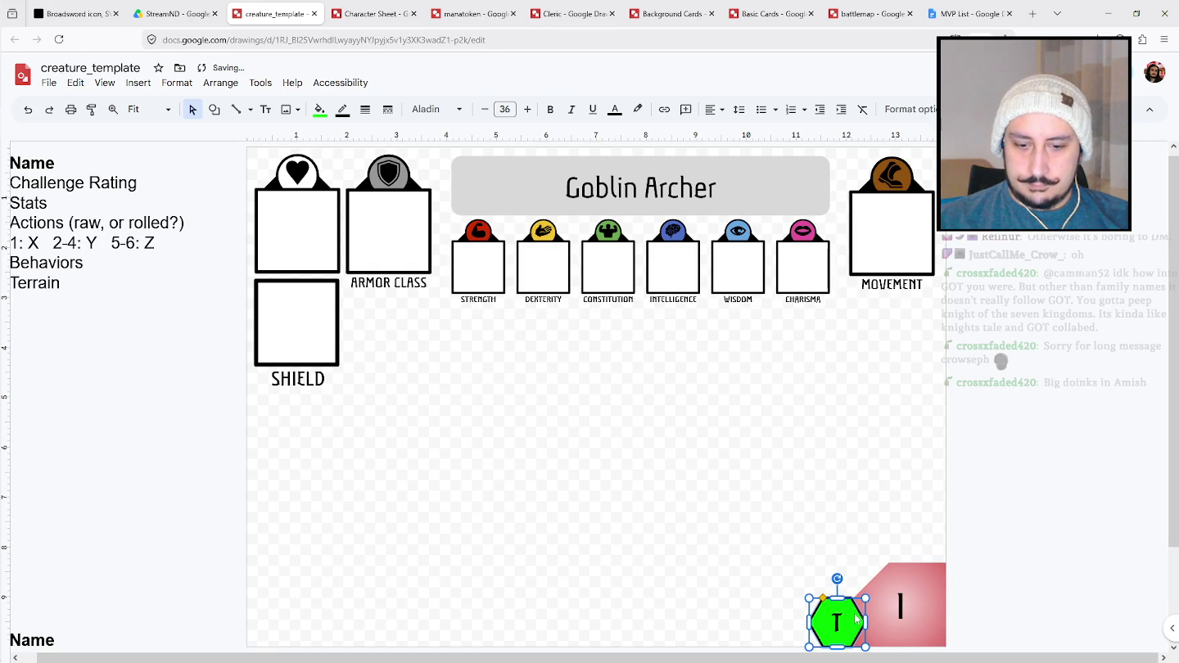
pyautogui.moveTo(854, 615); pyautogui.dragTo(809, 587)
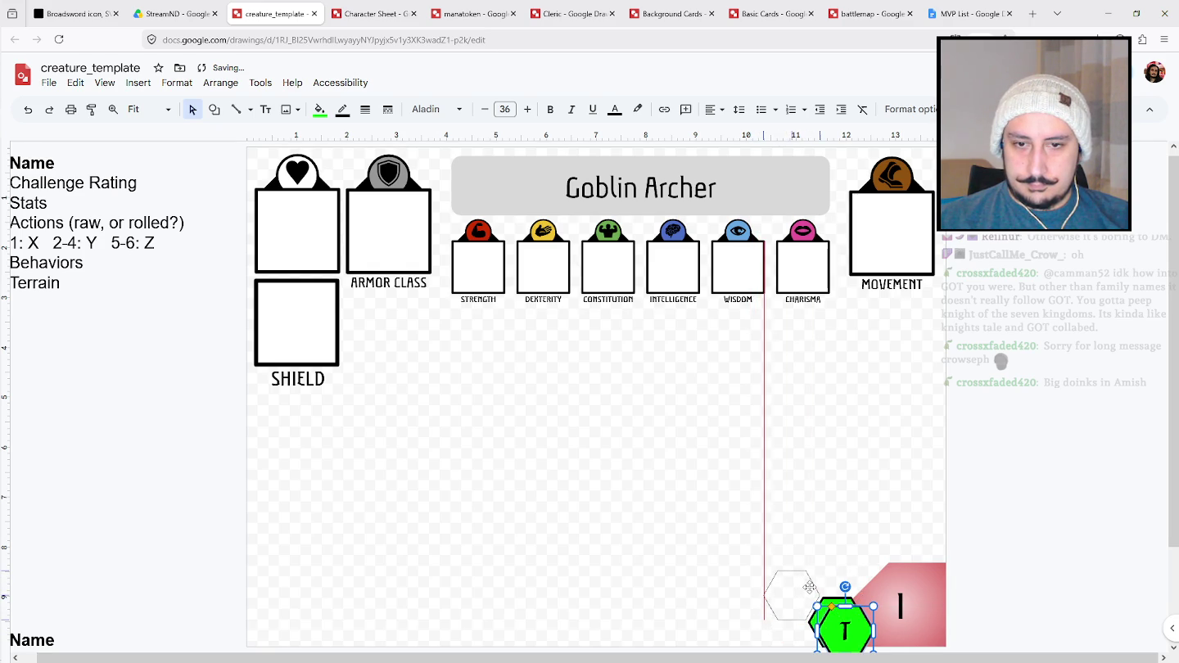
pyautogui.moveTo(809, 587); pyautogui.dragTo(810, 588)
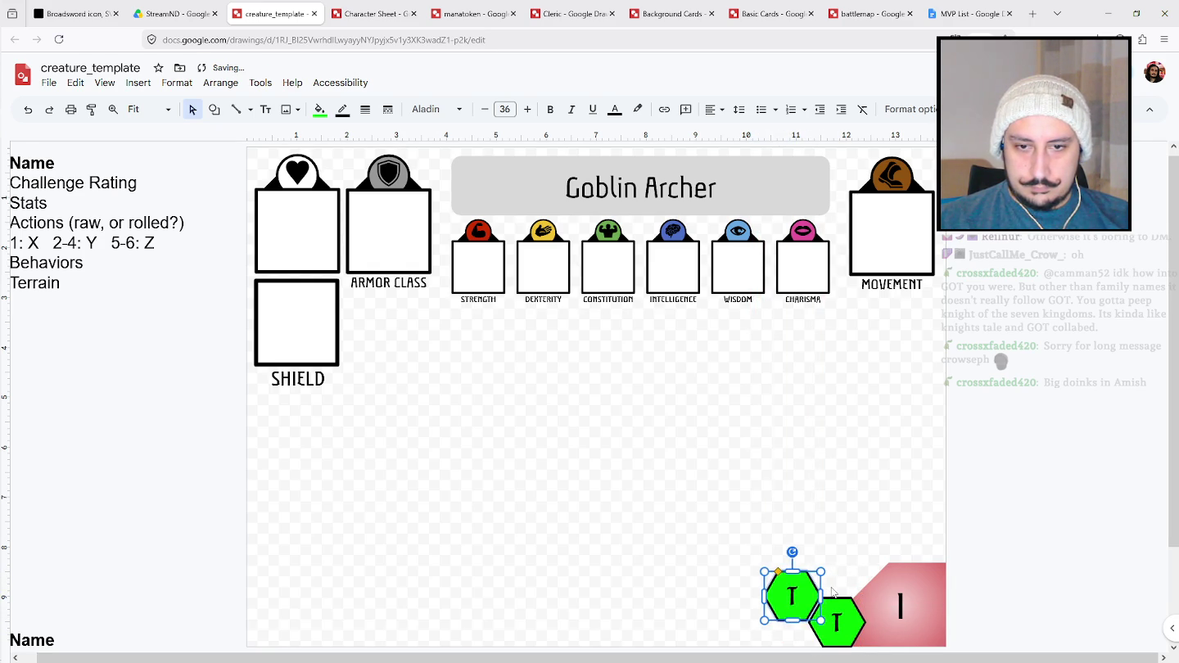
# Duplicate the green hexagon token and position the copy to the left of the others.
pyautogui.hotkey('ctrl', 'd')
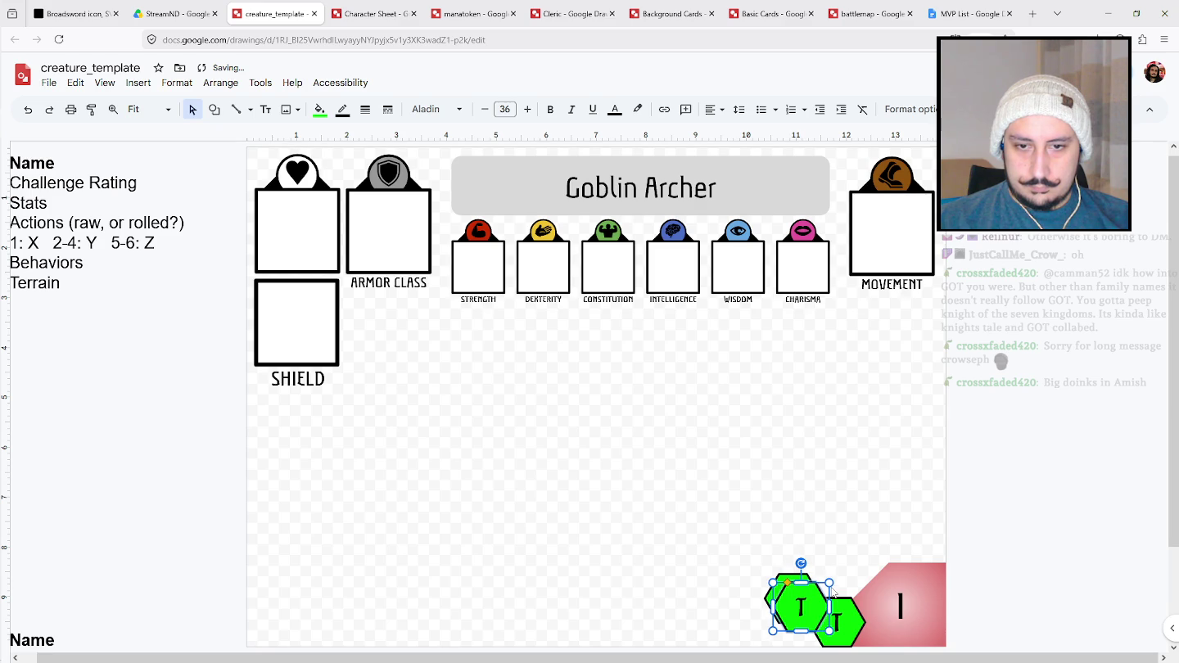
pyautogui.moveTo(807, 592); pyautogui.dragTo(759, 609)
pyautogui.click(978, 508)
pyautogui.click(748, 615)
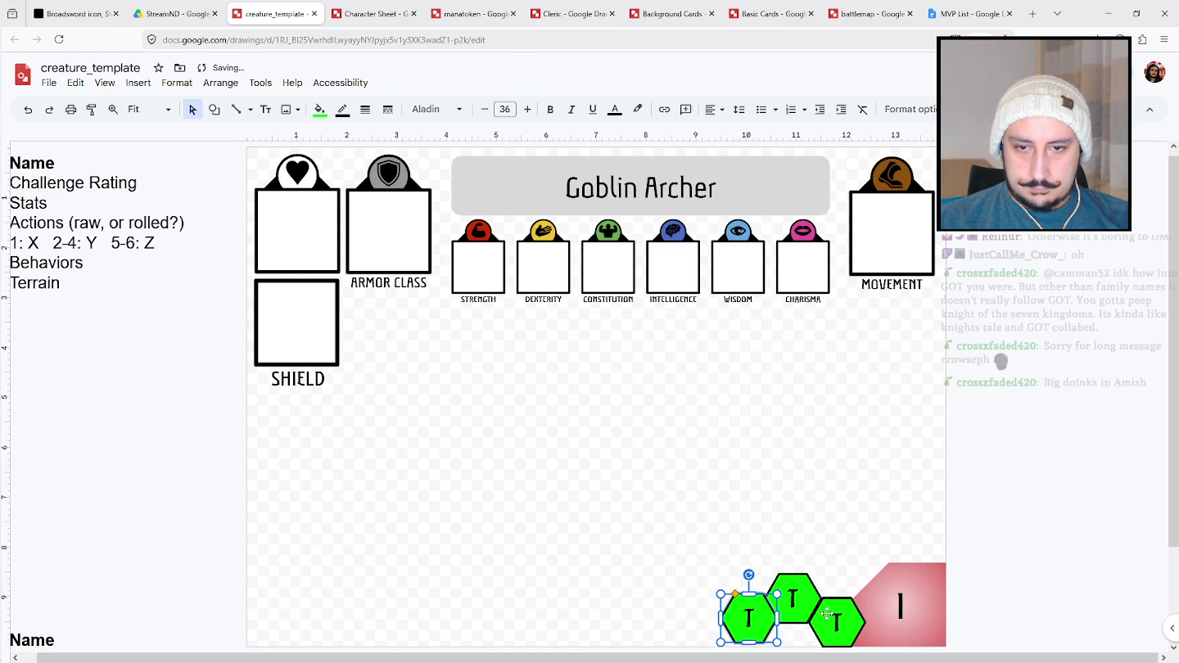
pyautogui.press('Down')
pyautogui.press('Down')
pyautogui.press('Down')
pyautogui.press('Down')
pyautogui.press('Down')
pyautogui.press('Right')
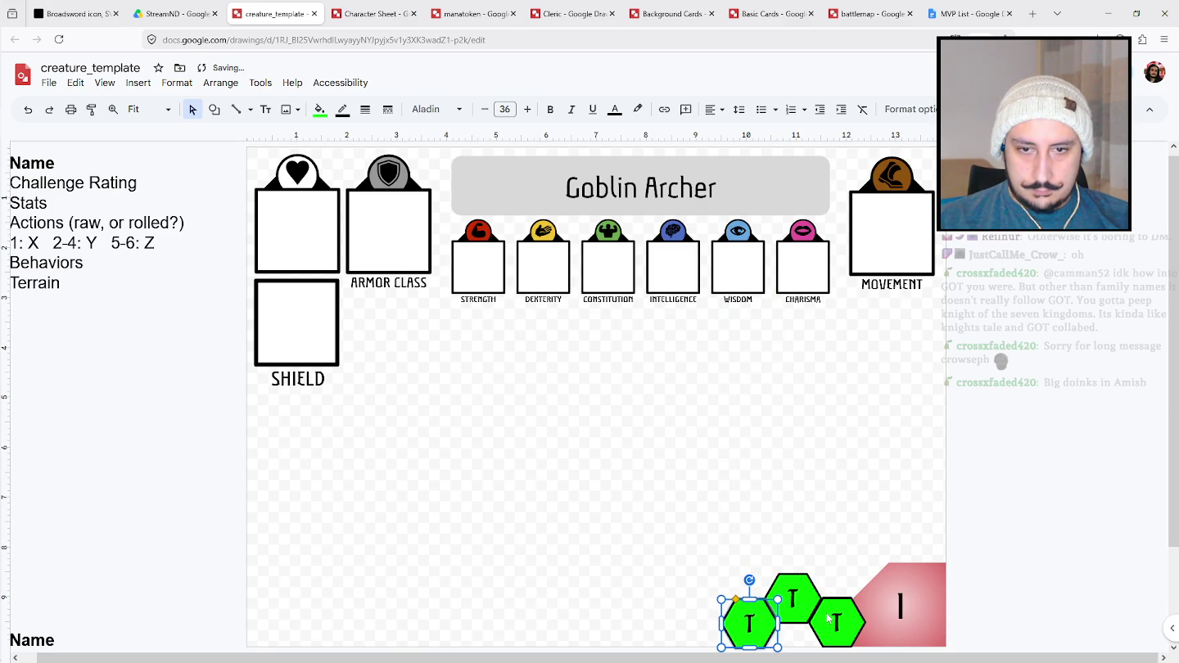
pyautogui.moveTo(674, 536); pyautogui.dragTo(780, 630)
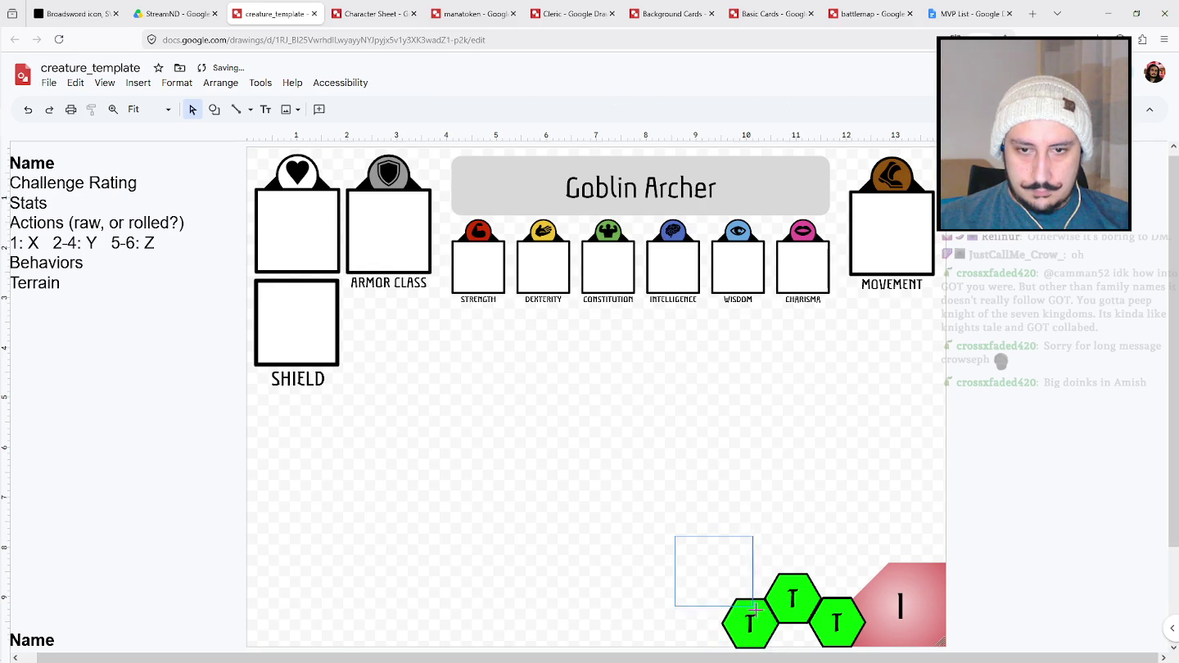
# Nudge the three green hexagons right and up until they sit flush against the red tile.
pyautogui.press('Right')
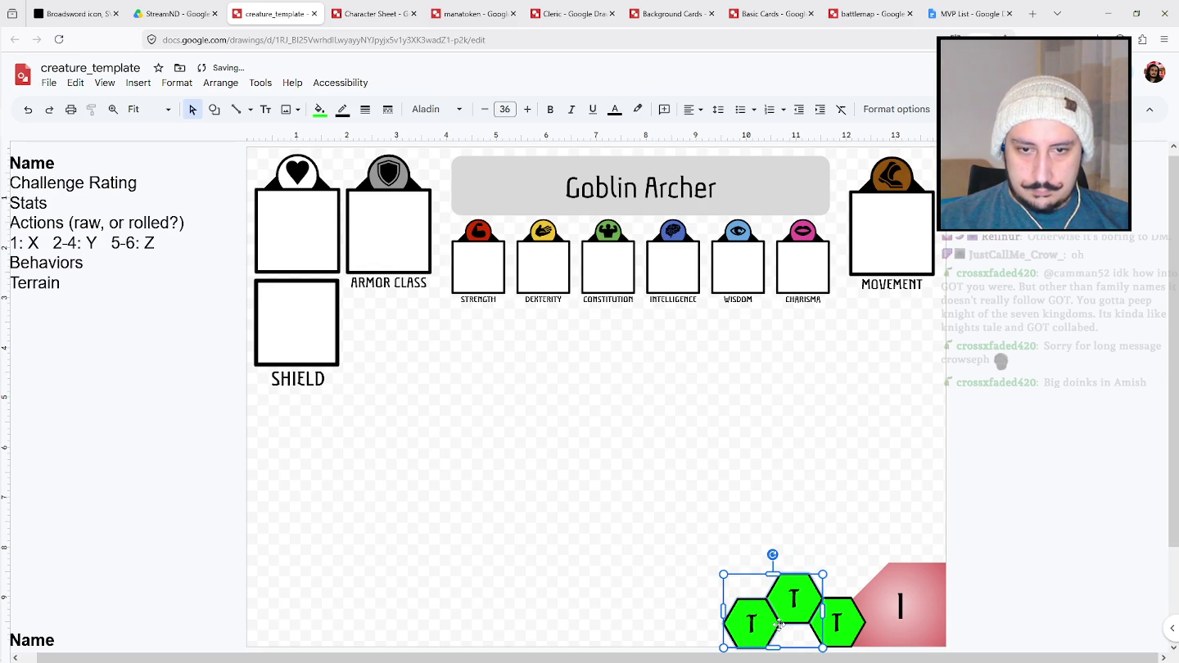
pyautogui.click(1023, 517)
pyautogui.moveTo(705, 560); pyautogui.dragTo(858, 627)
pyautogui.press('Up')
pyautogui.press('Up')
pyautogui.press('Up')
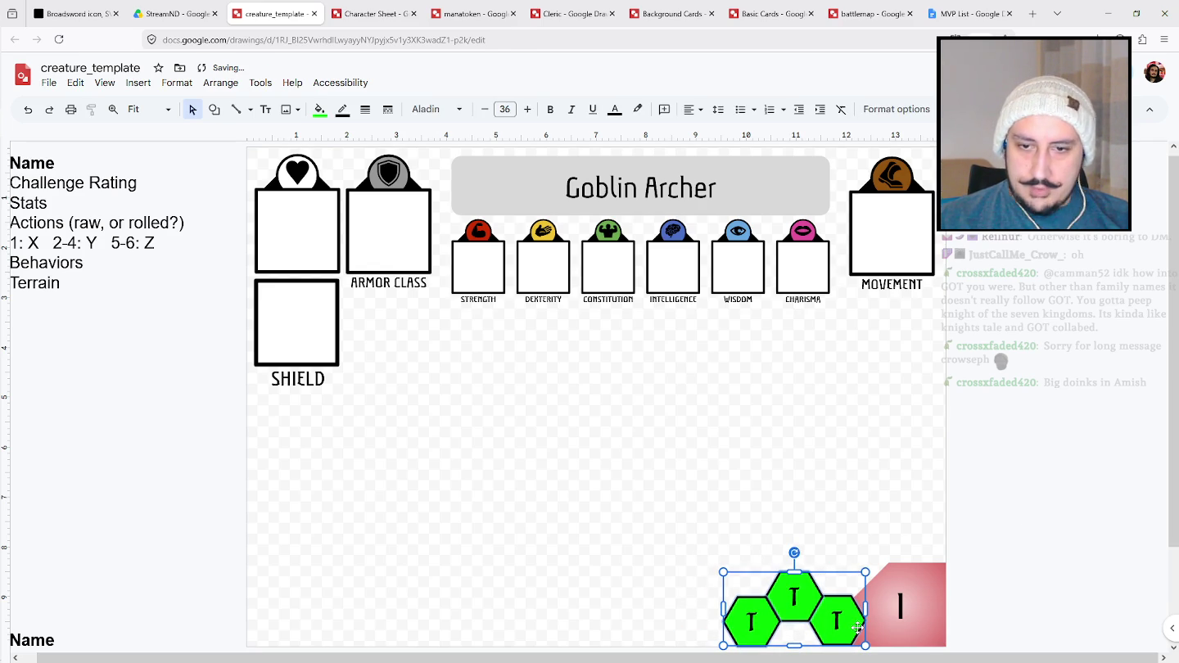
pyautogui.click(1070, 489)
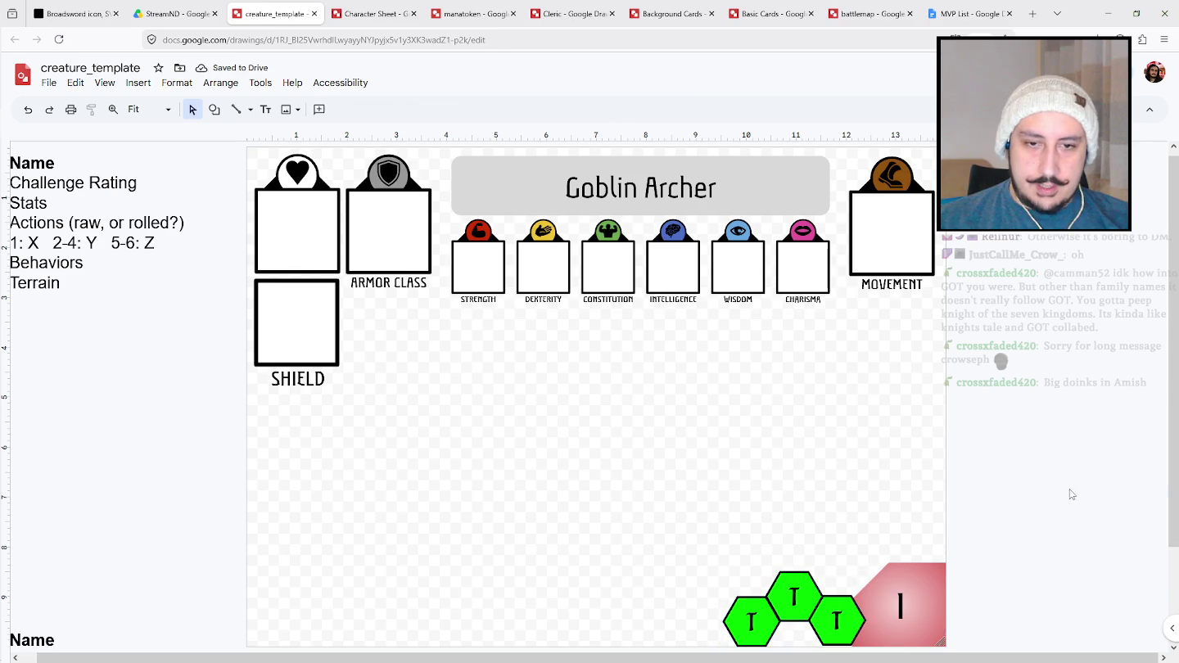
pyautogui.moveTo(692, 538); pyautogui.dragTo(822, 623)
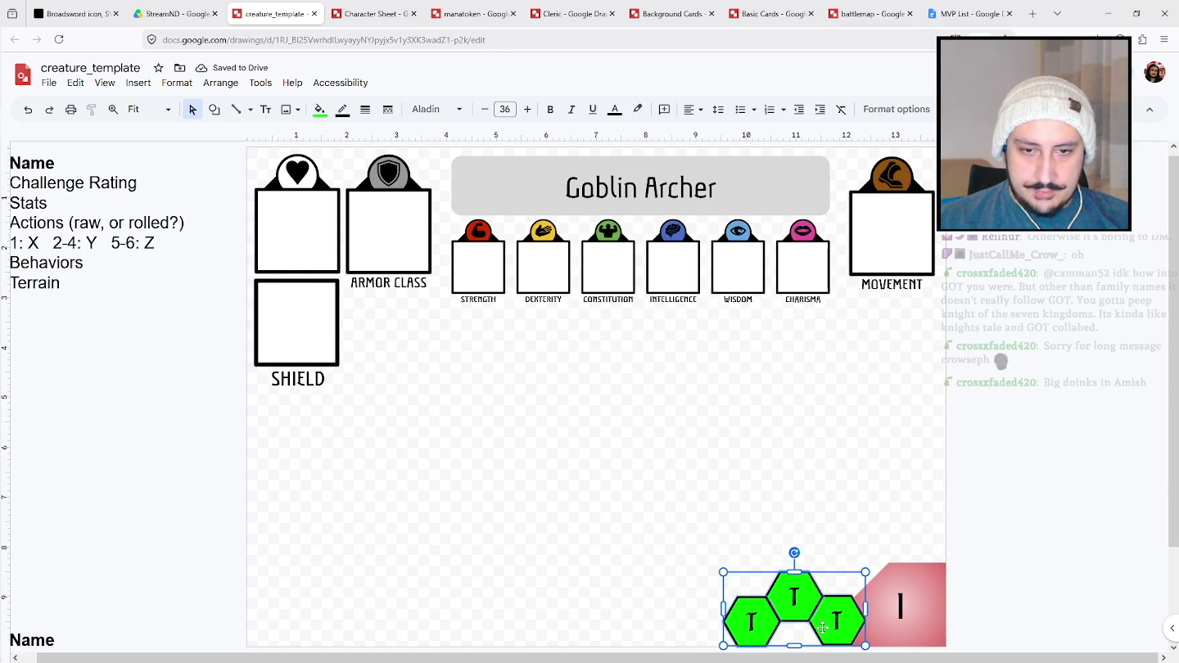
pyautogui.press('Escape')
pyautogui.click(939, 595)
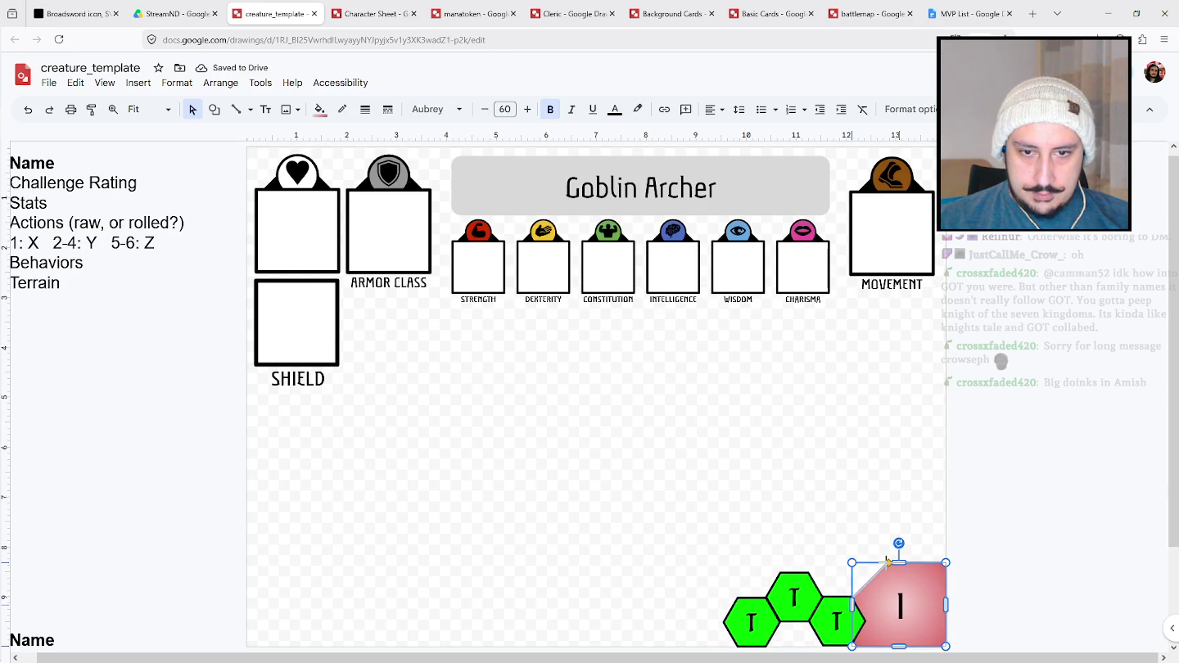
# Give the red badge a 4px outline and group it with the hexagon tokens.
pyautogui.click(367, 110)
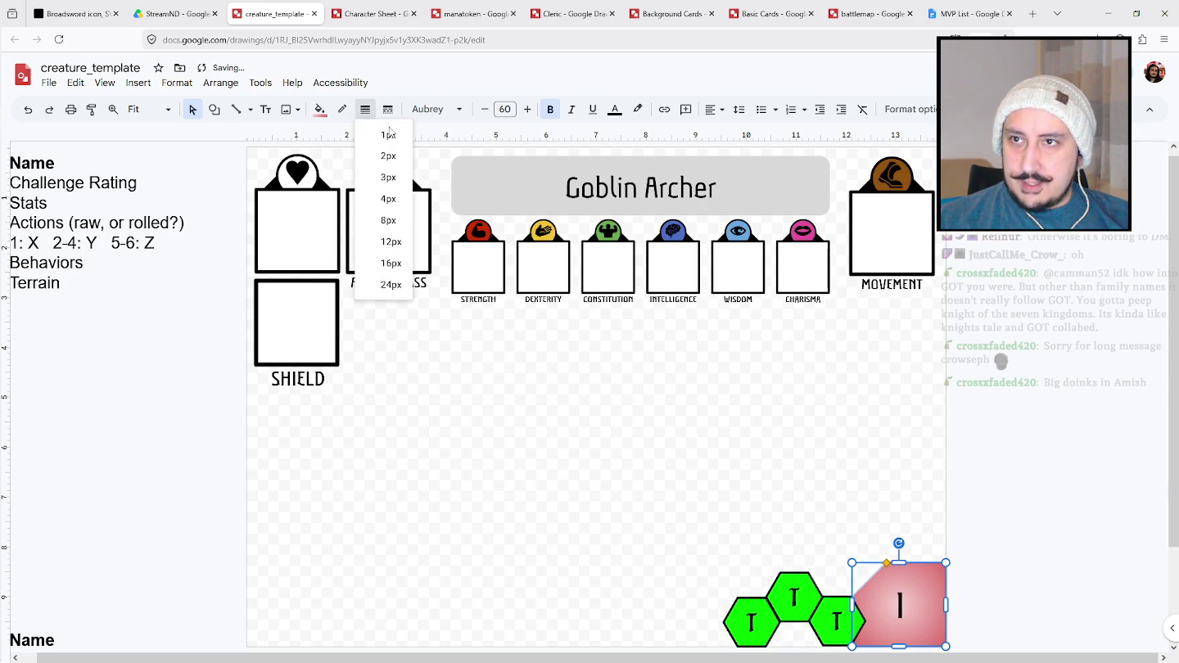
pyautogui.click(388, 199)
pyautogui.click(980, 350)
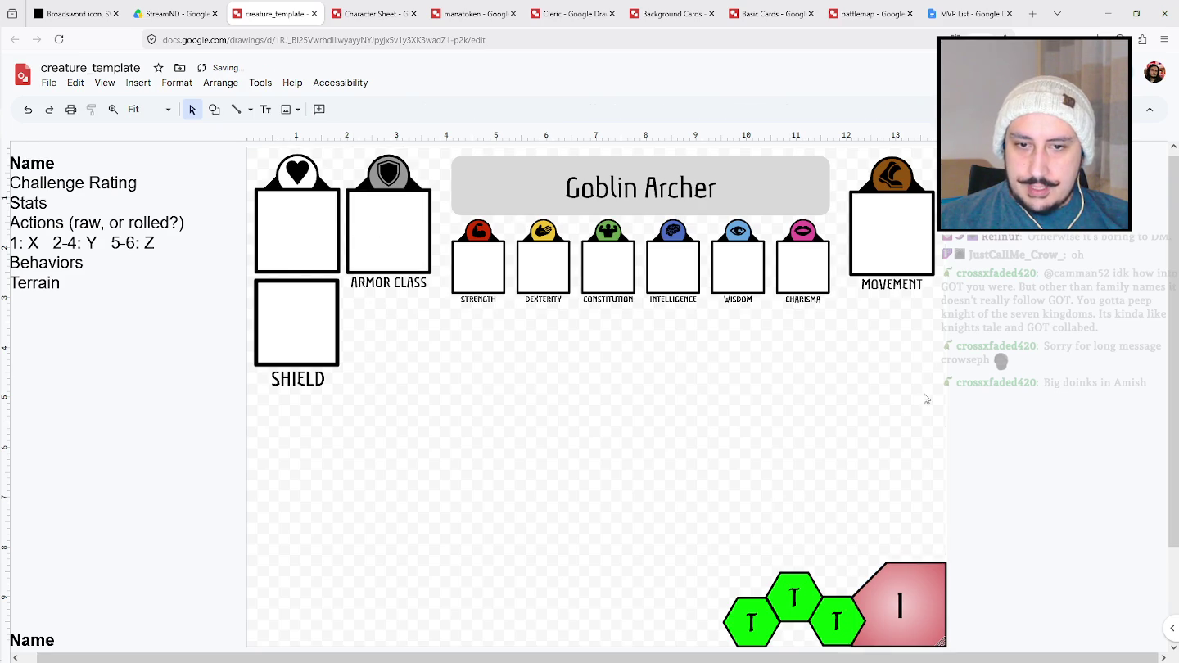
pyautogui.click(910, 566)
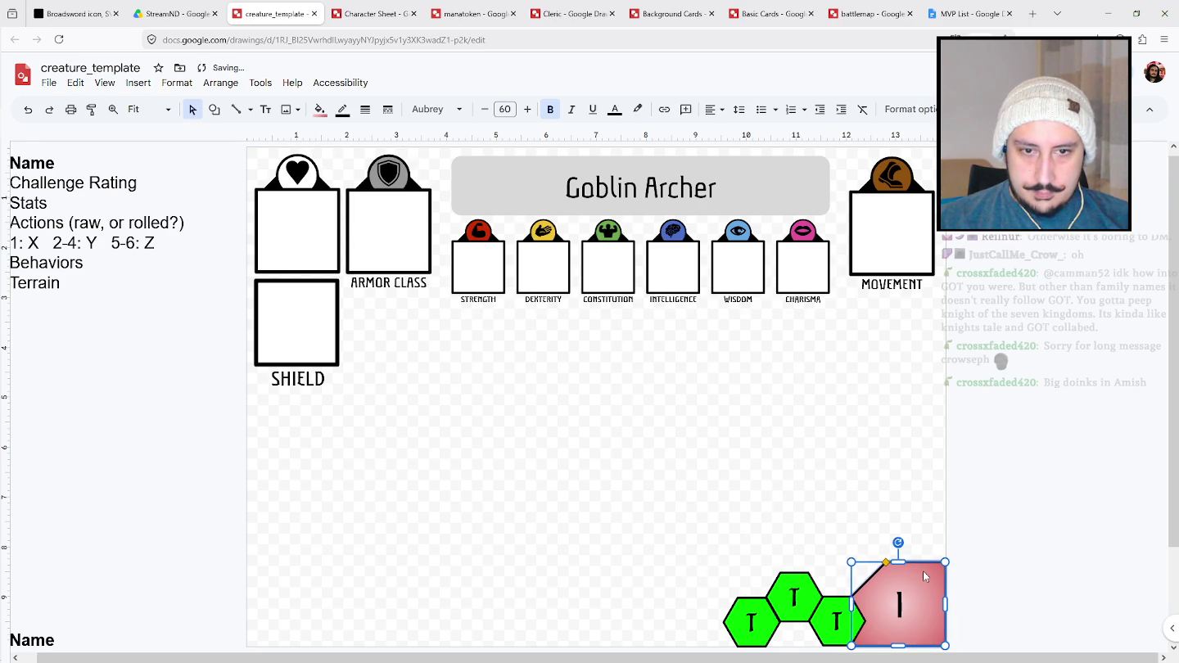
pyautogui.click(1064, 524)
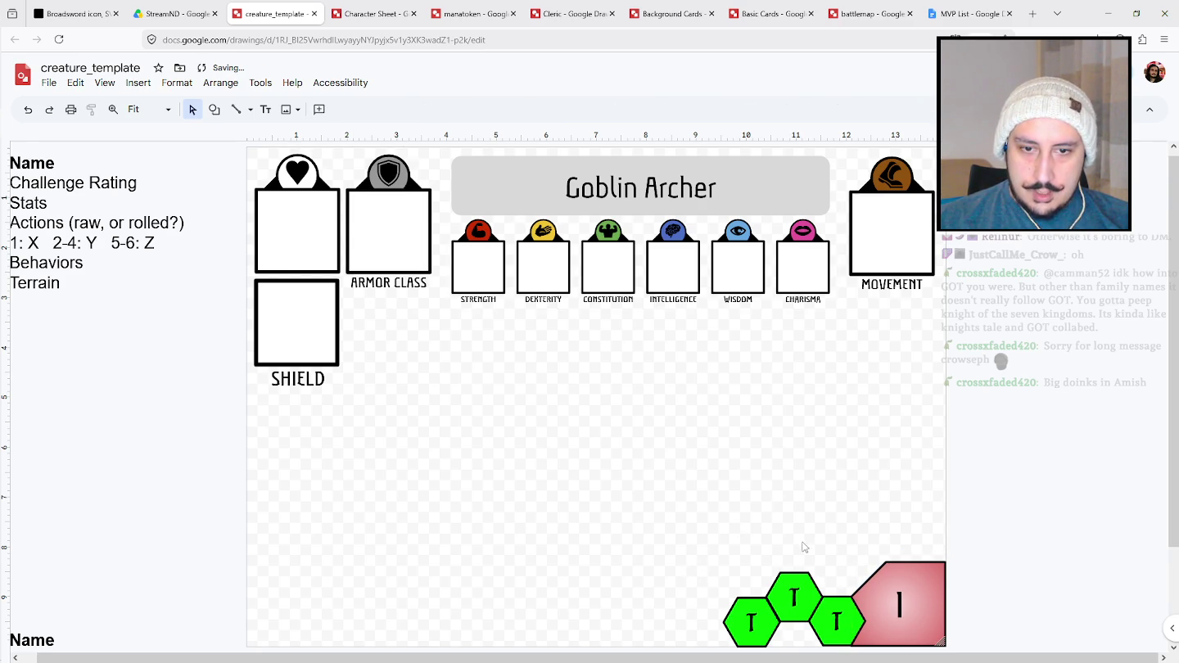
pyautogui.click(911, 574)
pyautogui.moveTo(641, 528); pyautogui.dragTo(952, 649)
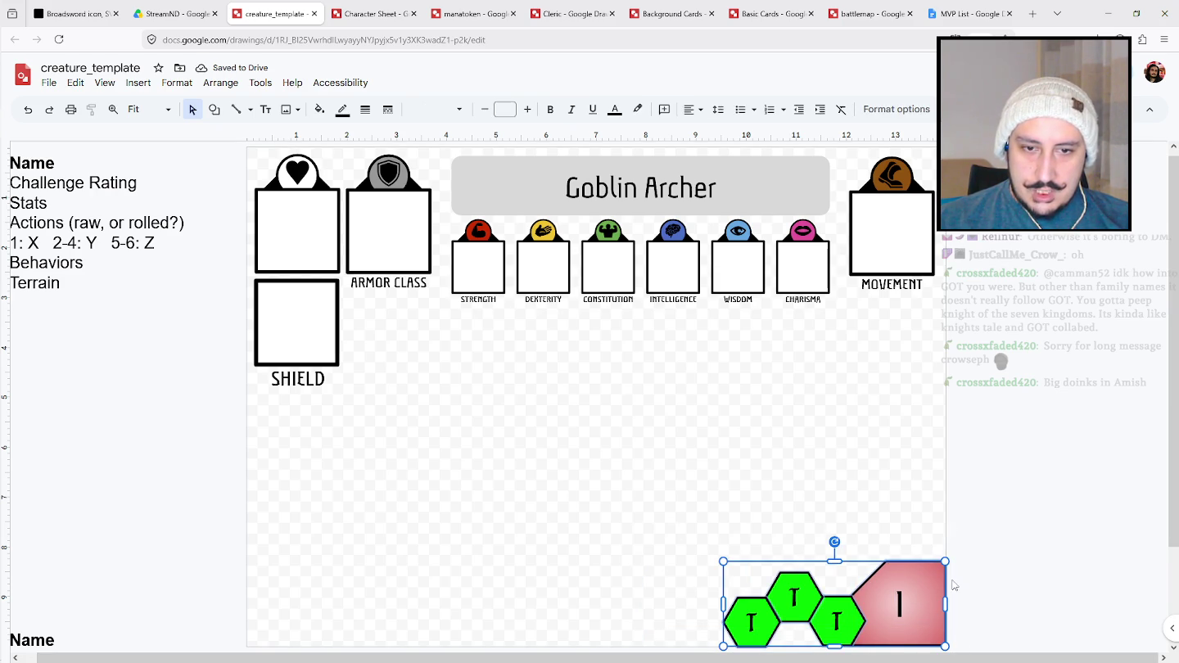
pyautogui.hotkey('ctrl', 'alt', 'g')
pyautogui.click(983, 593)
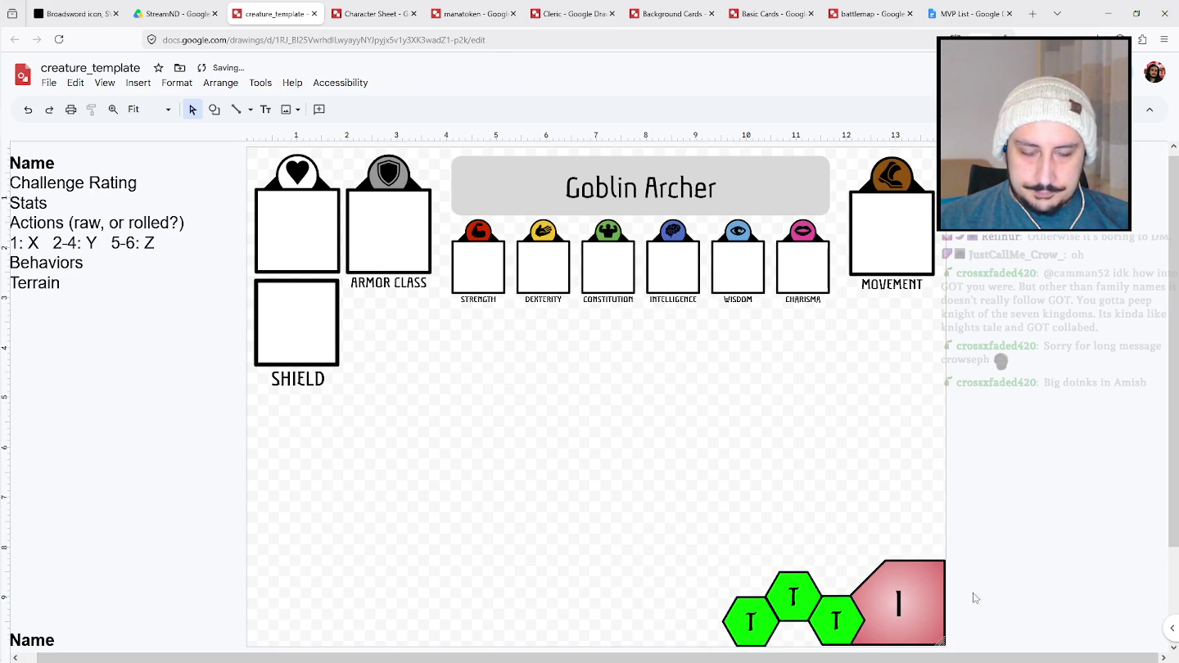
# Add 'CR:' before the 1 in the badge and shrink the text to fit.
pyautogui.doubleClick(898, 605)
pyautogui.write('CR')
pyautogui.write(':')
pyautogui.press('Return')
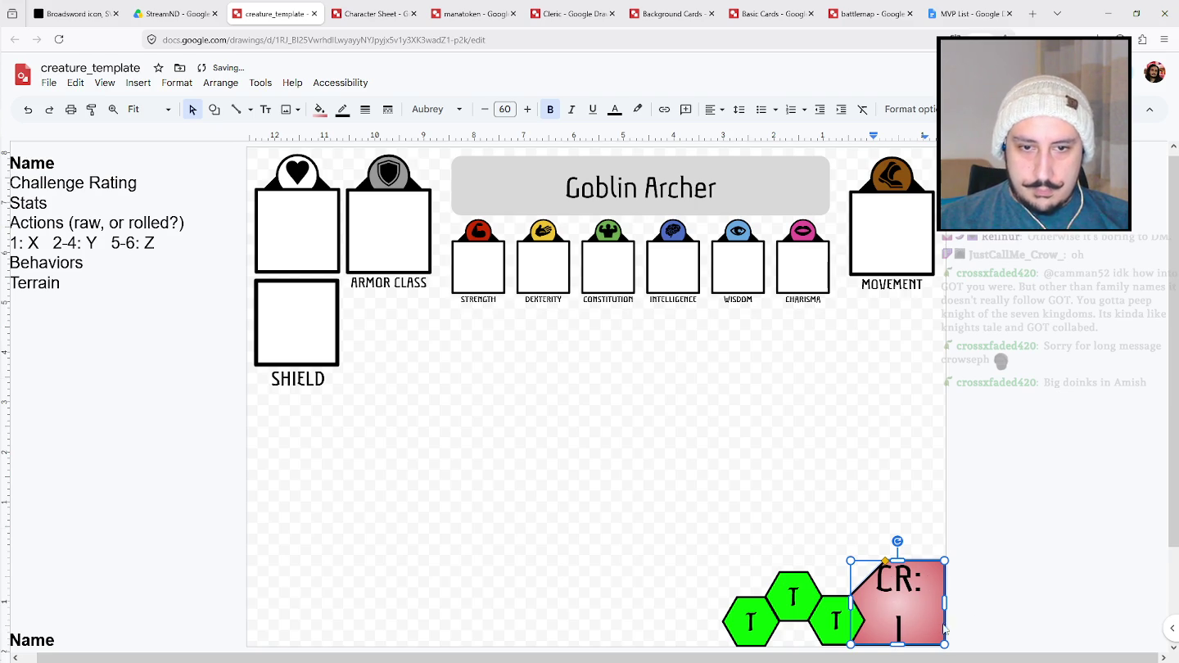
pyautogui.hotkey('ctrl', 'a')
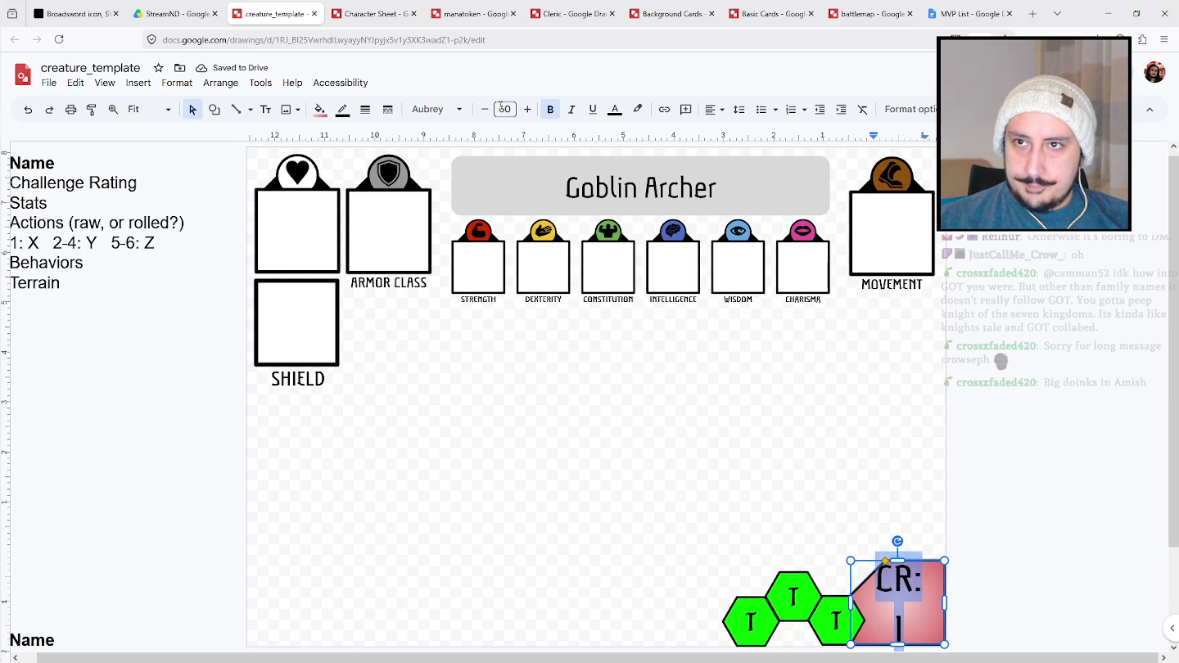
pyautogui.click(505, 108)
pyautogui.click(504, 389)
pyautogui.click(991, 475)
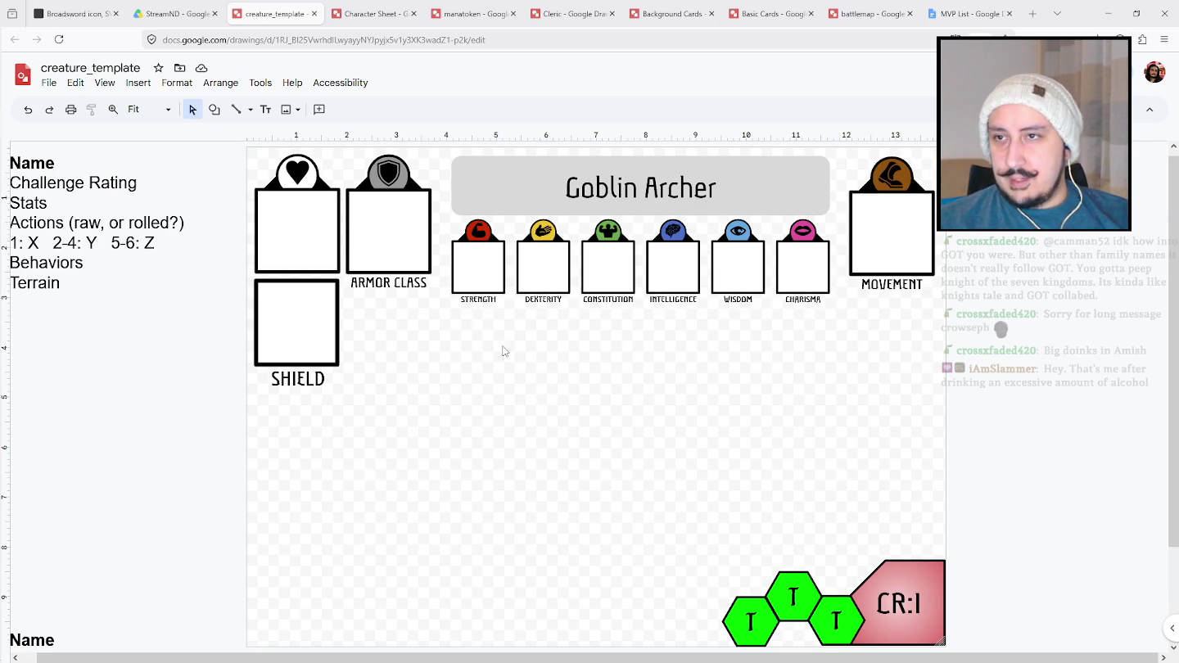
# Shrink the shield box to a small square by dragging its corner handle.
pyautogui.moveTo(405, 360); pyautogui.dragTo(388, 139)
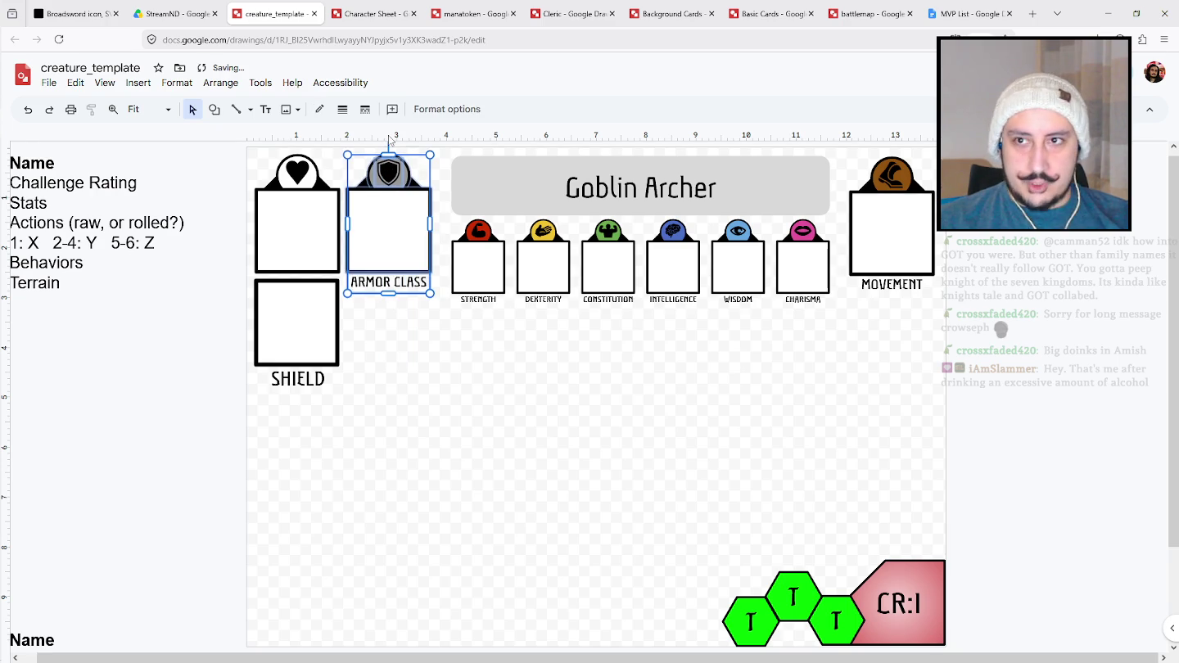
pyautogui.click(411, 434)
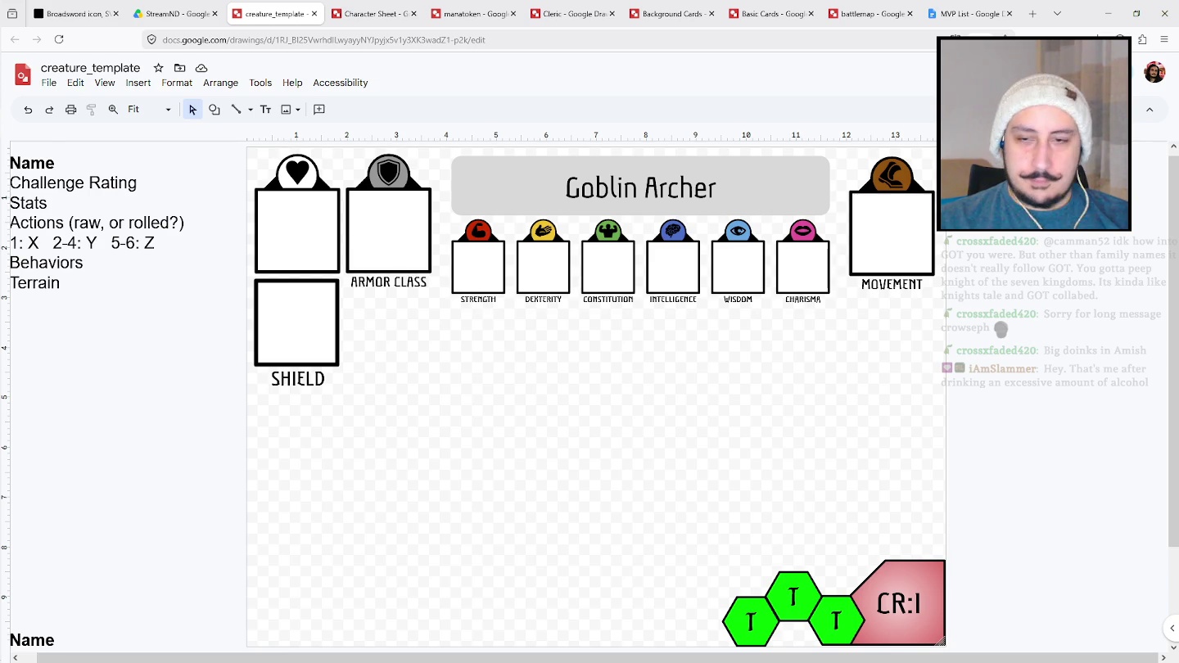
pyautogui.scroll(-2, 750, 518)
pyautogui.scroll(3, 689, 505)
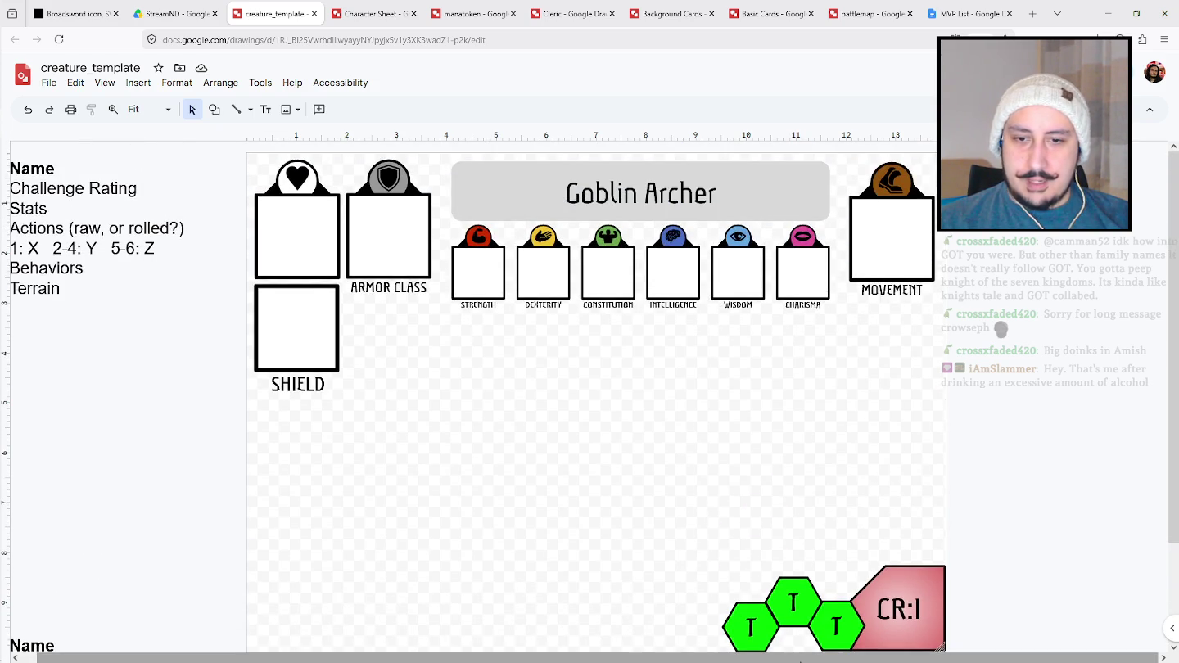
pyautogui.moveTo(756, 660); pyautogui.dragTo(744, 659)
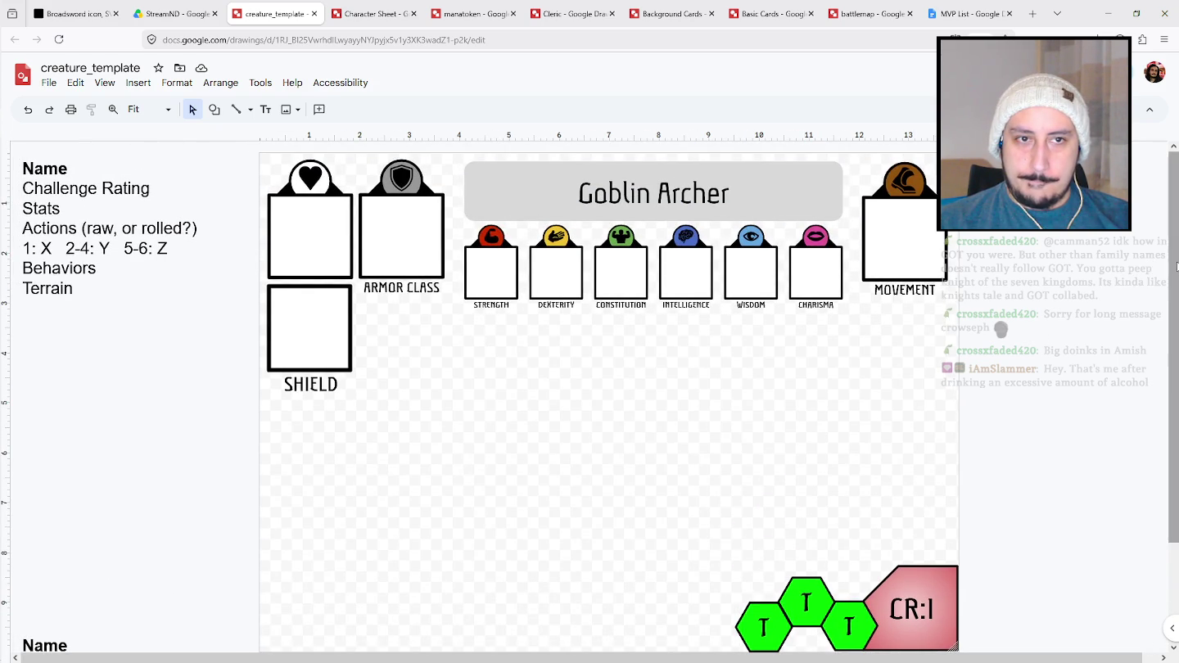
pyautogui.scroll(-1, 1175, 270)
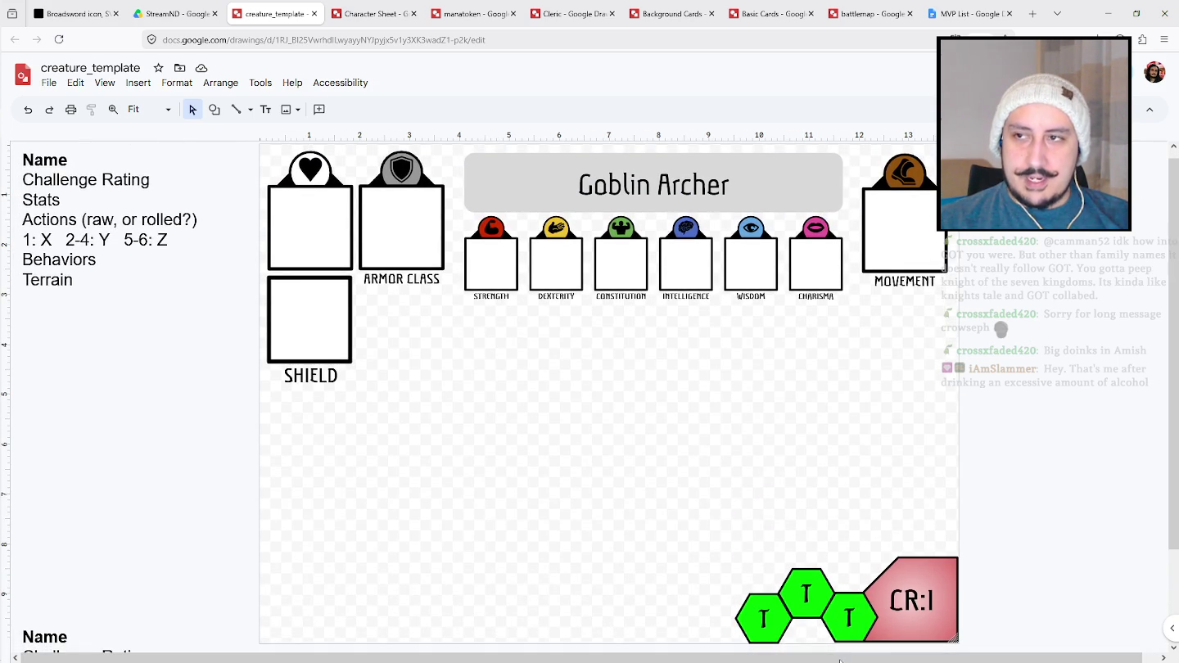
pyautogui.click(337, 312)
pyautogui.moveTo(349, 361); pyautogui.dragTo(311, 321)
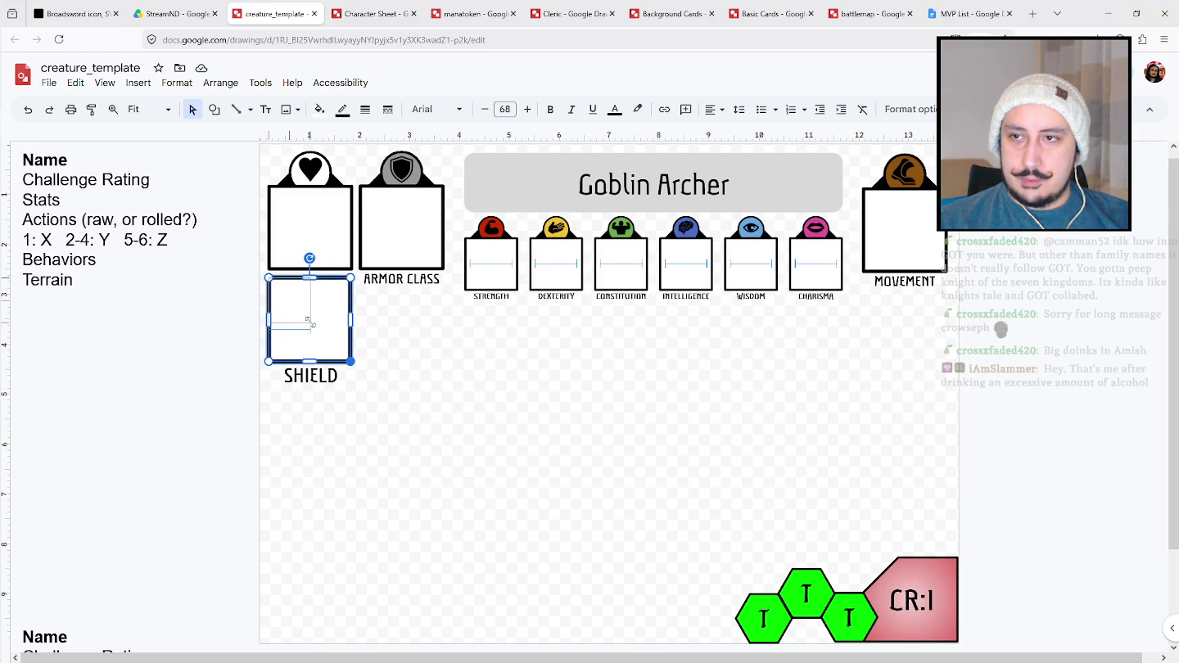
# Narrow the SHIELD label, reduce its font to 22.5, and move it beneath the square.
pyautogui.click(332, 369)
pyautogui.moveTo(351, 388); pyautogui.dragTo(304, 373)
pyautogui.doubleClick(304, 373)
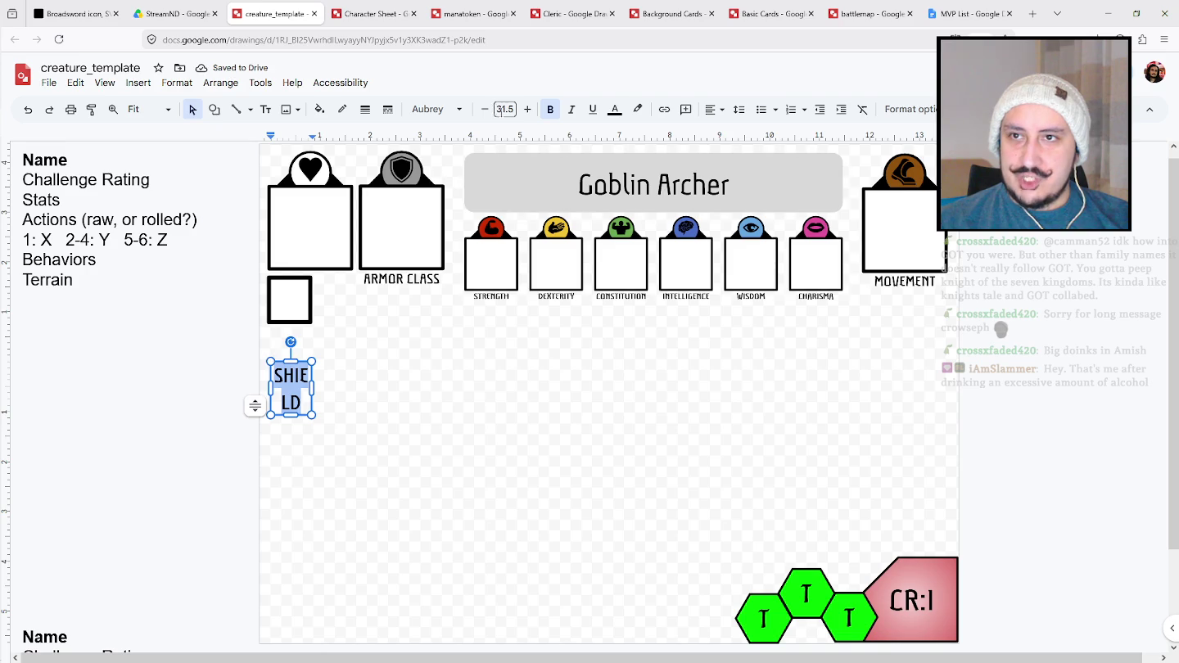
pyautogui.click(485, 109)
pyautogui.click(484, 108)
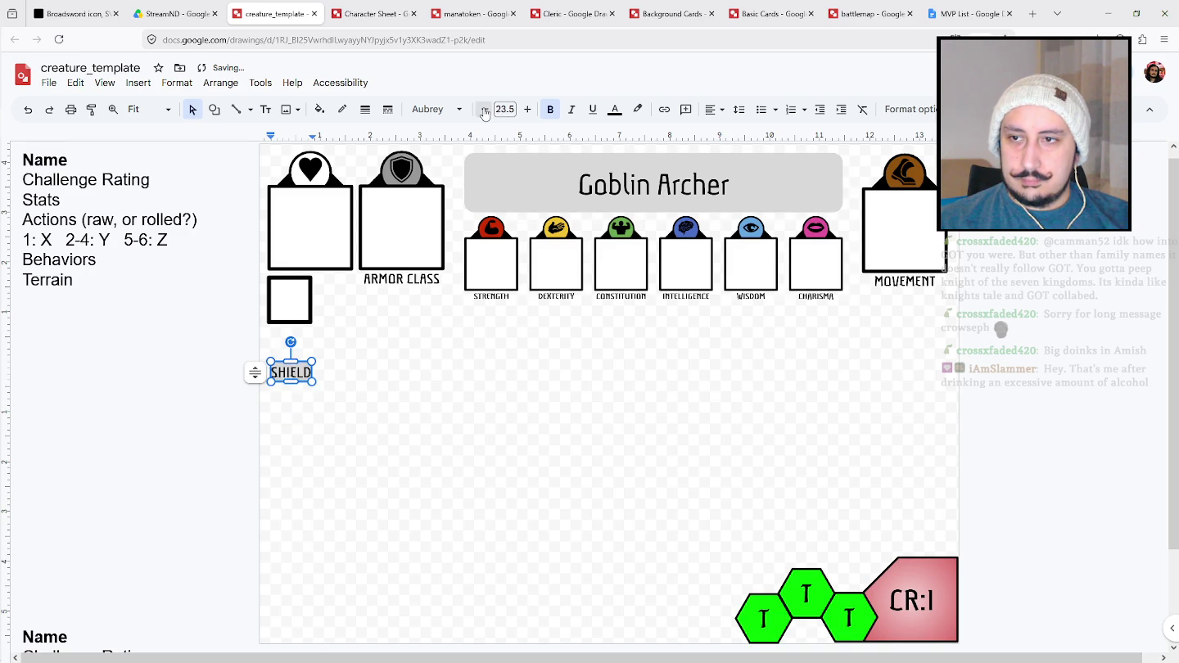
pyautogui.click(293, 387)
pyautogui.click(308, 371)
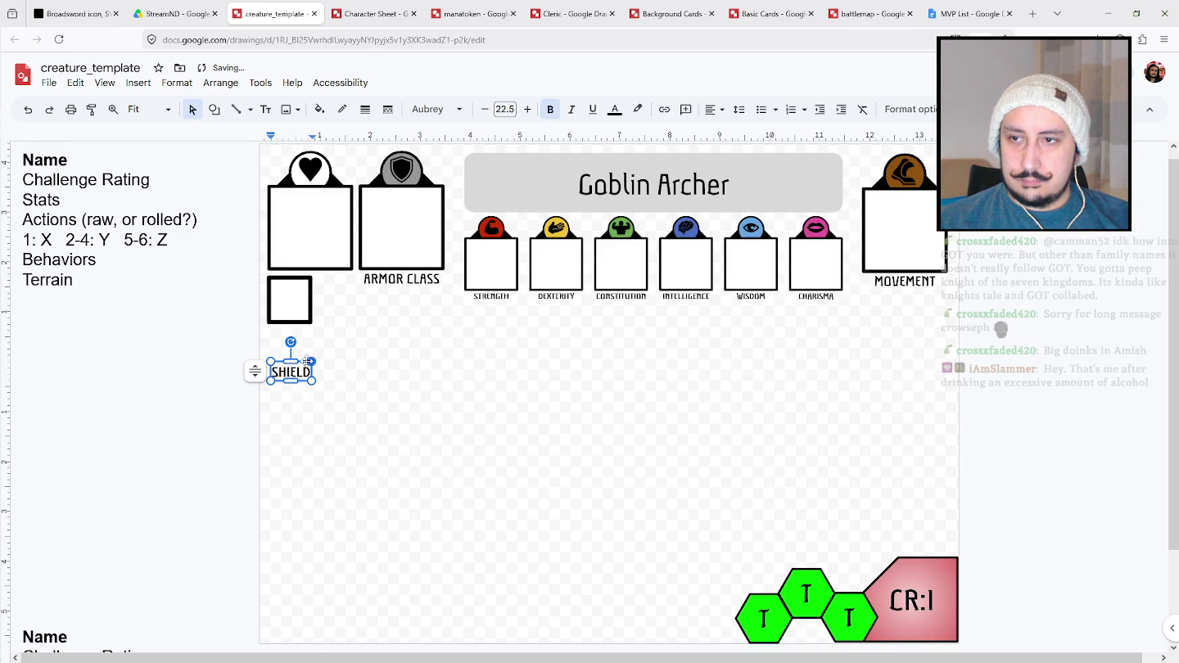
pyautogui.moveTo(337, 433); pyautogui.dragTo(261, 361)
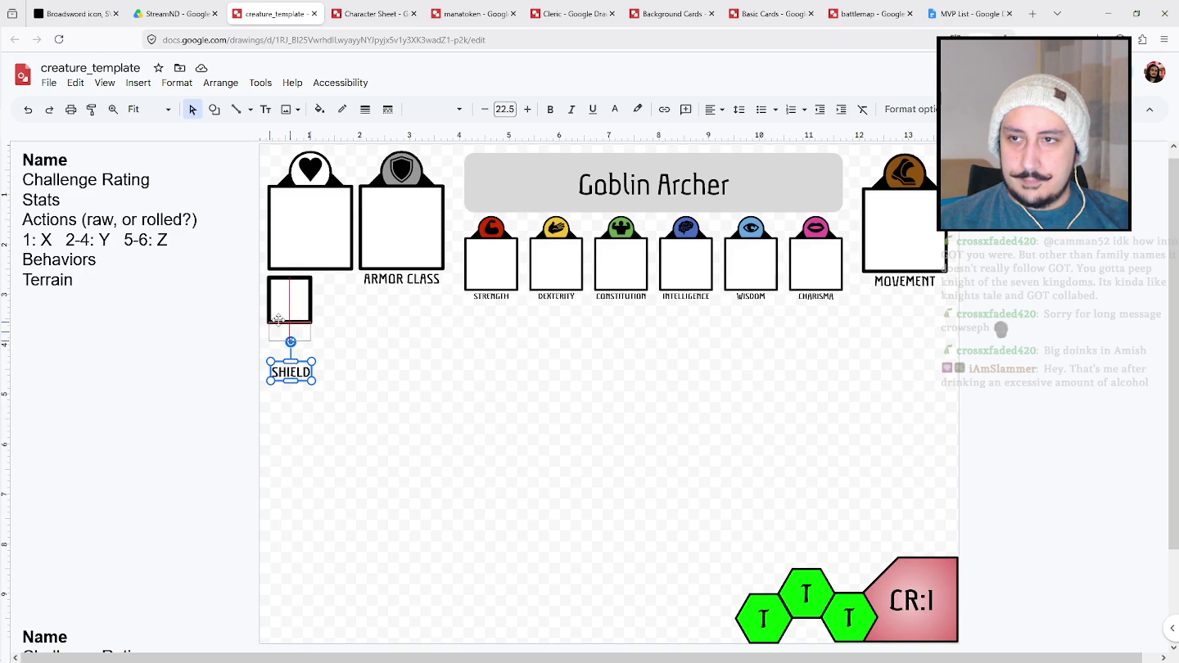
pyautogui.moveTo(279, 360); pyautogui.dragTo(278, 321)
pyautogui.click(236, 345)
# After checking the Character Sheet drawing, give the shield square a thinner border weight.
pyautogui.click(382, 7)
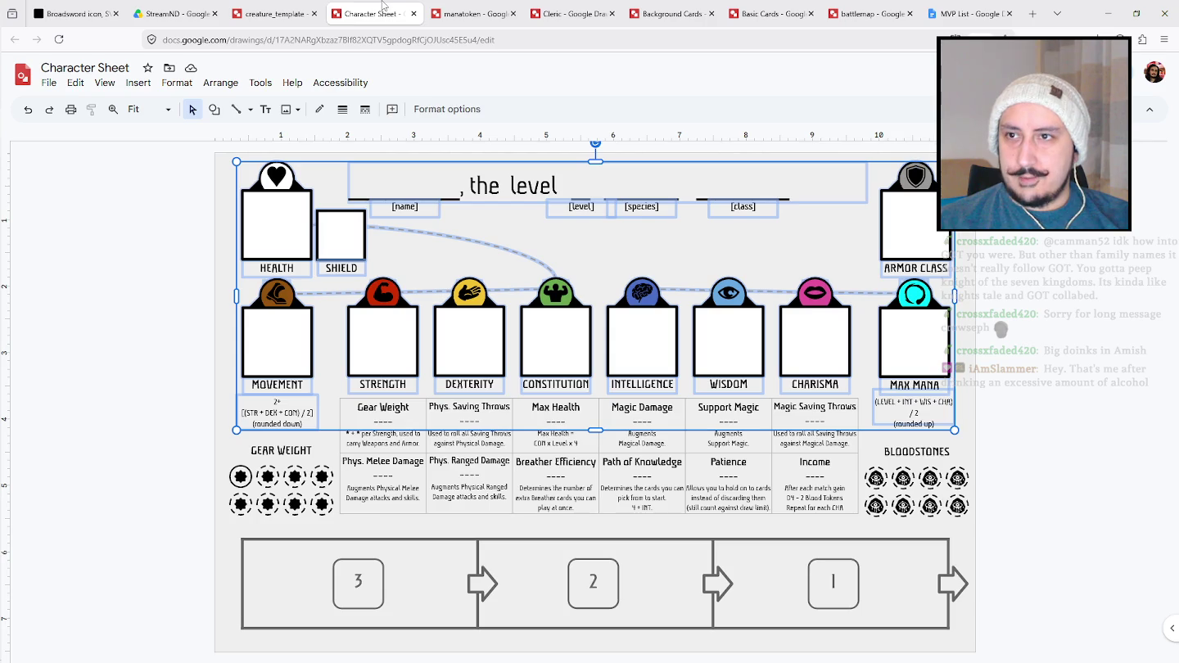
pyautogui.hotkey('ctrl', 'shift', 'Tab')
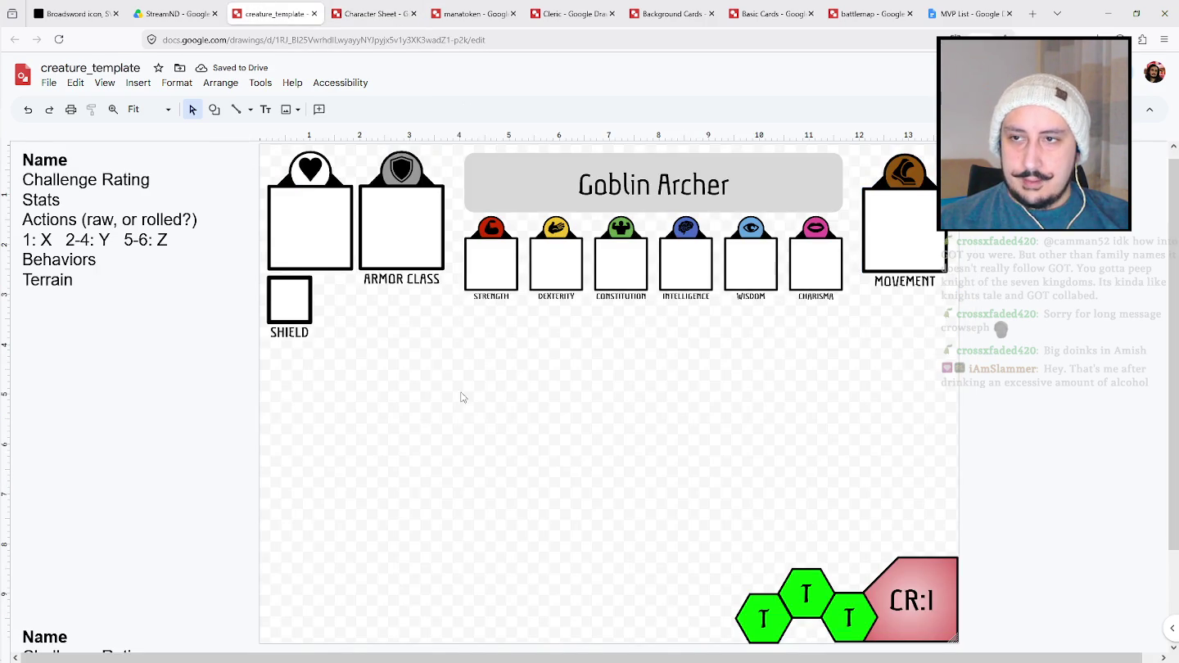
pyautogui.click(297, 294)
pyautogui.click(365, 109)
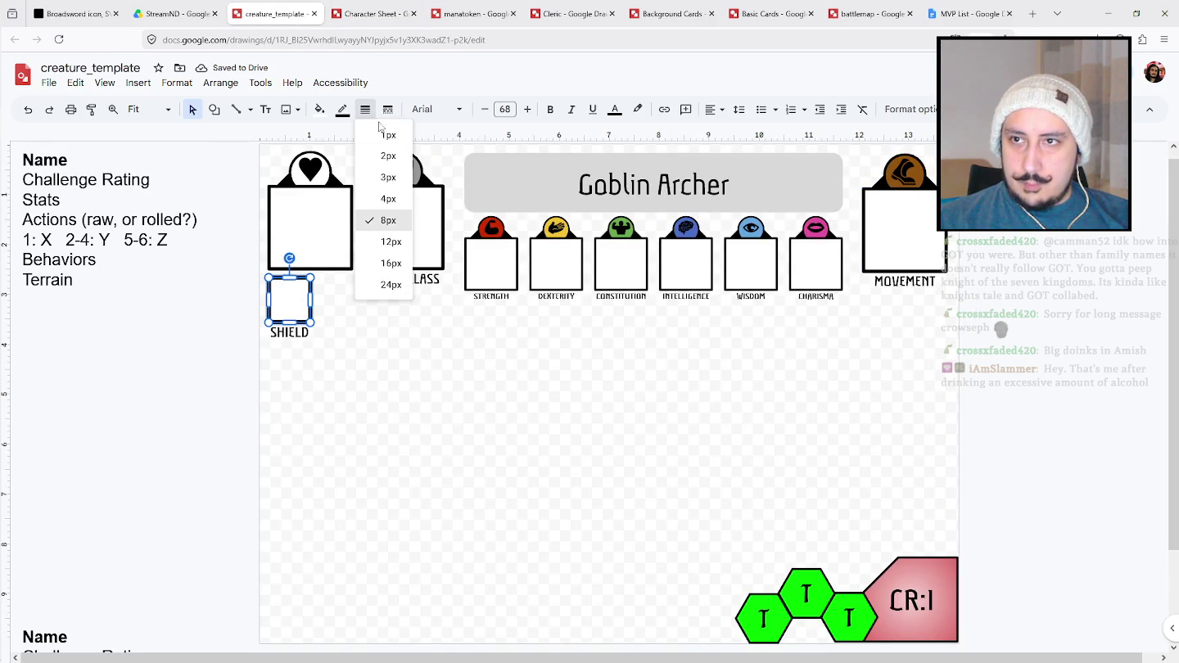
pyautogui.click(390, 196)
pyautogui.click(189, 385)
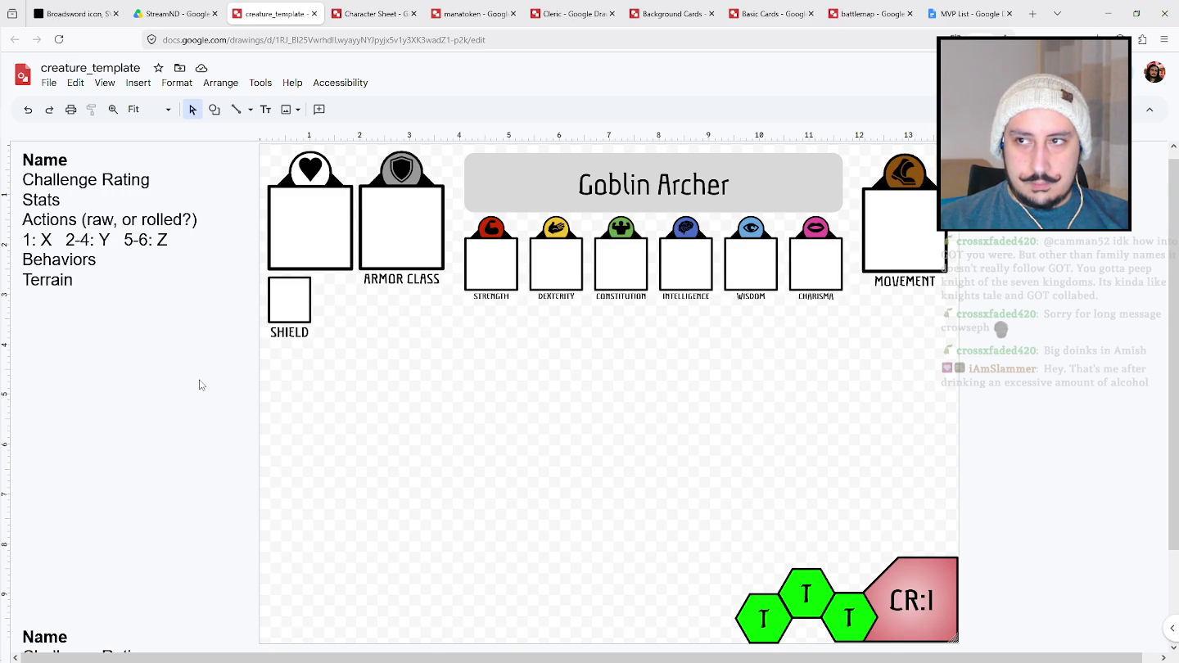
# Bold the Challenge Rating, Stats and Terrain lines in the notes text box.
pyautogui.moveTo(64, 200); pyautogui.dragTo(25, 184)
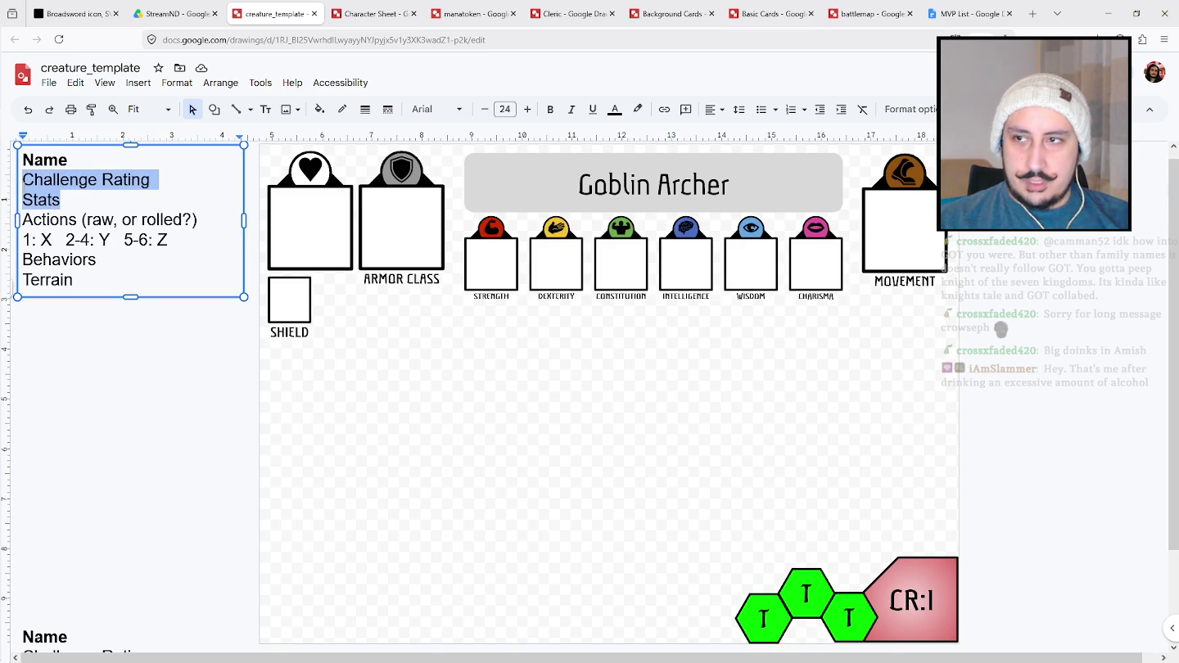
pyautogui.hotkey('ctrl', 'b')
pyautogui.moveTo(111, 279); pyautogui.dragTo(23, 279)
pyautogui.hotkey('ctrl', 'b')
pyautogui.click(121, 368)
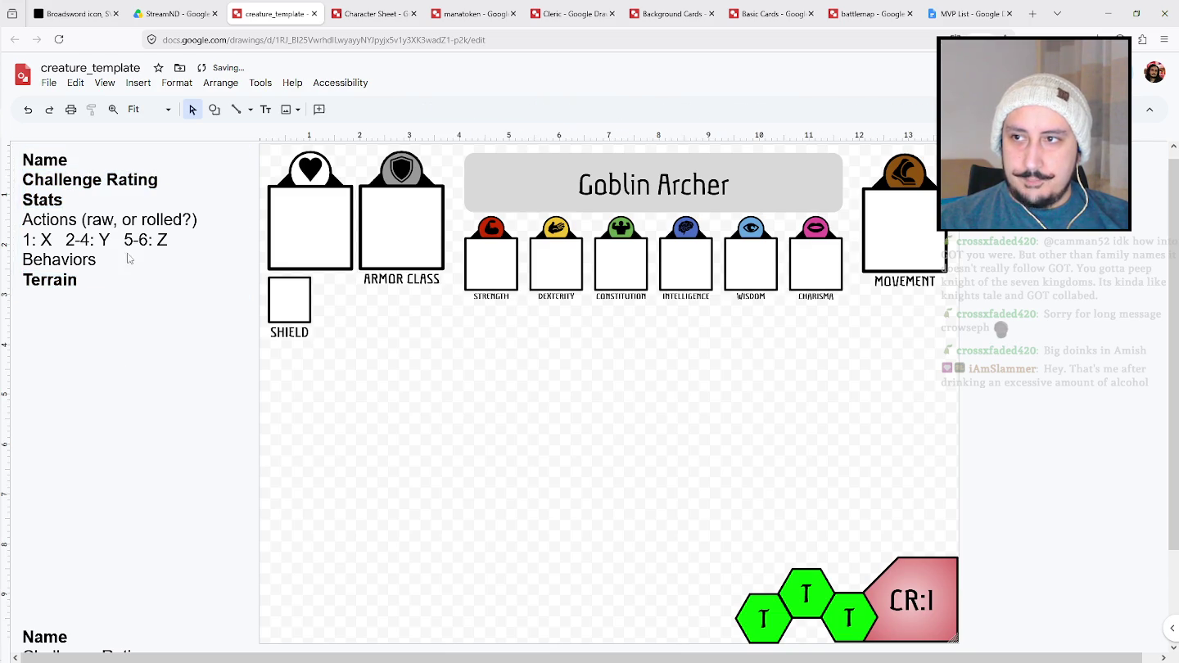
pyautogui.moveTo(129, 254); pyautogui.dragTo(27, 218)
pyautogui.click(166, 360)
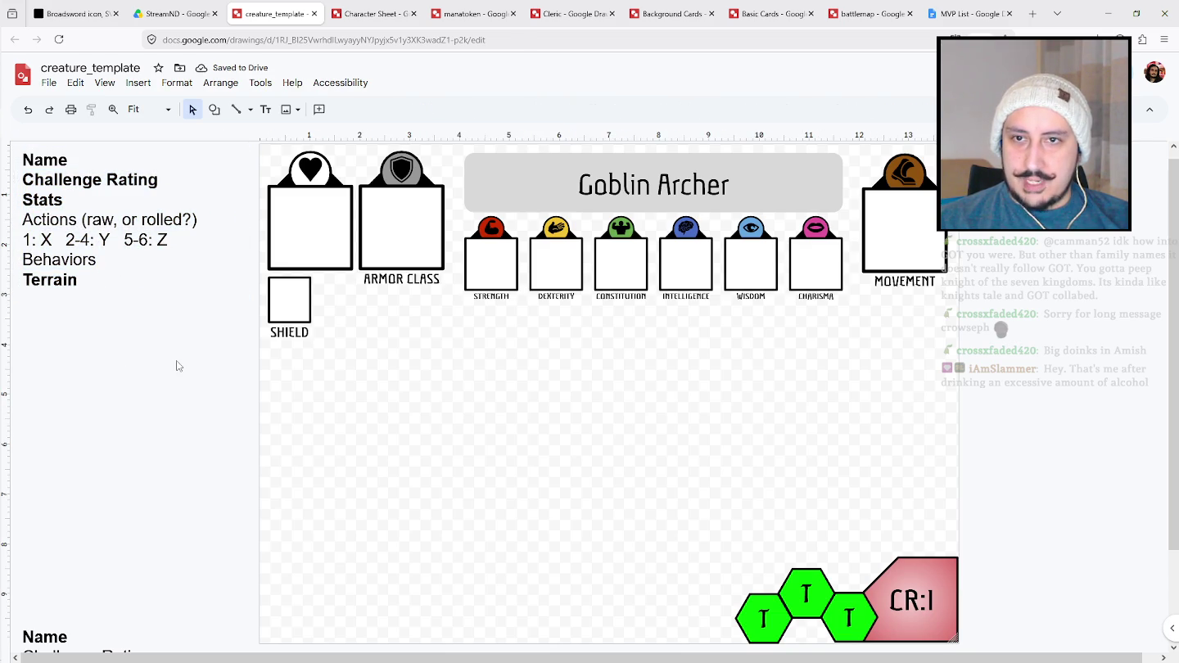
# Set all six stat boxes to the Aladin font at size 36.
pyautogui.doubleClick(487, 279)
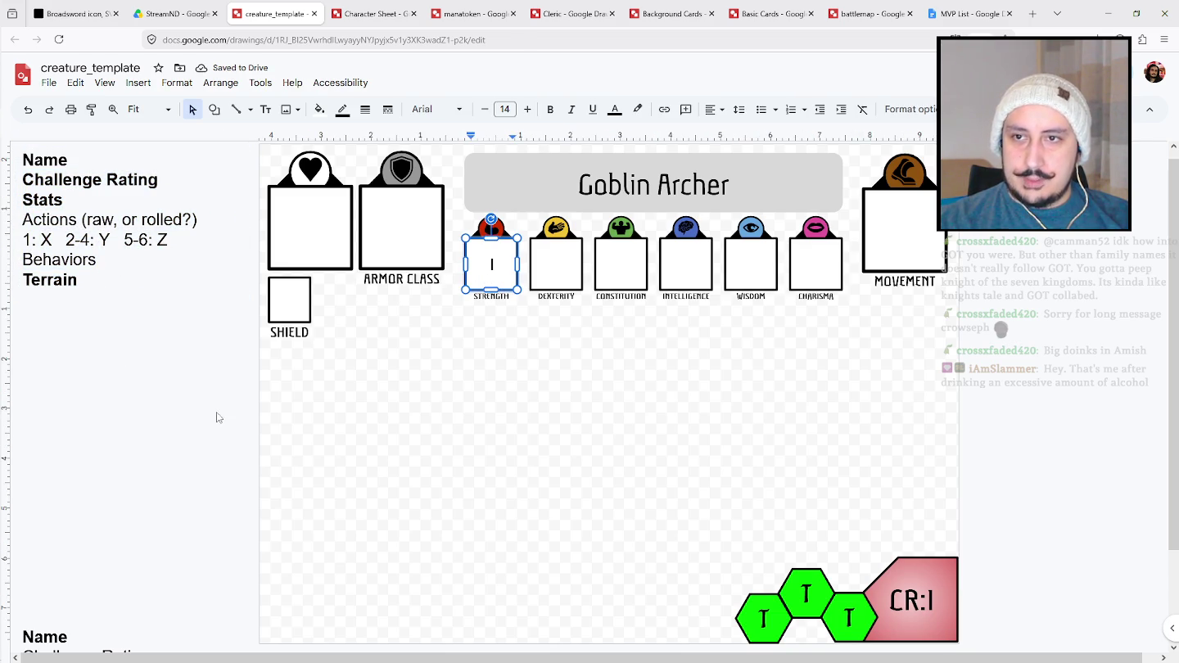
pyautogui.keyDown('shift'); pyautogui.click(573, 254); pyautogui.keyUp('shift')
pyautogui.keyDown('shift'); pyautogui.click(619, 269); pyautogui.keyUp('shift')
pyautogui.keyDown('shift'); pyautogui.click(670, 270); pyautogui.keyUp('shift')
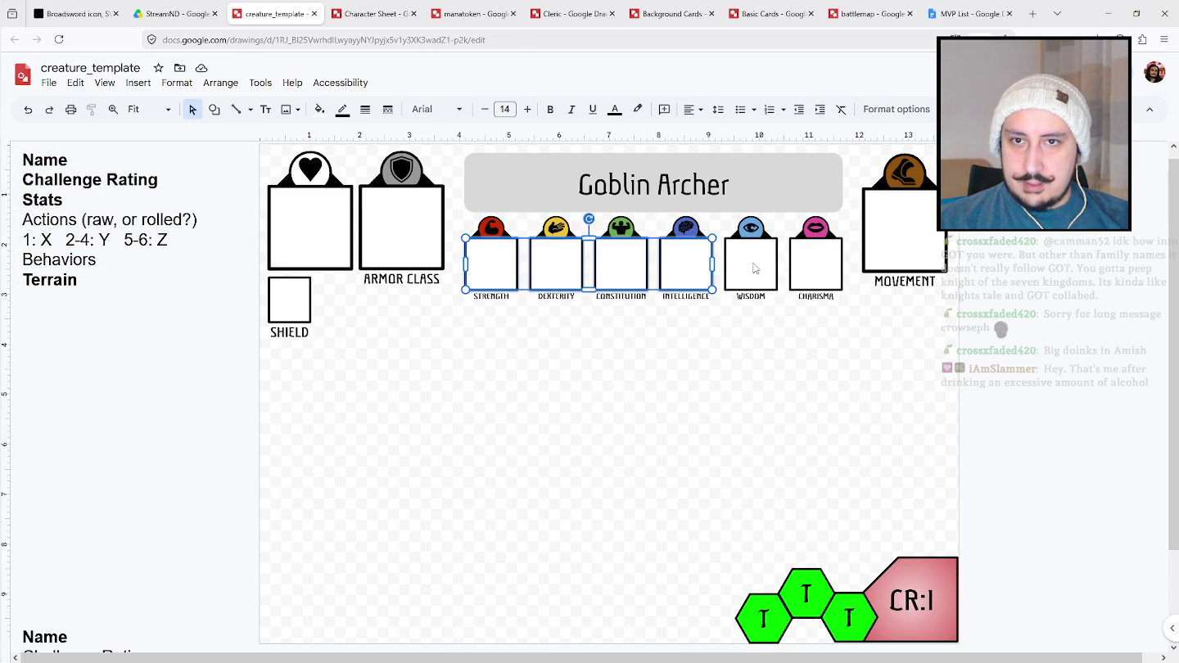
pyautogui.keyDown('shift'); pyautogui.click(754, 269); pyautogui.keyUp('shift')
pyautogui.keyDown('shift'); pyautogui.click(834, 266); pyautogui.keyUp('shift')
pyautogui.click(455, 104)
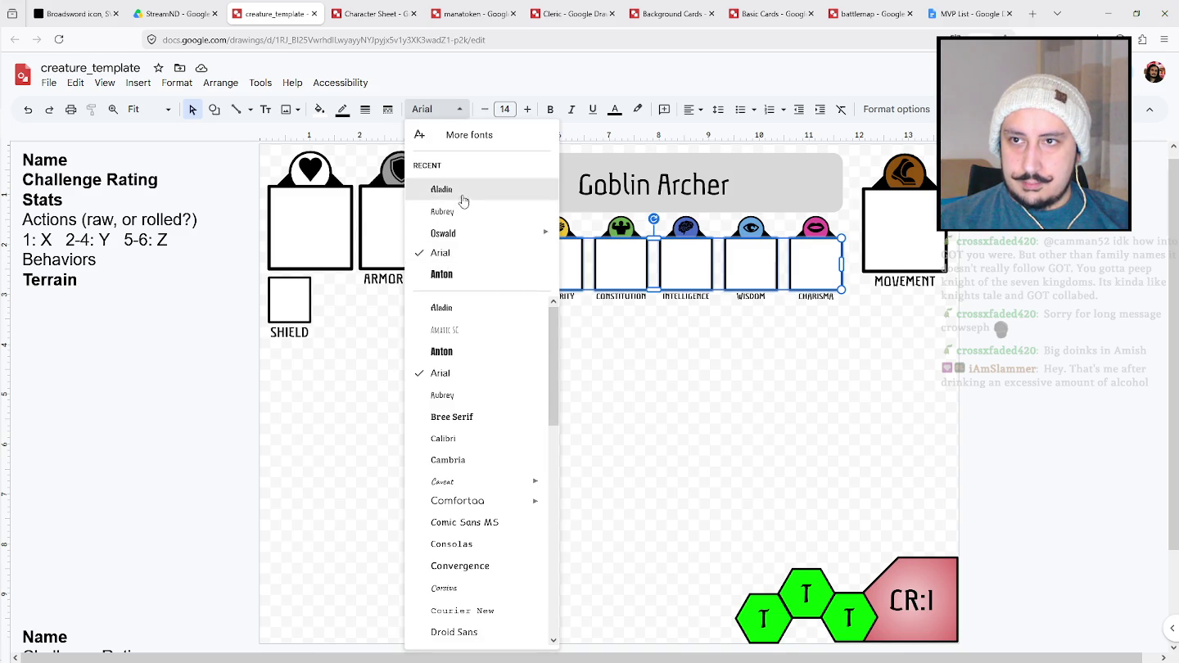
pyautogui.click(462, 197)
pyautogui.click(505, 109)
pyautogui.write('36')
pyautogui.press('Return')
# Enter stat values 1, 2, 1, 1, 0, 0 from STRENGTH through CHARISMA.
pyautogui.click(496, 263)
pyautogui.write('1')
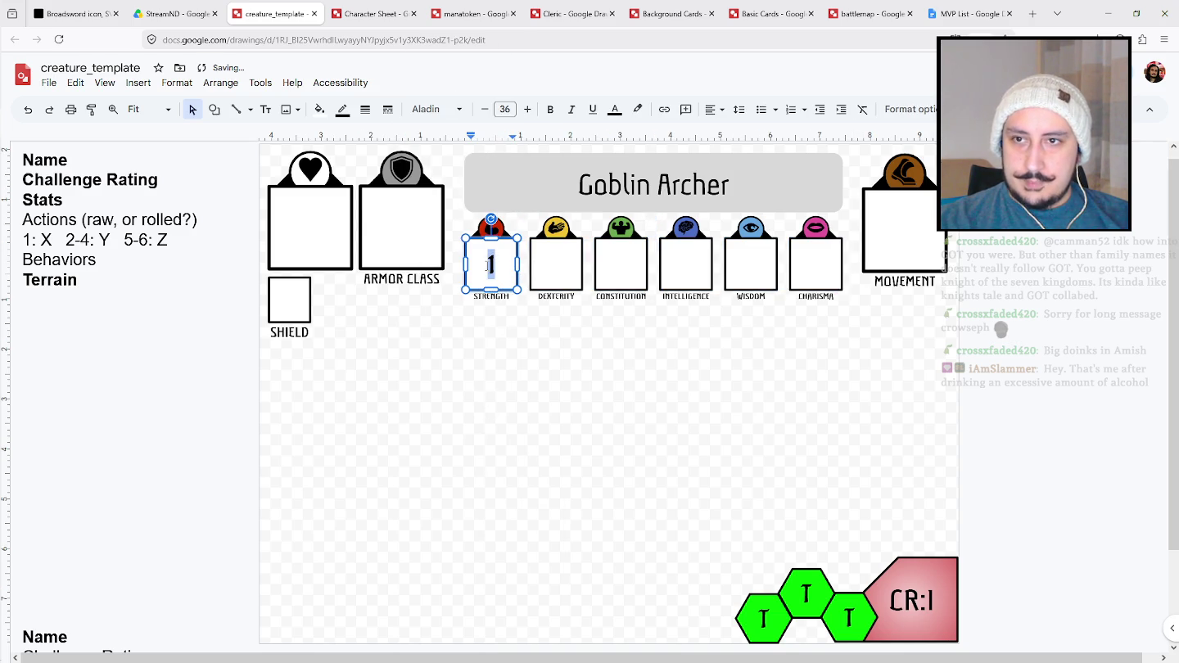
pyautogui.click(543, 264)
pyautogui.write('2')
pyautogui.click(624, 267)
pyautogui.write('1')
pyautogui.click(695, 262)
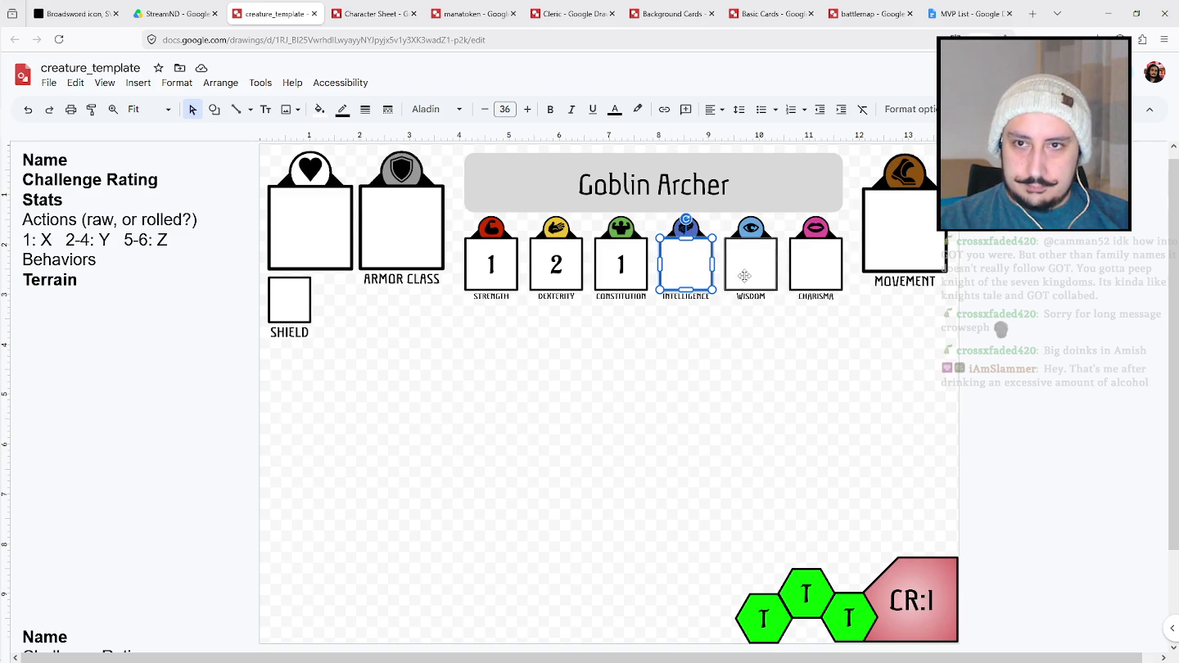
pyautogui.write('1')
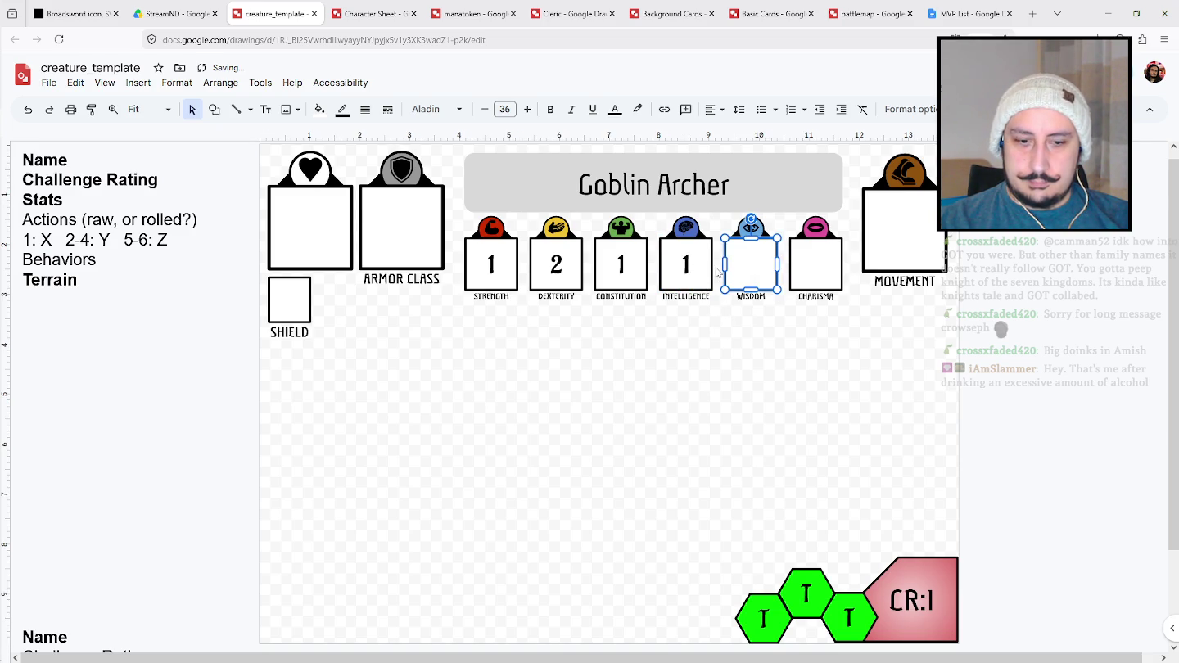
pyautogui.write('0')
pyautogui.click(819, 269)
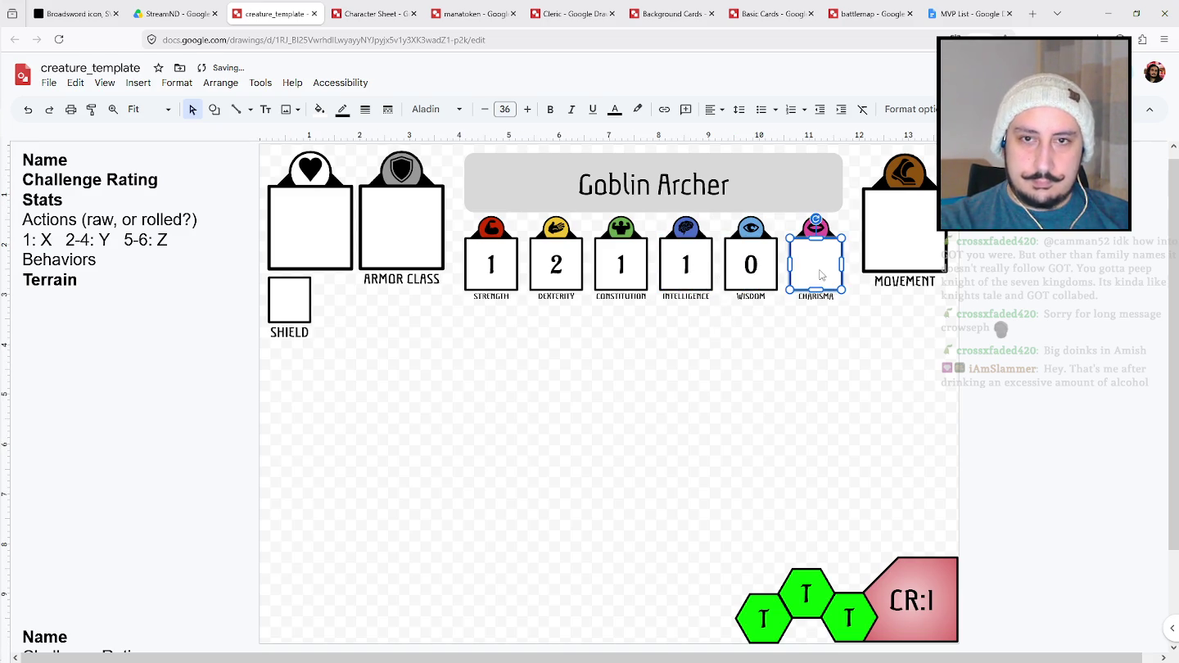
pyautogui.write('0')
pyautogui.click(1054, 441)
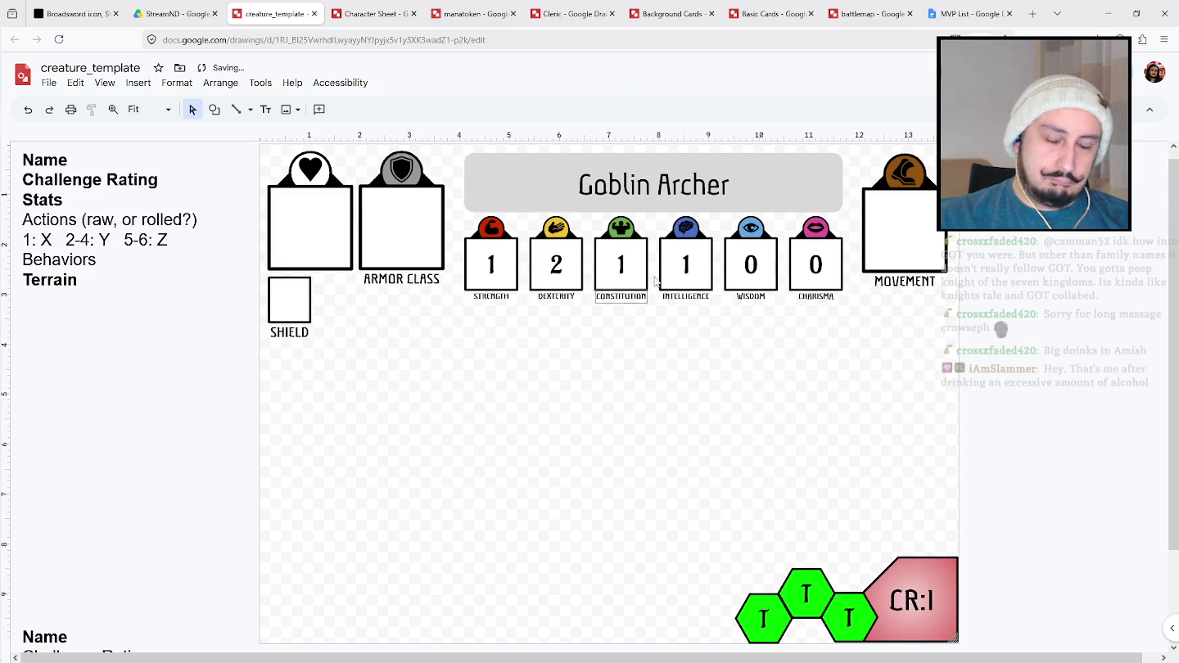
# Reselect the INTELLIGENCE box, then select the notes lines from Actions to Behaviors.
pyautogui.click(680, 271)
pyautogui.click(113, 454)
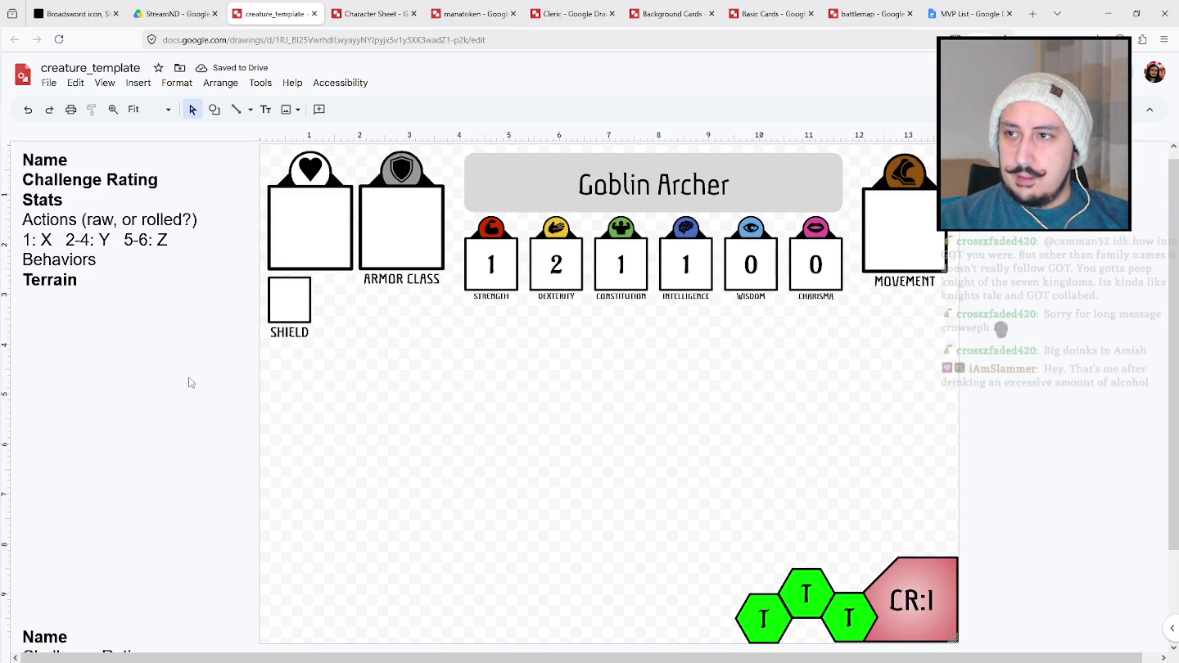
pyautogui.click(87, 262)
pyautogui.moveTo(113, 259); pyautogui.dragTo(24, 221)
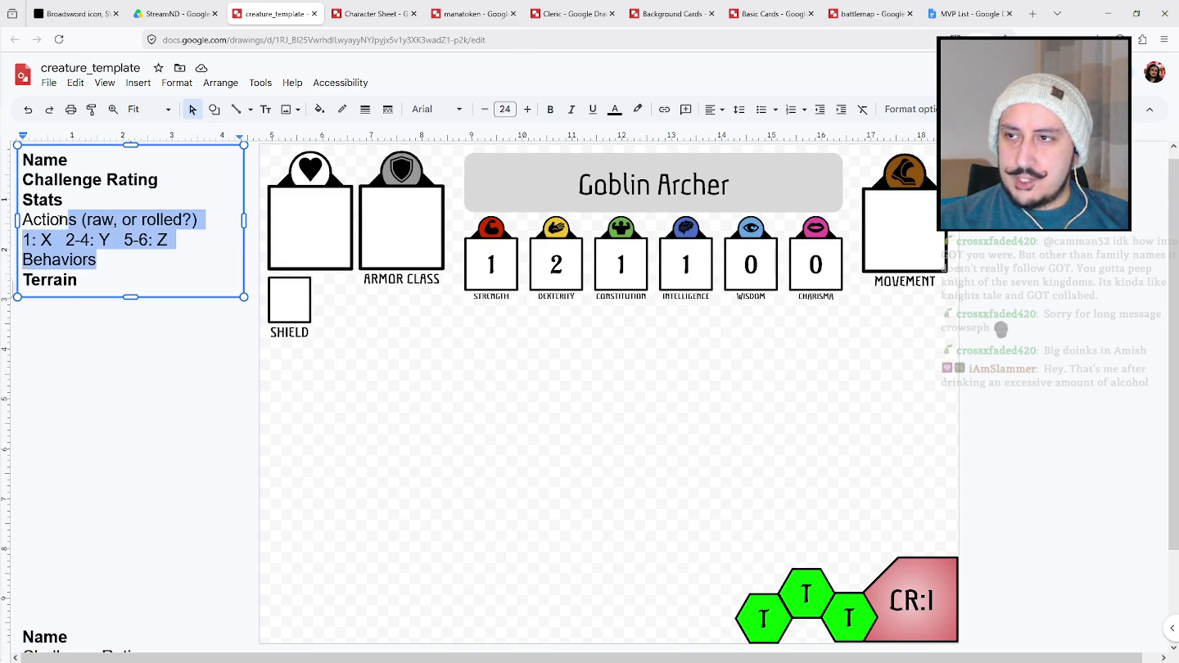
pyautogui.click(559, 425)
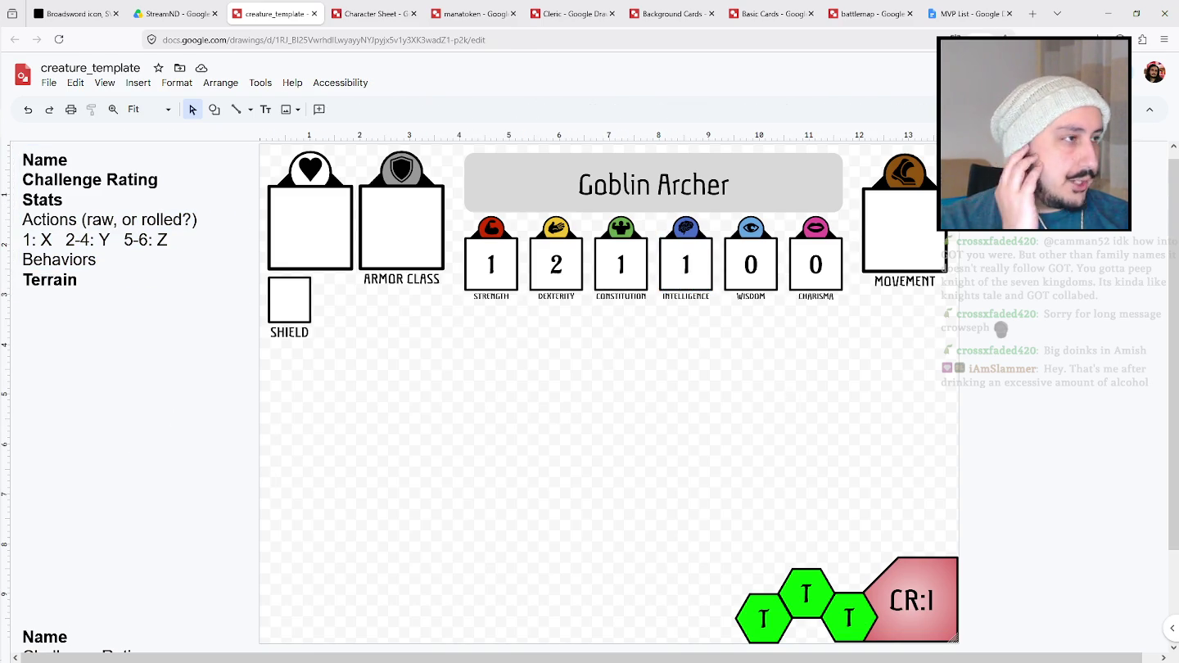
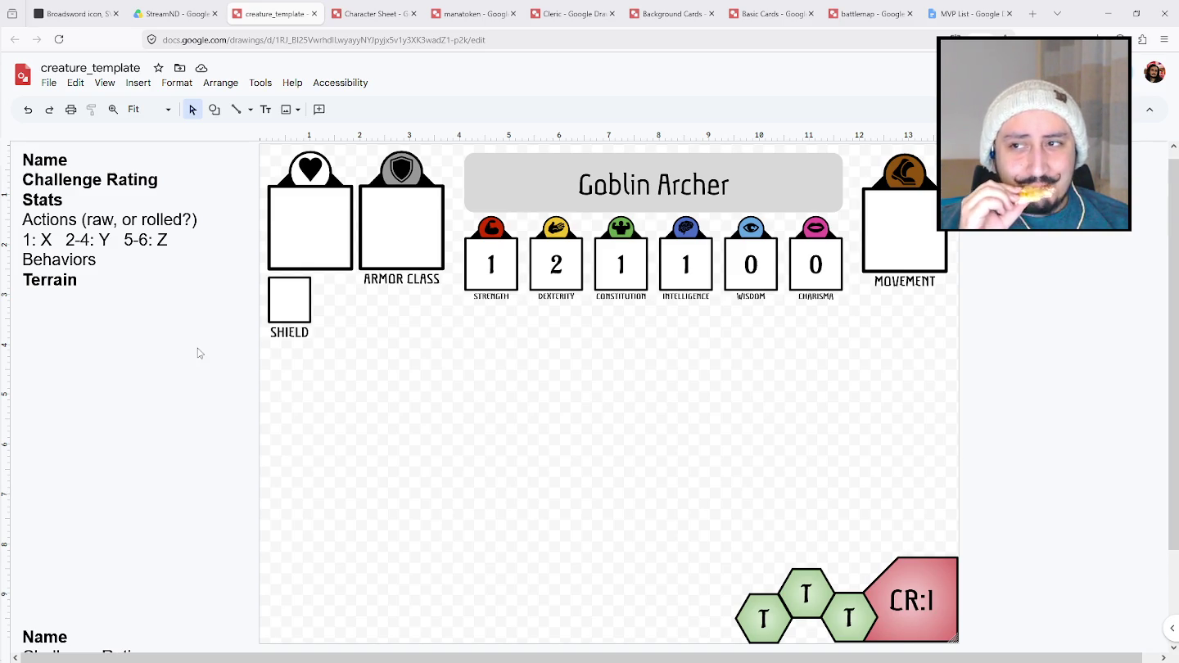
# Draw a small rounded-square die face with a 4px outline and white fill.
pyautogui.click(170, 242)
pyautogui.click(215, 109)
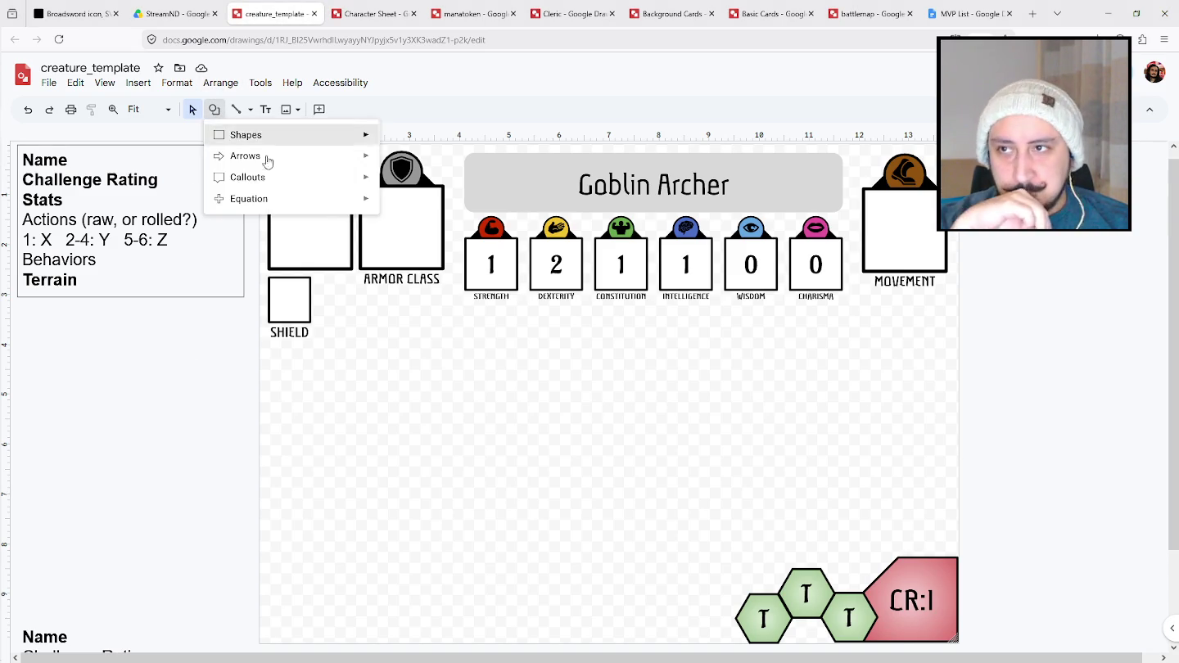
pyautogui.moveTo(245, 134)
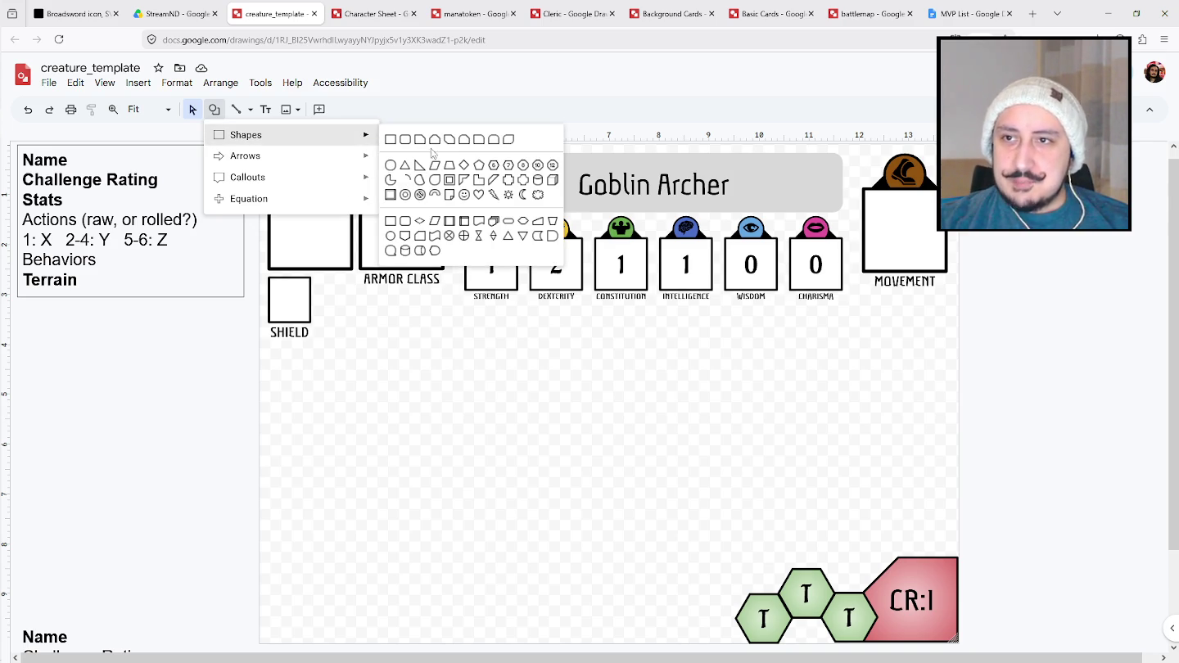
pyautogui.click(408, 140)
pyautogui.moveTo(265, 406)
pyautogui.mouseDown()
pyautogui.moveTo(301, 452)
pyautogui.moveTo(315, 433)
pyautogui.mouseUp()
pyautogui.click(382, 427)
pyautogui.click(301, 443)
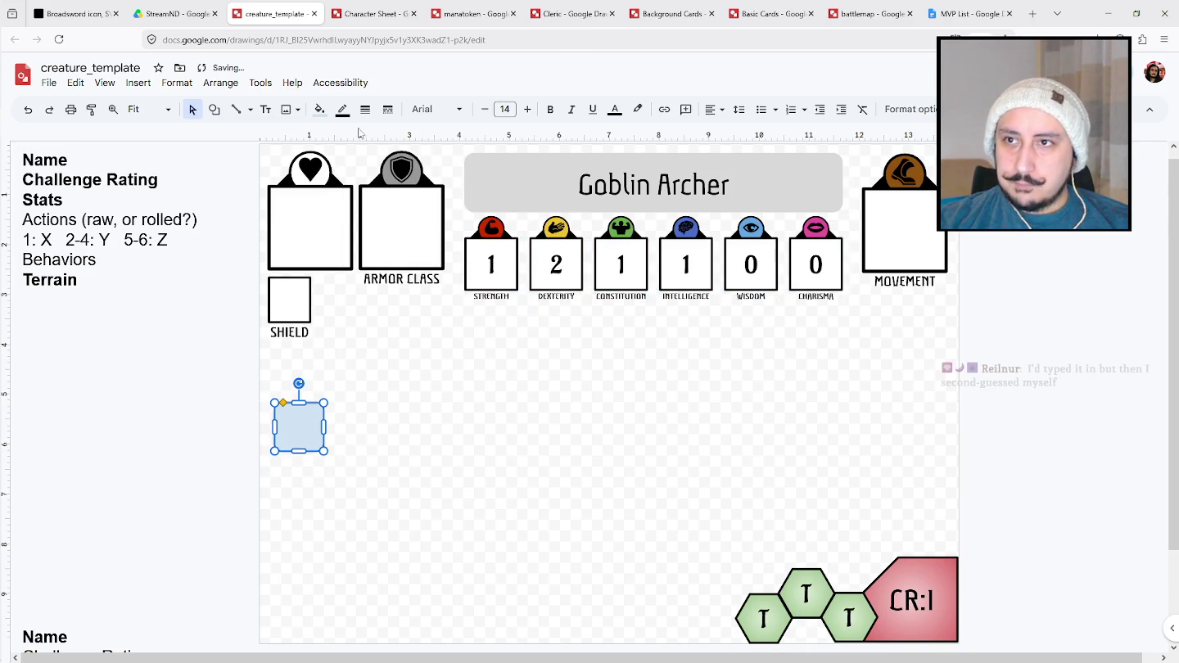
pyautogui.click(366, 110)
pyautogui.click(387, 199)
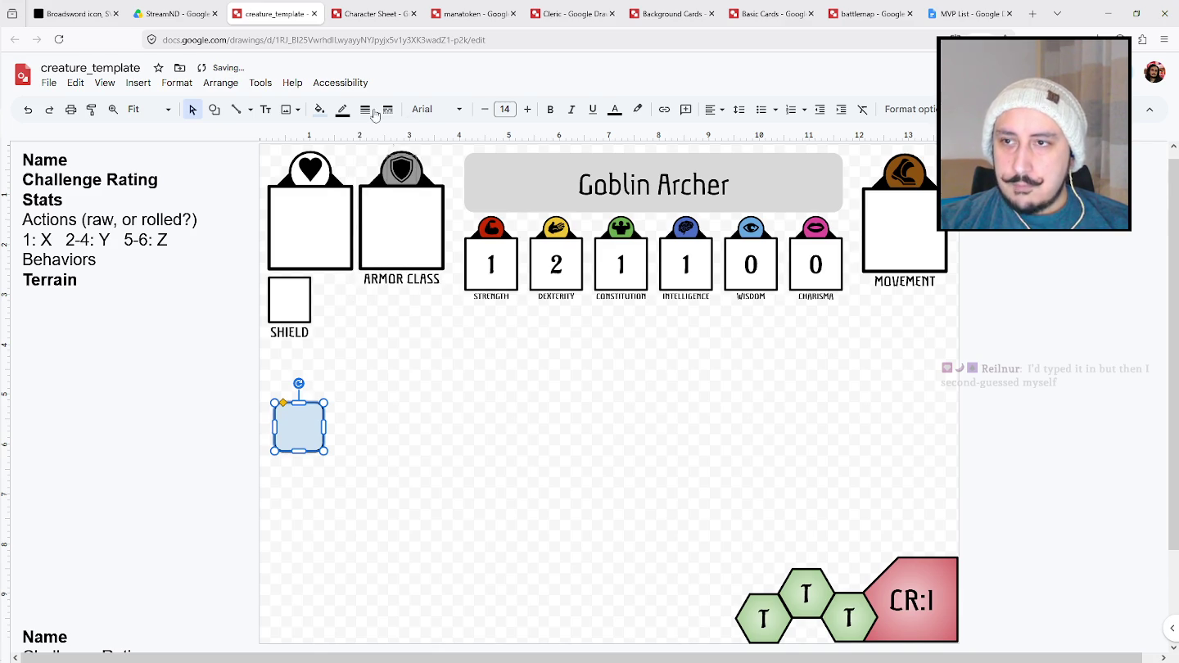
pyautogui.click(318, 109)
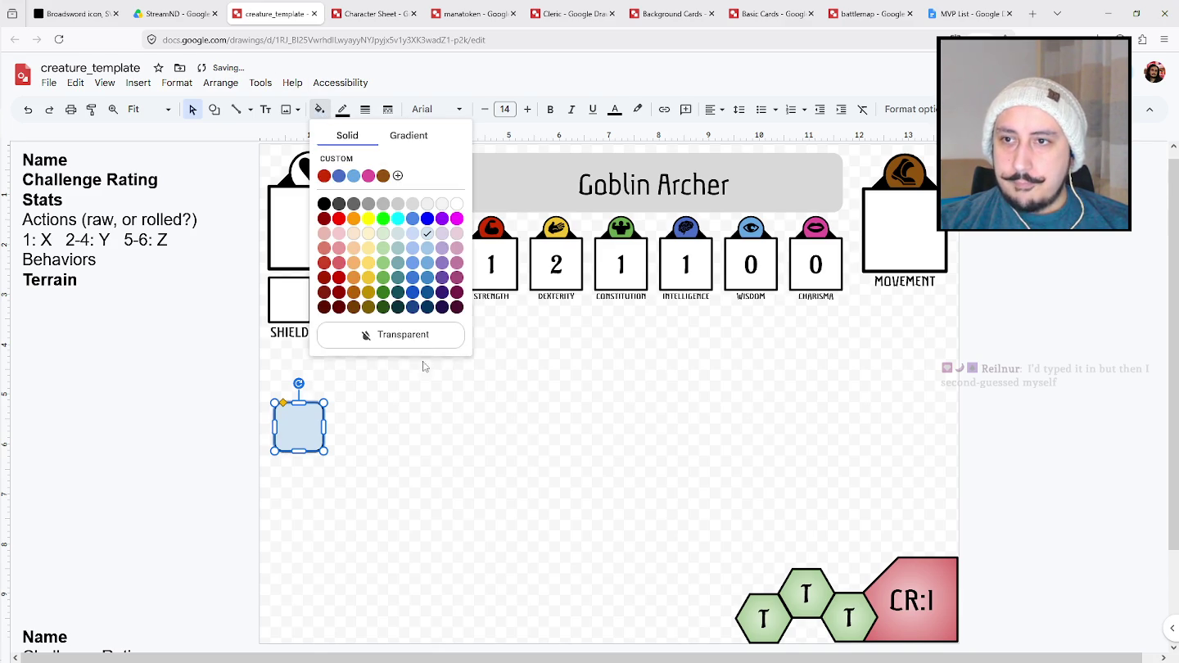
pyautogui.click(458, 203)
# Copy the die face beside it and add a small black oval pip to the left die.
pyautogui.keyDown('ctrl'); pyautogui.moveTo(299, 435); pyautogui.dragTo(356, 425); pyautogui.keyUp('ctrl')
pyautogui.click(441, 497)
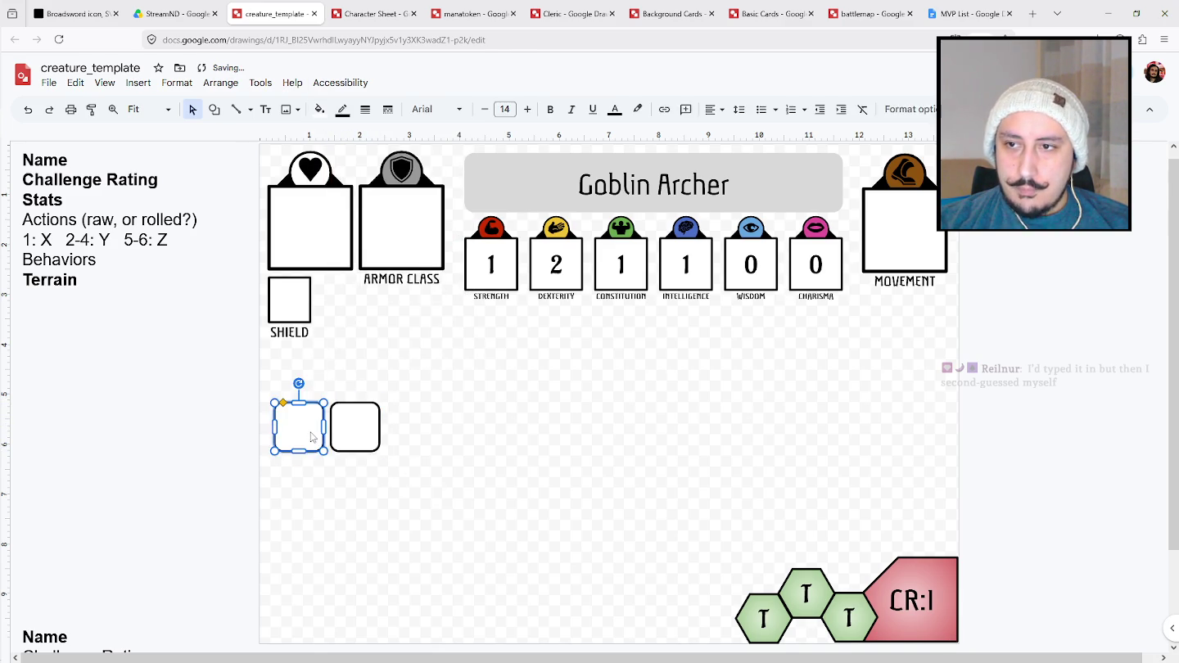
pyautogui.click(214, 109)
pyautogui.moveTo(247, 135)
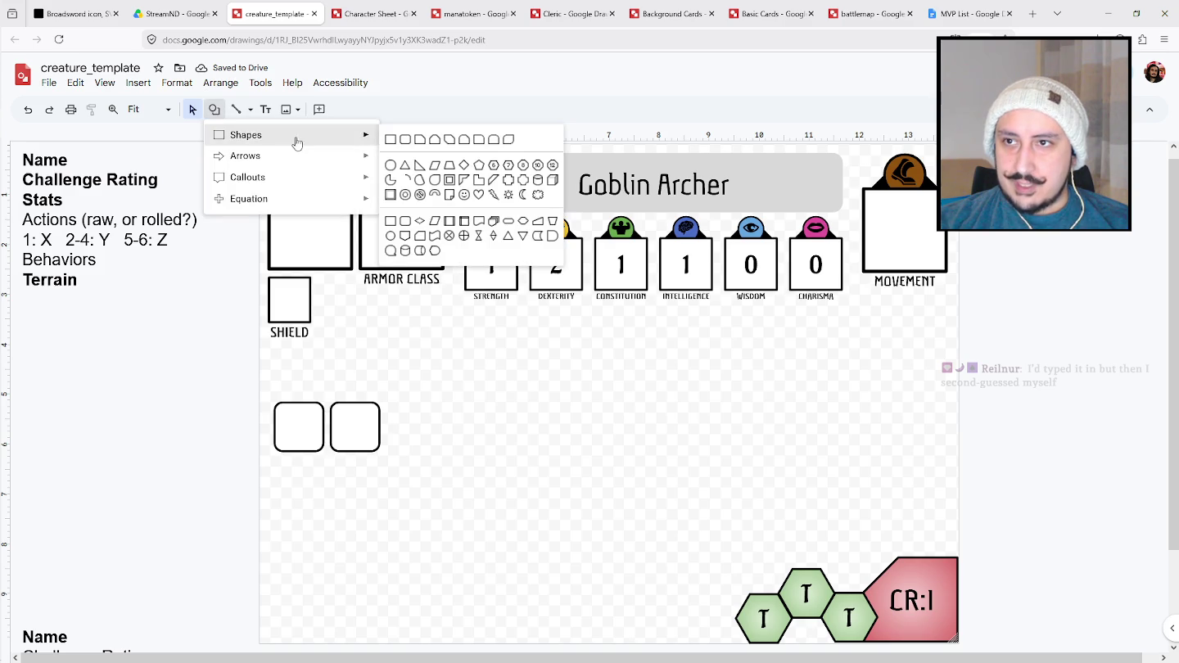
pyautogui.click(393, 167)
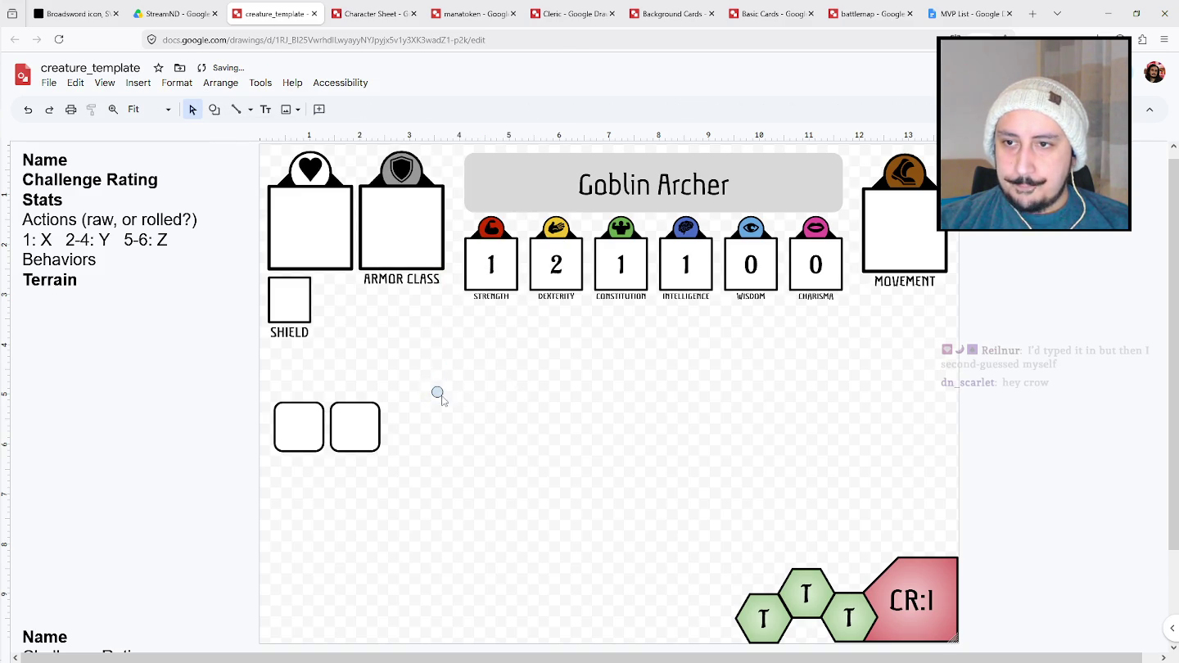
pyautogui.moveTo(432, 388); pyautogui.dragTo(443, 398)
pyautogui.click(321, 110)
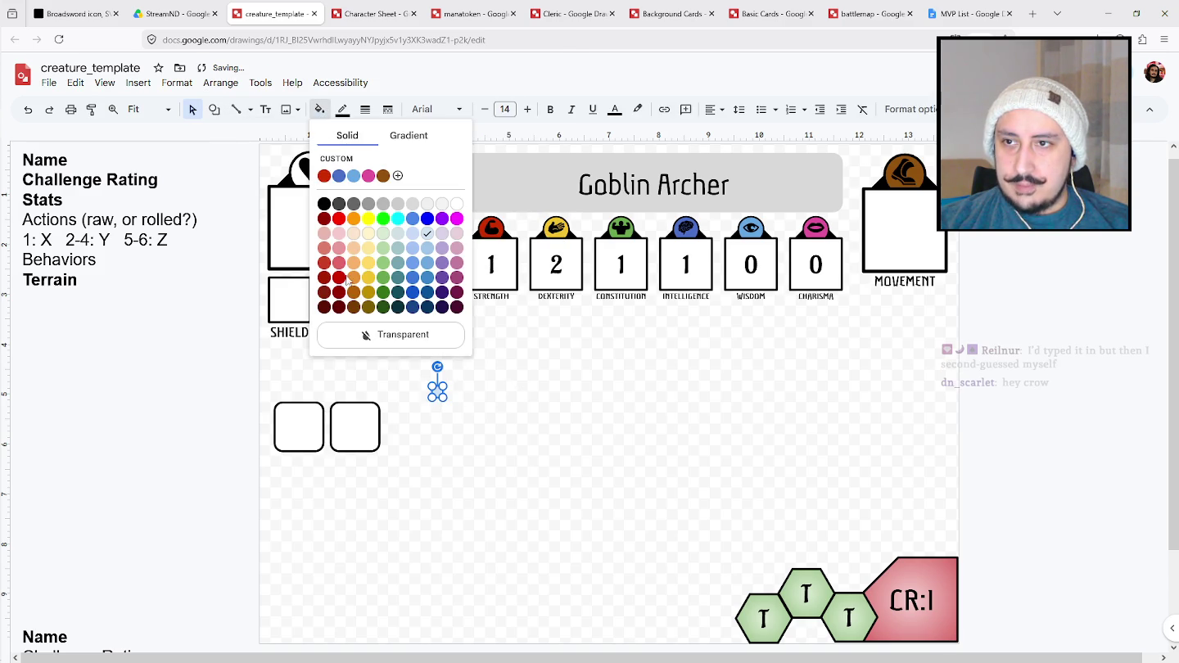
pyautogui.click(329, 206)
pyautogui.moveTo(438, 392); pyautogui.dragTo(298, 427)
pyautogui.click(364, 497)
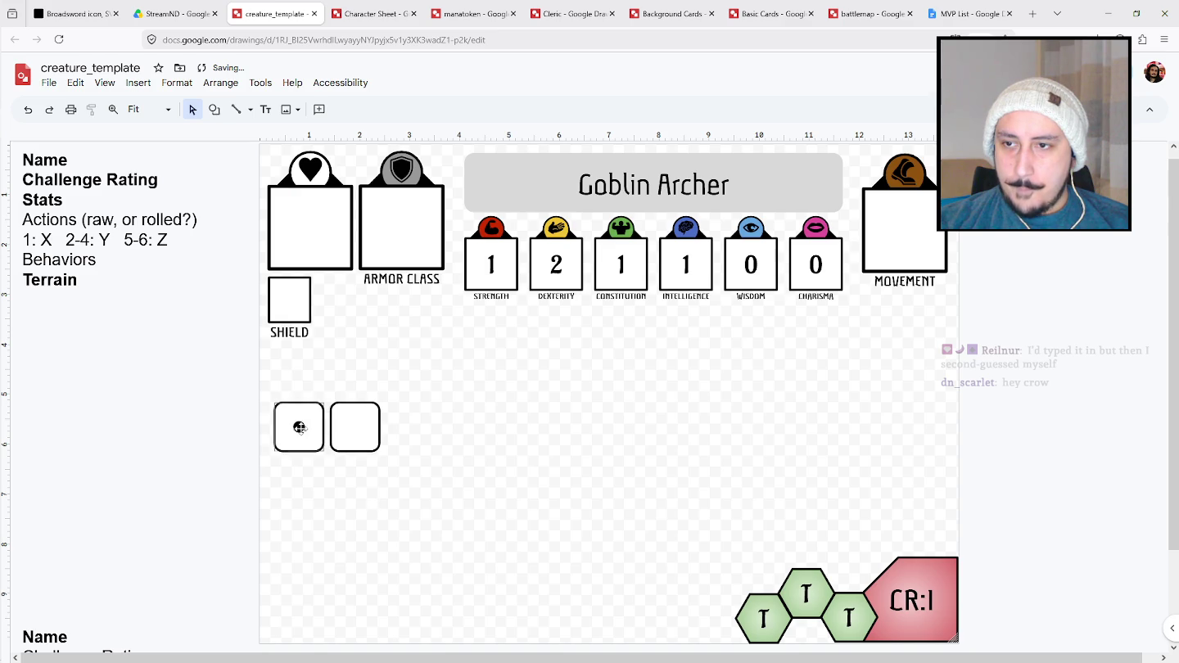
# Duplicate the pair of dice into three rows and zoom in on them.
pyautogui.moveTo(256, 393); pyautogui.dragTo(434, 491)
pyautogui.moveTo(347, 478); pyautogui.dragTo(356, 487)
pyautogui.hotkey('ctrl', 'v')
pyautogui.moveTo(382, 443); pyautogui.dragTo(365, 544)
pyautogui.click(448, 483)
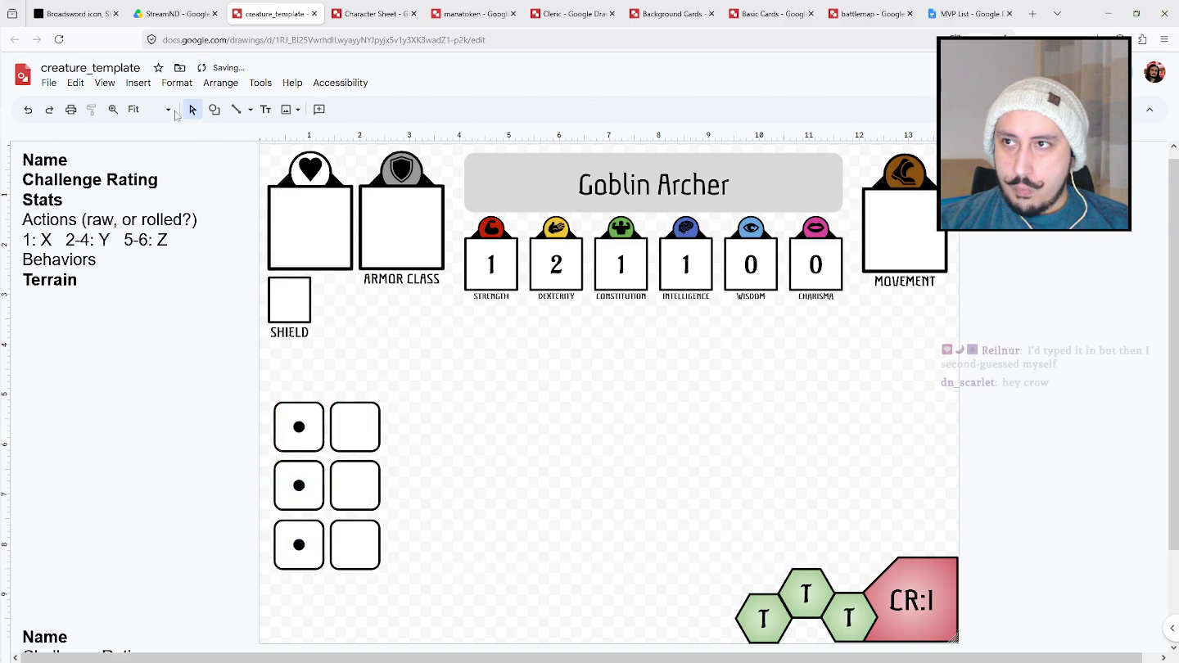
pyautogui.click(114, 109)
pyautogui.click(448, 424)
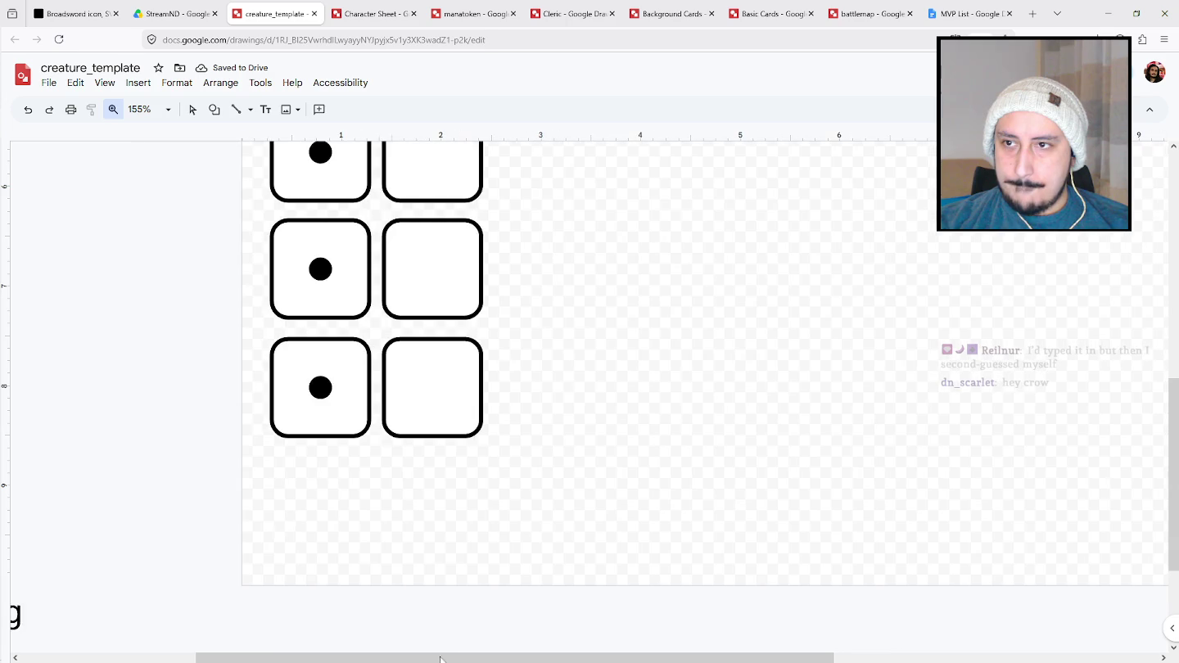
# Align the bottom dice row, then add diagonal pips making the middle-left die a three.
pyautogui.scroll(1, 417, 352)
pyautogui.click(192, 109)
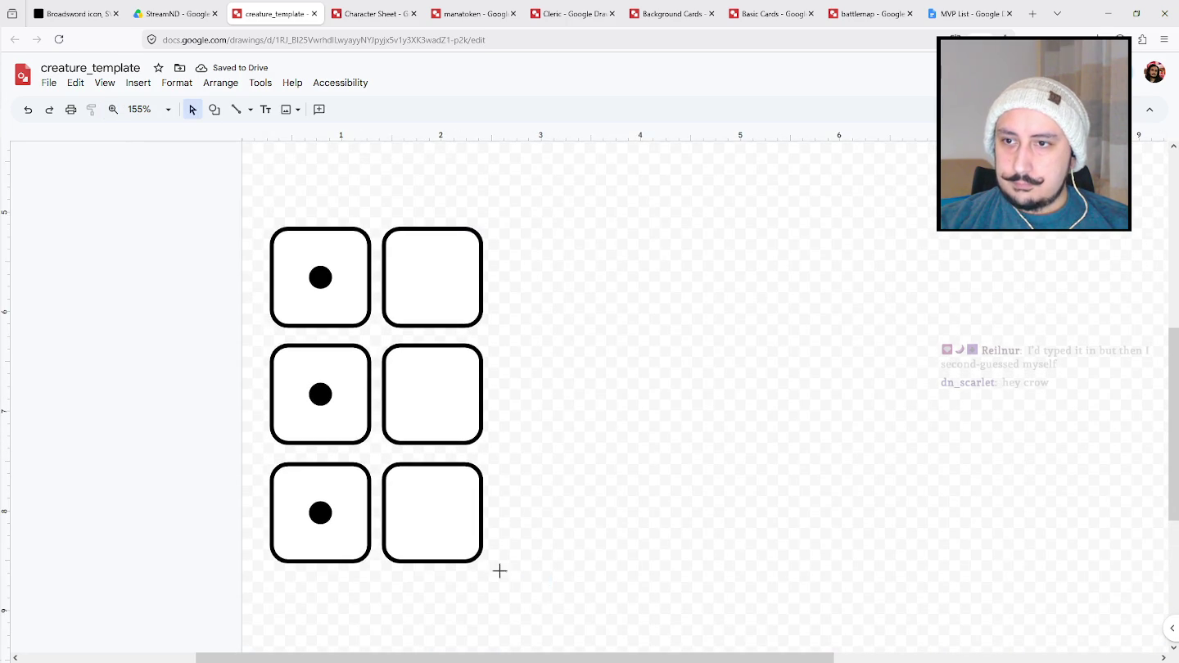
pyautogui.moveTo(546, 585); pyautogui.dragTo(254, 489)
pyautogui.moveTo(339, 490); pyautogui.dragTo(339, 489)
pyautogui.press('Escape')
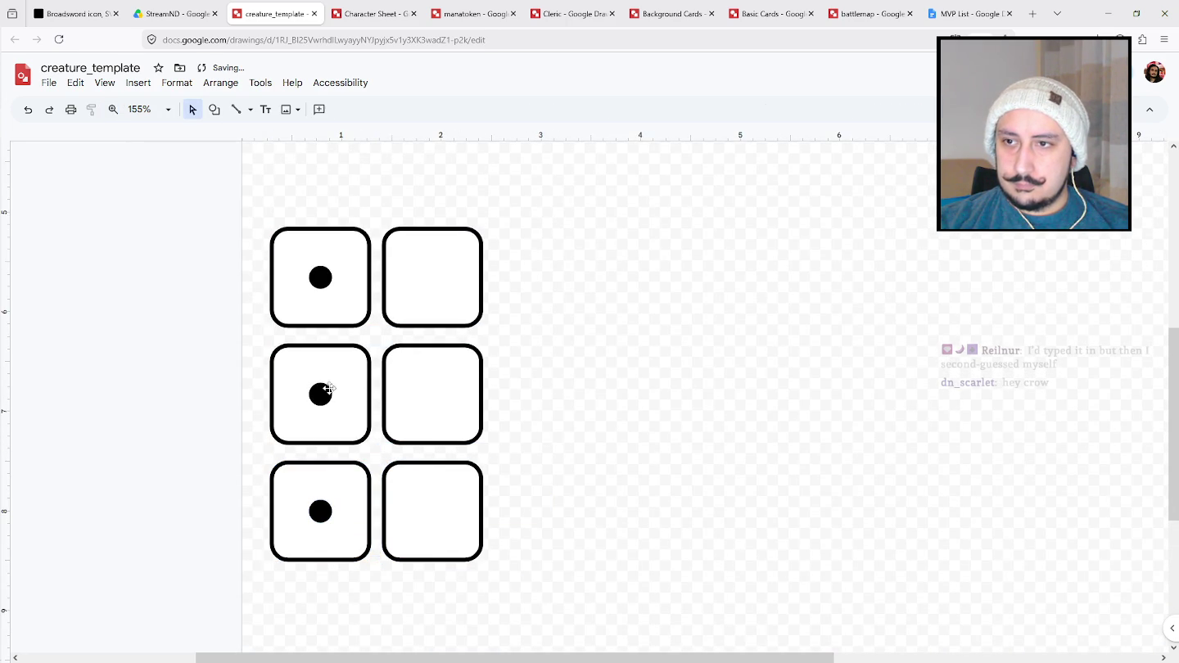
pyautogui.click(332, 394)
pyautogui.moveTo(331, 393); pyautogui.dragTo(341, 407)
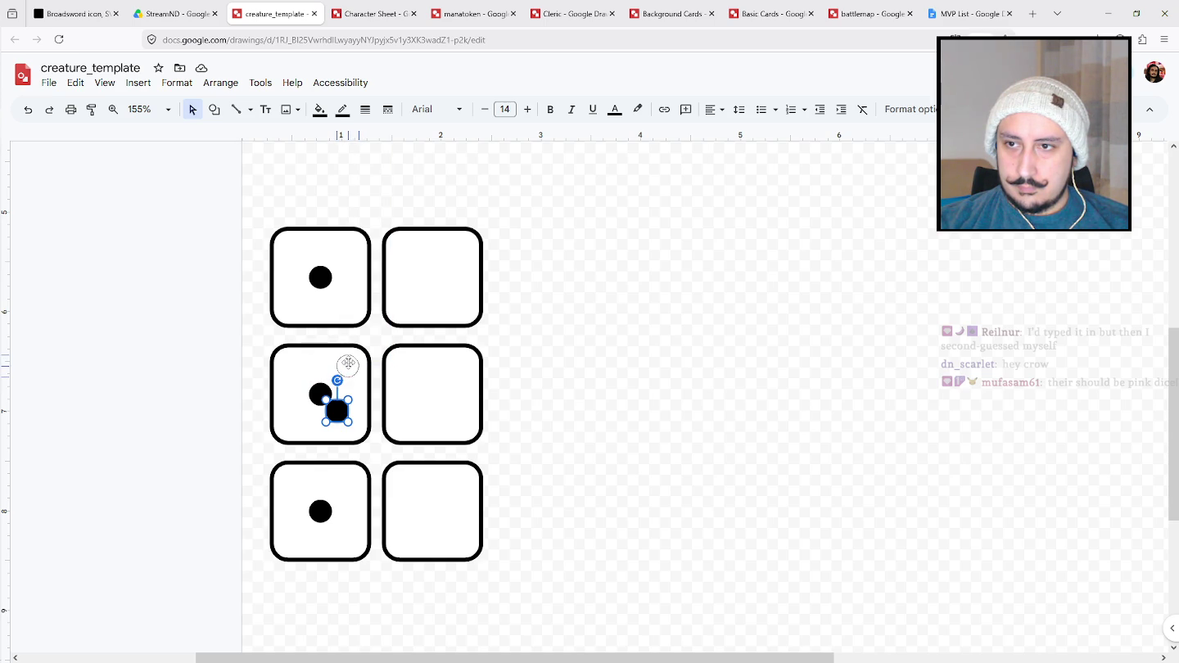
pyautogui.moveTo(349, 365); pyautogui.dragTo(350, 370)
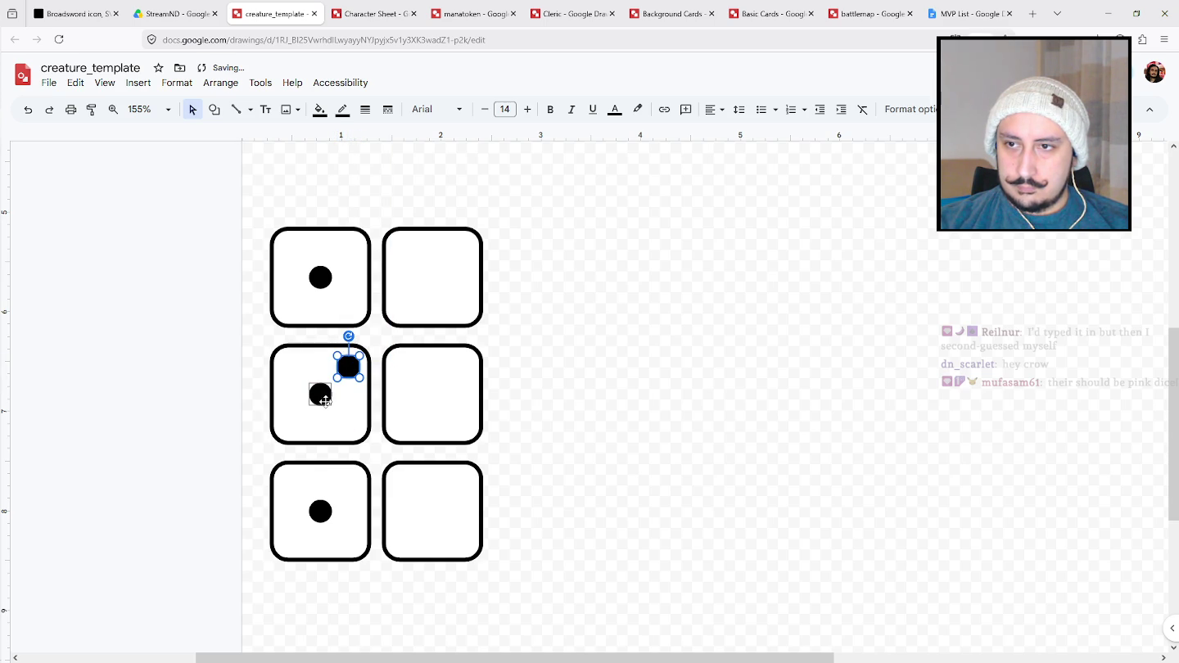
pyautogui.hotkey('ctrl', 'd')
pyautogui.moveTo(287, 423); pyautogui.dragTo(291, 424)
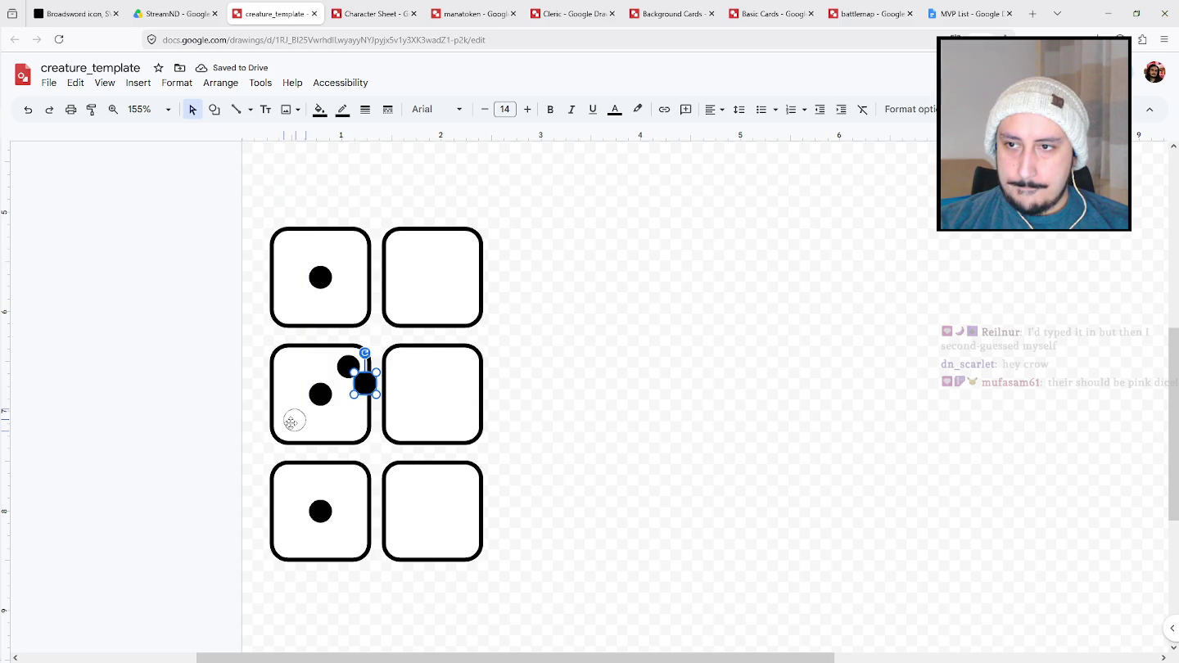
pyautogui.moveTo(289, 423); pyautogui.dragTo(289, 422)
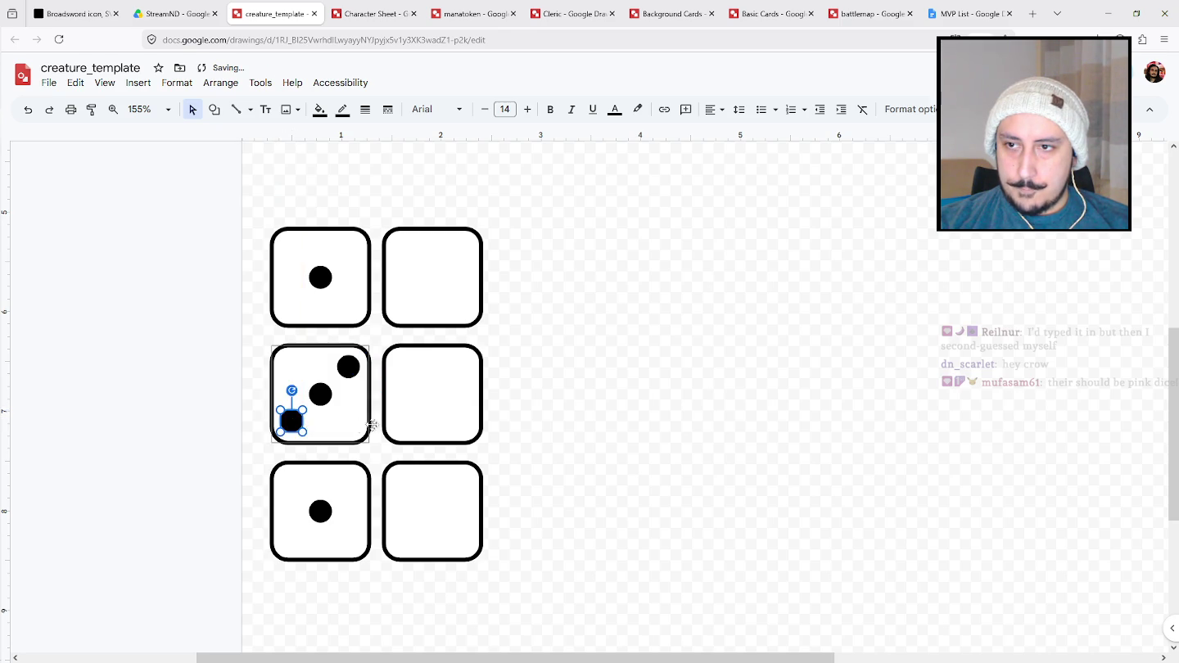
pyautogui.press('Escape')
# Copy the three pips into the bottom-left die and flip them vertically to form five.
pyautogui.click(321, 512)
pyautogui.keyDown('shift'); pyautogui.click(292, 432); pyautogui.keyUp('shift')
pyautogui.press('Escape')
pyautogui.click(291, 421)
pyautogui.keyDown('shift'); pyautogui.click(350, 369); pyautogui.keyUp('shift')
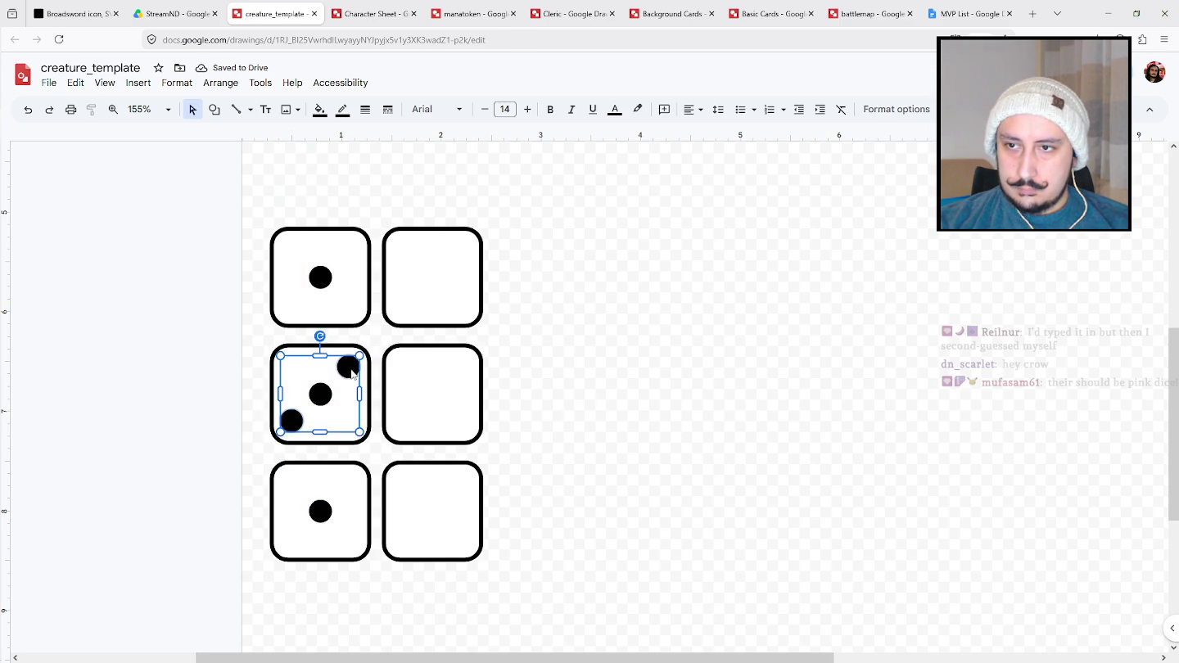
pyautogui.moveTo(350, 370); pyautogui.dragTo(352, 489)
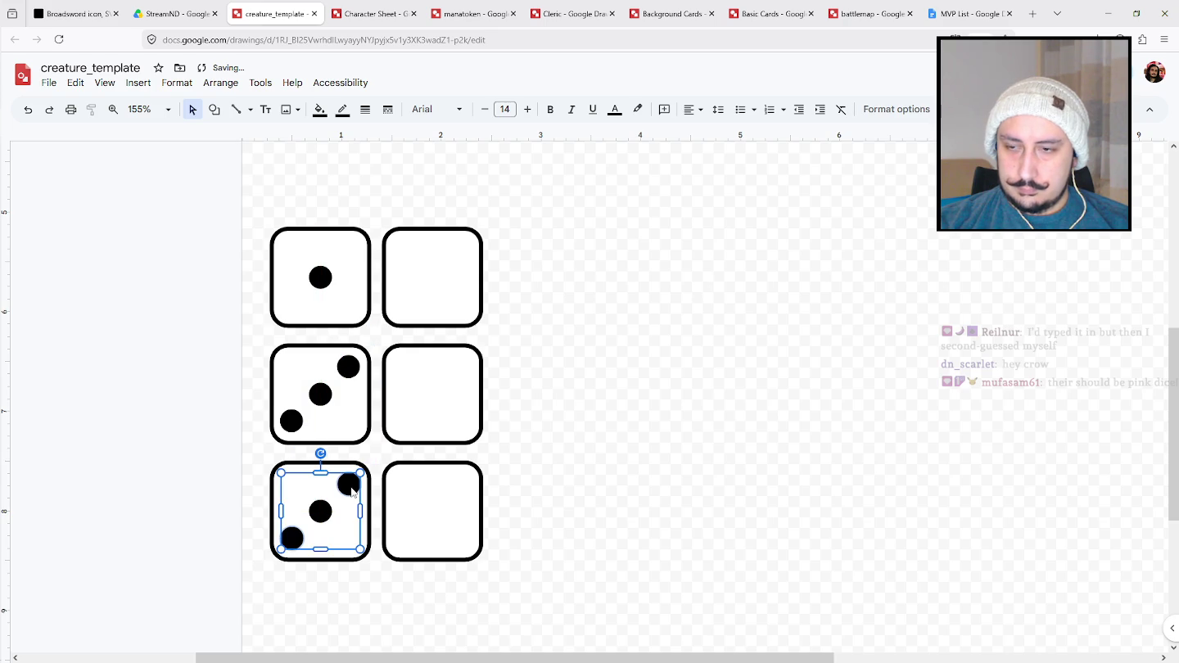
pyautogui.hotkey('ctrl', 'd')
pyautogui.moveTo(365, 500); pyautogui.dragTo(352, 488)
pyautogui.rightClick(353, 490)
pyautogui.click(632, 365)
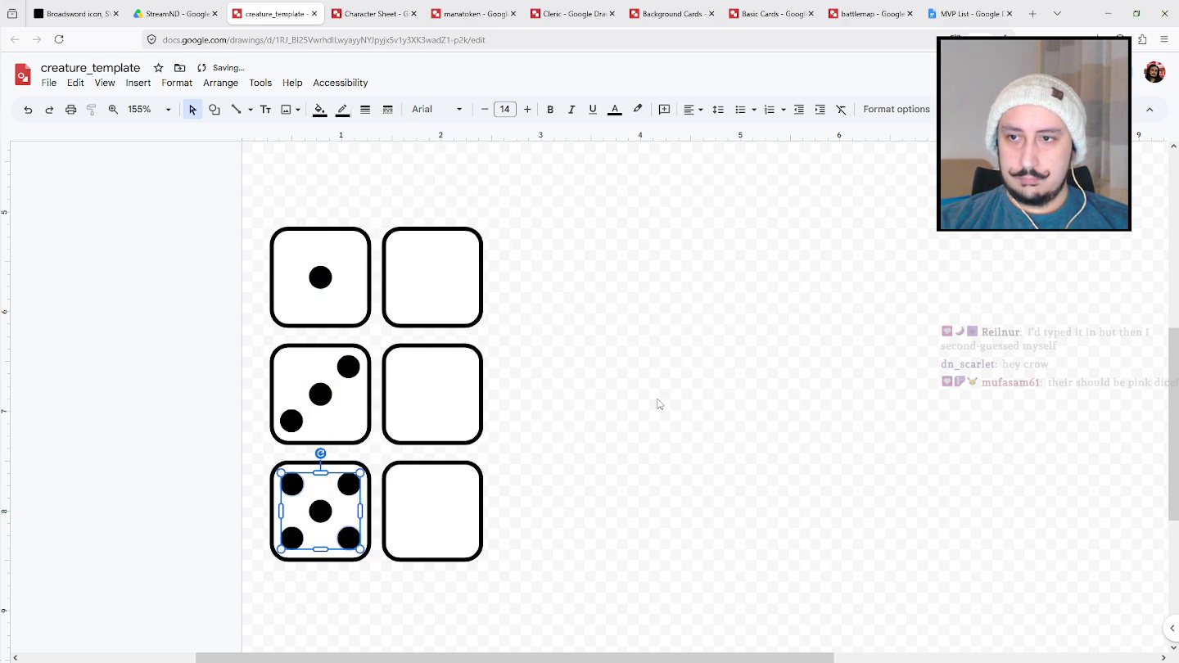
pyautogui.click(609, 505)
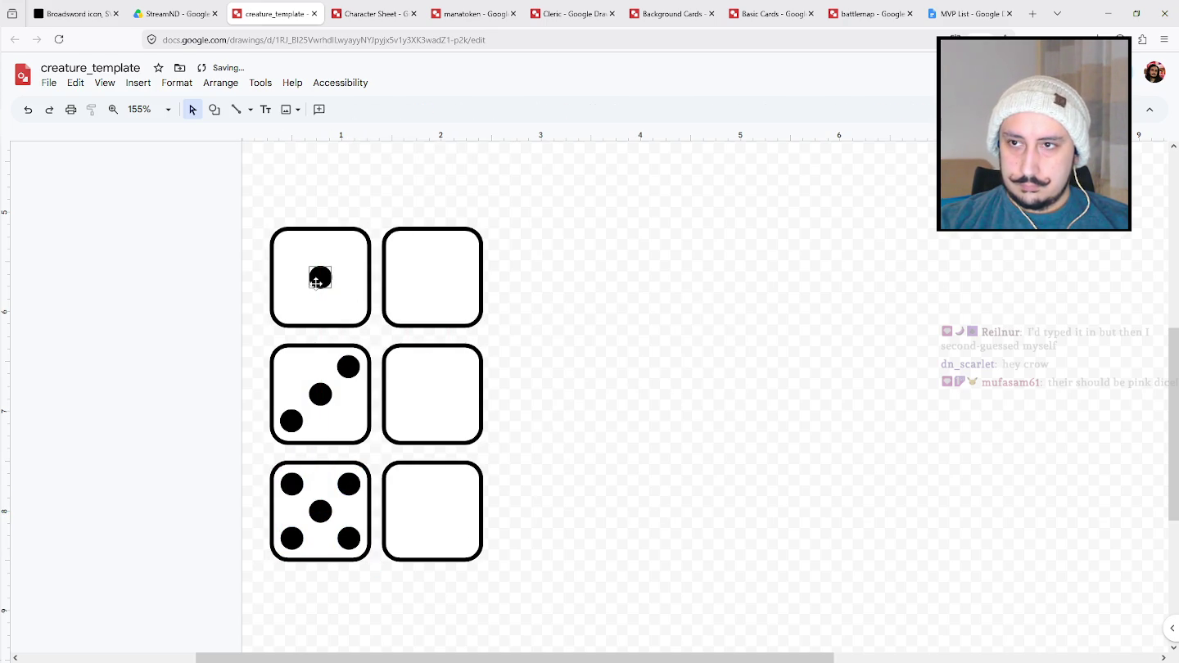
# Give the top-right die a diagonal pip pair and the middle-right die four pips via a 90° rotated pair.
pyautogui.click(350, 366)
pyautogui.moveTo(350, 366)
pyautogui.mouseDown()
pyautogui.moveTo(384, 364)
pyautogui.moveTo(471, 238)
pyautogui.mouseUp()
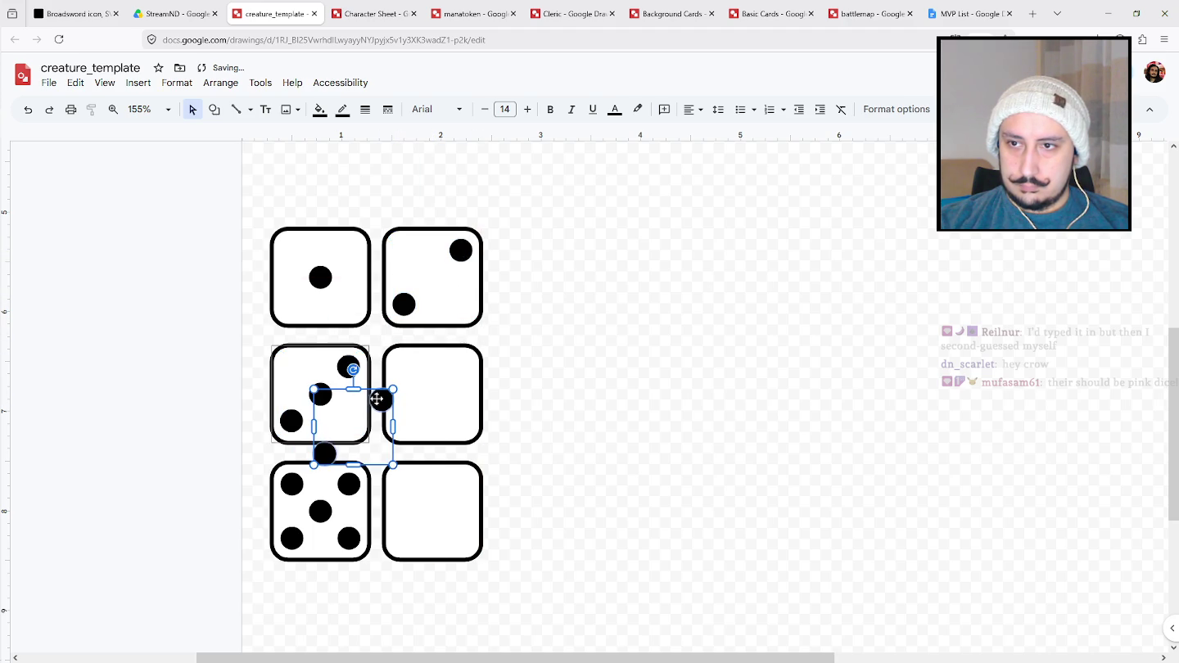
pyautogui.moveTo(460, 366); pyautogui.dragTo(462, 372)
pyautogui.hotkey('ctrl', 'v')
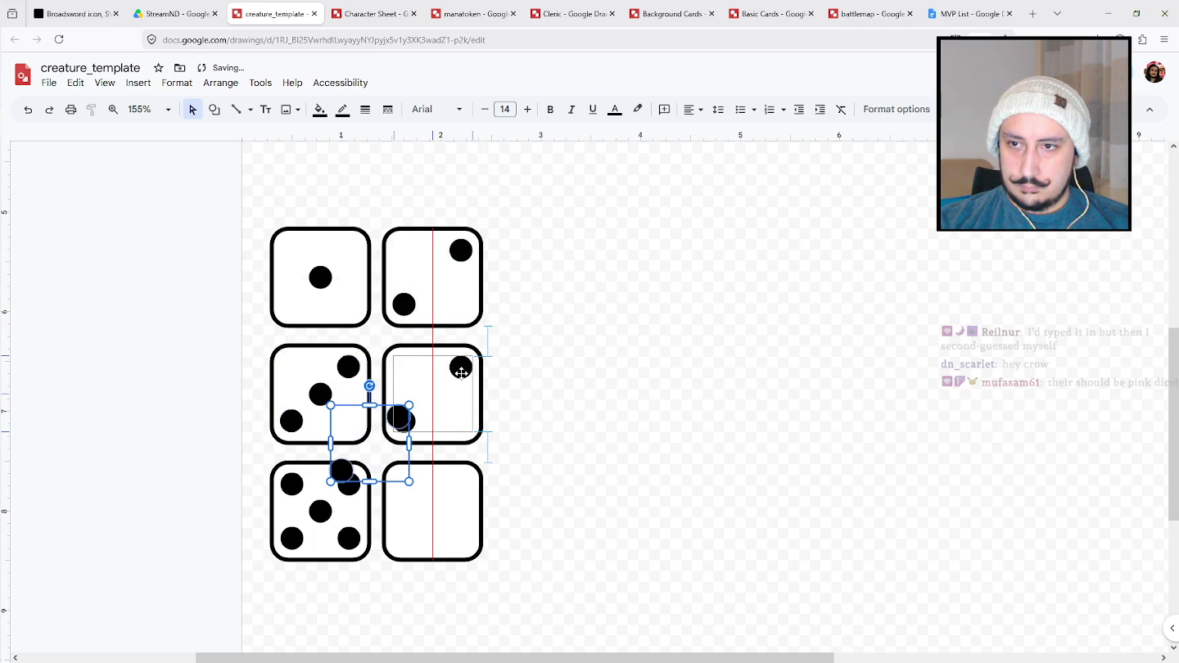
pyautogui.moveTo(461, 373); pyautogui.dragTo(463, 373)
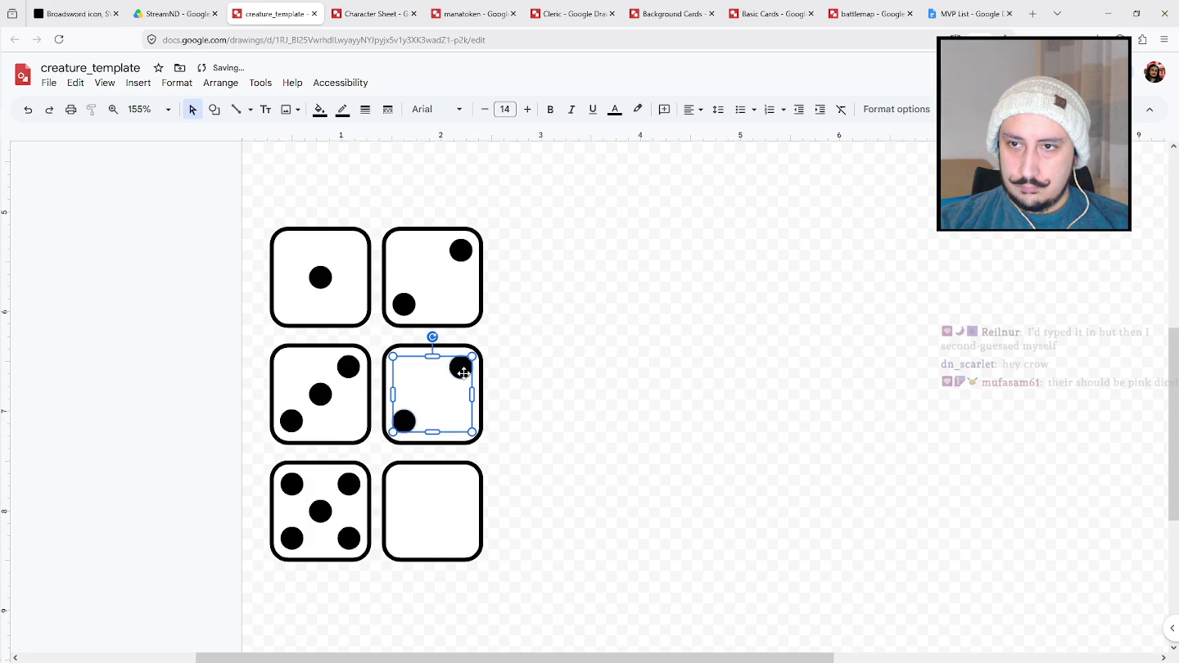
pyautogui.rightClick(463, 372)
pyautogui.click(758, 497)
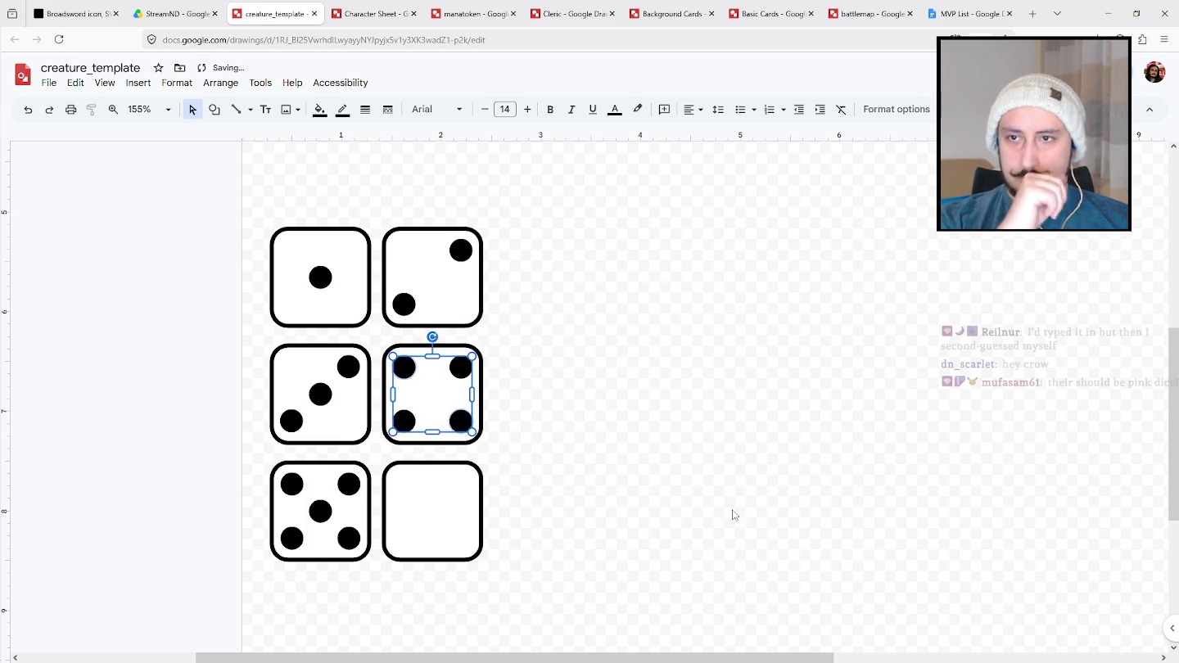
pyautogui.click(706, 436)
# Copy the four-pip group into the bottom-right die.
pyautogui.click(402, 417)
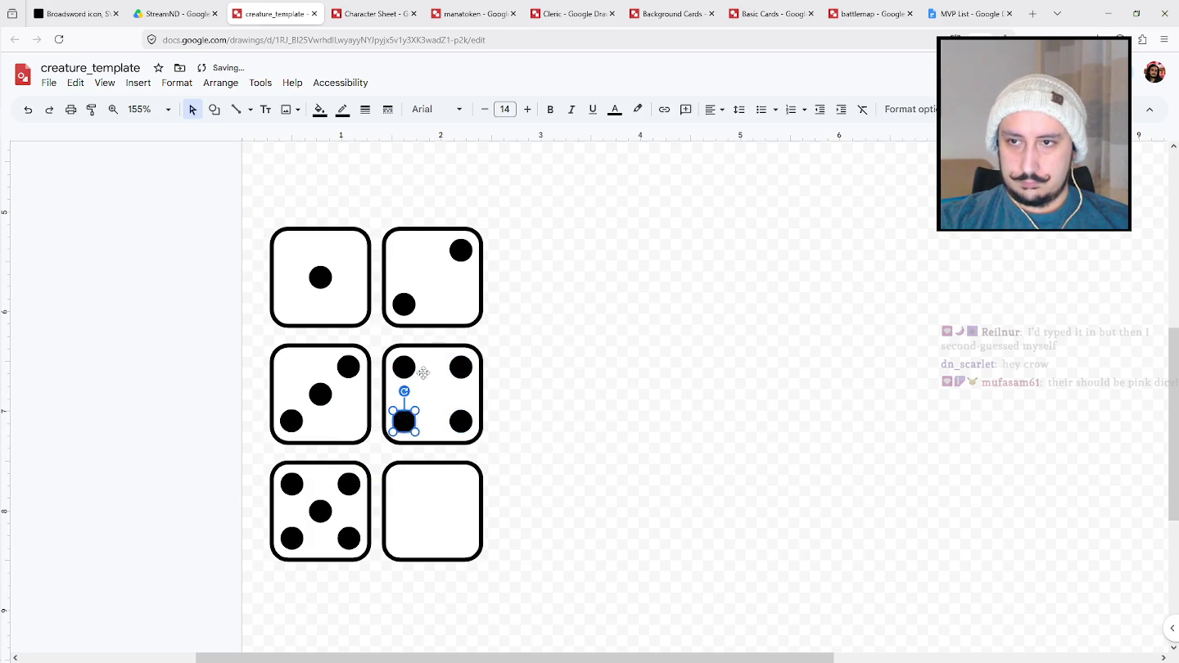
pyautogui.click(474, 372)
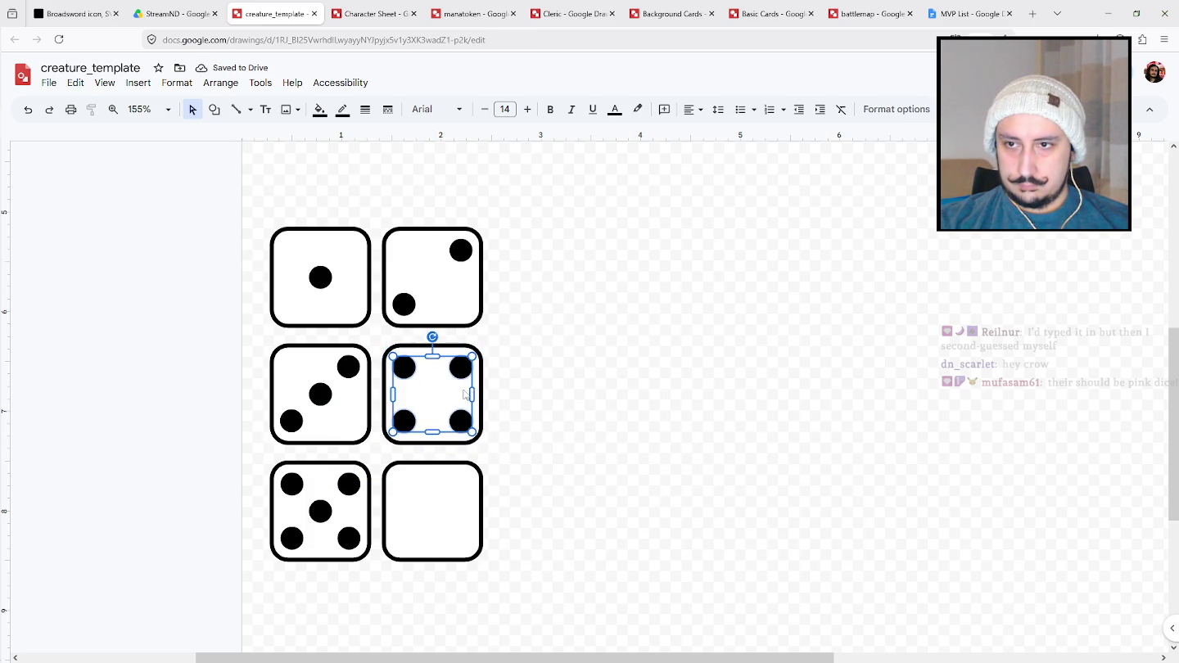
pyautogui.hotkey('ctrl', 'd')
pyautogui.moveTo(476, 387); pyautogui.dragTo(458, 480)
pyautogui.click(542, 472)
# Add a middle row of pips to make the bottom-right die a six.
pyautogui.click(400, 485)
pyautogui.click(460, 484)
pyautogui.hotkey('ctrl', 'd')
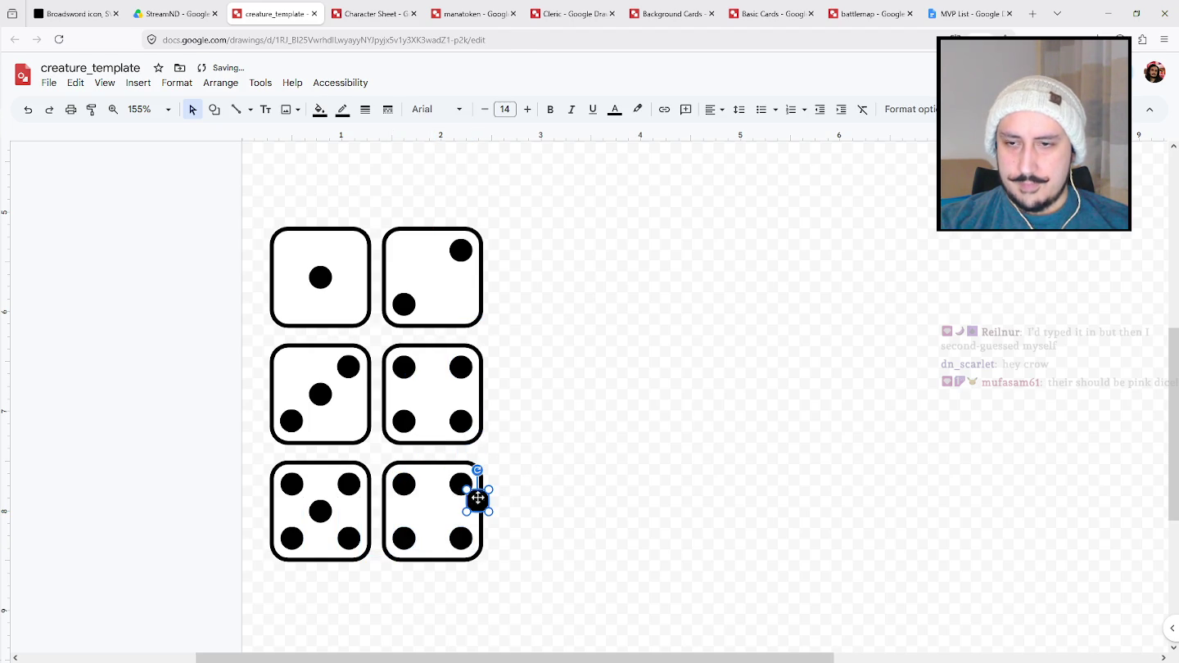
pyautogui.press('Delete')
pyautogui.click(404, 484)
pyautogui.keyDown('shift'); pyautogui.click(461, 485); pyautogui.keyUp('shift')
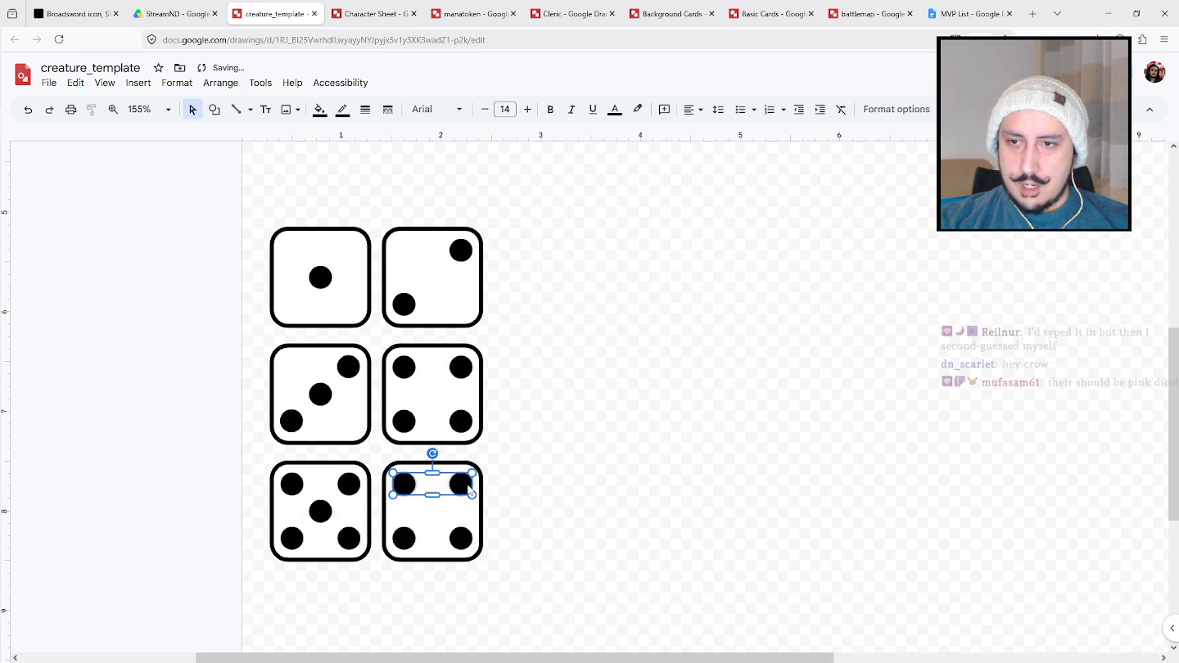
pyautogui.press('Delete')
pyautogui.hotkey('ctrl', 'z')
pyautogui.moveTo(467, 485); pyautogui.dragTo(463, 517)
pyautogui.click(564, 479)
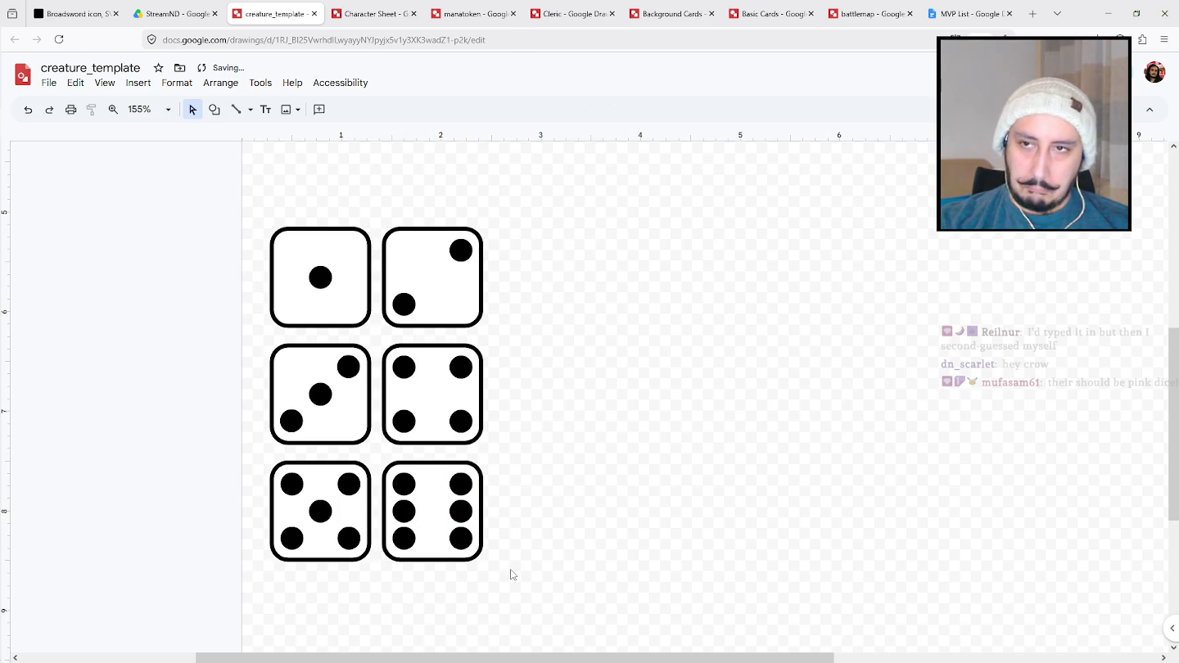
pyautogui.moveTo(248, 204); pyautogui.dragTo(351, 330)
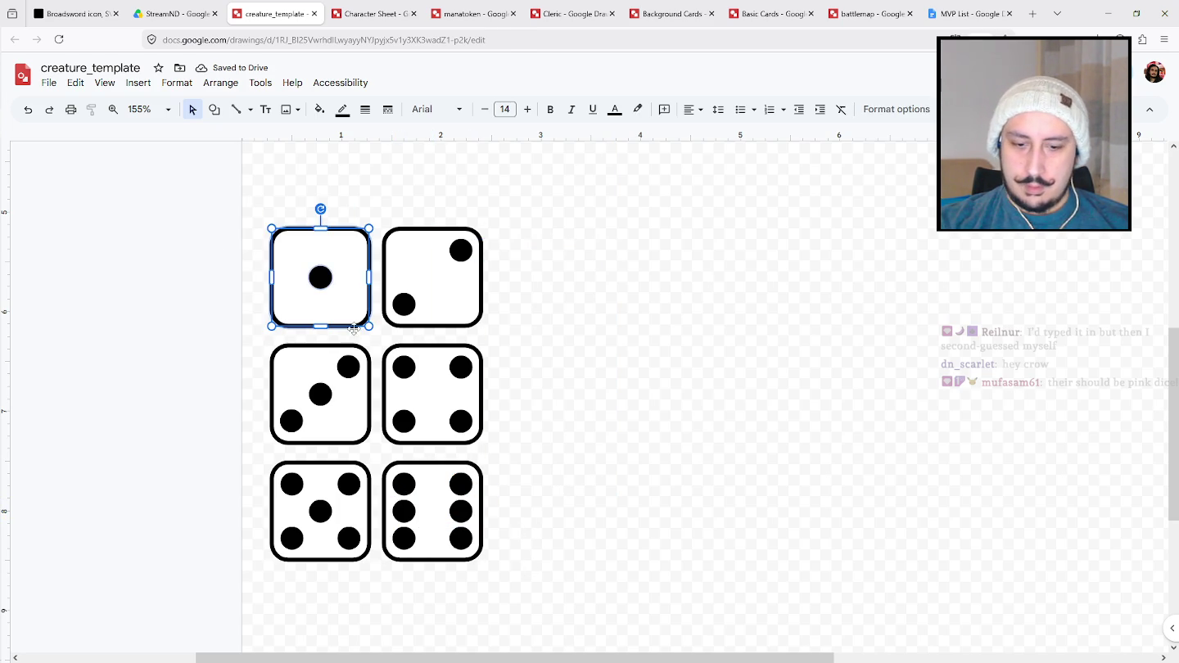
# Check the two-column grid by selecting each die in turn, then all six.
pyautogui.moveTo(382, 263); pyautogui.dragTo(497, 323)
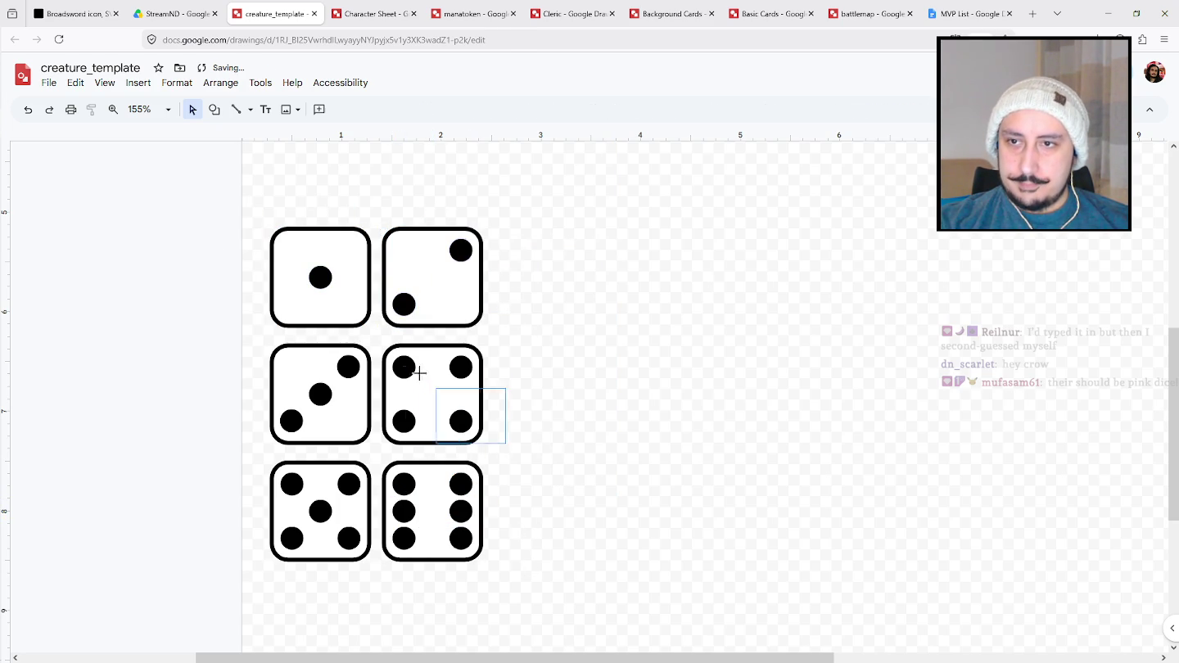
pyautogui.moveTo(505, 443); pyautogui.dragTo(376, 338)
pyautogui.moveTo(207, 358); pyautogui.dragTo(372, 447)
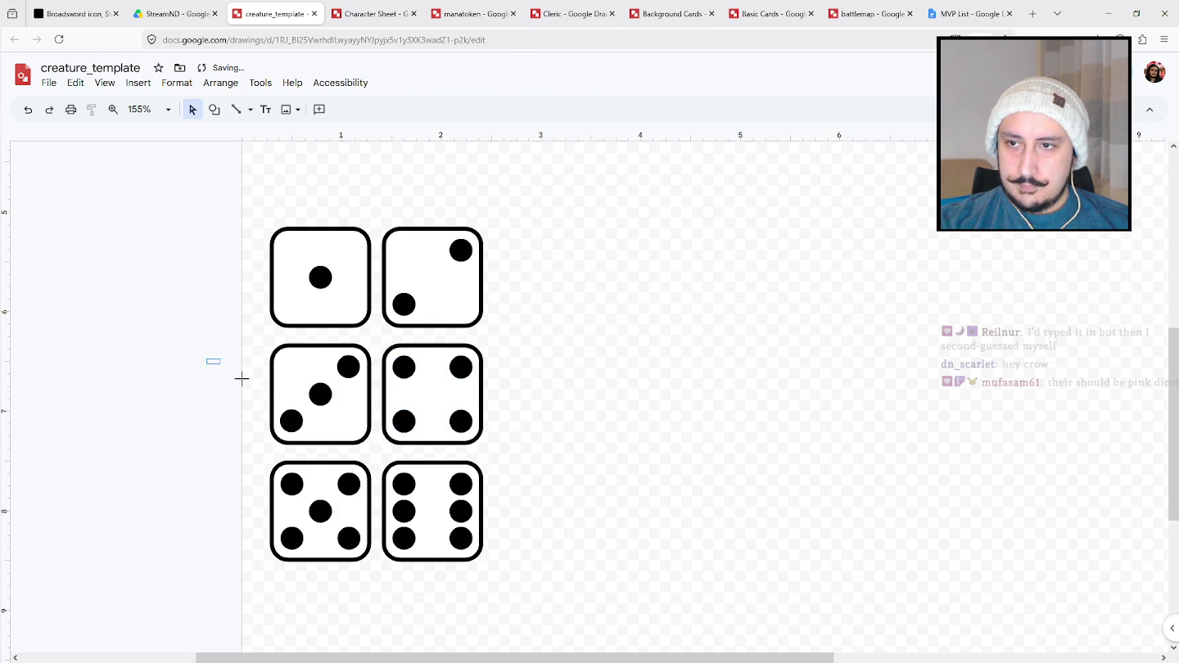
pyautogui.moveTo(232, 464); pyautogui.dragTo(373, 573)
pyautogui.moveTo(514, 572); pyautogui.dragTo(376, 457)
pyautogui.moveTo(534, 564); pyautogui.dragTo(255, 245)
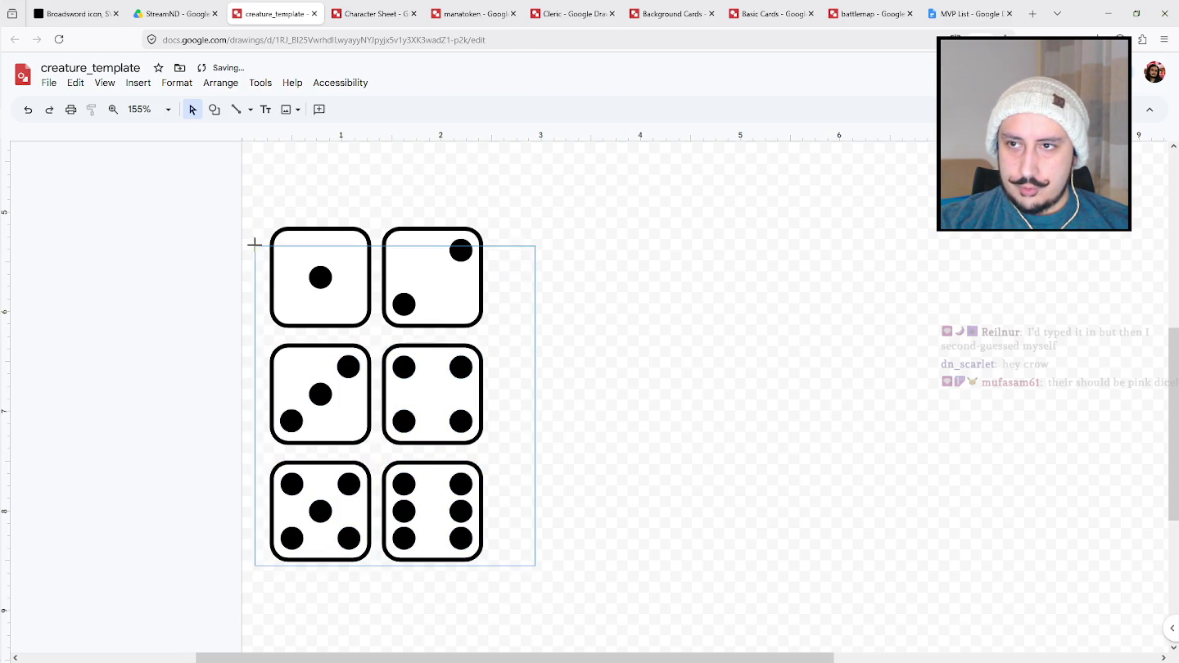
# Make the pip outlines transparent on the one-pip and two-pip dice.
pyautogui.click(333, 257)
pyautogui.click(321, 276)
pyautogui.click(343, 109)
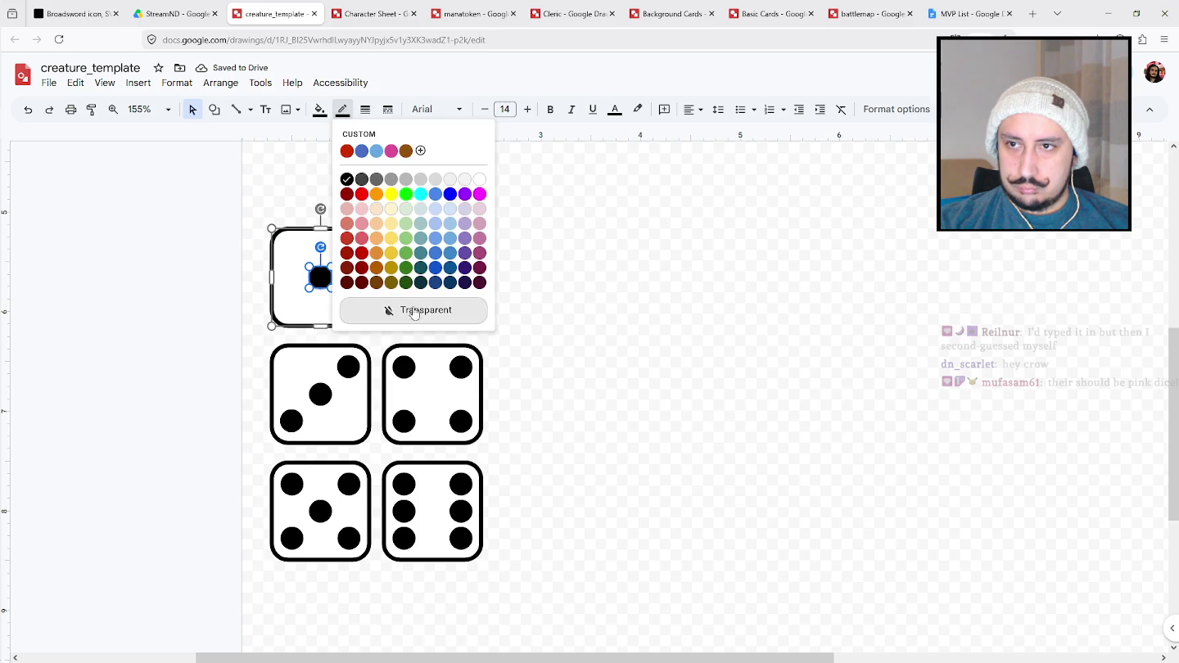
pyautogui.click(385, 306)
pyautogui.click(408, 305)
pyautogui.keyDown('shift'); pyautogui.click(461, 250); pyautogui.keyUp('shift')
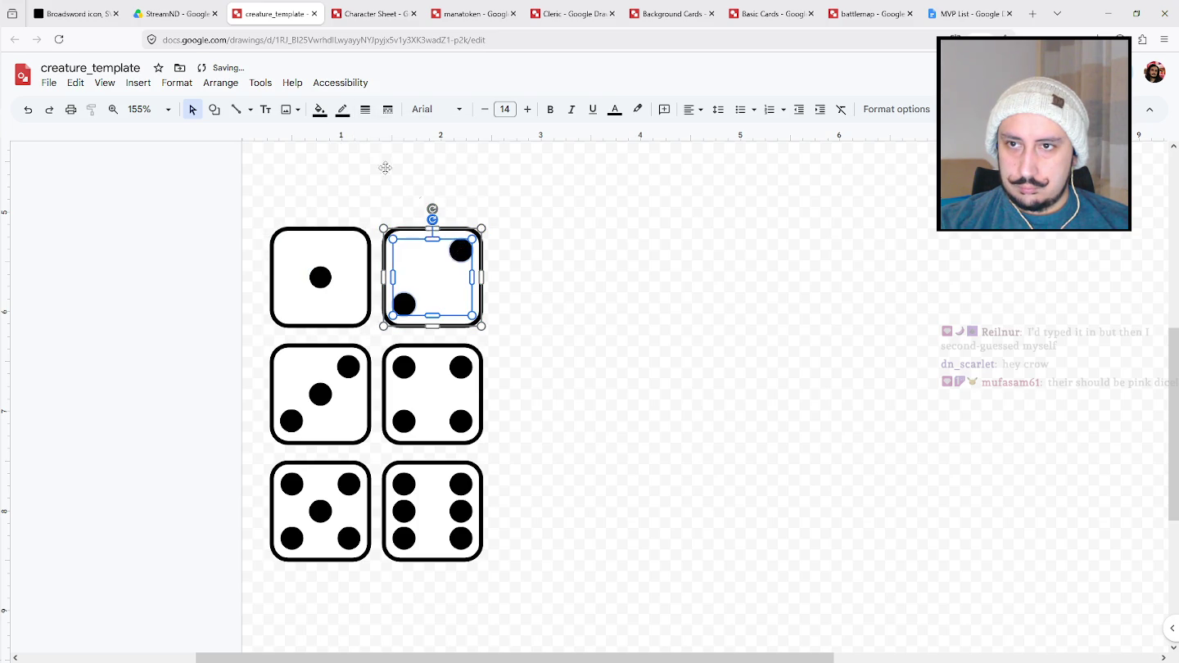
pyautogui.click(343, 108)
pyautogui.click(401, 309)
# Make the pip outlines transparent on the four-pip and three-pip dice.
pyautogui.click(404, 368)
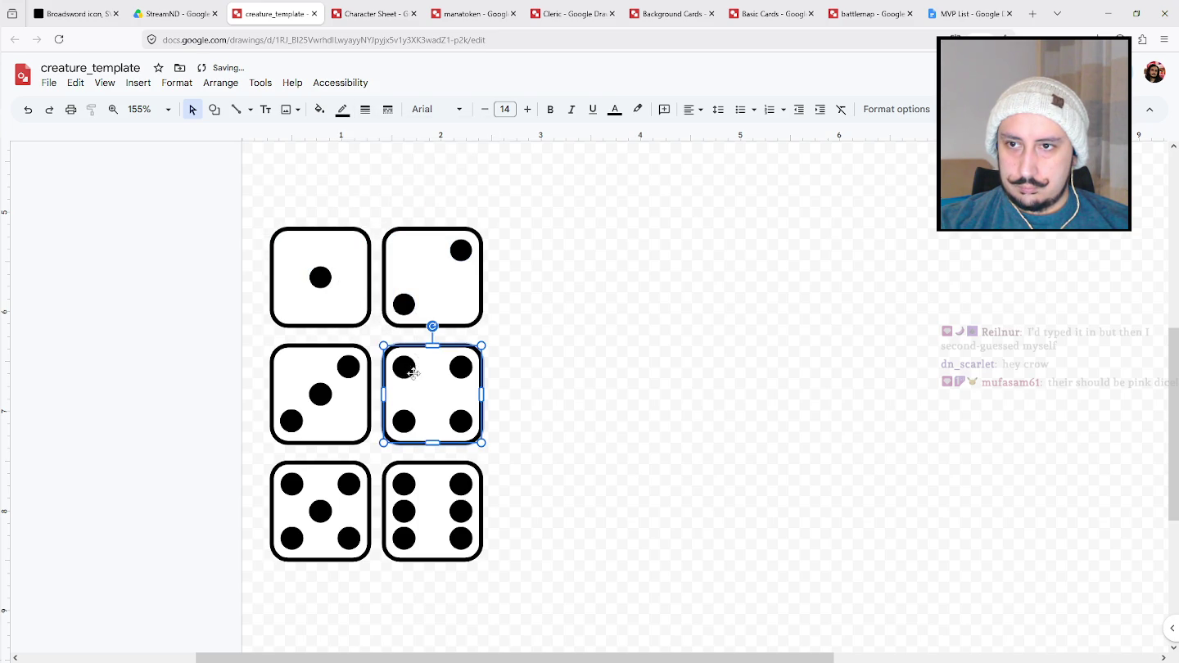
pyautogui.keyDown('shift'); pyautogui.click(404, 425); pyautogui.keyUp('shift')
pyautogui.keyDown('shift'); pyautogui.click(461, 430); pyautogui.keyUp('shift')
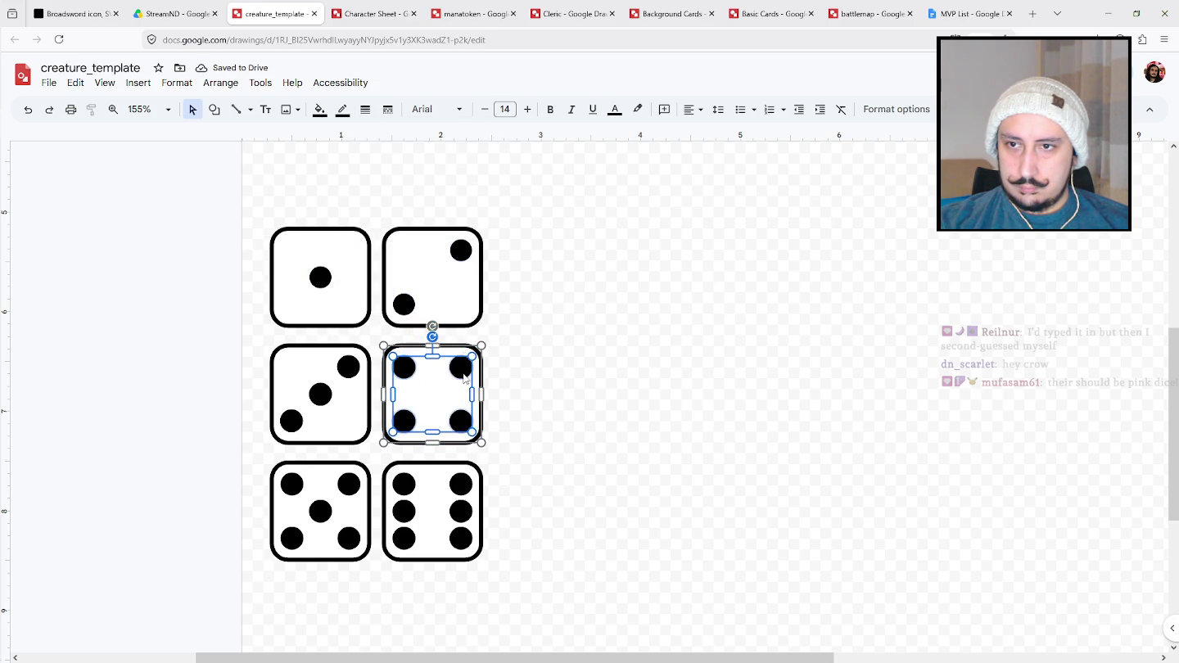
pyautogui.click(343, 109)
pyautogui.click(399, 310)
pyautogui.click(348, 375)
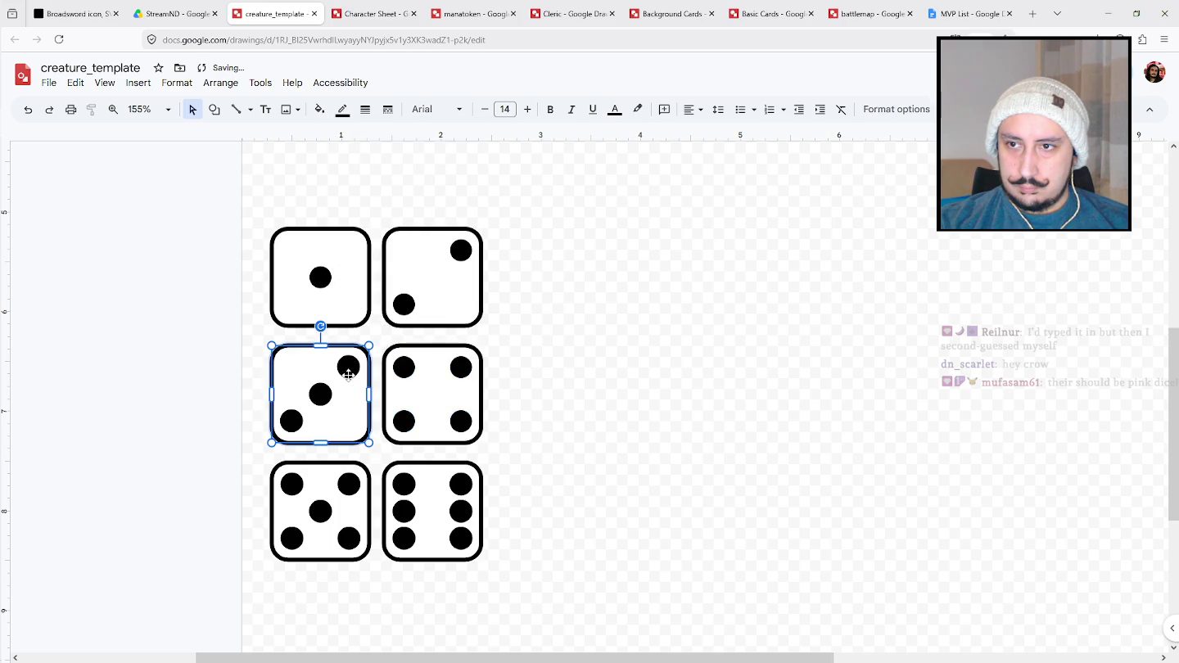
pyautogui.click(350, 370)
pyautogui.keyDown('shift'); pyautogui.click(321, 393); pyautogui.keyUp('shift')
pyautogui.keyDown('shift'); pyautogui.click(293, 423); pyautogui.keyUp('shift')
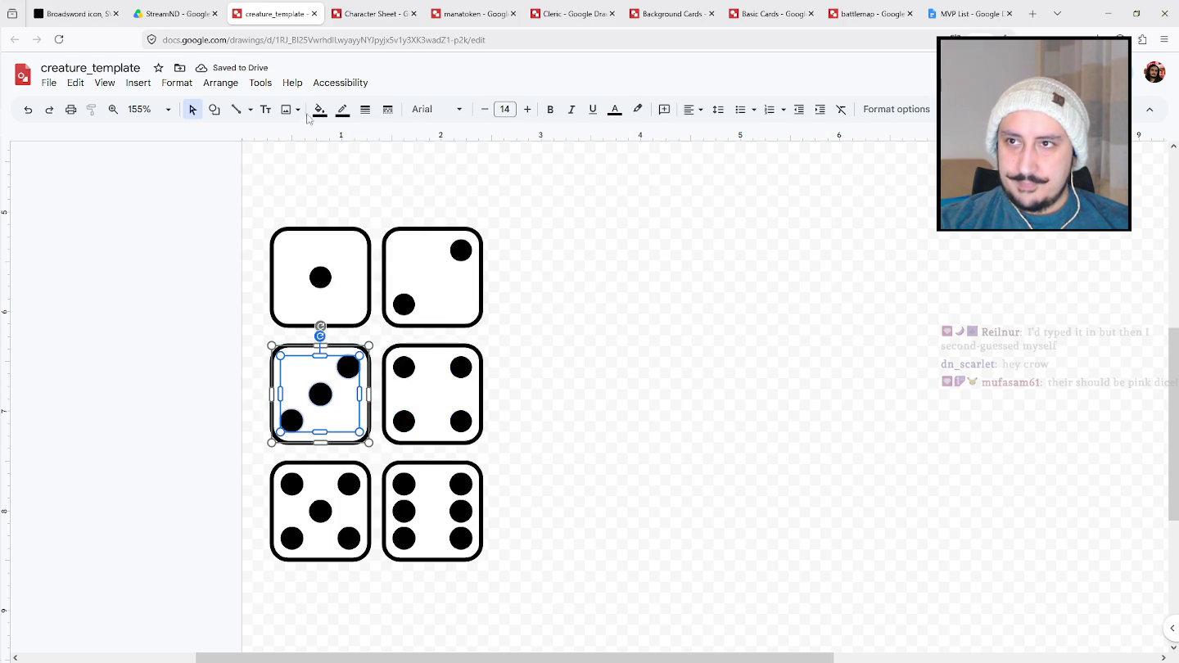
pyautogui.click(342, 109)
pyautogui.click(402, 310)
# Make the pip outlines transparent on the five-pip and six-pip dice.
pyautogui.click(286, 482)
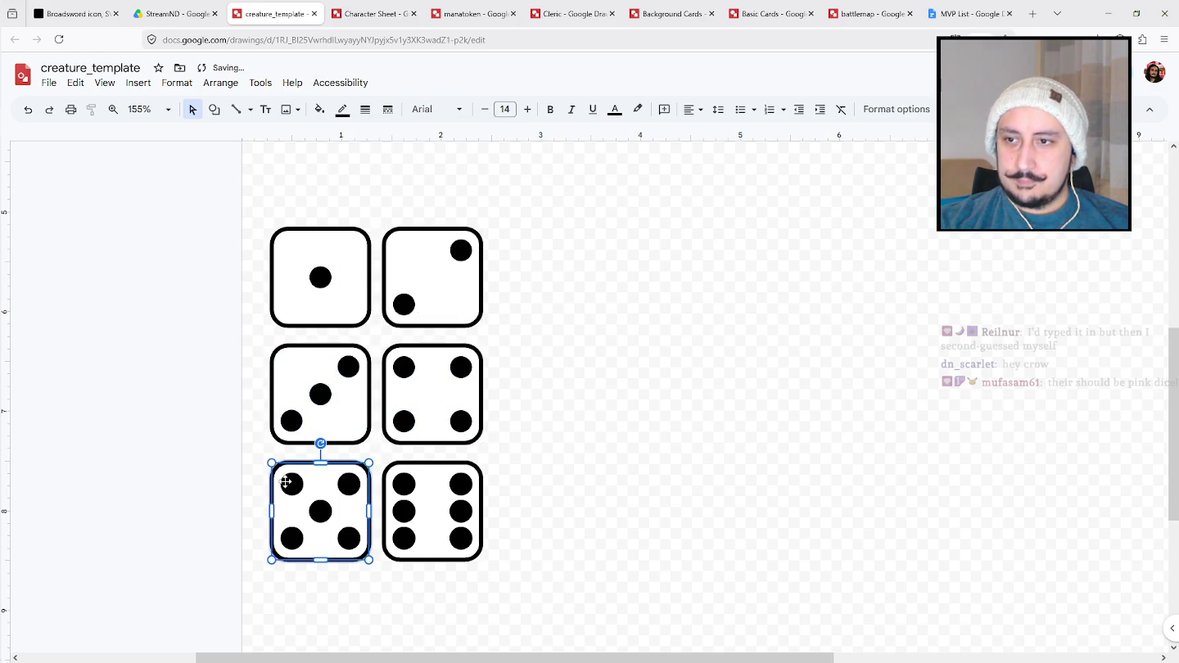
pyautogui.keyDown('shift'); pyautogui.click(350, 483); pyautogui.keyUp('shift')
pyautogui.keyDown('shift'); pyautogui.click(320, 512); pyautogui.keyUp('shift')
pyautogui.keyDown('shift'); pyautogui.click(297, 542); pyautogui.keyUp('shift')
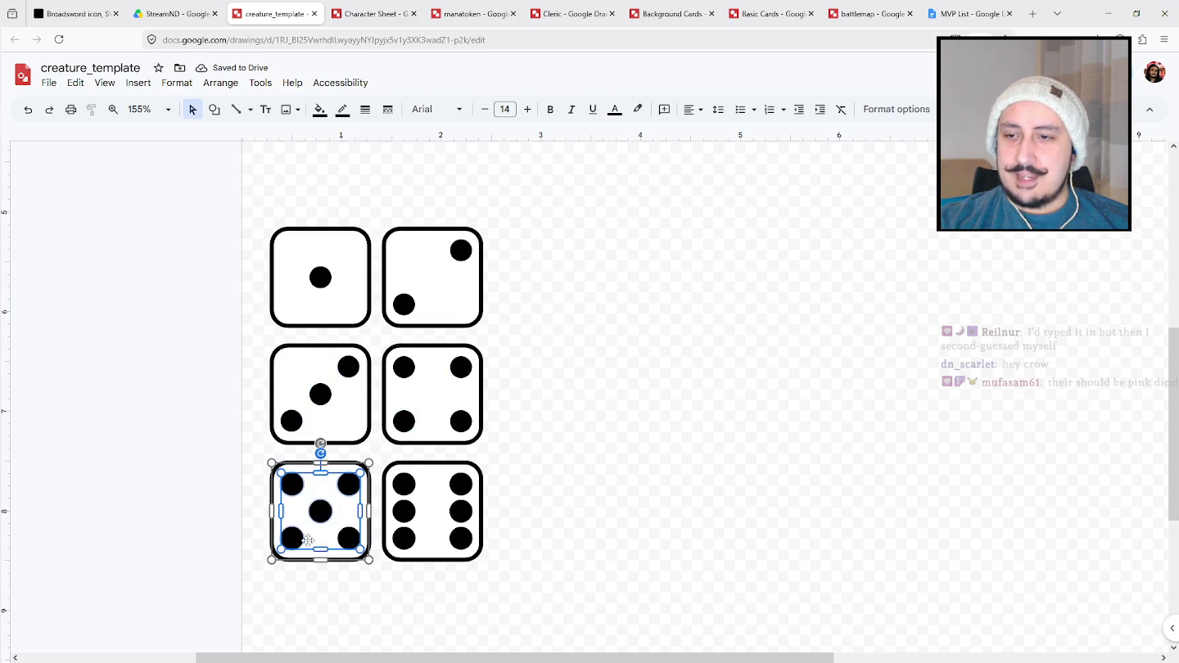
pyautogui.click(343, 109)
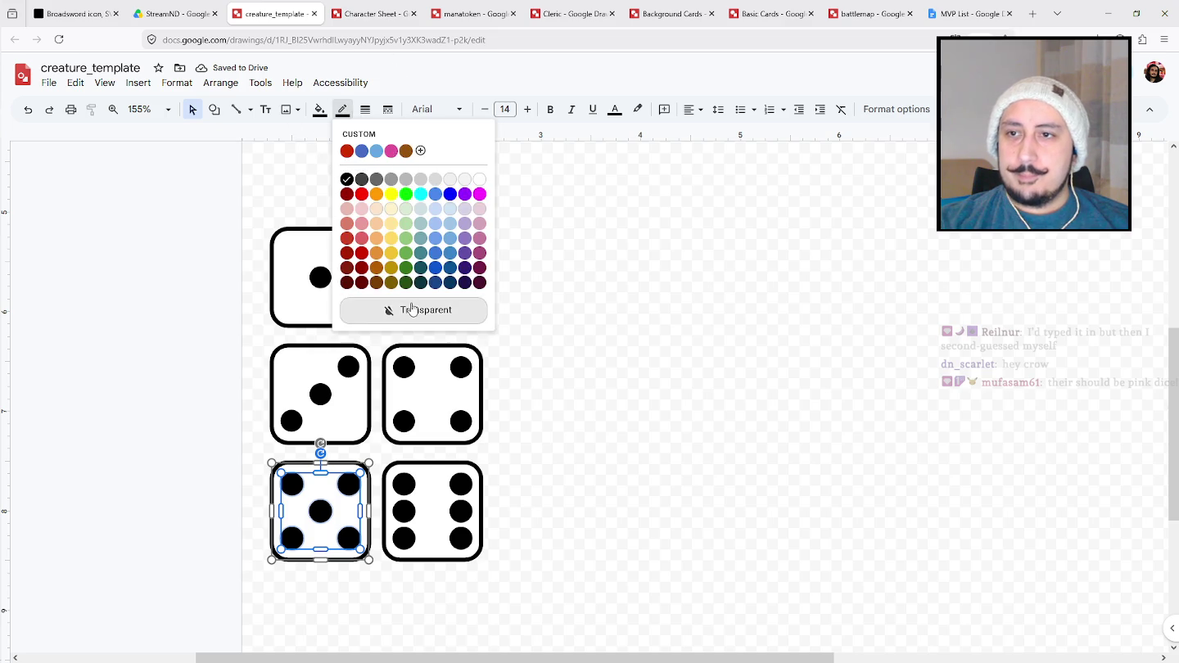
pyautogui.click(414, 310)
pyautogui.press('Escape')
pyautogui.press('Escape')
pyautogui.click(405, 485)
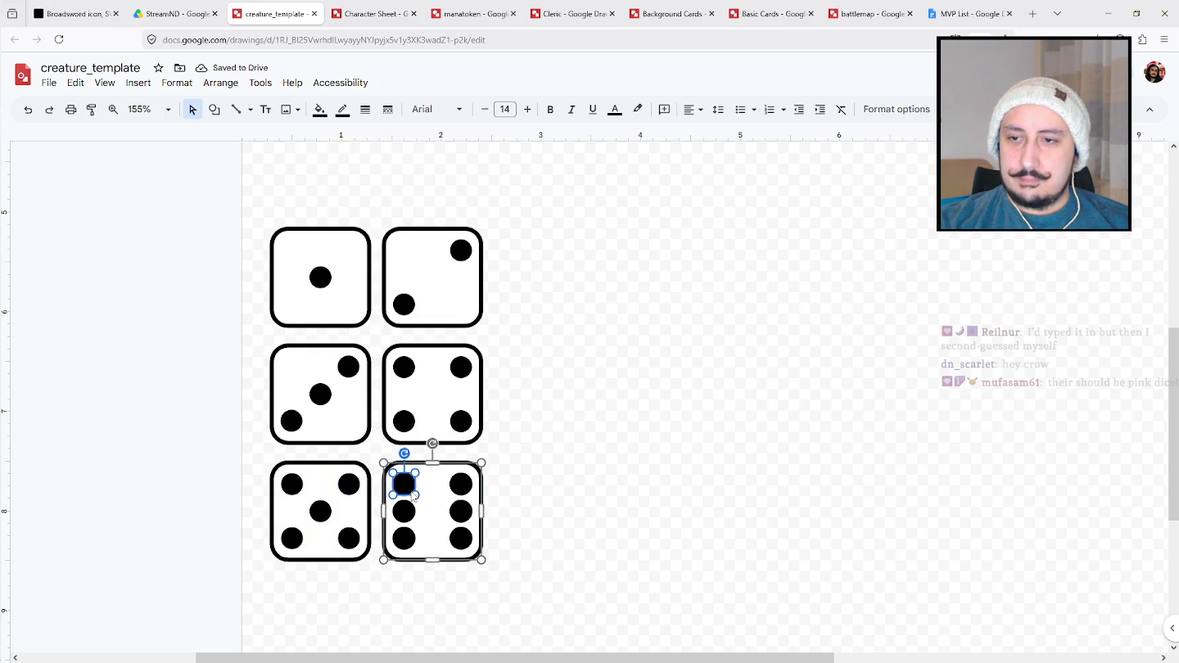
pyautogui.hotkey('ctrl', 'a')
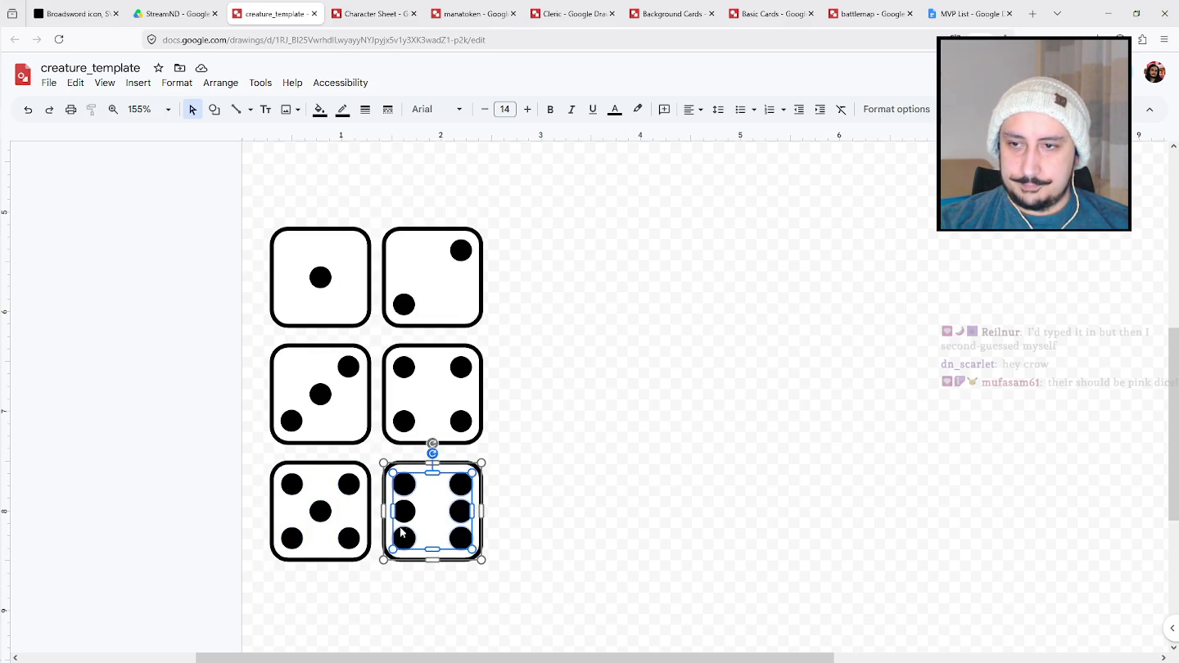
pyautogui.click(343, 108)
pyautogui.click(394, 309)
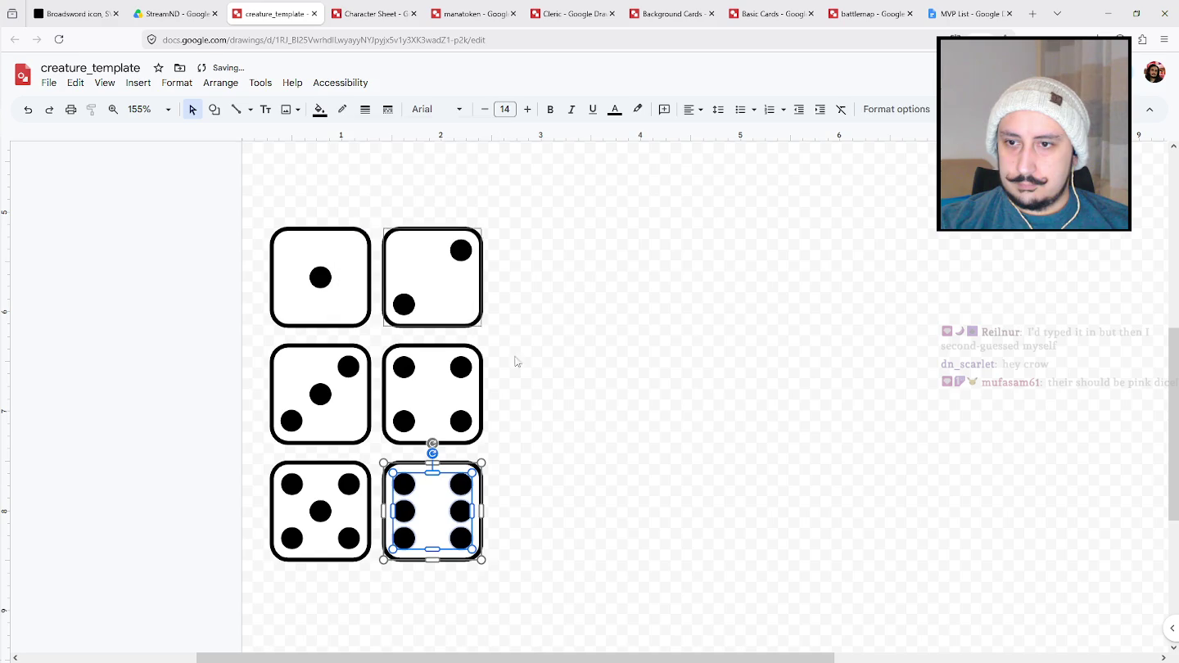
pyautogui.click(536, 372)
pyautogui.click(149, 109)
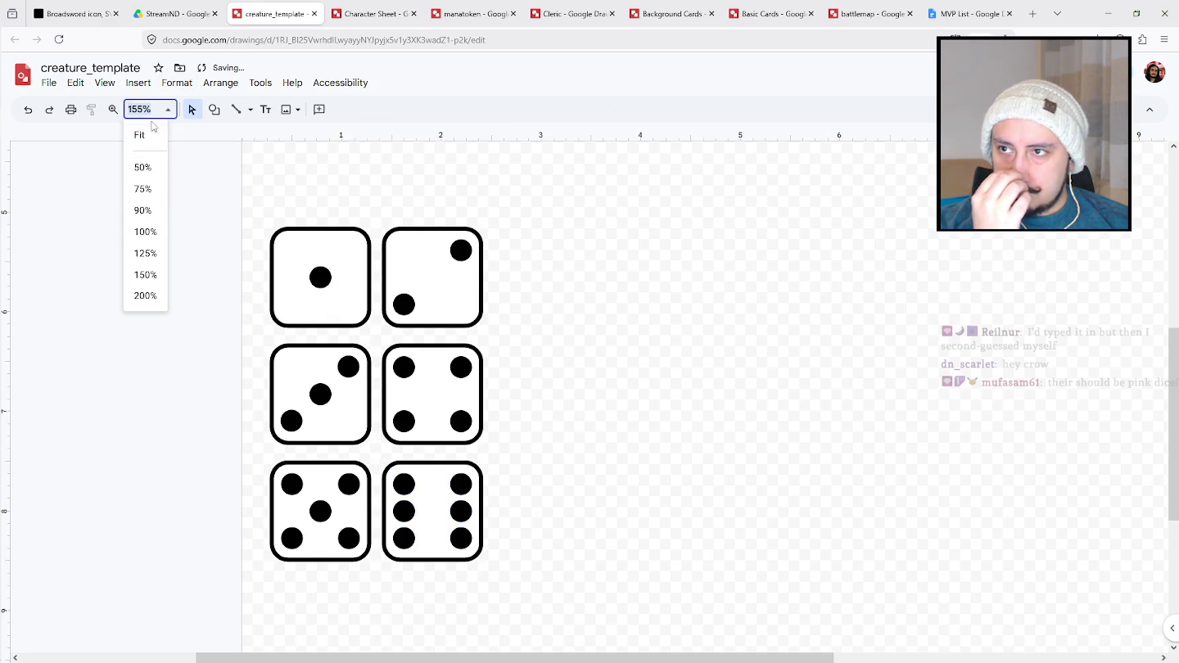
# Fit the card page in view and move the six dice up and left beneath the shield box.
pyautogui.click(140, 134)
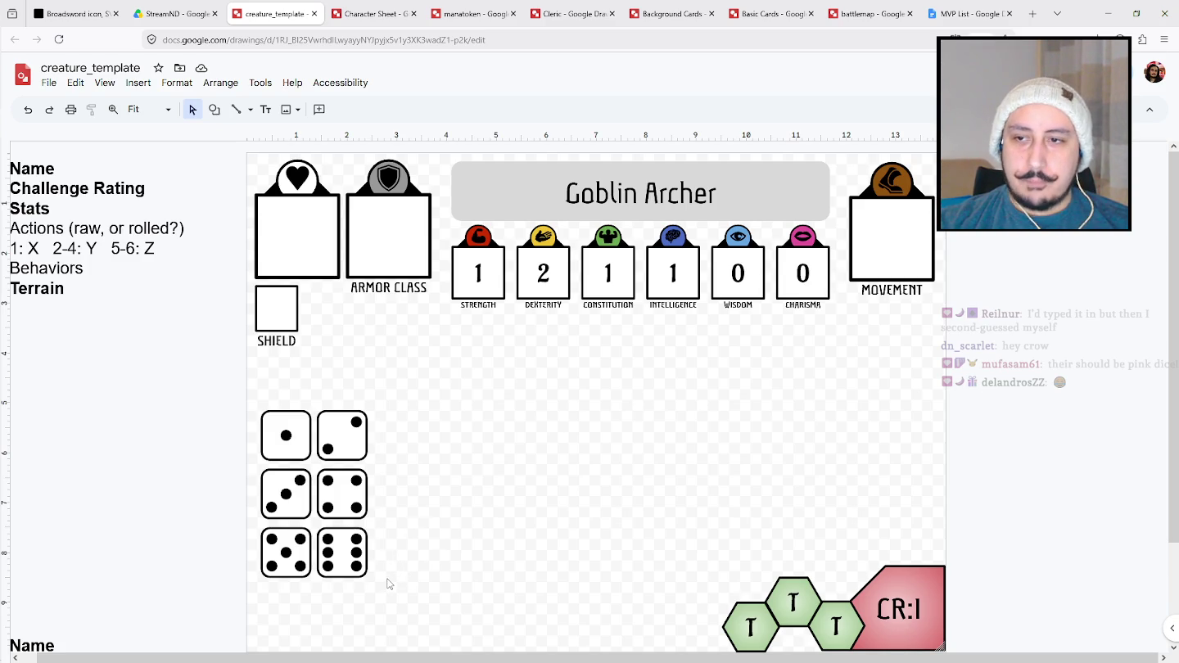
pyautogui.scroll(-2, 394, 582)
pyautogui.scroll(2, 409, 565)
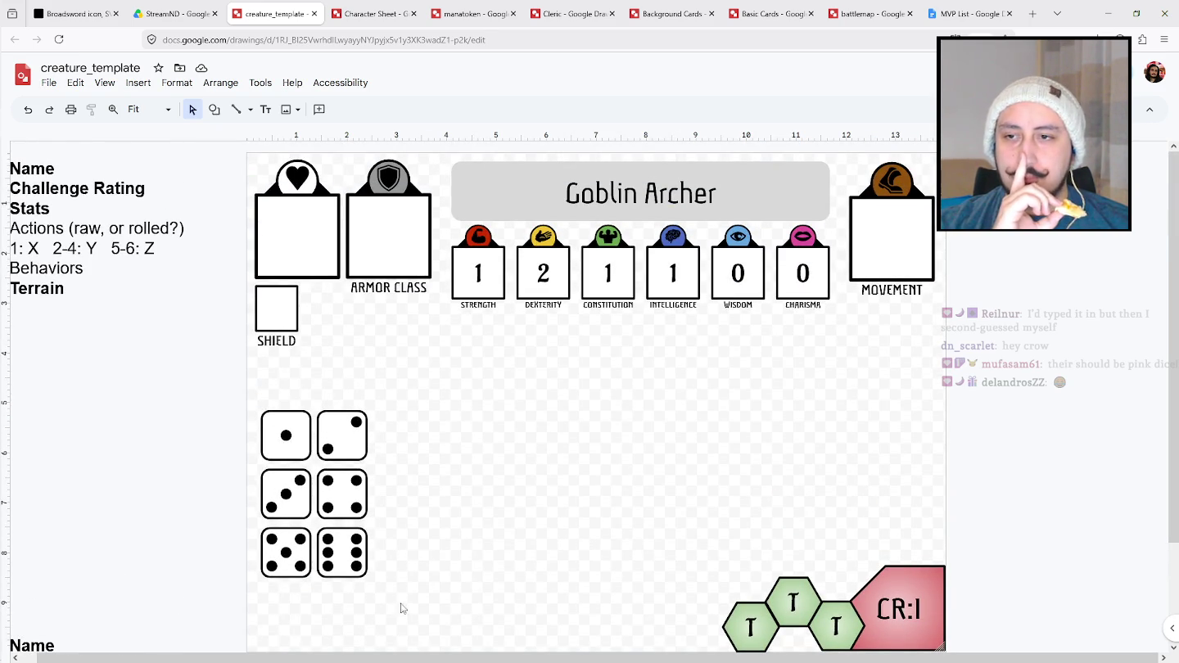
pyautogui.moveTo(390, 597)
pyautogui.mouseDown()
pyautogui.moveTo(244, 411)
pyautogui.moveTo(263, 389)
pyautogui.mouseUp()
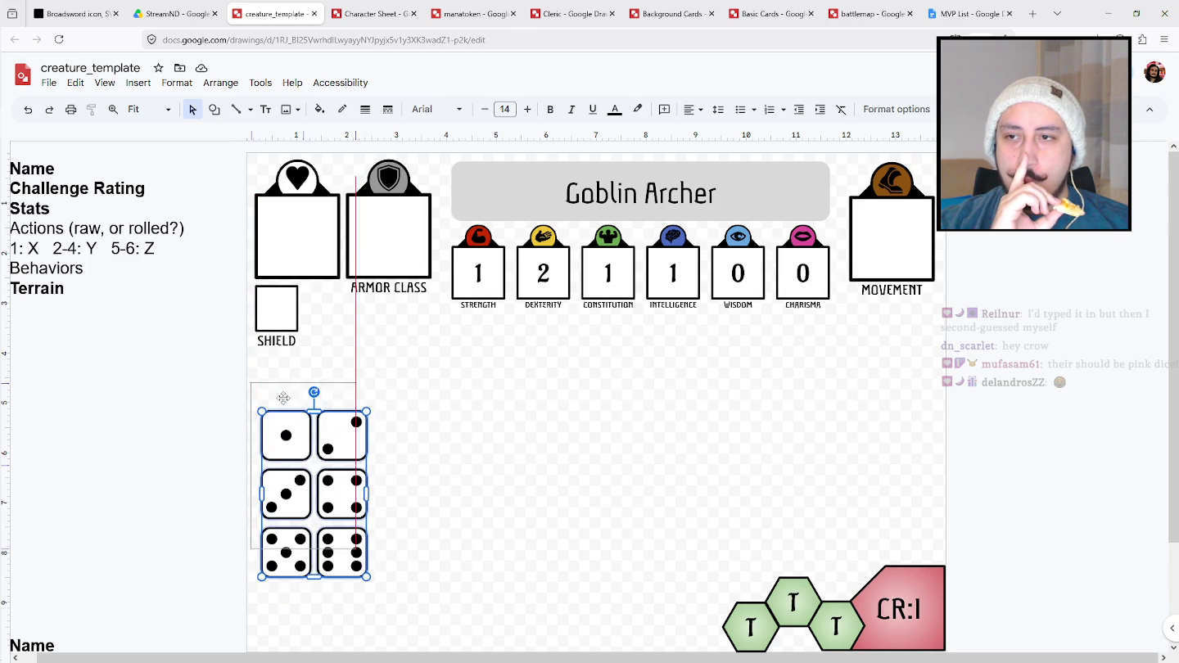
# Draw a wide rounded rectangle below the stats, delete it, and select the Goblin Archer title box.
pyautogui.click(215, 109)
pyautogui.moveTo(247, 134)
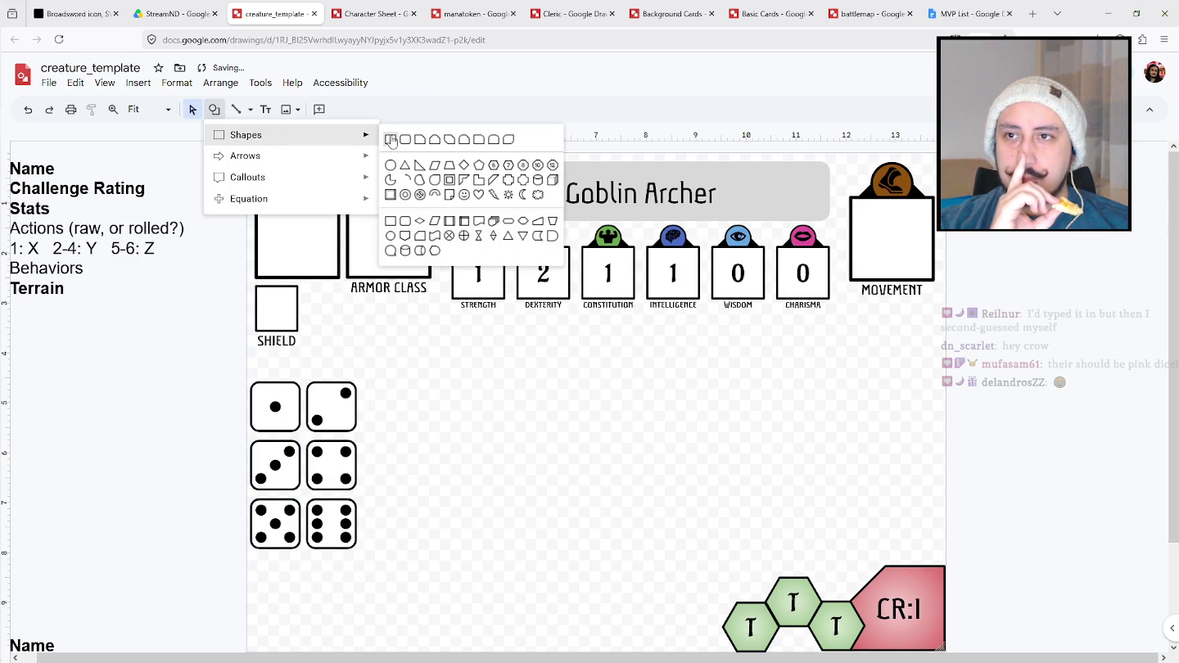
pyautogui.click(418, 142)
pyautogui.moveTo(254, 358); pyautogui.dragTo(932, 433)
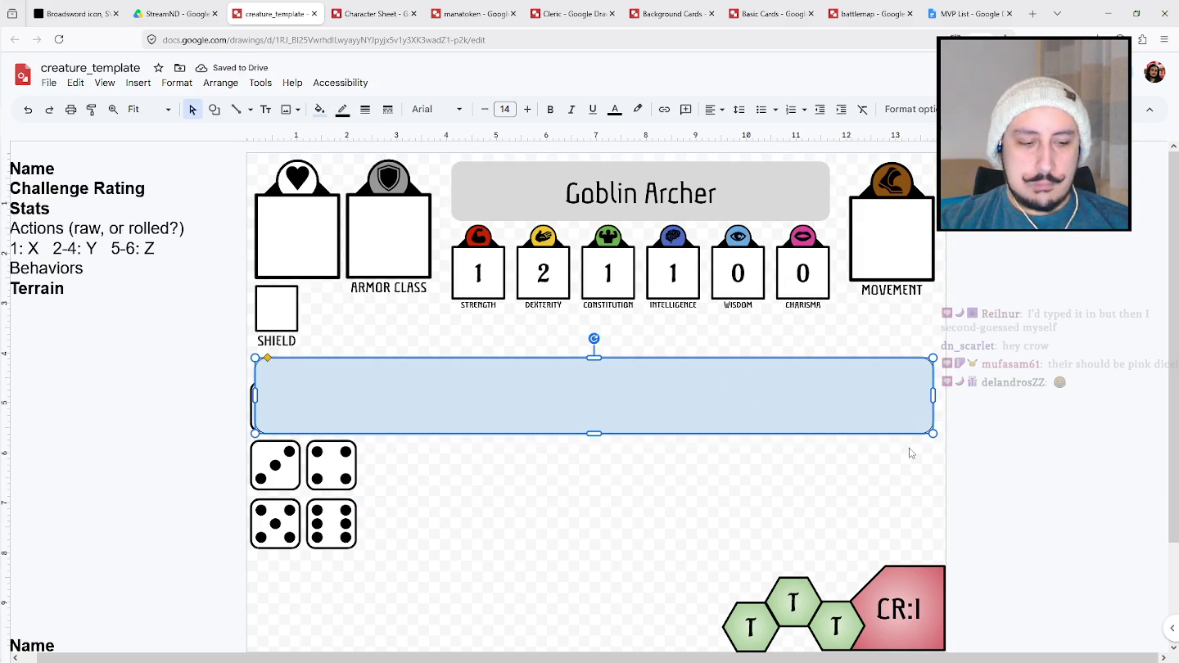
pyautogui.press('Delete')
pyautogui.click(792, 196)
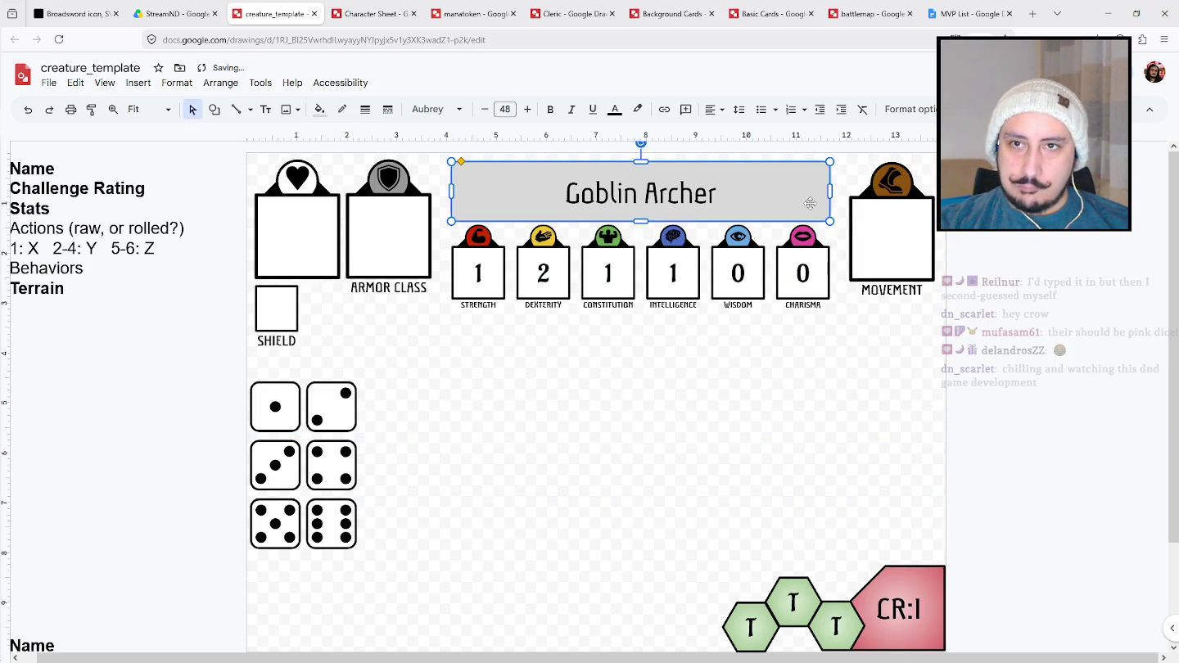
# Place a copy of the Goblin Archer title box by the dice and widen it across the card.
pyautogui.moveTo(807, 205)
pyautogui.mouseDown()
pyautogui.moveTo(601, 380)
pyautogui.moveTo(622, 384)
pyautogui.mouseUp()
pyautogui.moveTo(543, 374); pyautogui.dragTo(657, 366)
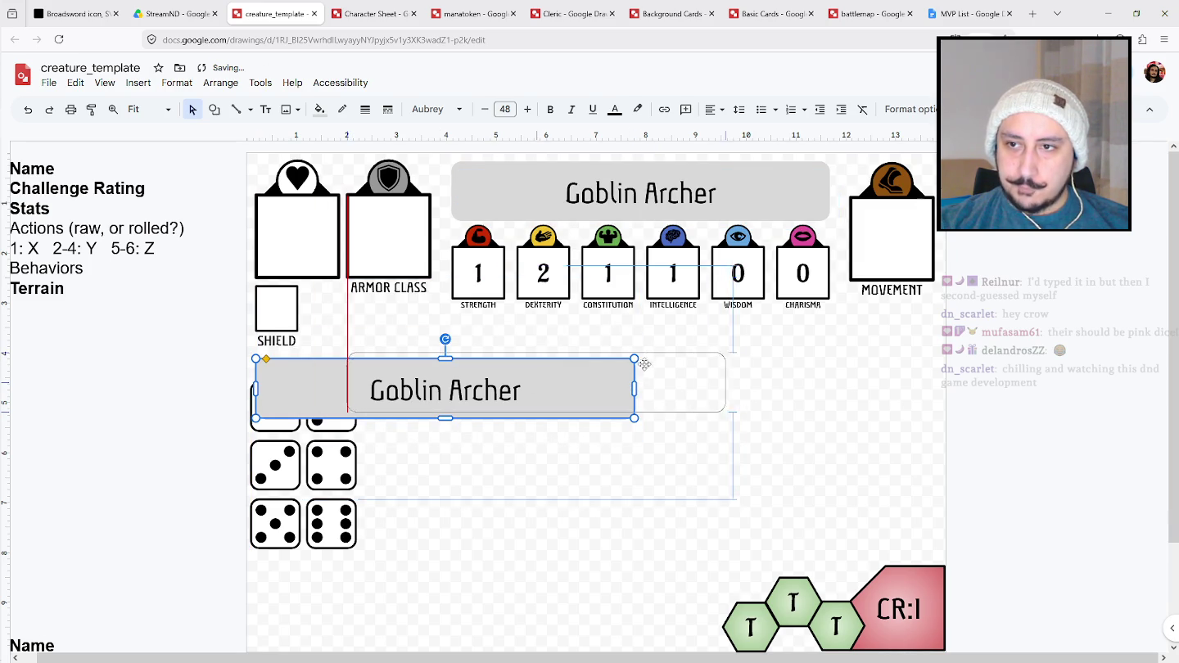
pyautogui.moveTo(657, 365); pyautogui.dragTo(549, 363)
pyautogui.moveTo(635, 386); pyautogui.dragTo(934, 388)
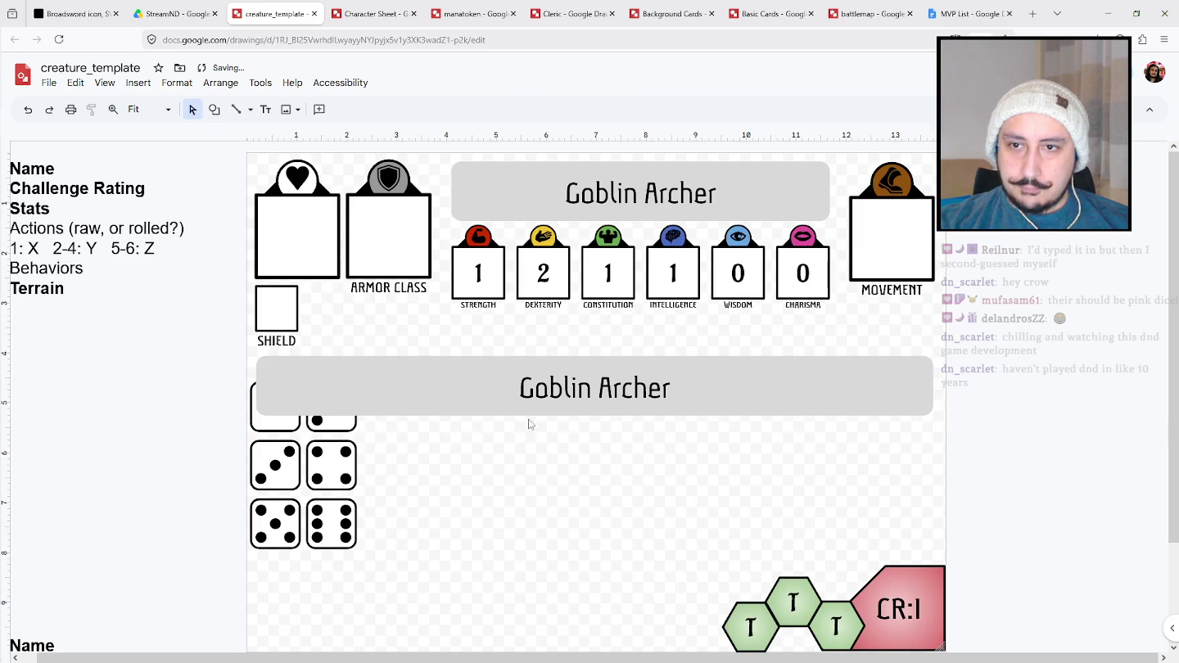
pyautogui.click(420, 383)
pyautogui.moveTo(594, 417); pyautogui.dragTo(596, 431)
# Duplicate the wide bar into second and third rows, making the bars shorter.
pyautogui.hotkey('ctrl', 'd')
pyautogui.moveTo(500, 395); pyautogui.dragTo(479, 456)
pyautogui.click(959, 418)
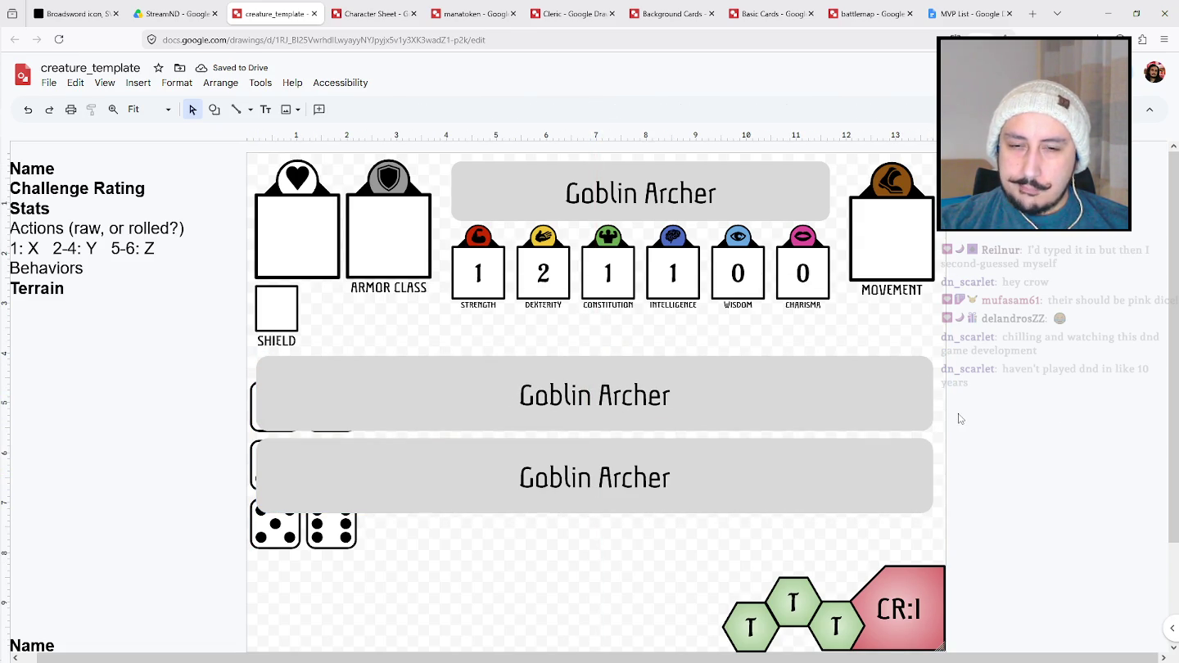
pyautogui.click(856, 476)
pyautogui.keyDown('shift'); pyautogui.click(828, 414); pyautogui.keyUp('shift')
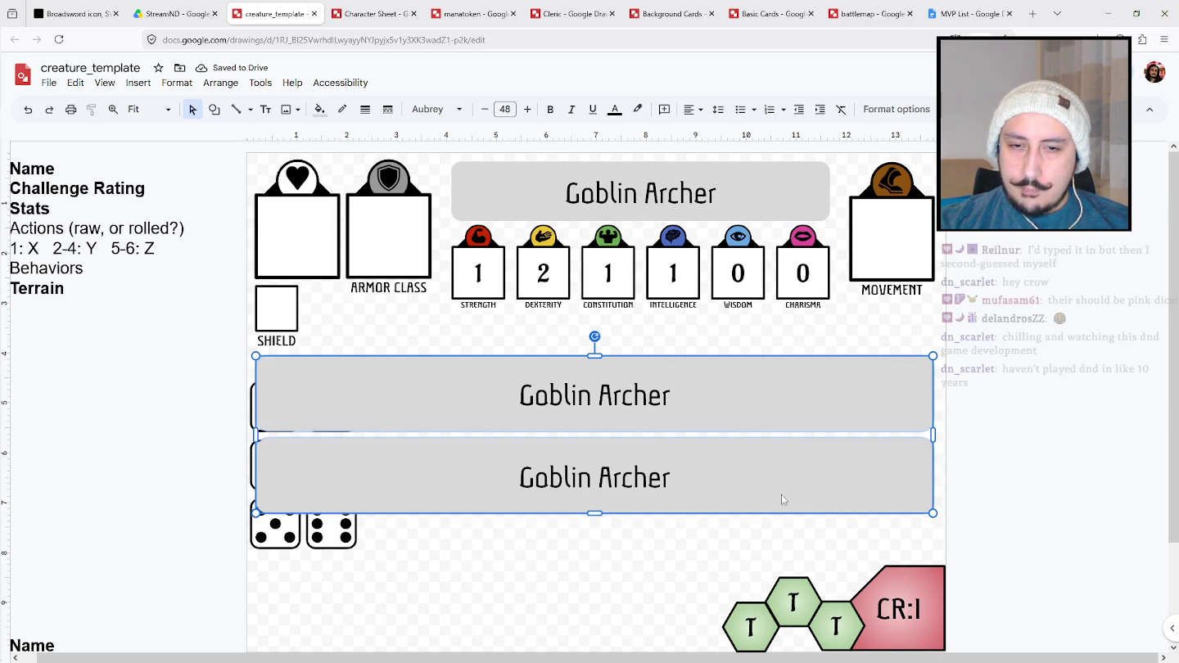
pyautogui.moveTo(593, 512); pyautogui.dragTo(594, 492)
pyautogui.press('Escape')
pyautogui.click(852, 462)
pyautogui.moveTo(851, 462)
pyautogui.mouseDown()
pyautogui.moveTo(838, 543)
pyautogui.moveTo(842, 530)
pyautogui.mouseUp()
pyautogui.click(1080, 387)
# Select all three Goblin Archer bars and send them to the back with Ctrl+Shift+Down.
pyautogui.click(910, 514)
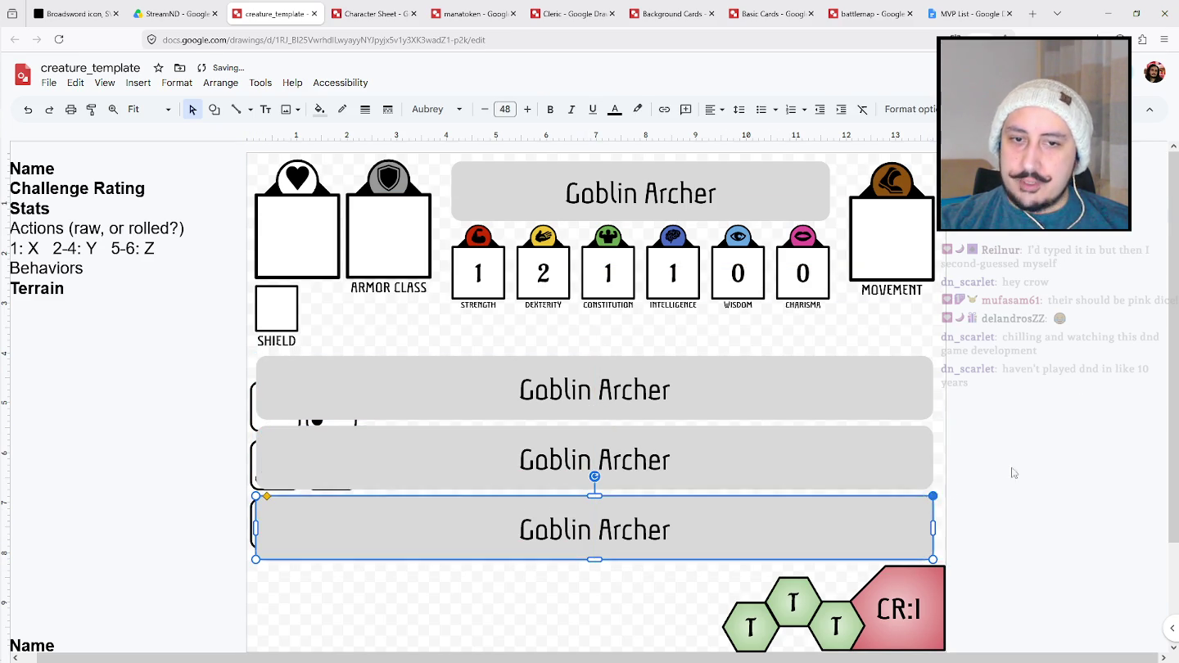
pyautogui.click(1026, 421)
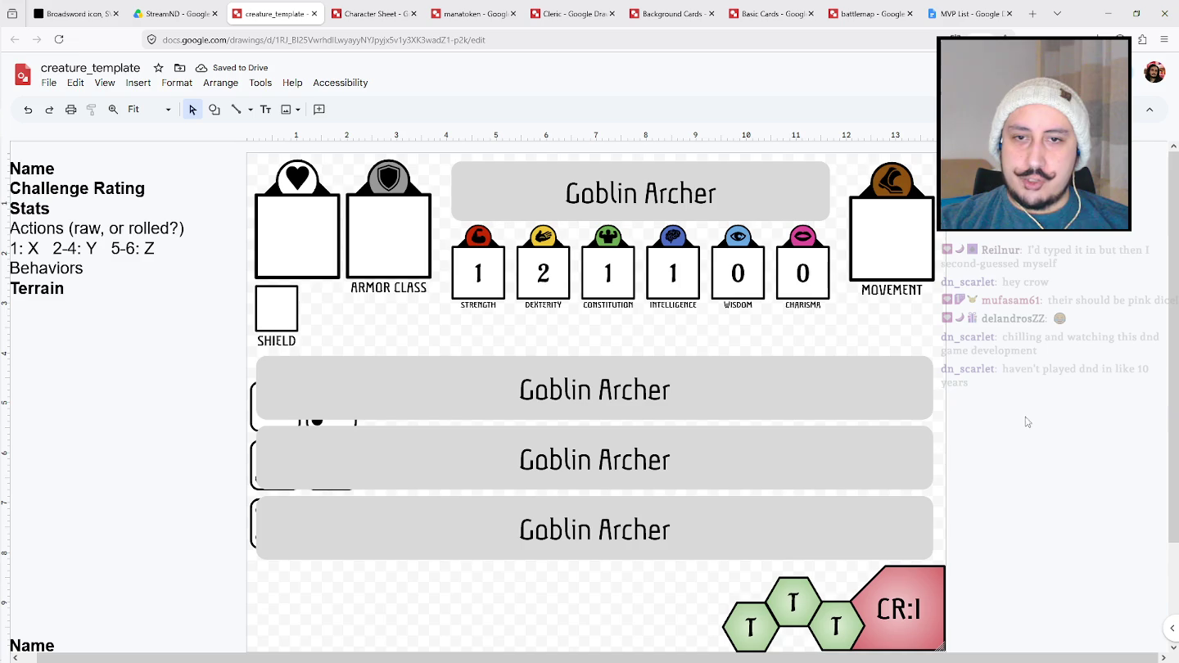
pyautogui.click(431, 376)
pyautogui.click(480, 543)
pyautogui.keyDown('shift'); pyautogui.click(515, 369); pyautogui.keyUp('shift')
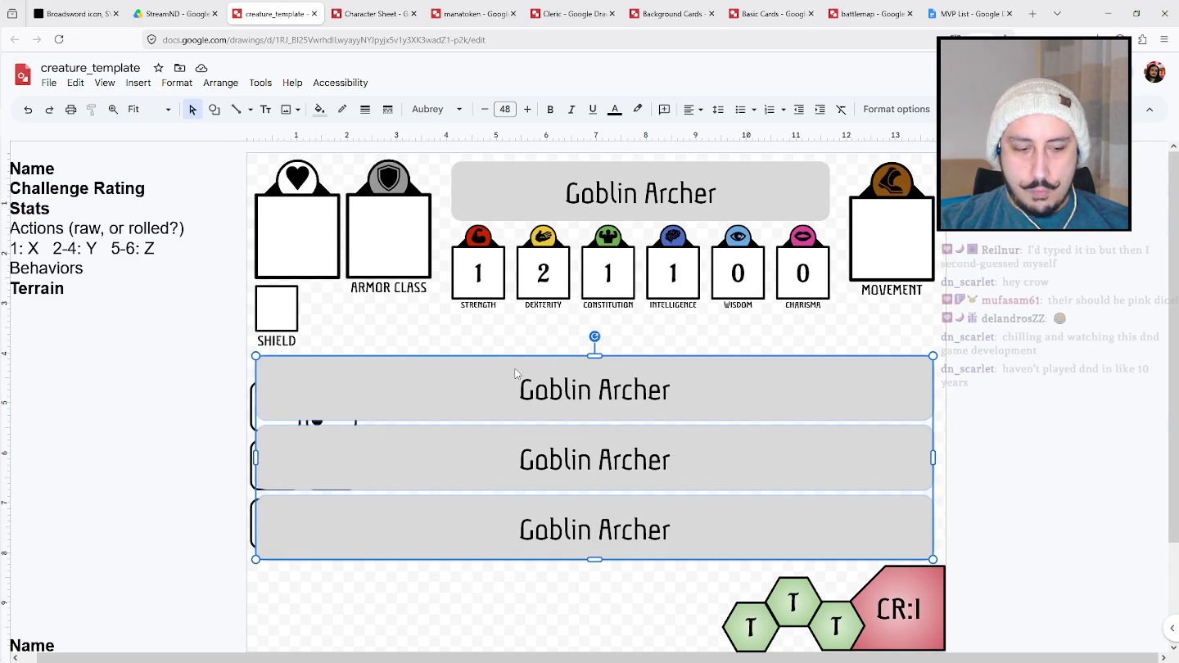
pyautogui.hotkey('ctrl', 'shift', 'Down')
pyautogui.click(275, 405)
# Move the top, middle and bottom dice pairs into the first, second and third bars.
pyautogui.keyDown('shift'); pyautogui.click(332, 406); pyautogui.keyUp('shift')
pyautogui.moveTo(332, 407); pyautogui.dragTo(337, 389)
pyautogui.click(328, 466)
pyautogui.moveTo(328, 468); pyautogui.dragTo(341, 456)
pyautogui.moveTo(333, 526); pyautogui.dragTo(348, 528)
# Set the three bars' left text padding to 3.5 in via Format options.
pyautogui.moveTo(434, 643); pyautogui.dragTo(475, 352)
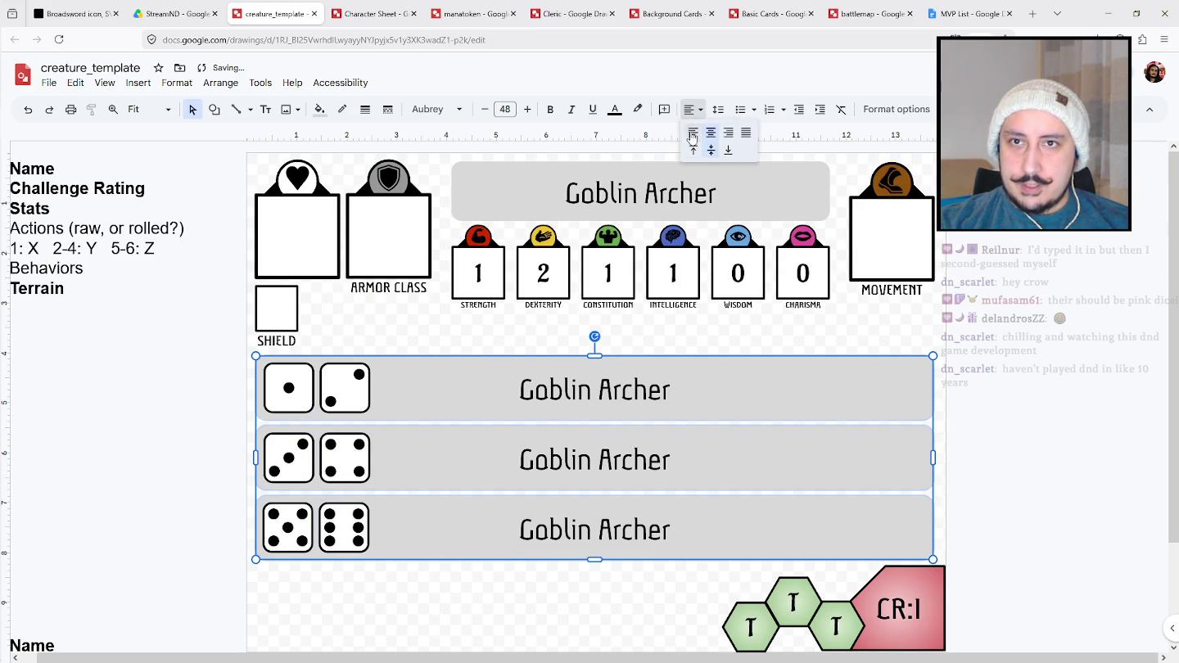
pyautogui.rightClick(675, 395)
pyautogui.click(733, 616)
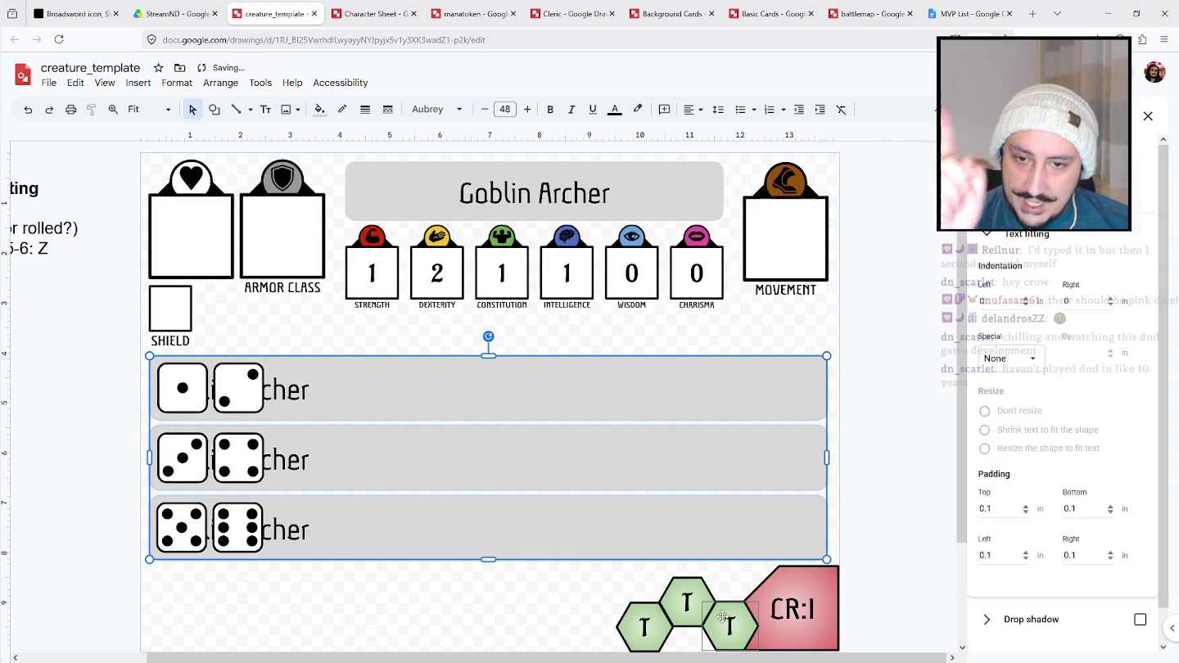
pyautogui.click(982, 509)
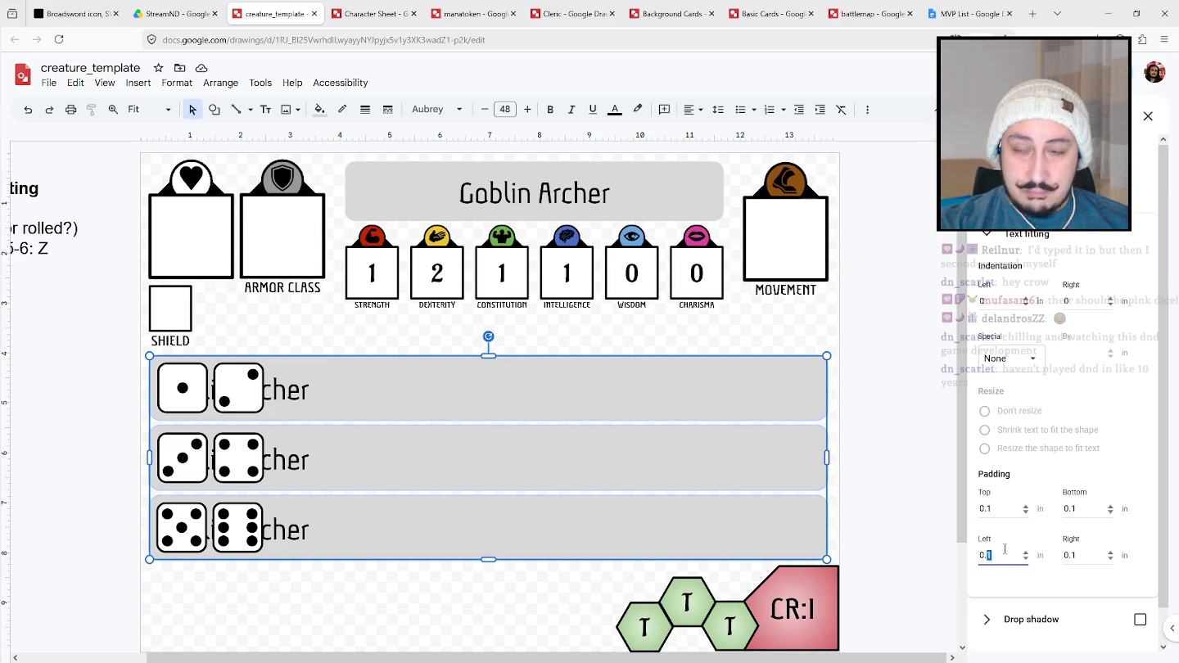
pyautogui.write('1')
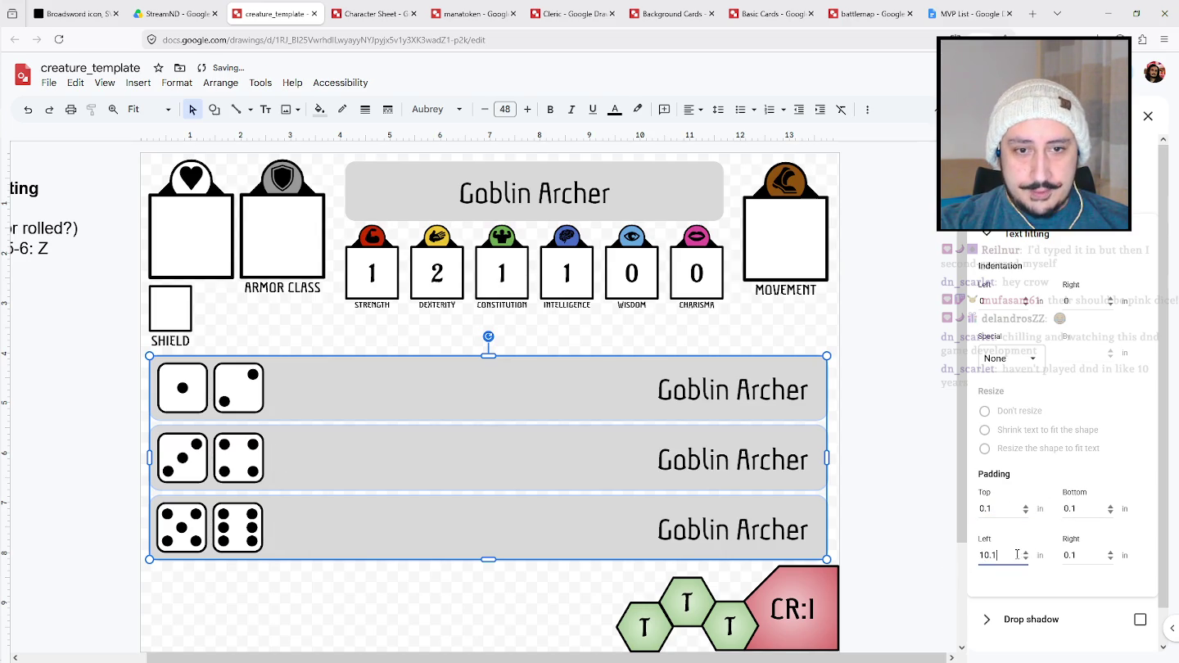
pyautogui.write('1')
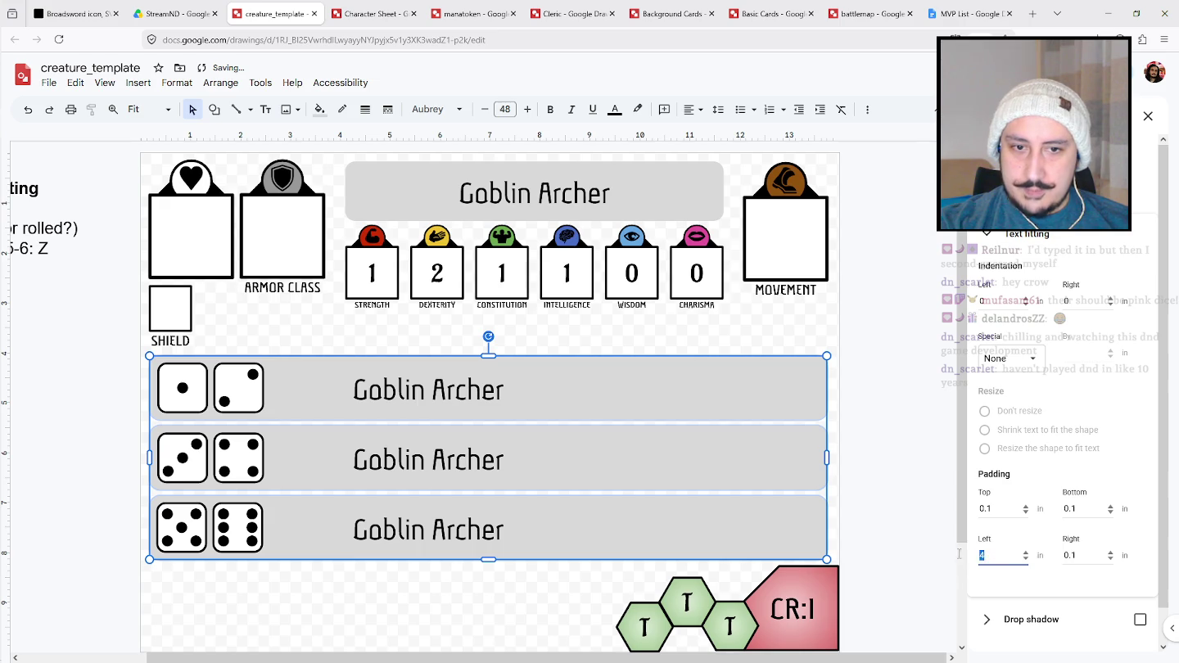
pyautogui.press('BackSpace')
pyautogui.write('2')
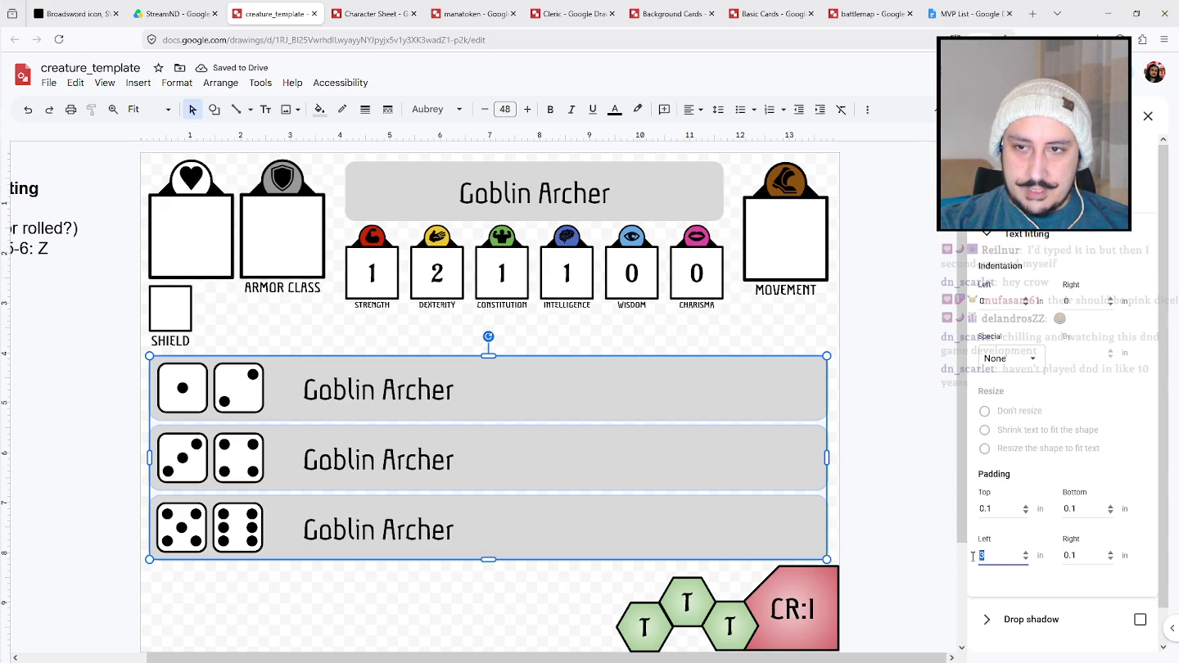
pyautogui.write('4')
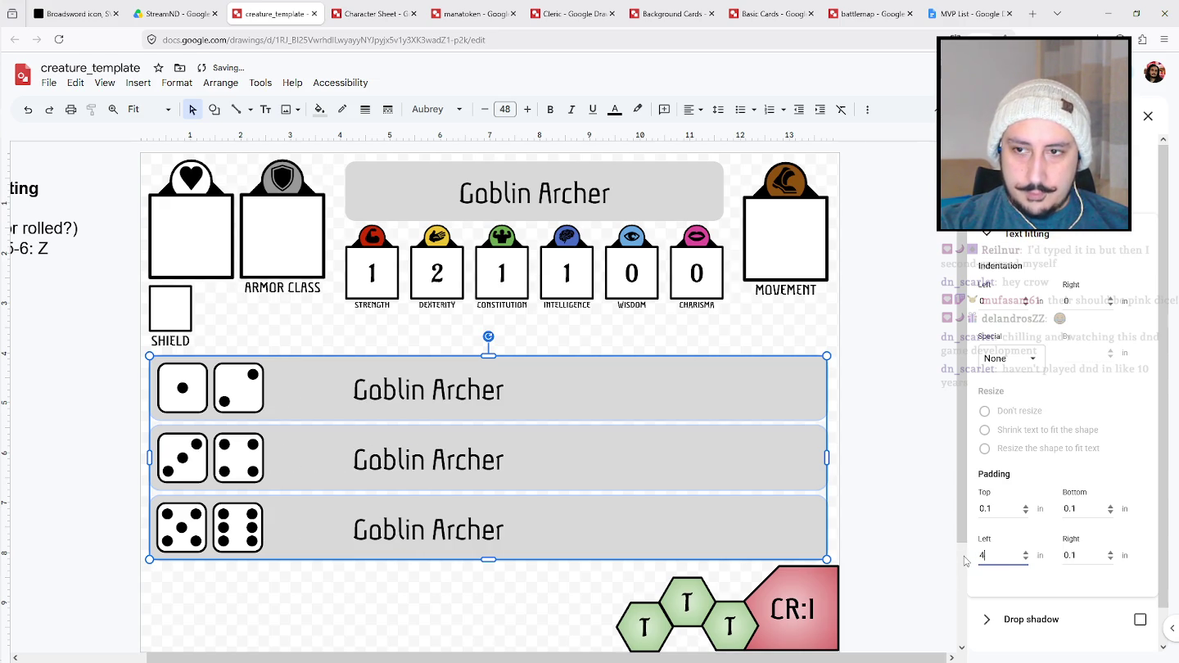
pyautogui.press('BackSpace')
pyautogui.write('3.5')
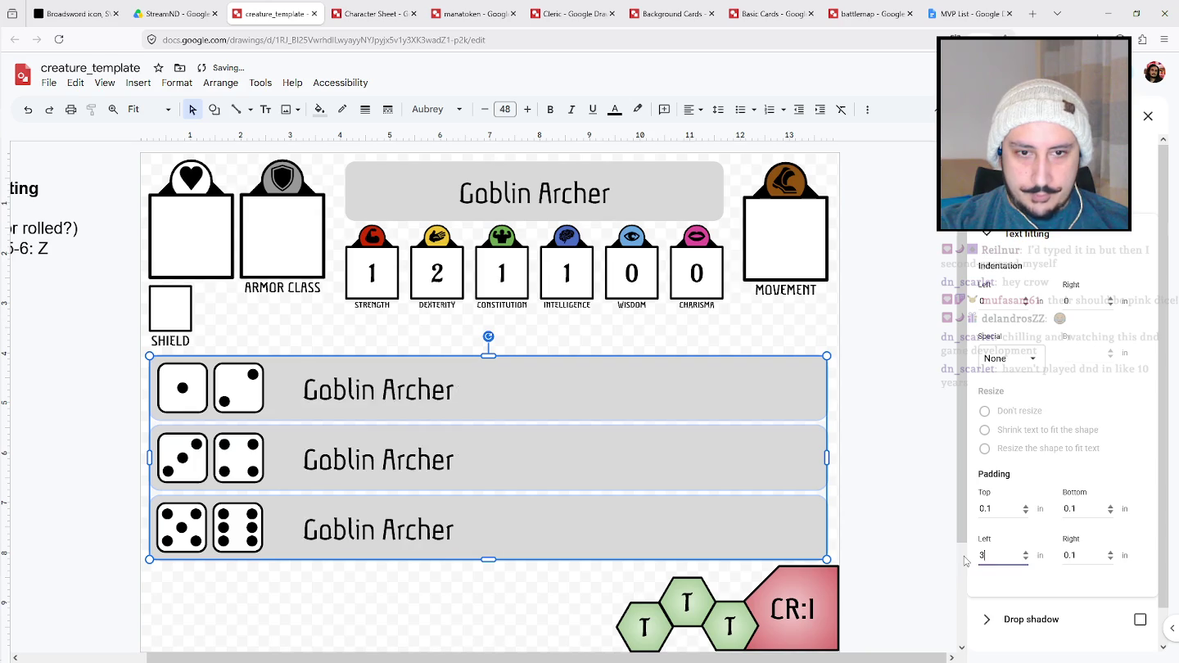
# Duplicate the second die to add a third die to row one.
pyautogui.click(185, 631)
pyautogui.click(232, 384)
pyautogui.moveTo(241, 386)
pyautogui.mouseDown()
pyautogui.moveTo(261, 400)
pyautogui.moveTo(305, 398)
pyautogui.mouseUp()
pyautogui.click(70, 533)
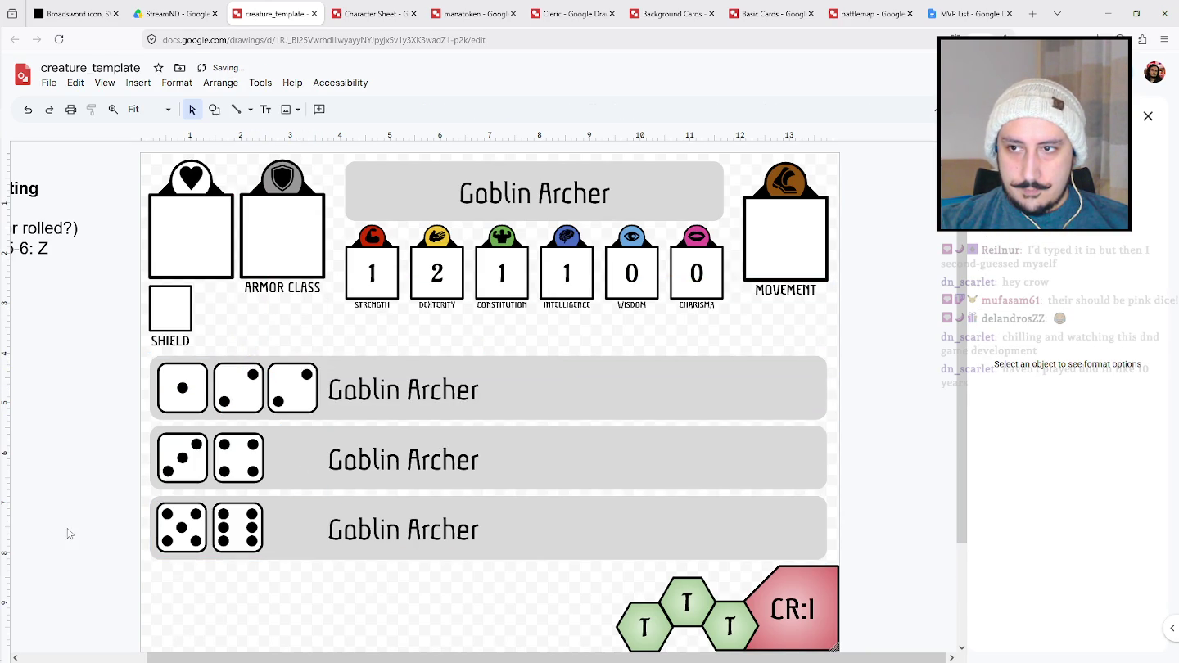
# Delete the extra third die from row one.
pyautogui.click(308, 401)
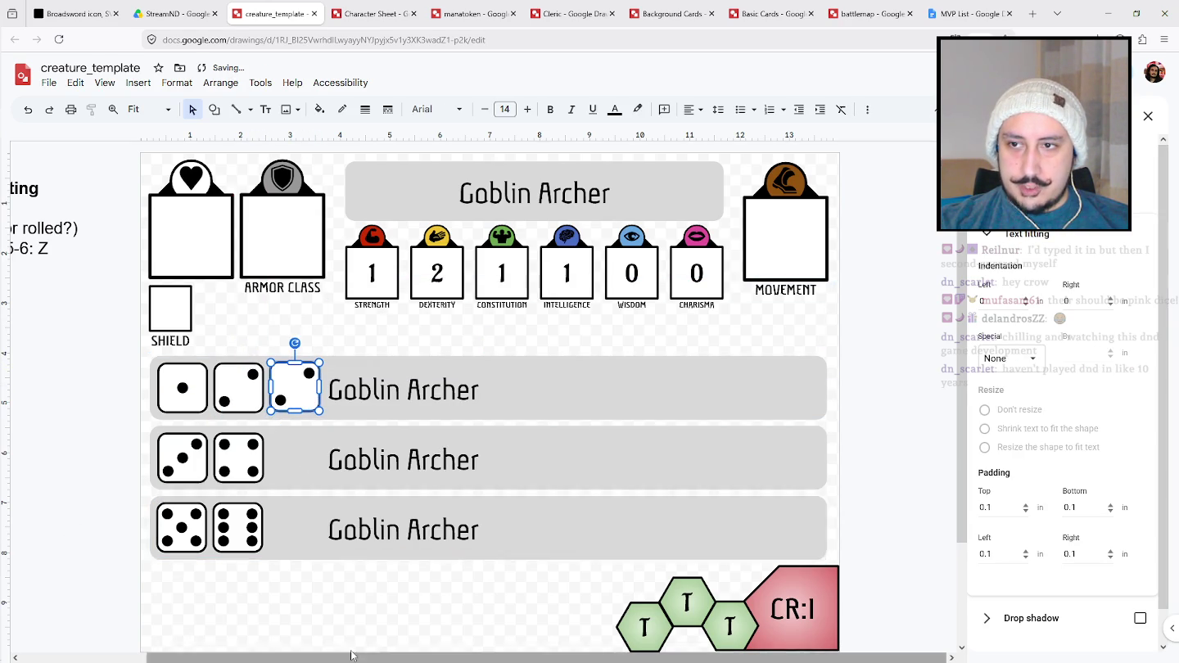
pyautogui.press('Escape')
pyautogui.click(316, 377)
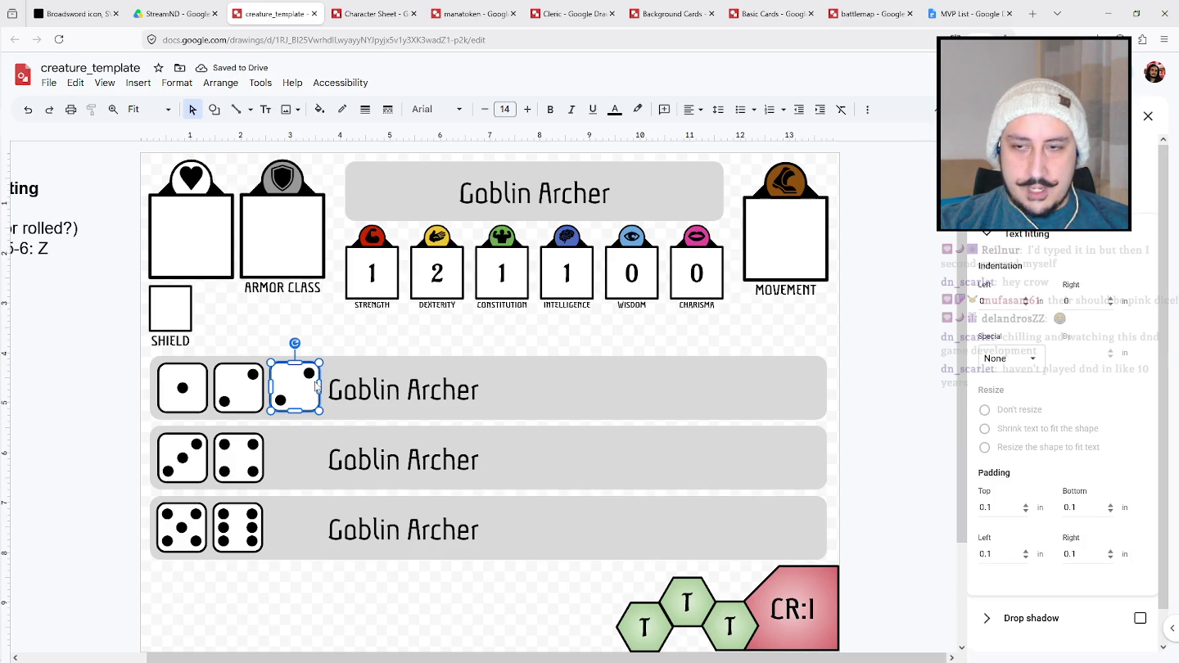
pyautogui.click(107, 417)
pyautogui.click(306, 387)
pyautogui.press('Delete')
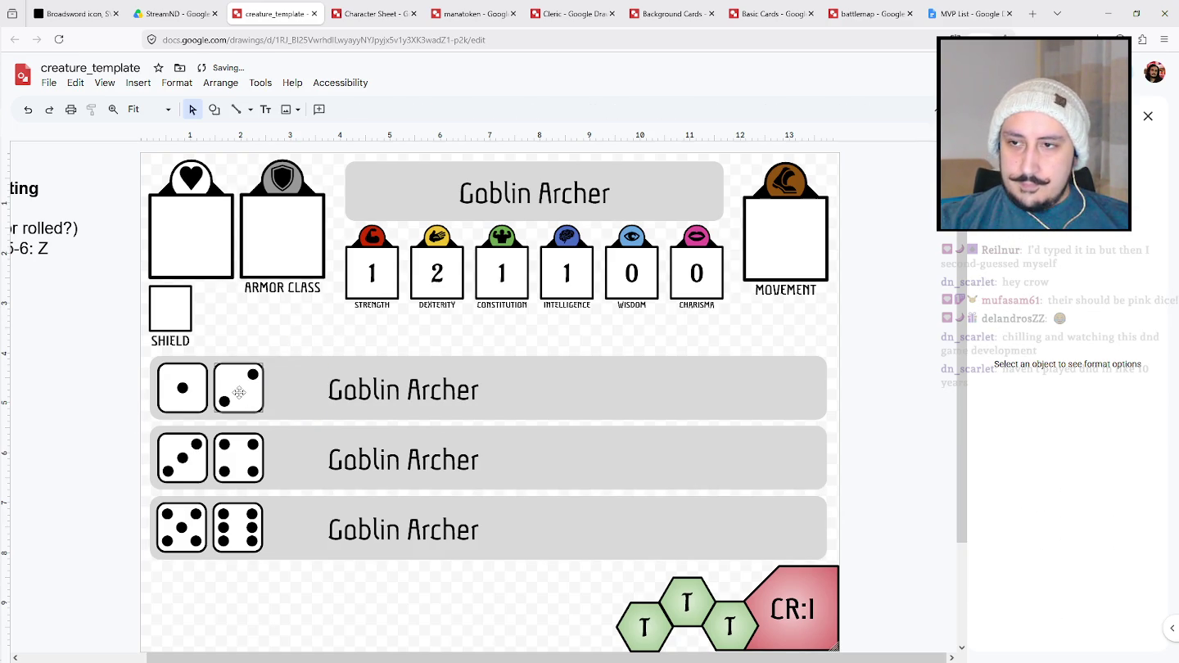
# Shift row one's dice right and move the five die into row two's third slot.
pyautogui.click(181, 385)
pyautogui.keyDown('shift'); pyautogui.click(237, 388); pyautogui.keyUp('shift')
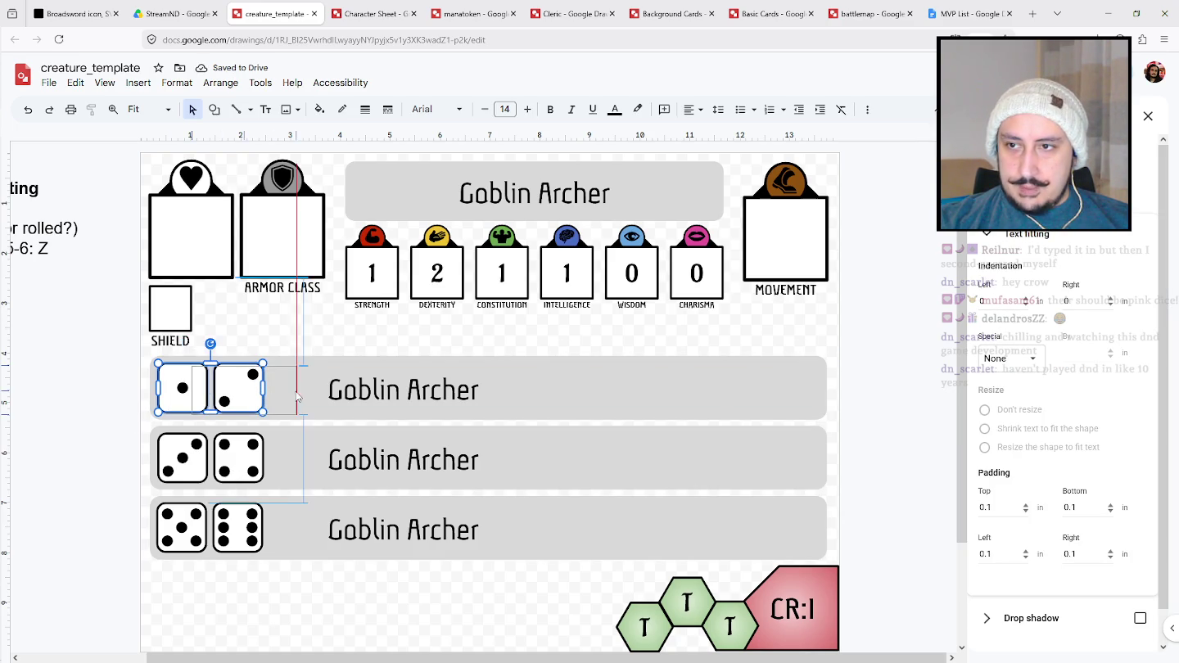
pyautogui.moveTo(288, 396); pyautogui.dragTo(288, 395)
pyautogui.moveTo(240, 527); pyautogui.dragTo(296, 461)
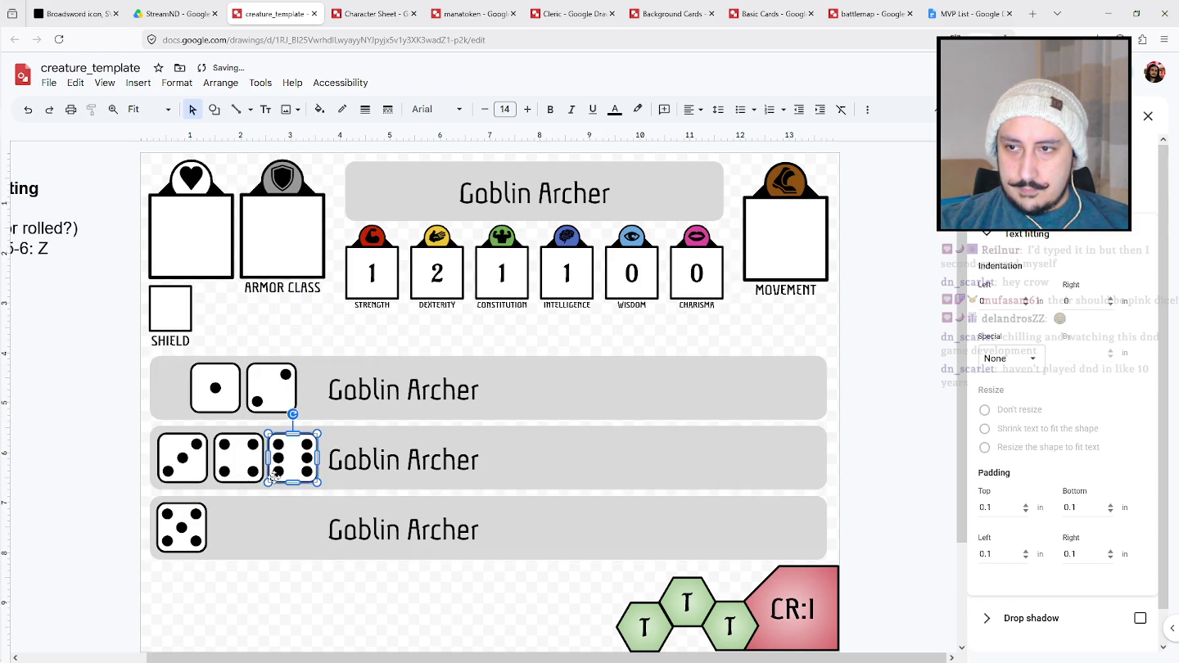
pyautogui.hotkey('ctrl', 'z')
pyautogui.moveTo(189, 516)
pyautogui.mouseDown()
pyautogui.moveTo(303, 446)
pyautogui.moveTo(300, 455)
pyautogui.mouseUp()
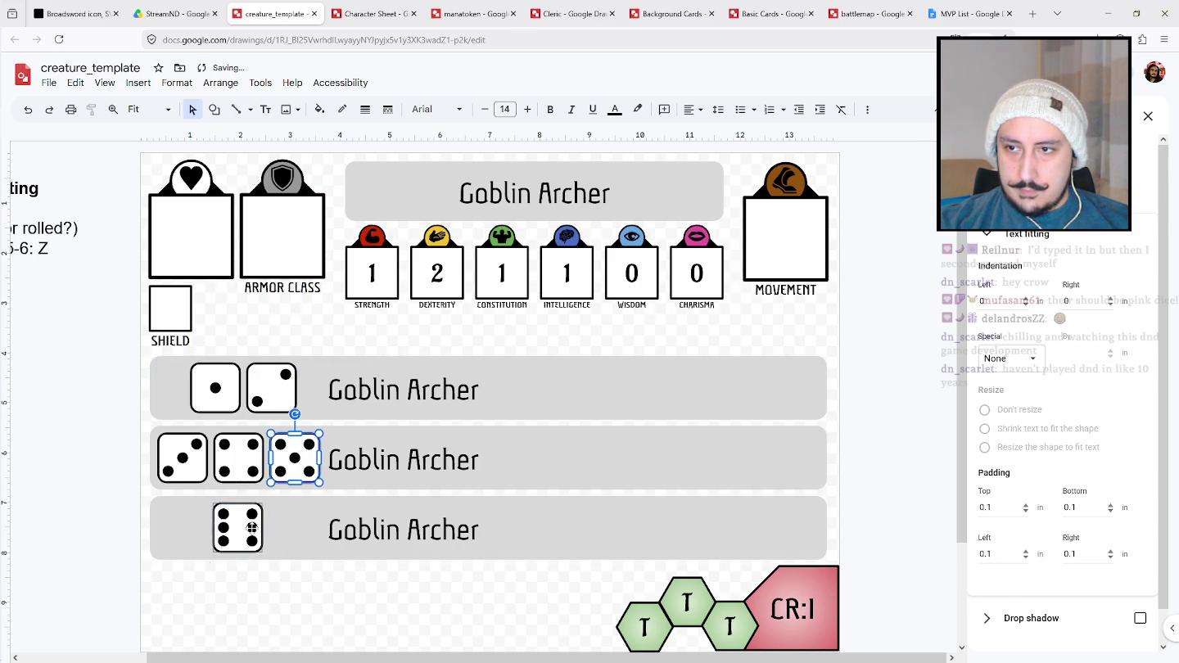
pyautogui.click(361, 575)
# Reselect row one's dice, then highlight the first bar's Goblin Archer text.
pyautogui.click(230, 395)
pyautogui.keyDown('shift'); pyautogui.click(270, 388); pyautogui.keyUp('shift')
pyautogui.click(344, 597)
pyautogui.click(377, 393)
pyautogui.doubleClick(377, 392)
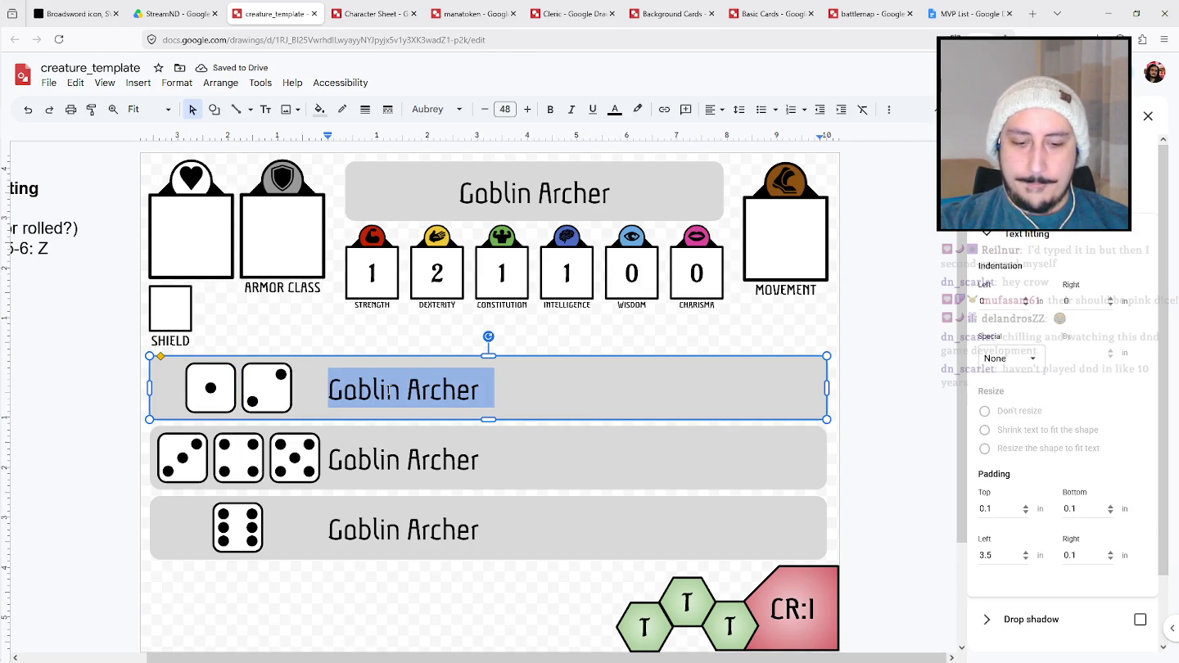
# Type 'Action:' over the Goblin Archer text in each of the three bars.
pyautogui.write('Action:')
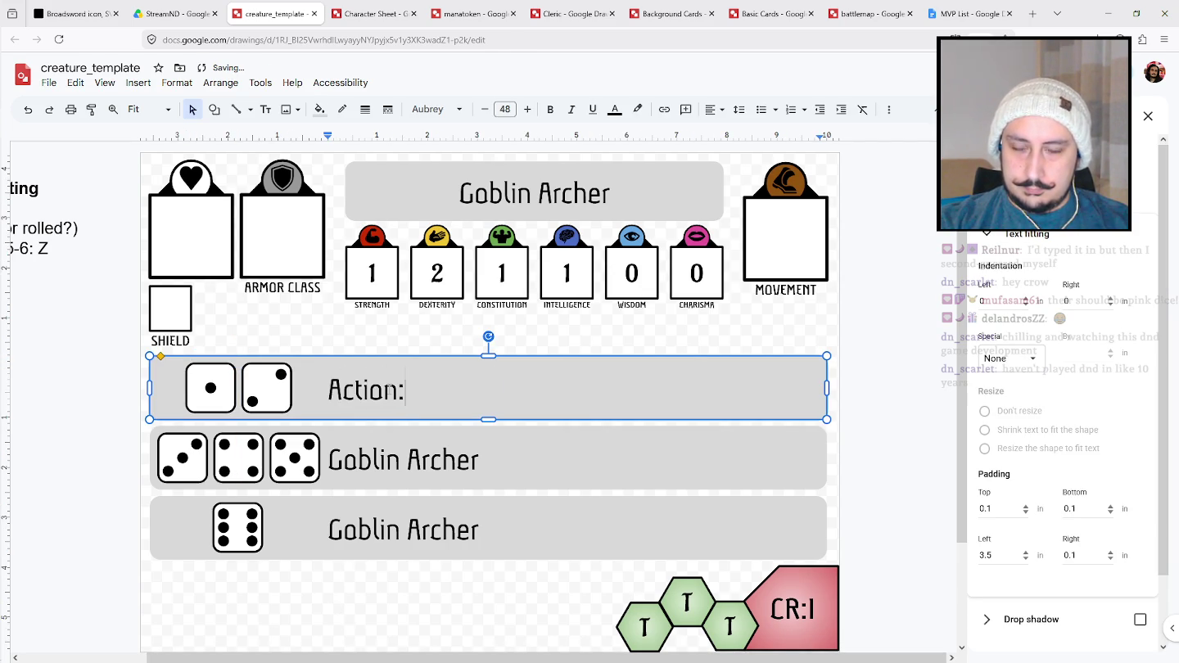
pyautogui.click(480, 459)
pyautogui.moveTo(480, 458); pyautogui.dragTo(540, 461)
pyautogui.press('Escape')
pyautogui.tripleClick(379, 469)
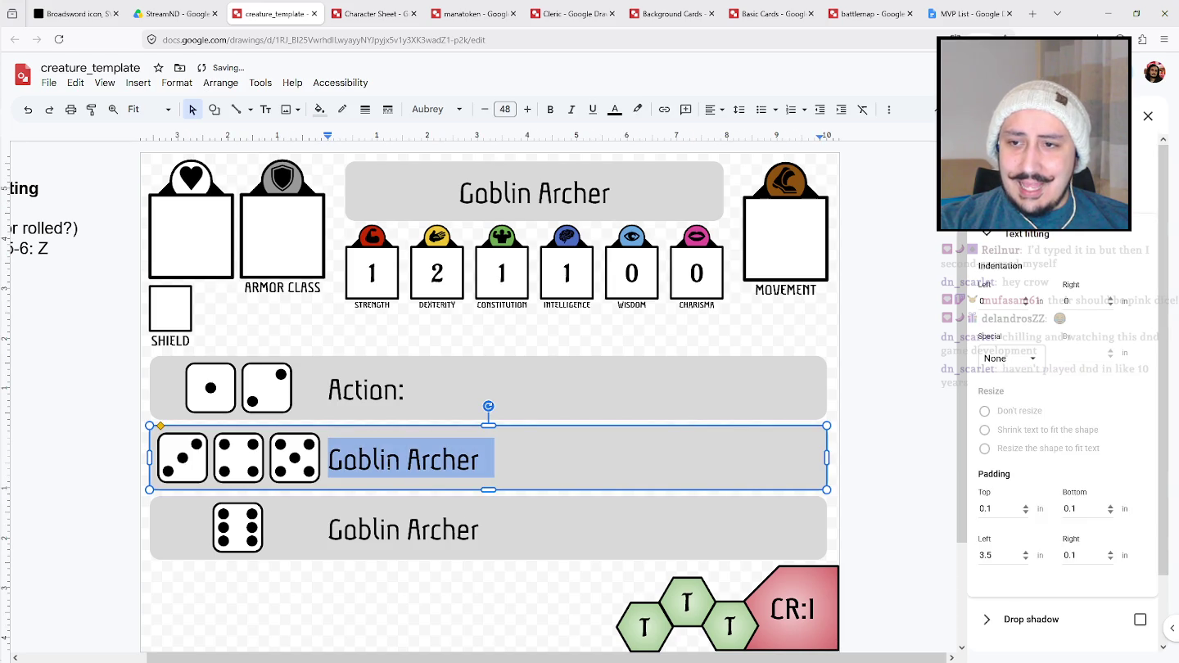
pyautogui.write('Action:')
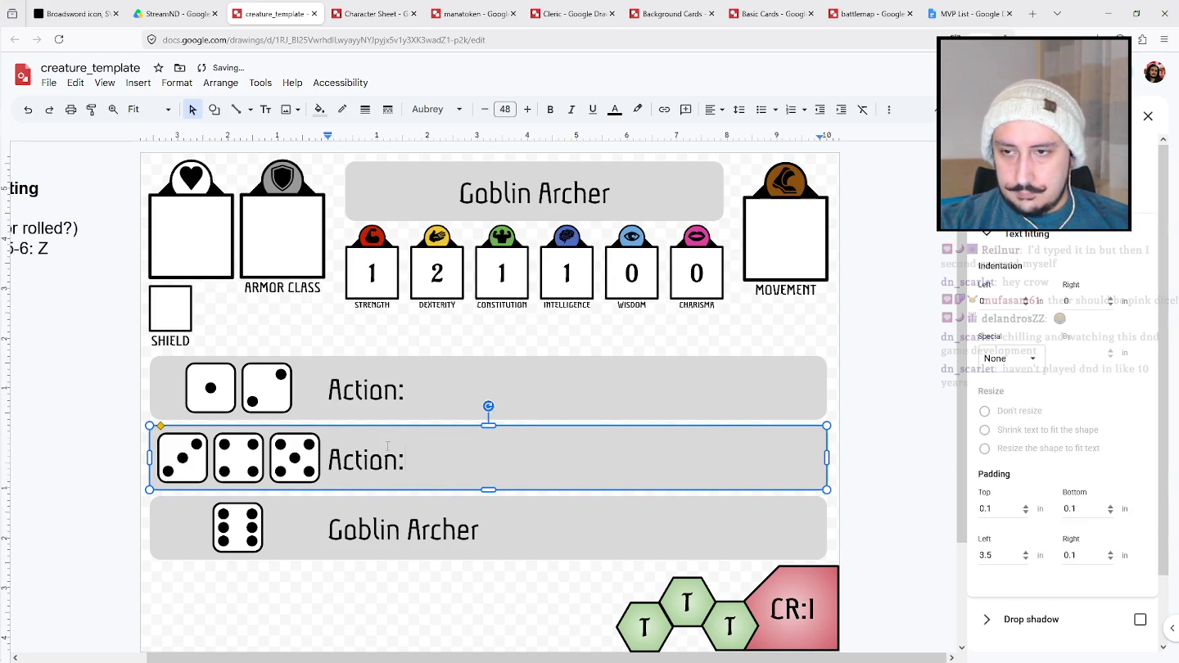
pyautogui.tripleClick(374, 525)
pyautogui.write('Ac')
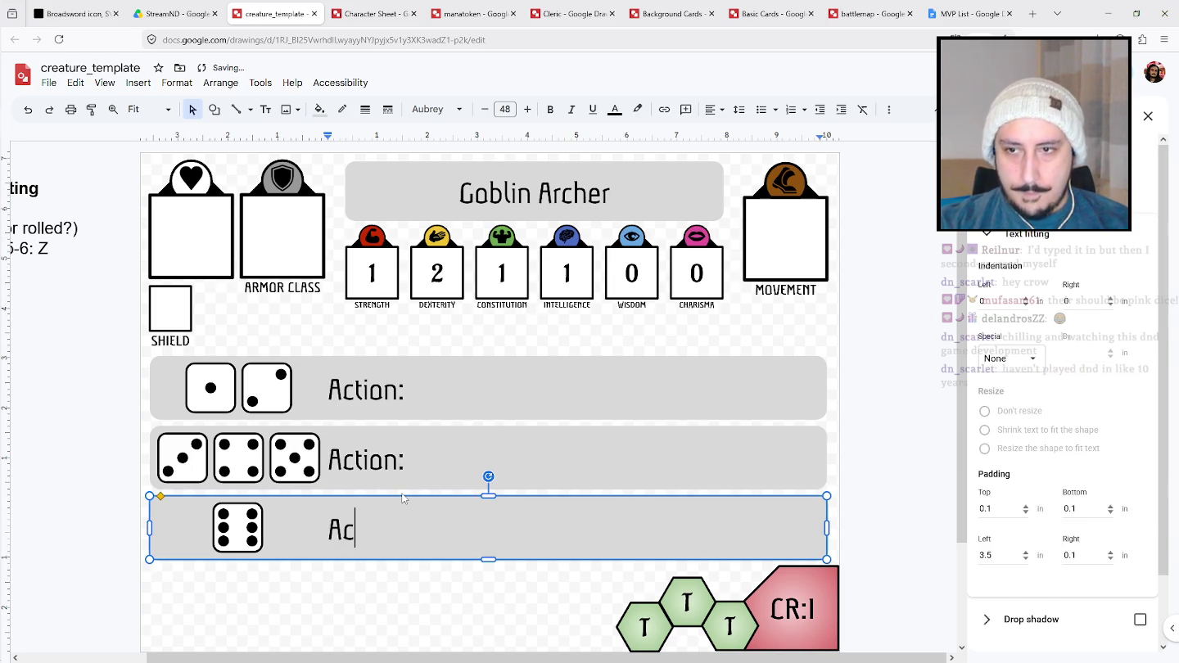
pyautogui.click(814, 329)
# Scroll and pan around the canvas to review the relabelled bars.
pyautogui.scroll(-1, 940, 327)
pyautogui.scroll(-2, 940, 328)
pyautogui.scroll(2, 939, 328)
pyautogui.scroll(1, 940, 329)
pyautogui.moveTo(788, 659); pyautogui.dragTo(679, 660)
pyautogui.scroll(-1, 624, 352)
pyautogui.scroll(-1, 625, 328)
# Highlight the word 'Action' in the first bar's label, leaving out the colon.
pyautogui.click(624, 321)
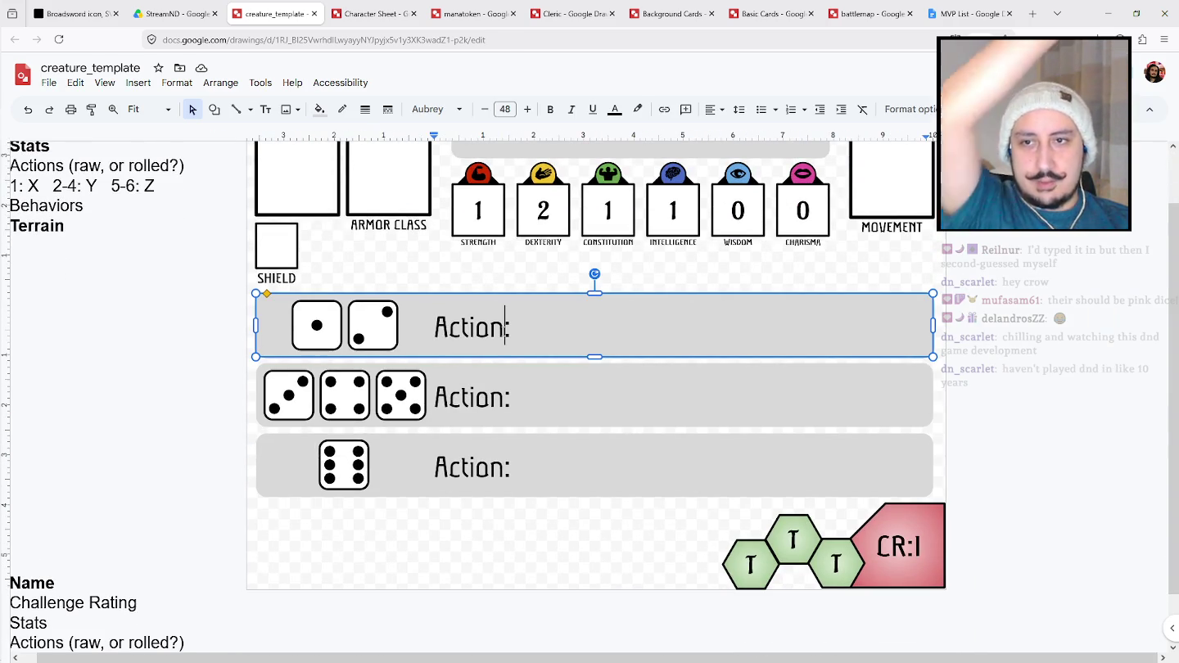
pyautogui.hotkey('shift', 'Home')
pyautogui.press('Right')
pyautogui.press('Left')
pyautogui.hotkey('ctrl', 'shift', 'Left')
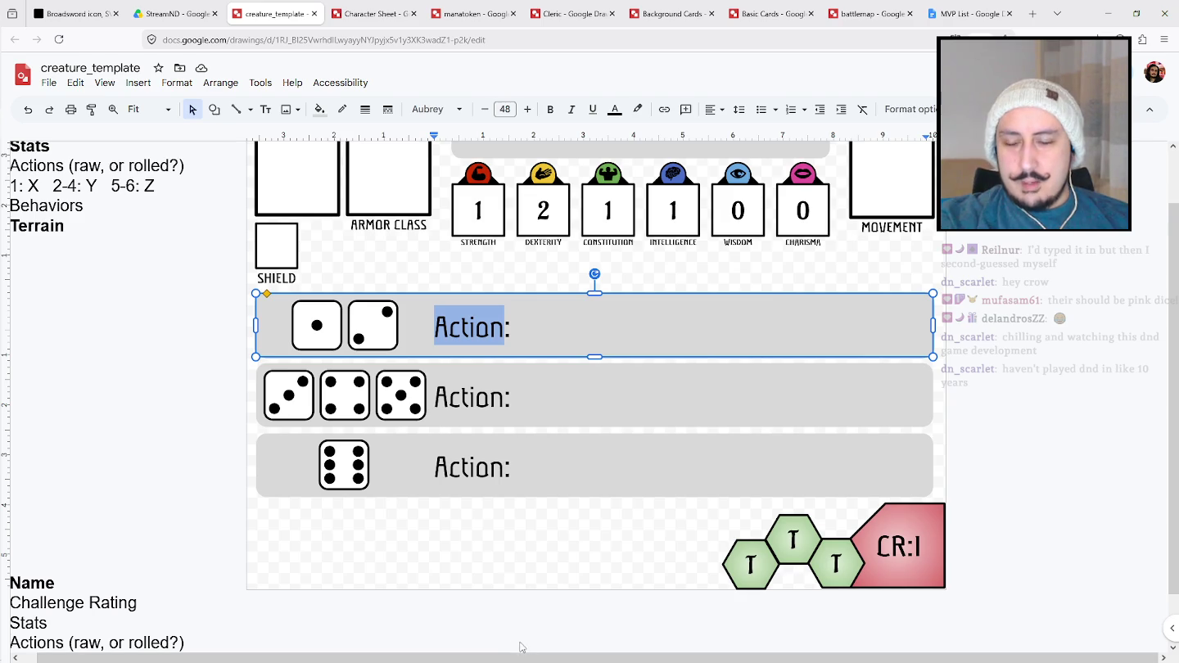
pyautogui.click(527, 628)
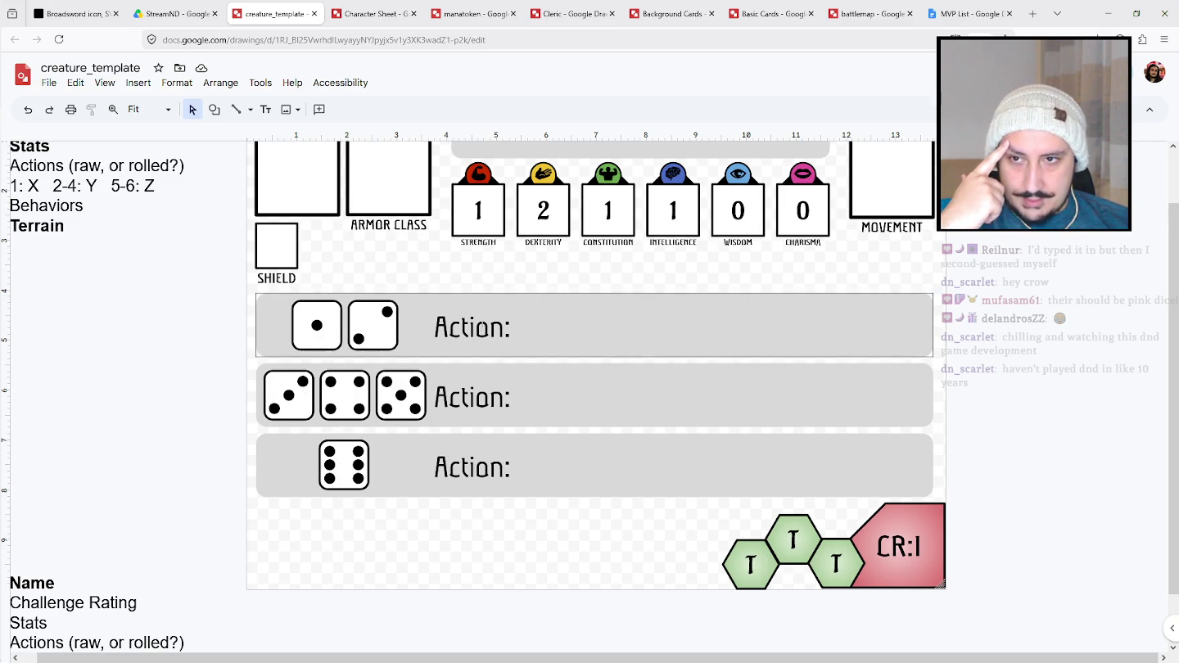
# Rename the first bar's label from Action to 'Poison Arrow'.
pyautogui.doubleClick(498, 324)
pyautogui.write('Posi')
pyautogui.press('BackSpace')
pyautogui.press('BackSpace')
pyautogui.write('ison Arrow')
# Regroup the dice so the first bar holds one–three and the second holds four–five.
pyautogui.click(316, 326)
pyautogui.moveTo(336, 323); pyautogui.dragTo(308, 320)
pyautogui.click(288, 395)
pyautogui.moveTo(303, 402); pyautogui.dragTo(415, 339)
pyautogui.click(297, 393)
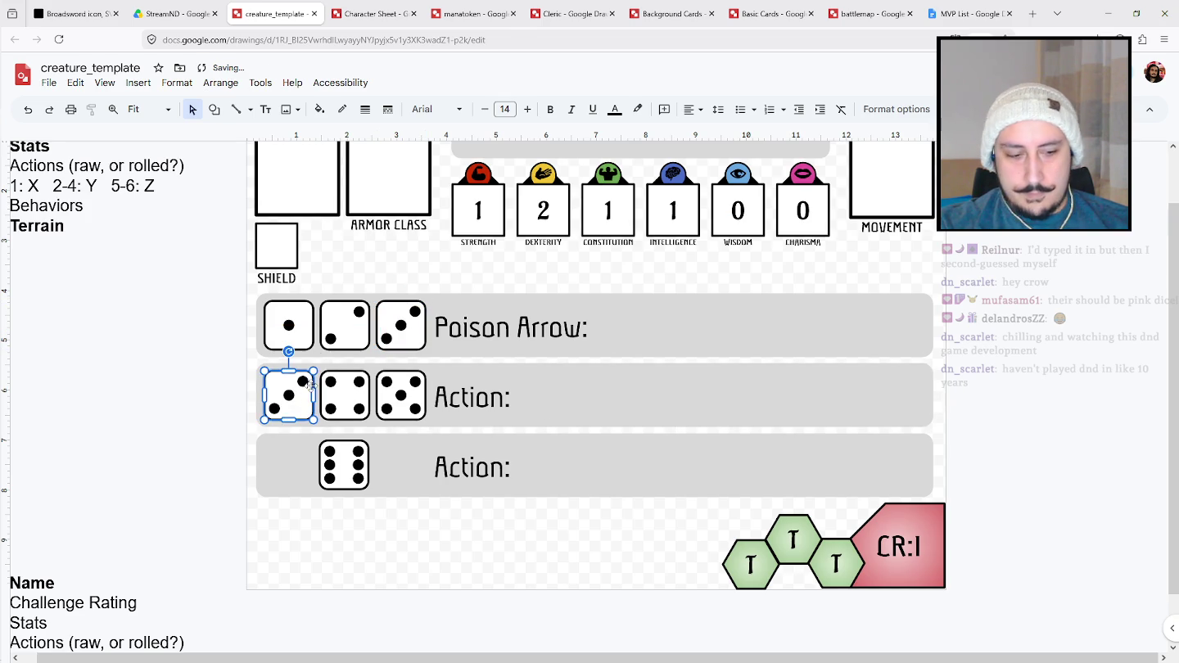
pyautogui.press('Delete')
pyautogui.click(344, 395)
pyautogui.keyDown('shift'); pyautogui.click(390, 395); pyautogui.keyUp('shift')
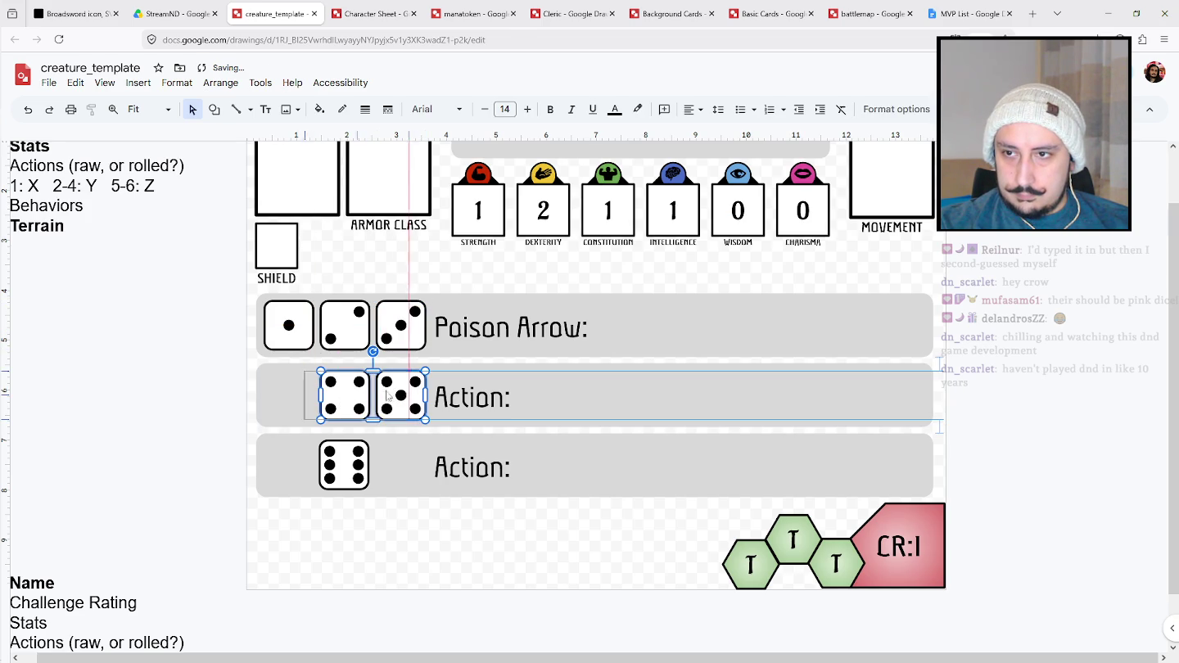
pyautogui.moveTo(390, 394); pyautogui.dragTo(363, 395)
# Change the first bar's label from Poison Arrow to 'Shoot Bow:'.
pyautogui.doubleClick(496, 328)
pyautogui.moveTo(514, 327); pyautogui.dragTo(434, 325)
pyautogui.write('Shoot ')
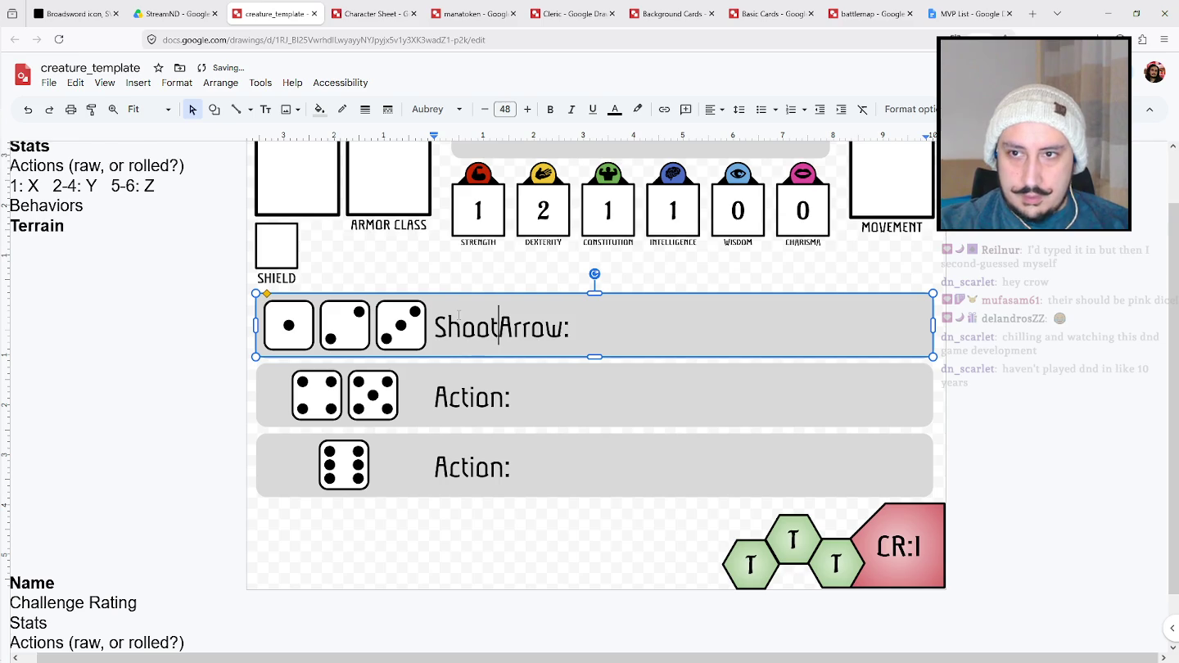
pyautogui.write('Bo')
pyautogui.press('Delete')
pyautogui.press('Delete')
pyautogui.press('Delete')
pyautogui.write('u')
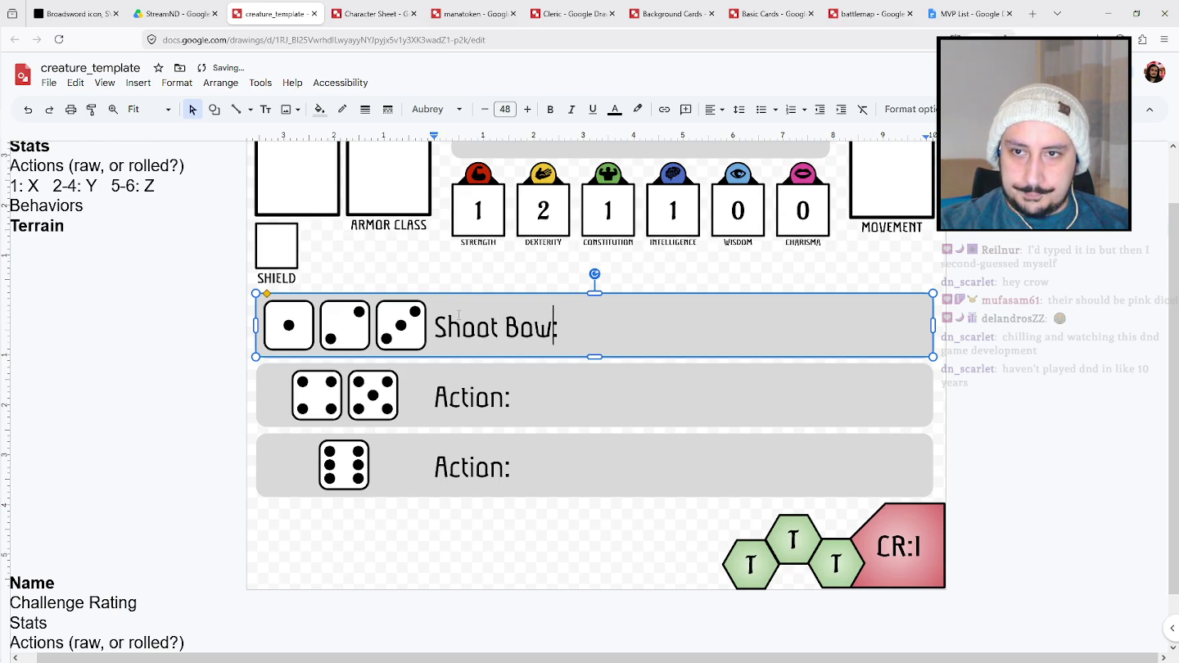
# Relabel the second bar 'Poison Shot:' and the third bar 'Bear Trap:'.
pyautogui.doubleClick(491, 397)
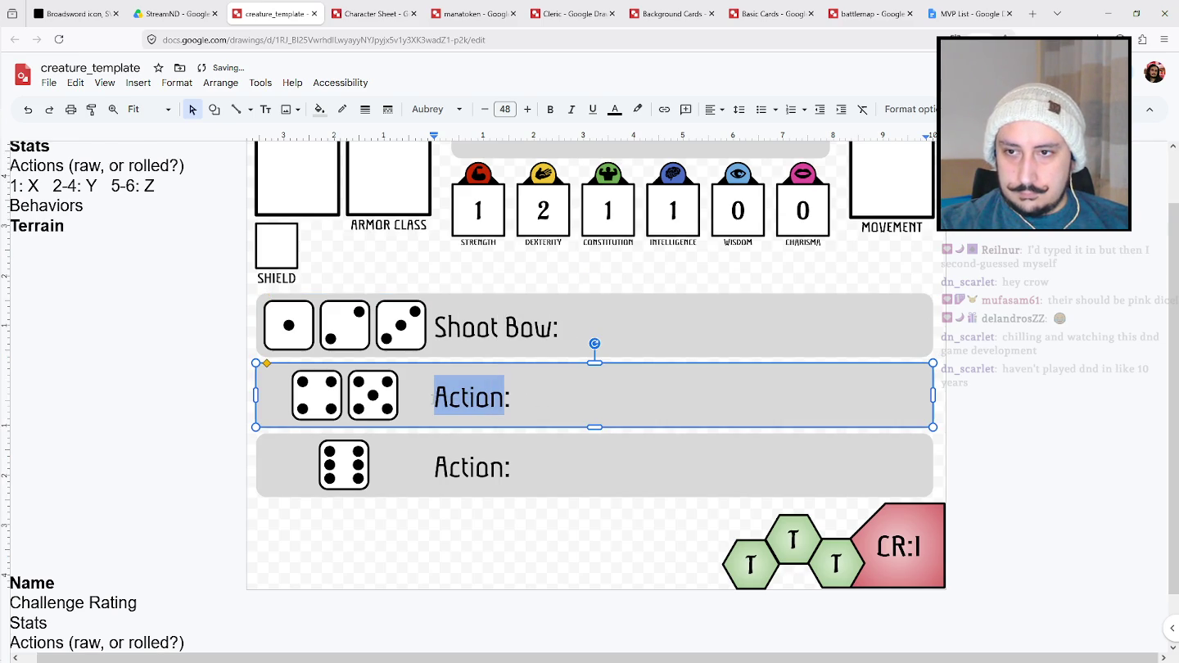
pyautogui.write('Poison ')
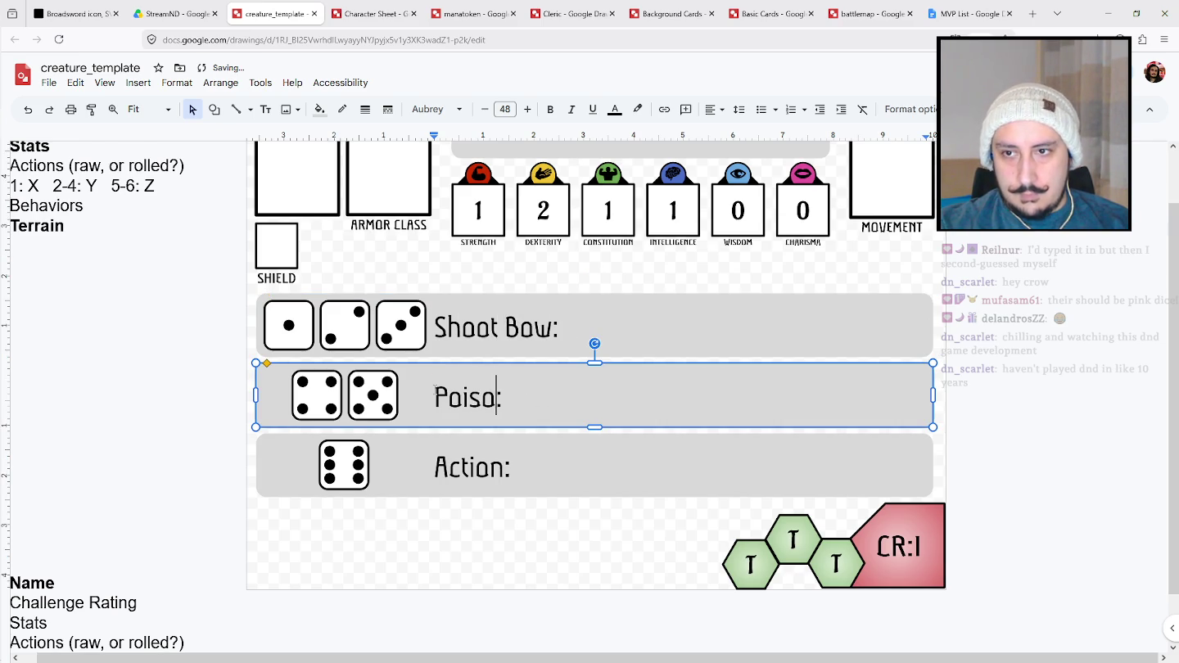
pyautogui.write('Shot')
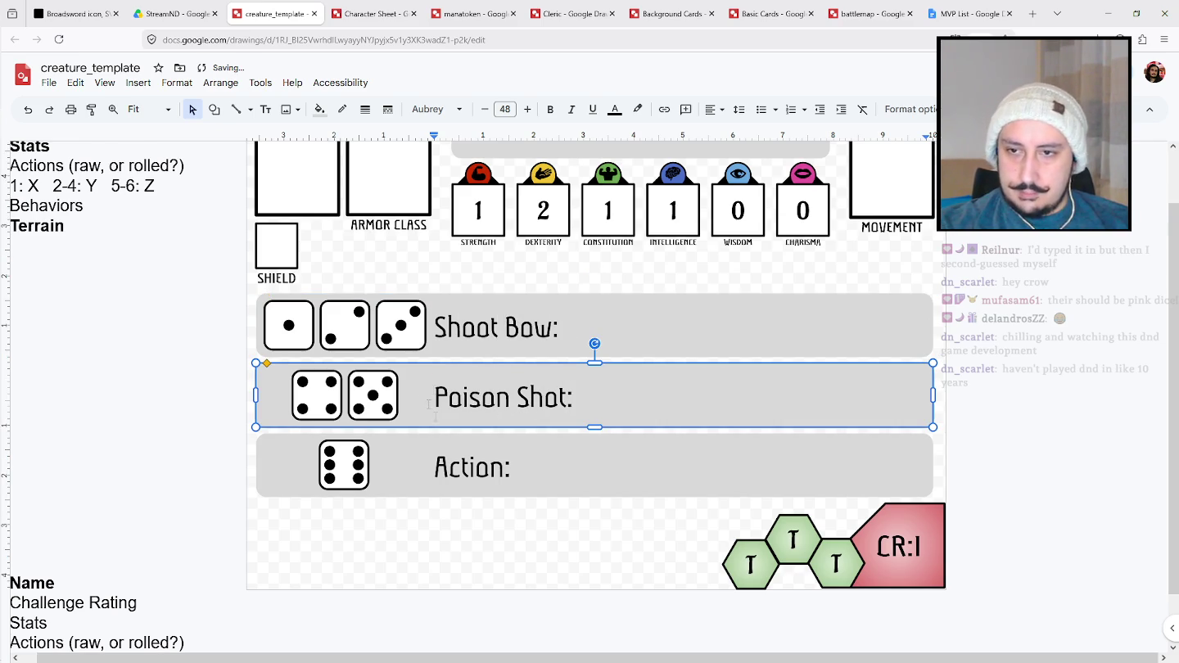
pyautogui.click(505, 470)
pyautogui.moveTo(511, 470); pyautogui.dragTo(436, 470)
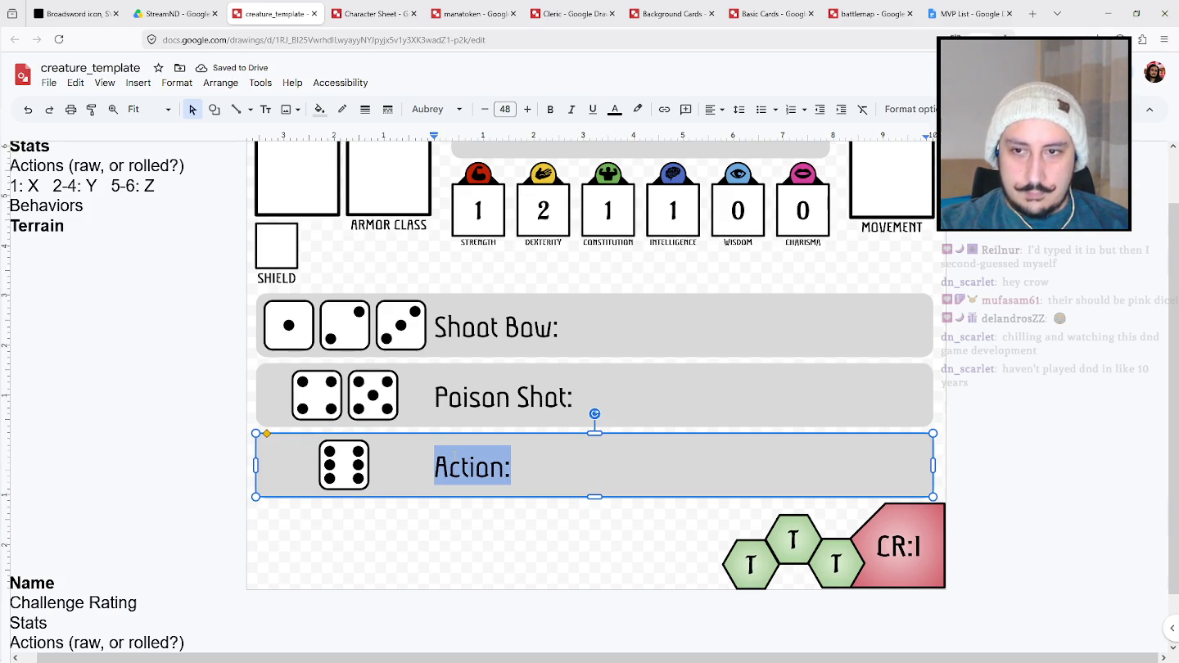
pyautogui.write('Bear Trap:')
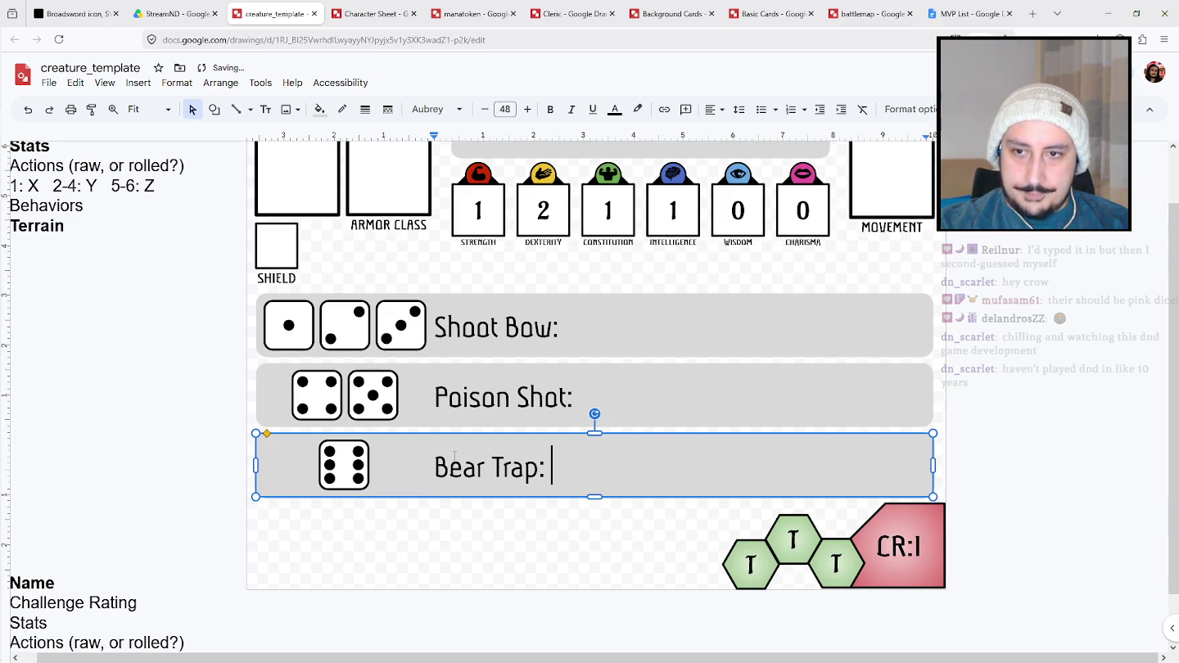
# Type 'Create' after Bear Trap:, then replace it with placeholder 'xxx'.
pyautogui.click(595, 508)
pyautogui.click(570, 466)
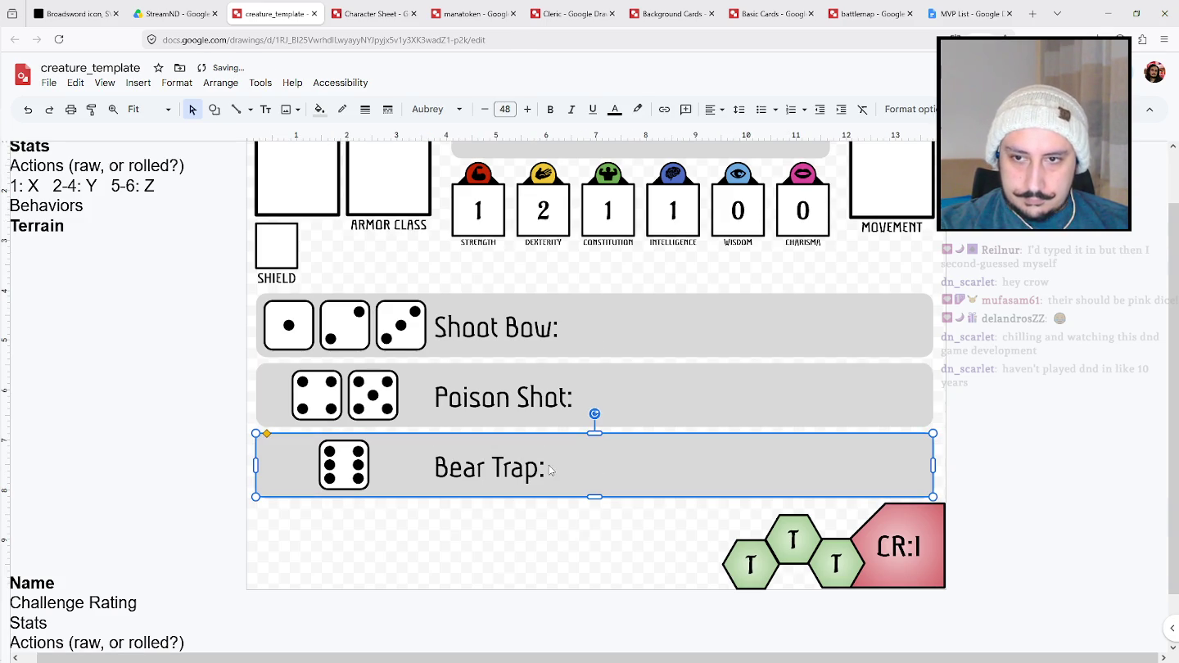
pyautogui.write('Creaet')
pyautogui.press('BackSpace')
pyautogui.press('BackSpace')
pyautogui.write('te')
pyautogui.moveTo(628, 470); pyautogui.dragTo(551, 469)
pyautogui.write('xxx')
pyautogui.hotkey('ctrl', 'shift', 'Left')
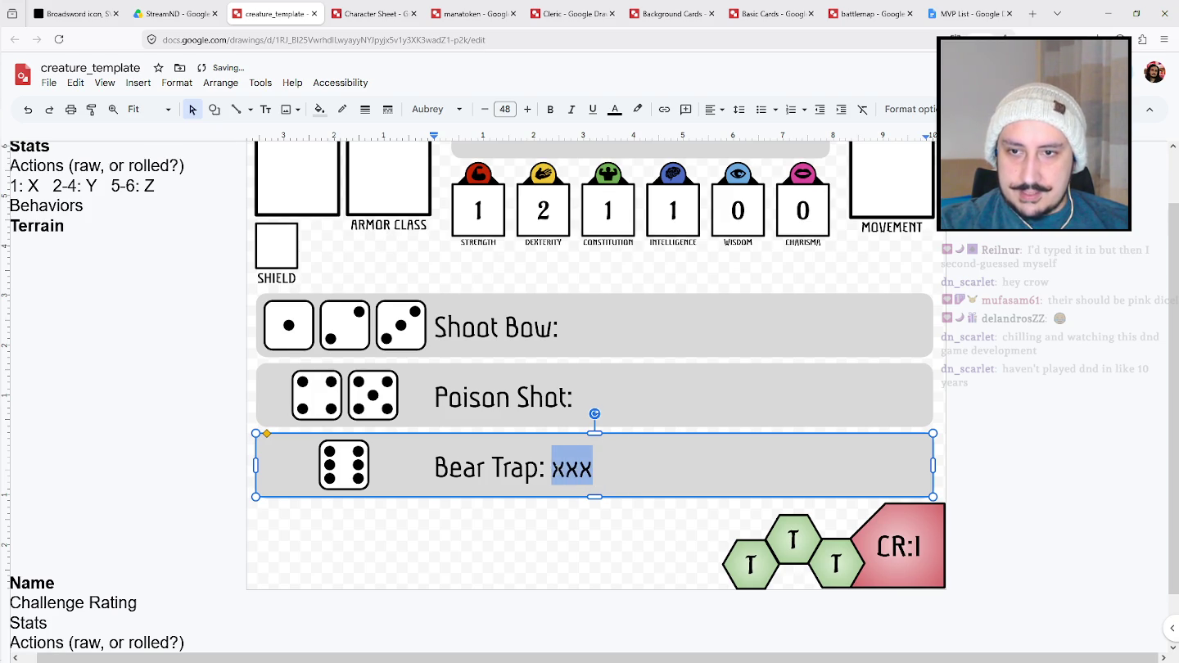
# Paste the 'xxx' placeholder after Poison Shot: and Shoot Bow:, and check its font size.
pyautogui.click(592, 395)
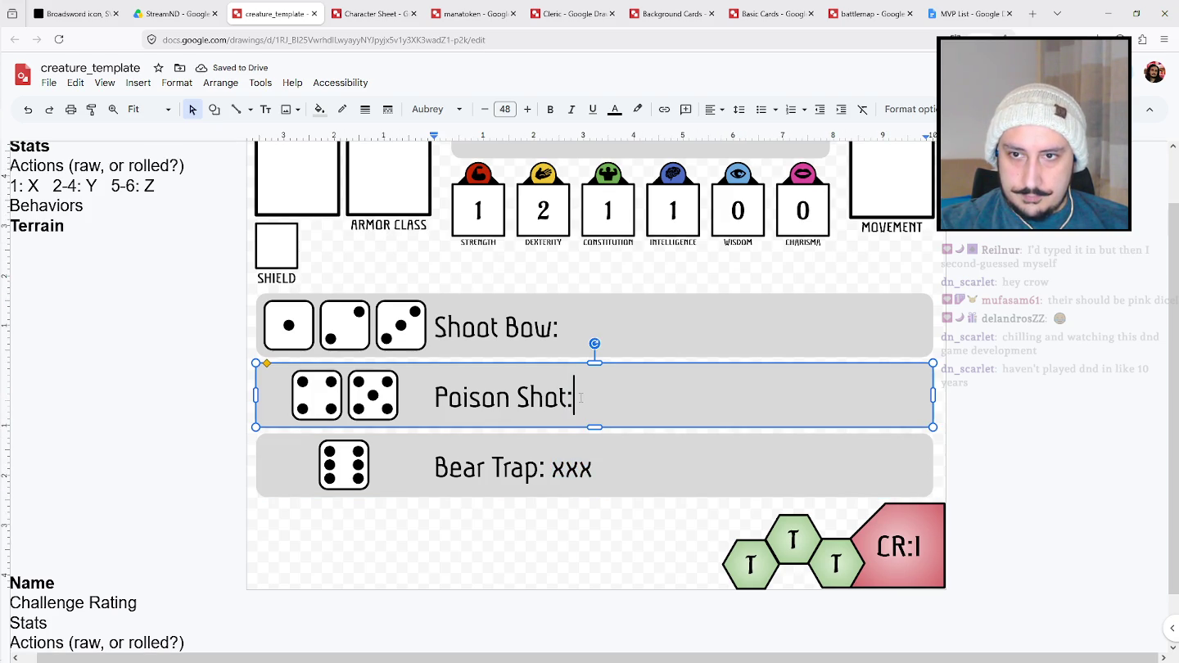
pyautogui.write('xxx')
pyautogui.click(560, 328)
pyautogui.hotkey('ctrl', 'v')
pyautogui.doubleClick(600, 397)
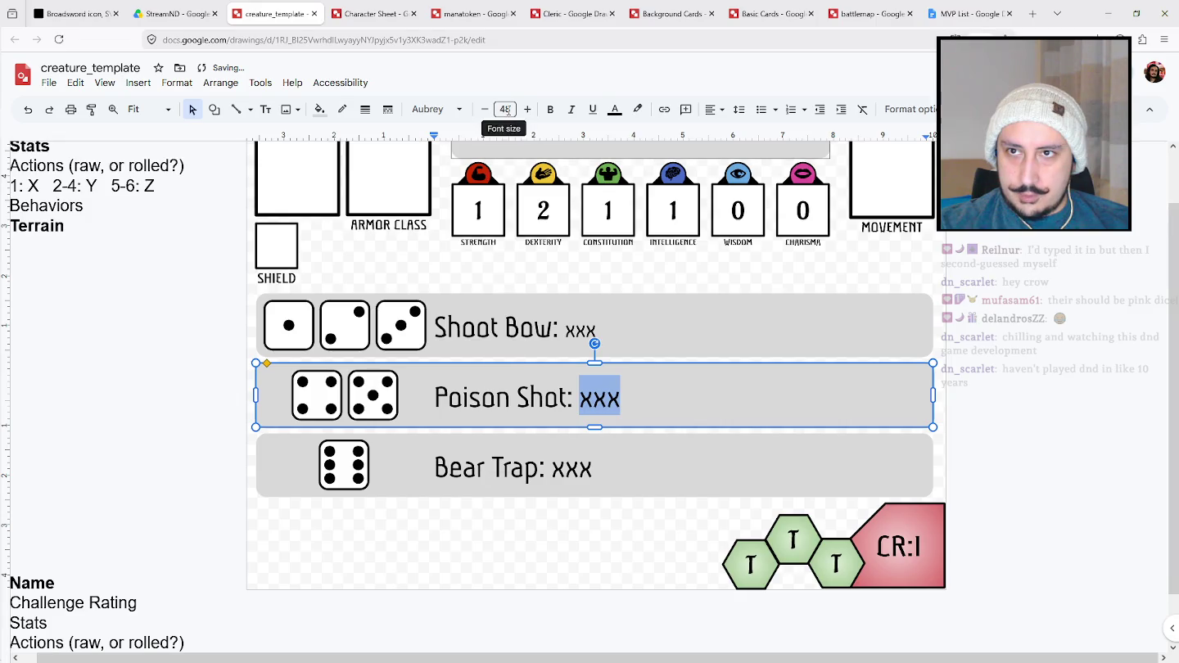
pyautogui.click(505, 109)
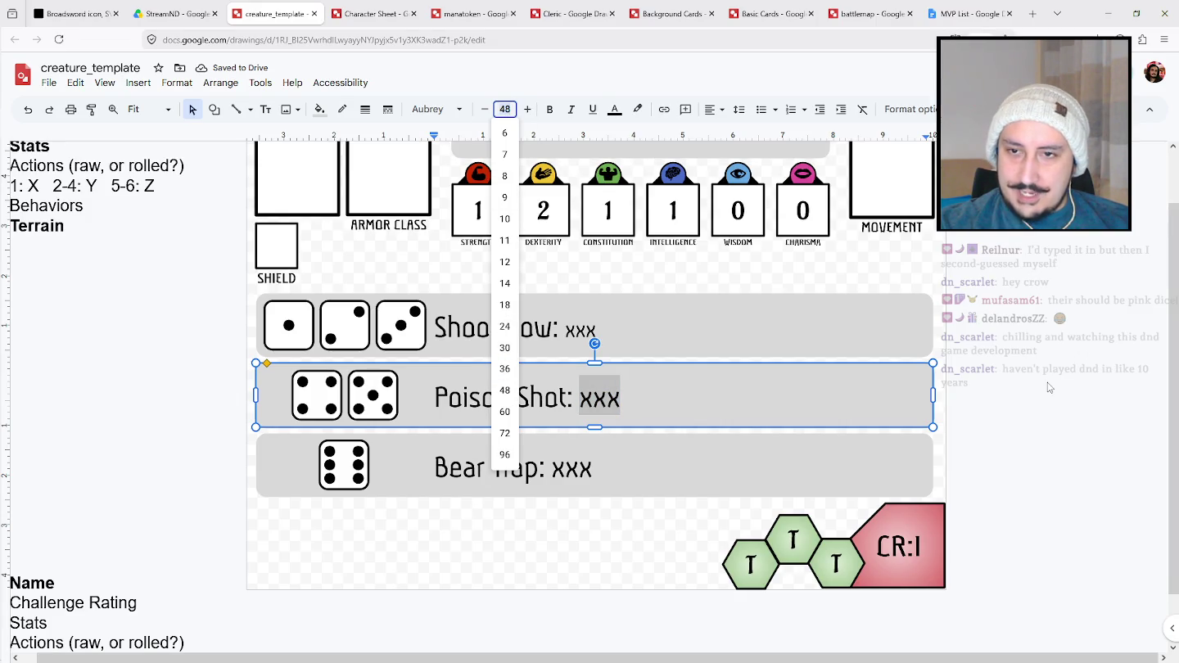
pyautogui.press('Escape')
# Delete the 'xxx' placeholder from all three action rows.
pyautogui.doubleClick(580, 329)
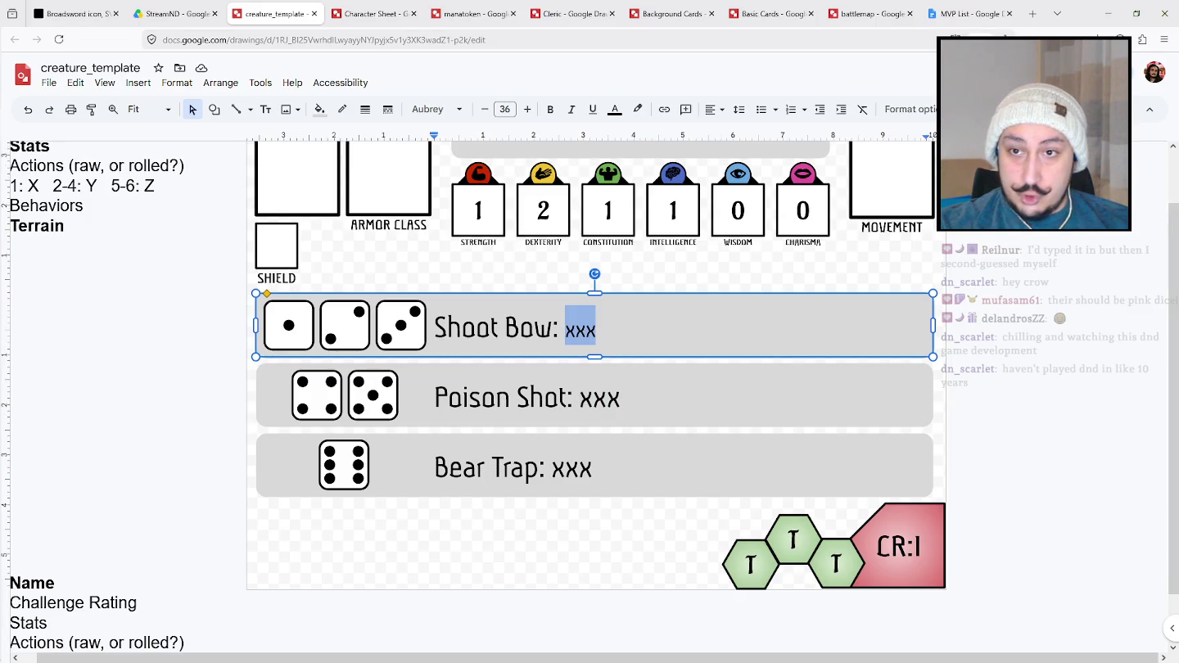
pyautogui.press('BackSpace')
pyautogui.doubleClick(599, 397)
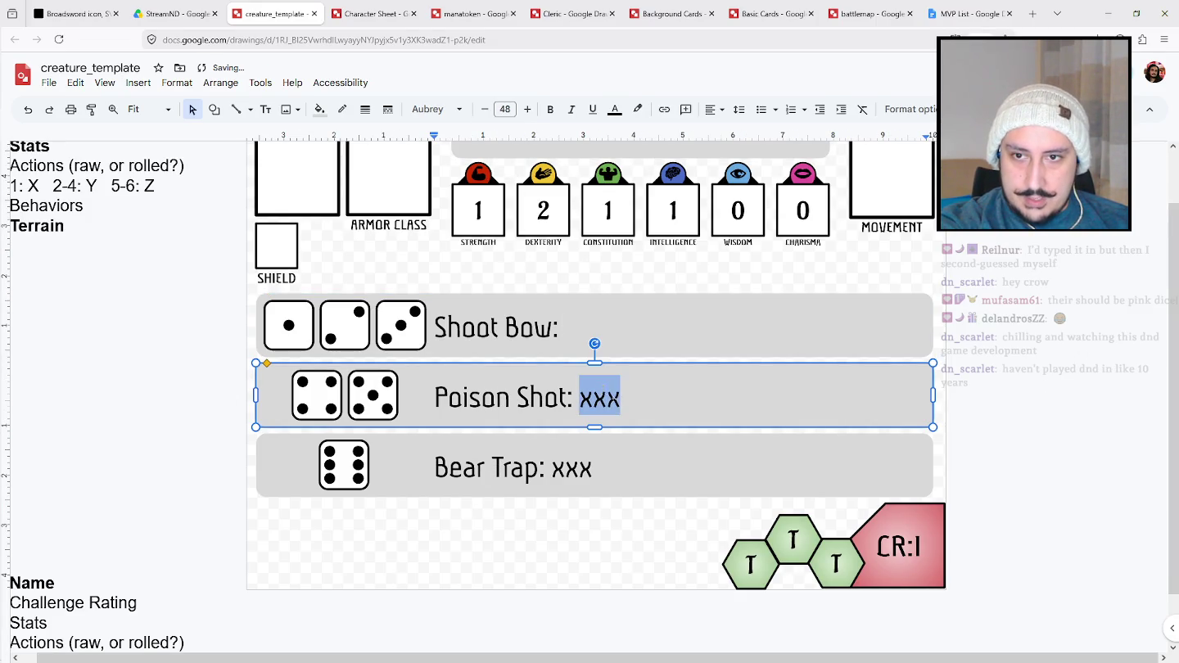
pyautogui.press('BackSpace')
pyautogui.doubleClick(572, 468)
pyautogui.press('BackSpace')
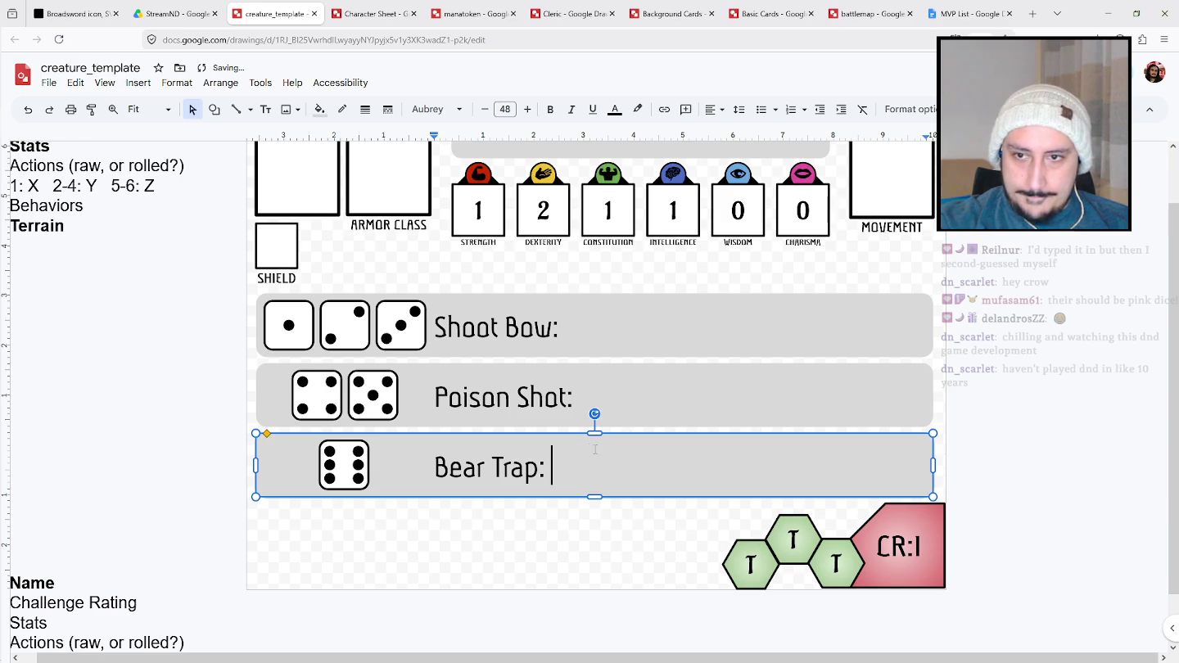
pyautogui.click(502, 599)
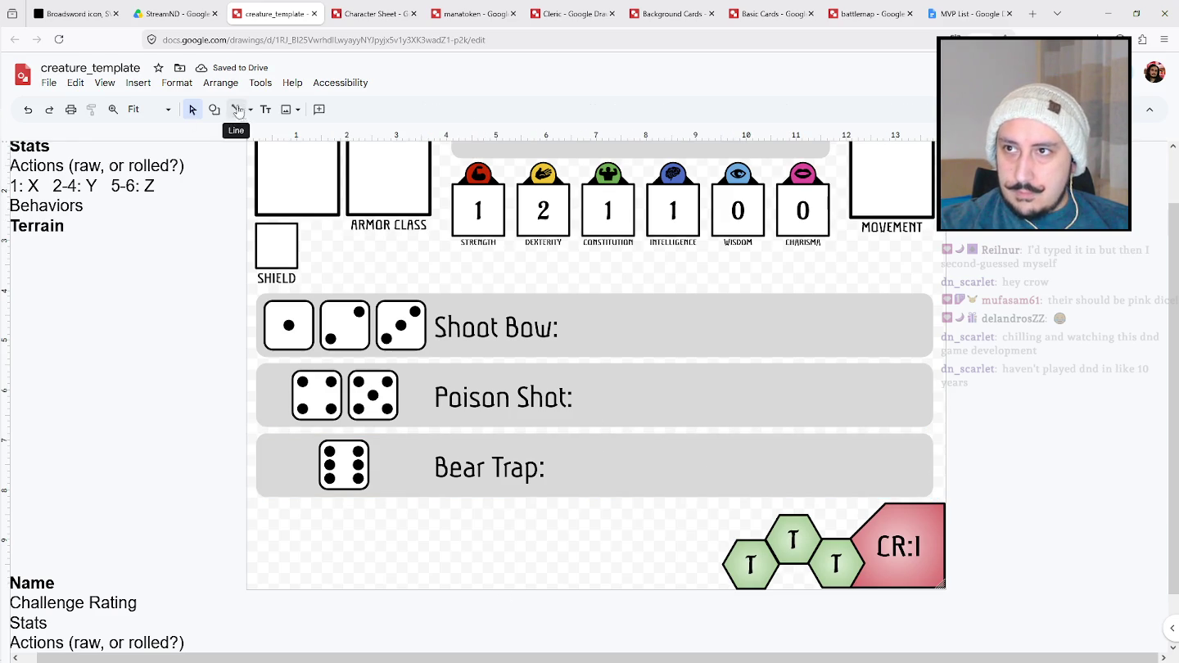
# Draw a text box right of 'Shoot Bow:' in Aladin 24 and type 'Target: Lowest HP'.
pyautogui.click(265, 109)
pyautogui.moveTo(565, 297); pyautogui.dragTo(929, 353)
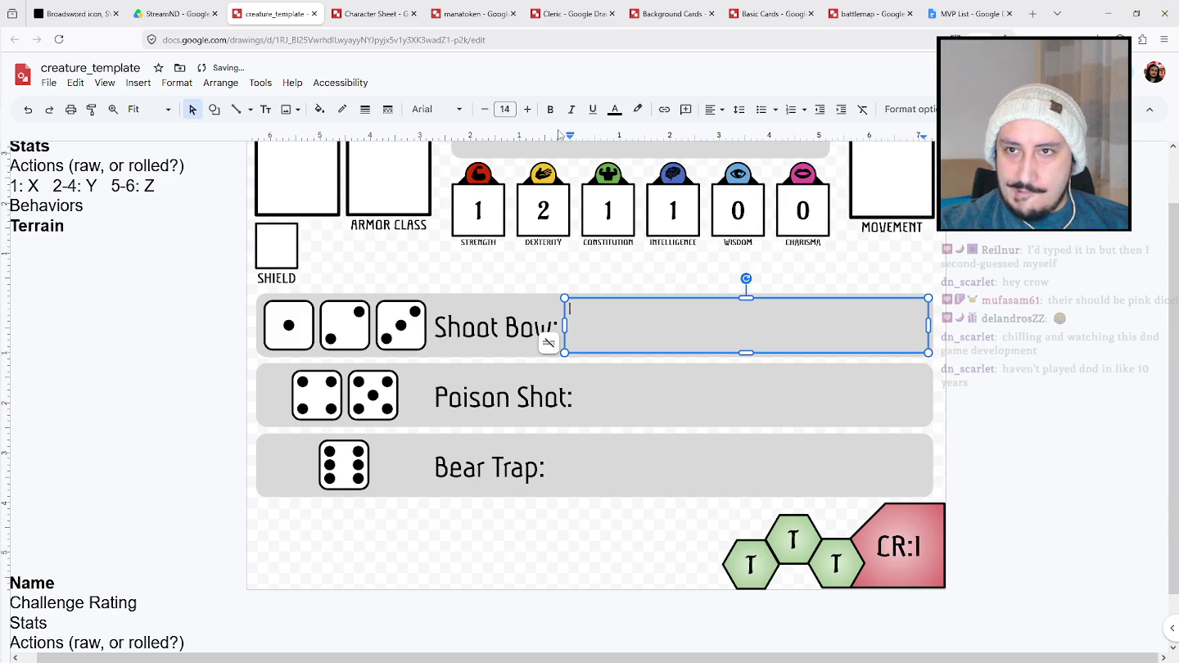
pyautogui.click(463, 109)
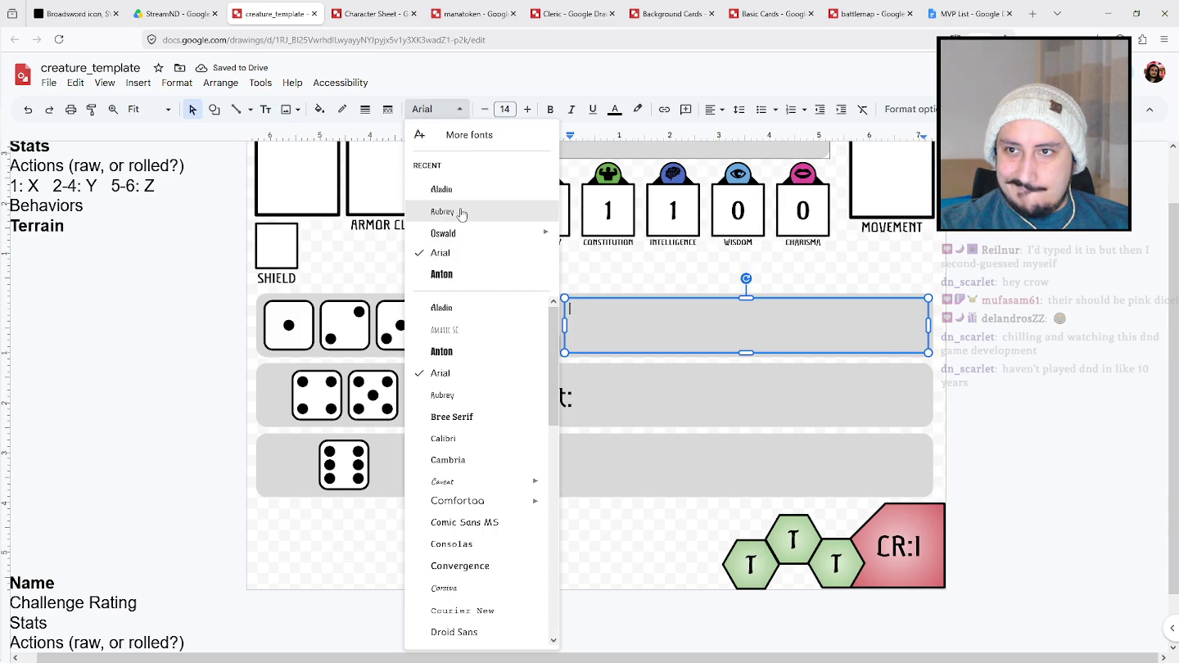
pyautogui.click(464, 190)
pyautogui.click(505, 108)
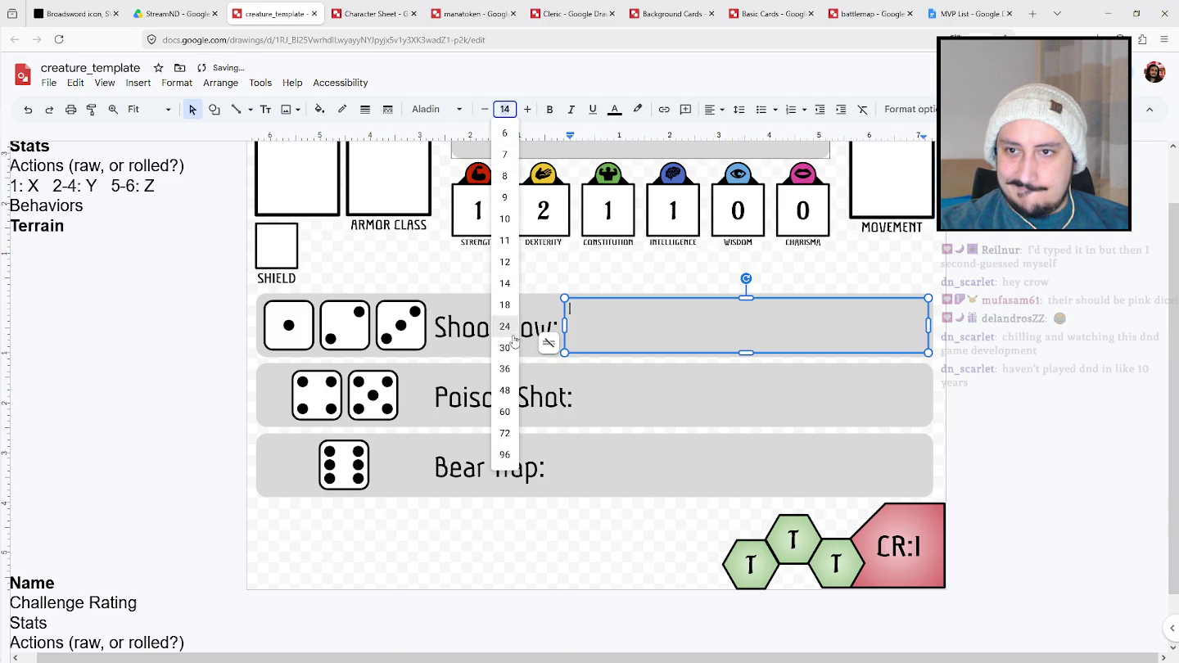
pyautogui.click(505, 326)
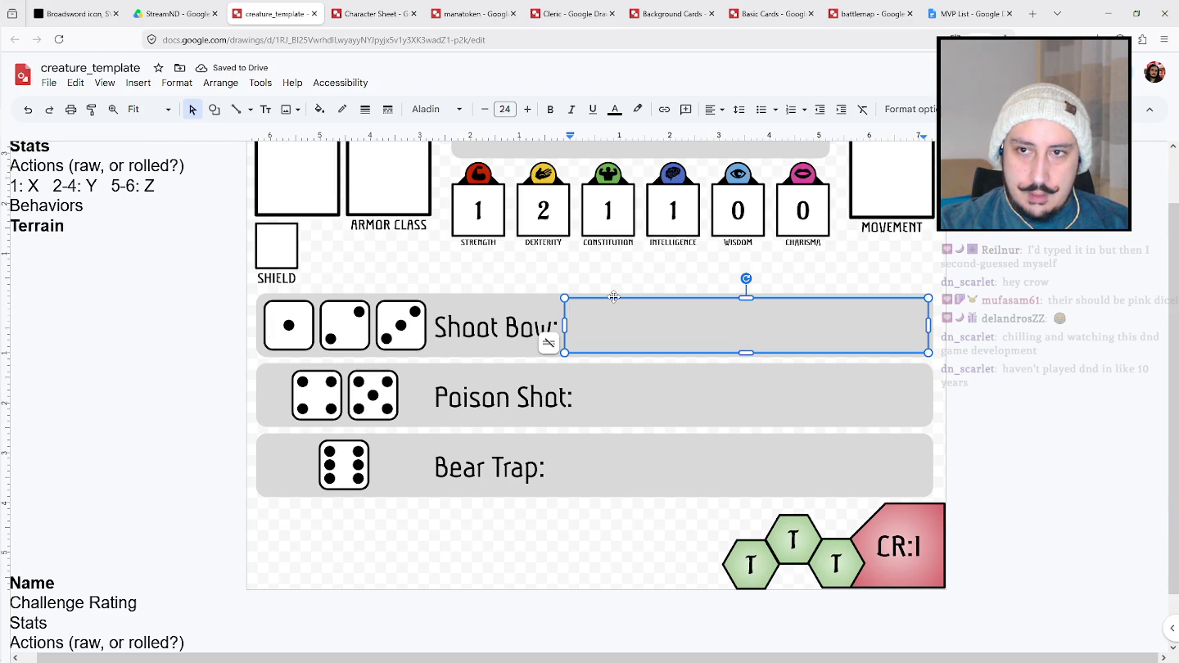
pyautogui.write('Target: Lowest HP')
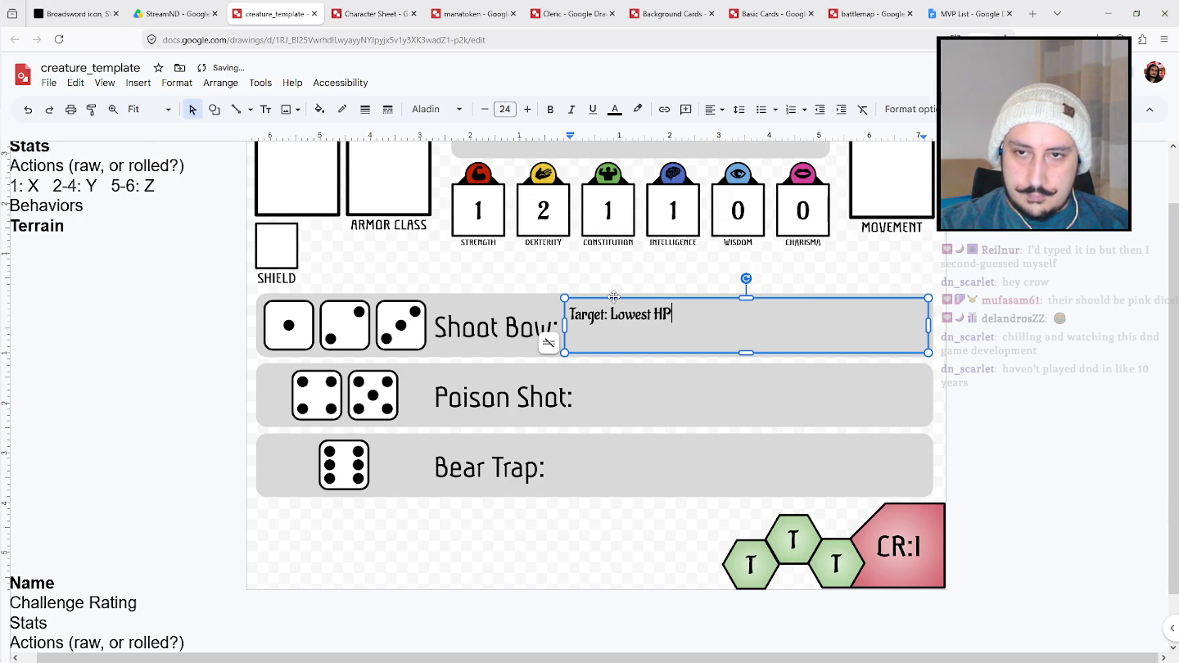
pyautogui.press('Left')
pyautogui.press('Left')
pyautogui.press('Left')
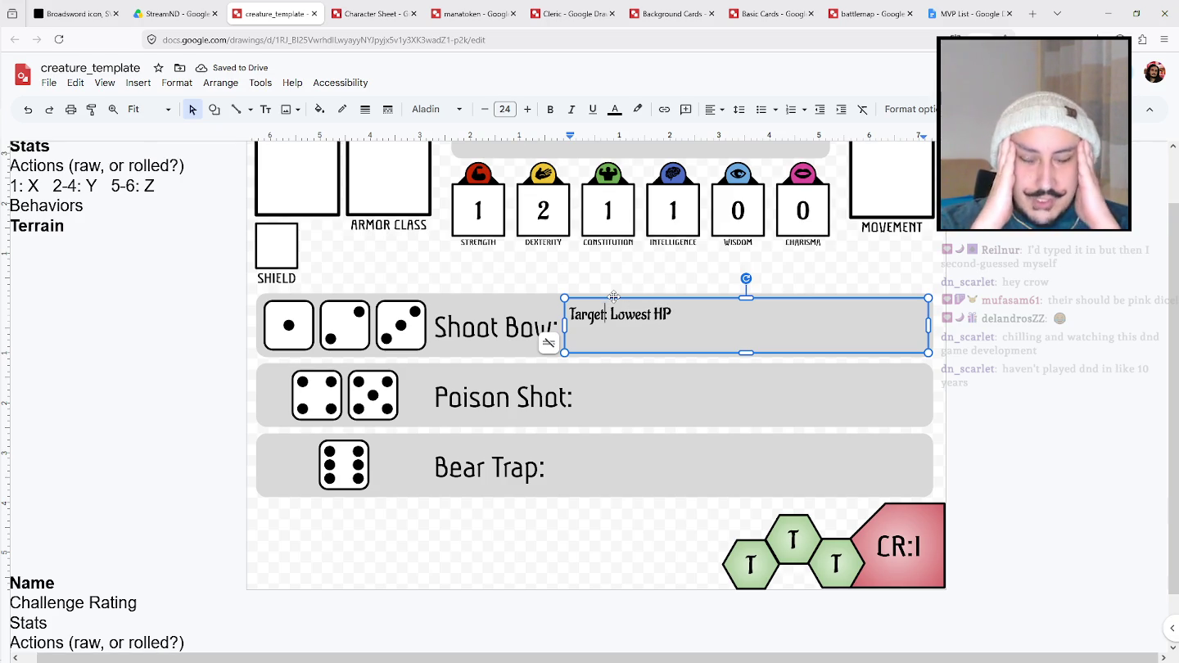
pyautogui.write(':')
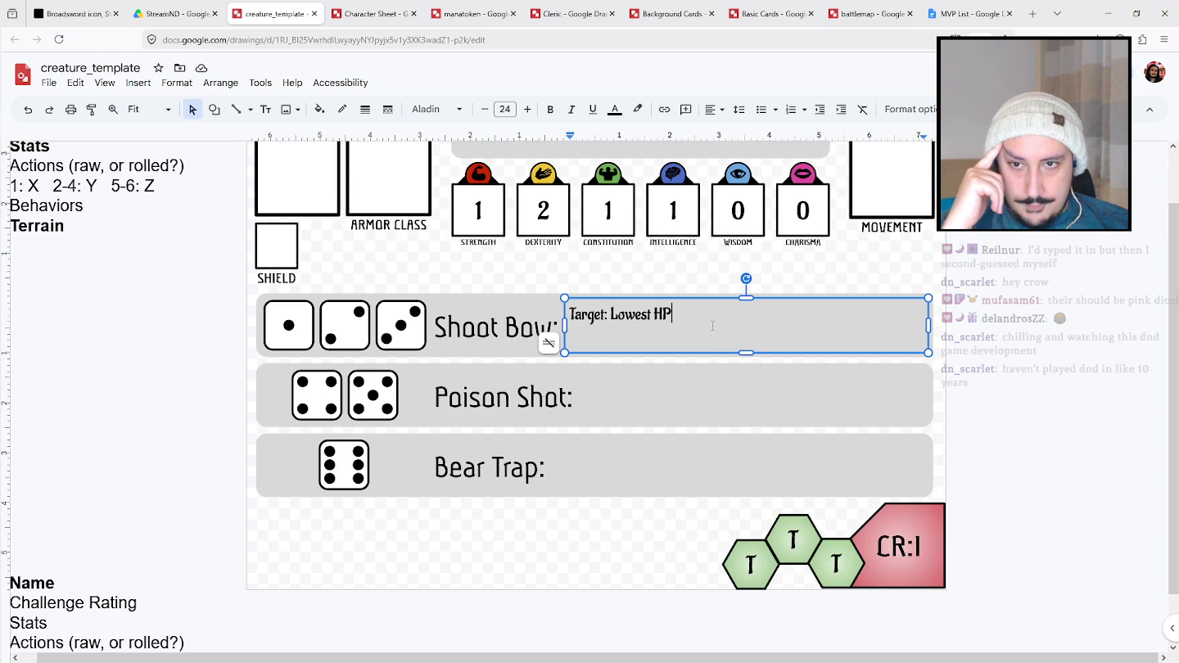
pyautogui.scroll(1, 896, 246)
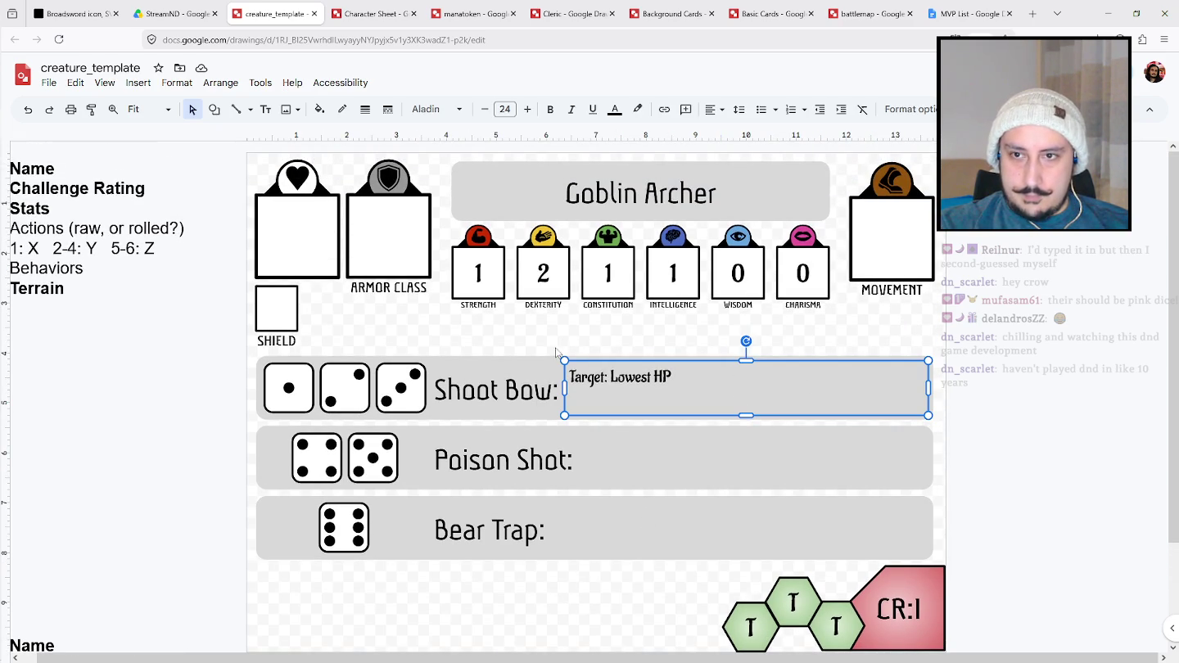
# Copy the Shoot Bow row, shrink the copy near MOVEMENT, and clear its text.
pyautogui.moveTo(579, 379); pyautogui.dragTo(588, 389)
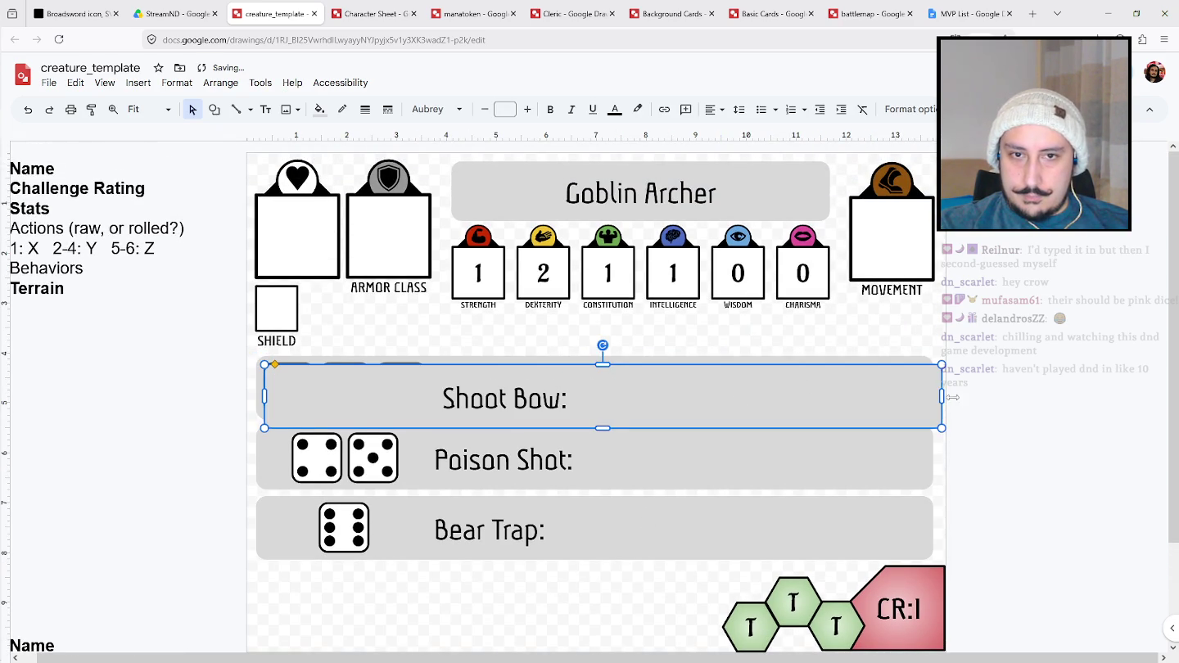
pyautogui.moveTo(923, 397)
pyautogui.mouseDown()
pyautogui.moveTo(419, 397)
pyautogui.moveTo(838, 331)
pyautogui.mouseUp()
pyautogui.click(839, 335)
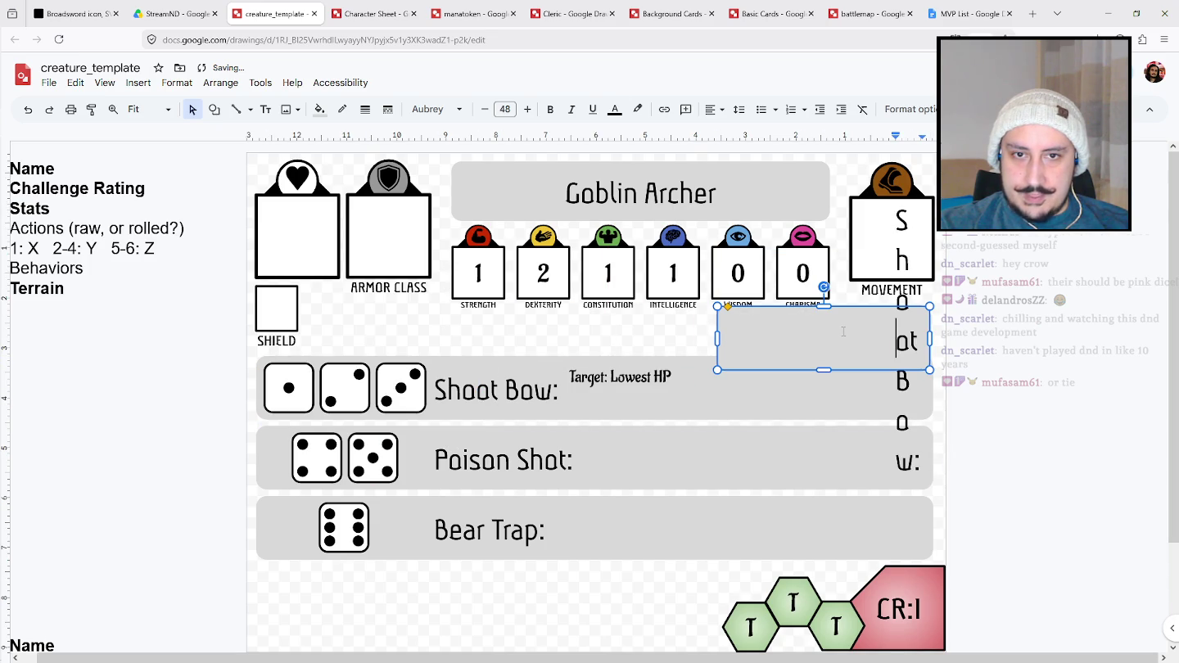
pyautogui.hotkey('ctrl', 'a')
pyautogui.press('BackSpace')
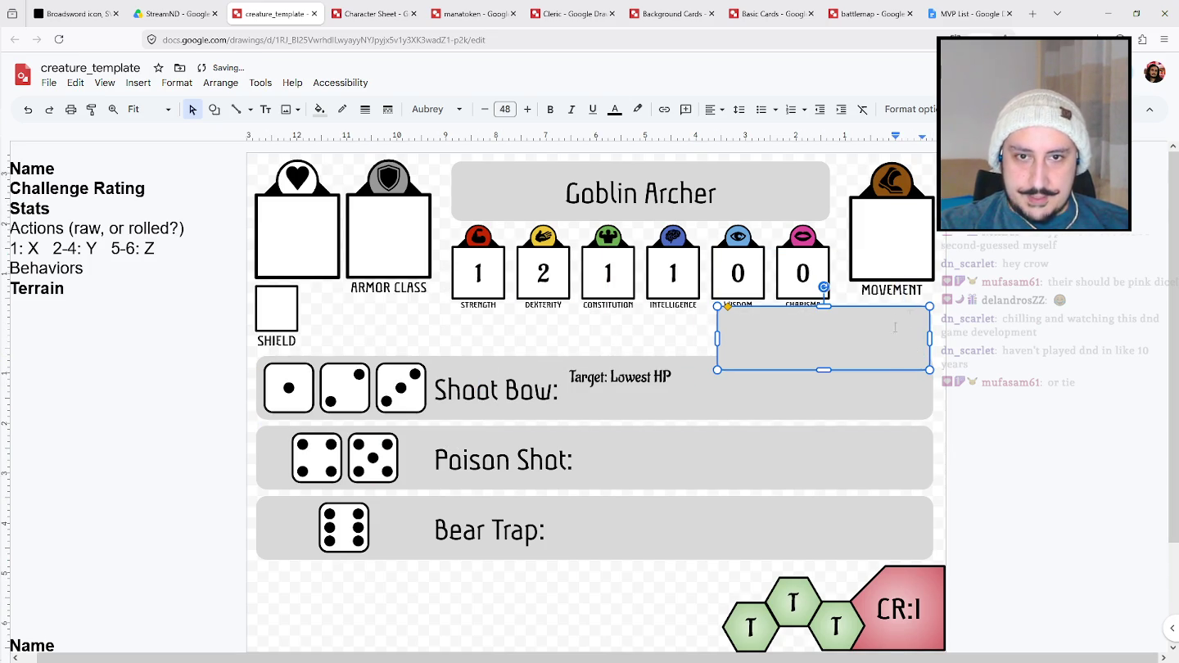
pyautogui.click(925, 303)
# Duplicate the Goblin Archer title box, narrow it under MOVEMENT, and empty its text.
pyautogui.click(708, 176)
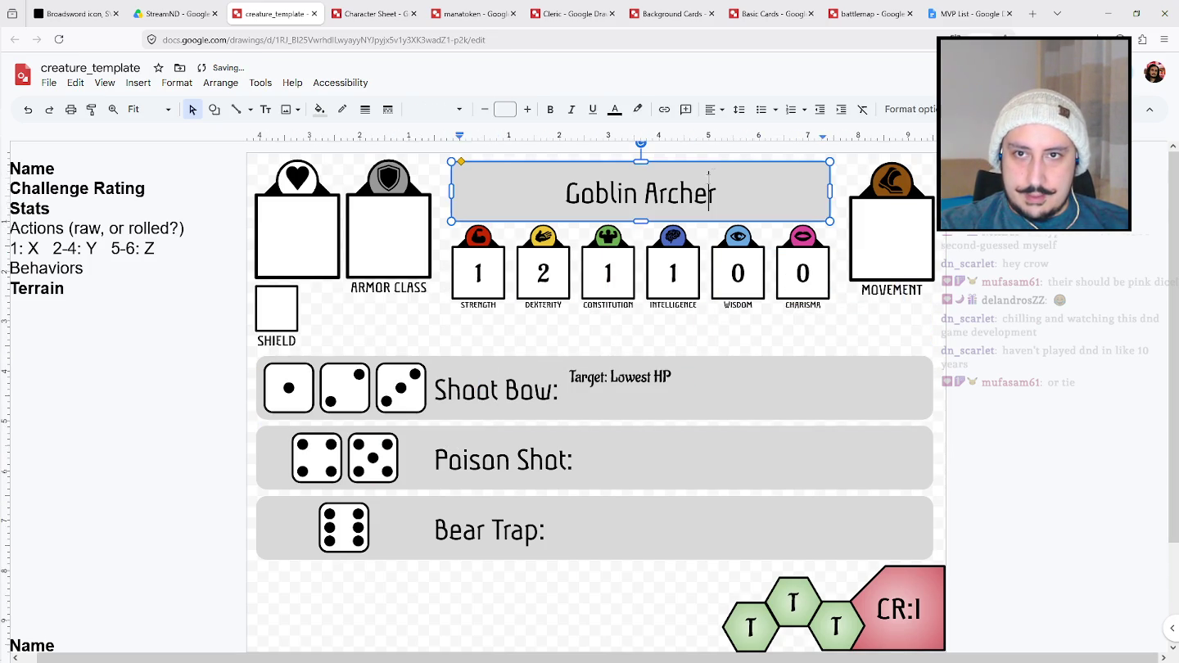
pyautogui.hotkey('ctrl', 'd')
pyautogui.moveTo(735, 188)
pyautogui.mouseDown()
pyautogui.moveTo(898, 325)
pyautogui.moveTo(837, 312)
pyautogui.mouseUp()
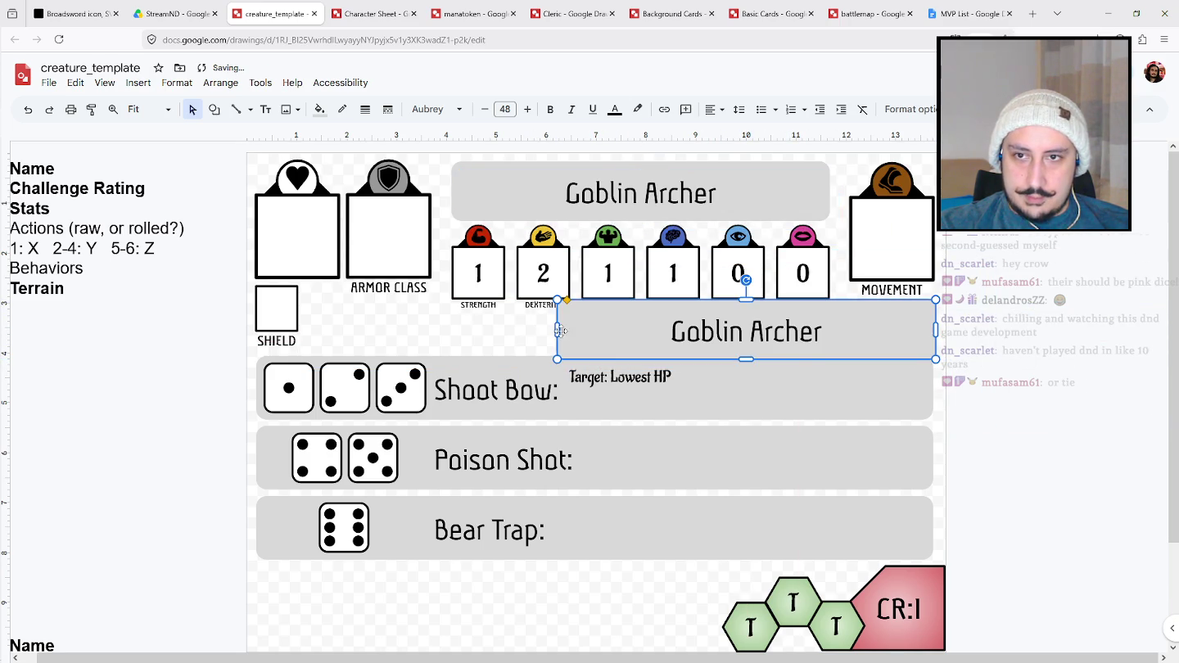
pyautogui.moveTo(557, 330); pyautogui.dragTo(849, 328)
pyautogui.click(897, 344)
pyautogui.hotkey('ctrl', 'a')
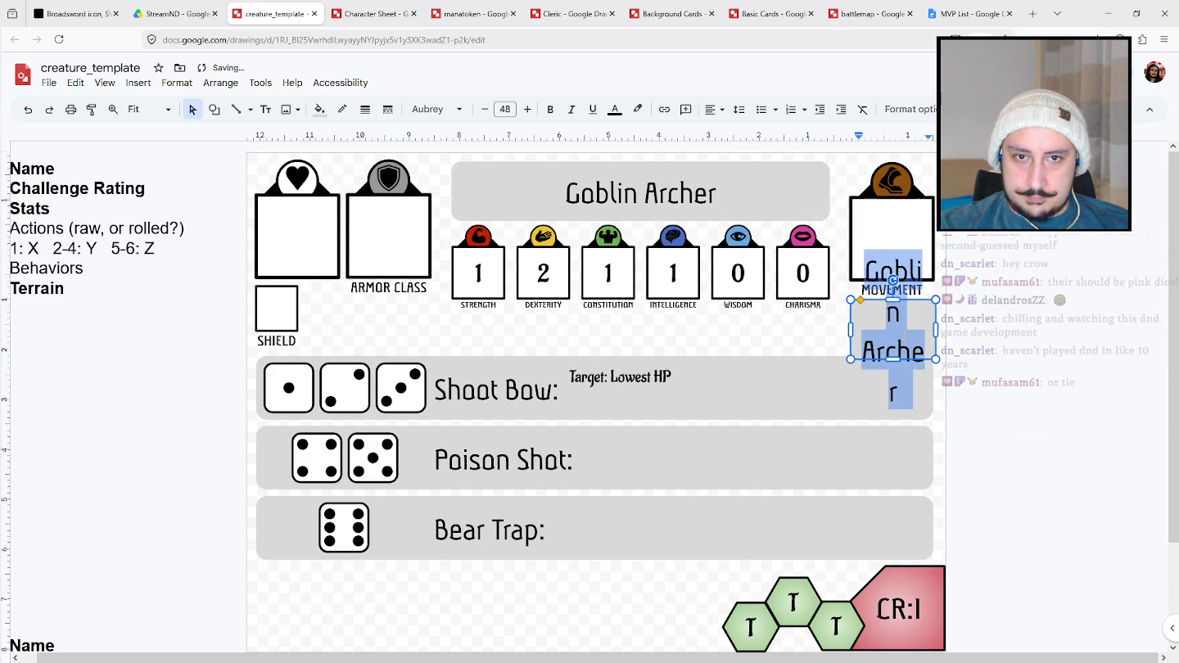
pyautogui.press('BackSpace')
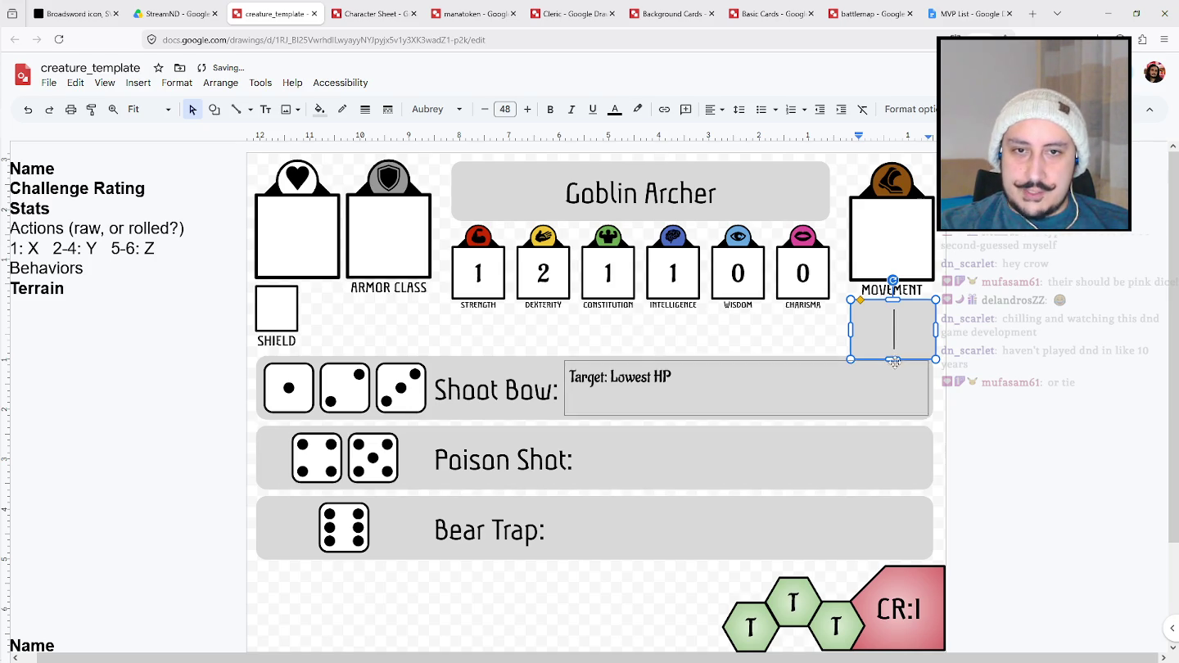
pyautogui.click(1007, 357)
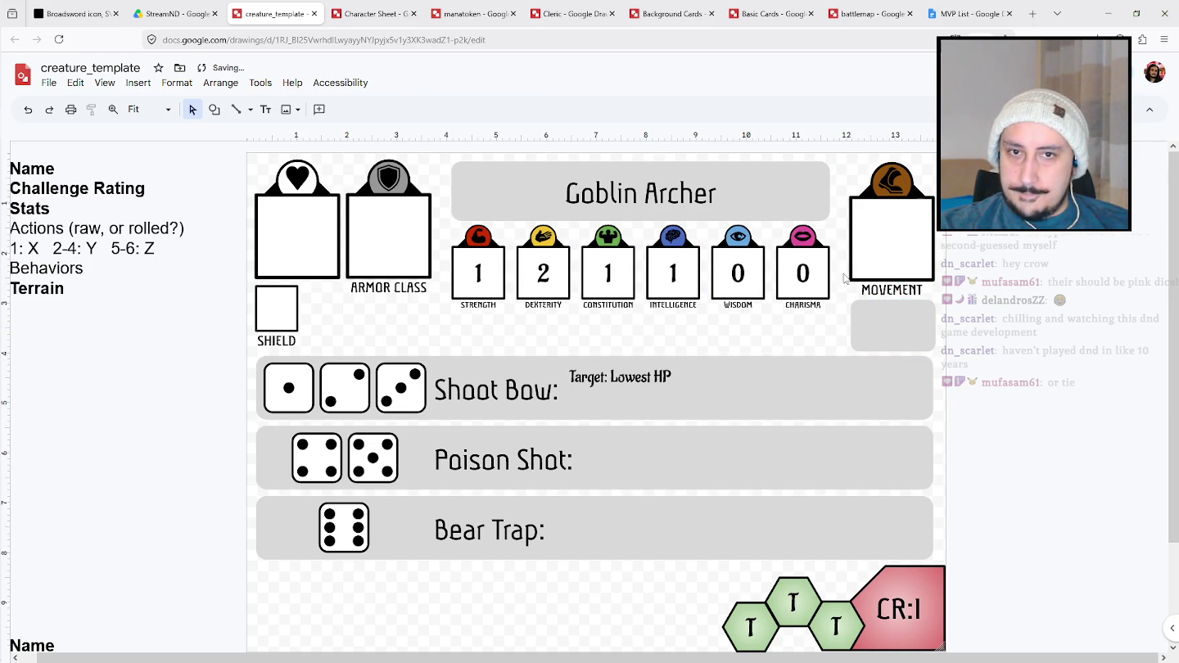
# Set the box under MOVEMENT to 18 pt and type lines '1: Get in line of sight with lowest HP' and '2: Get out'.
pyautogui.click(876, 328)
pyautogui.click(505, 108)
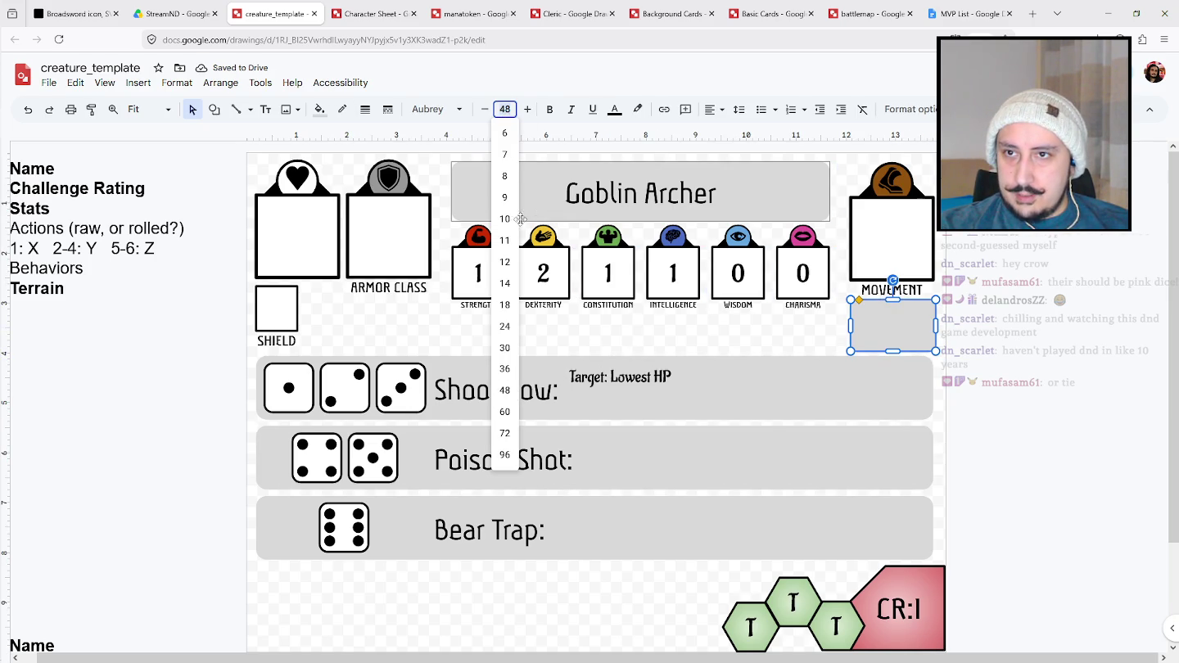
pyautogui.click(505, 305)
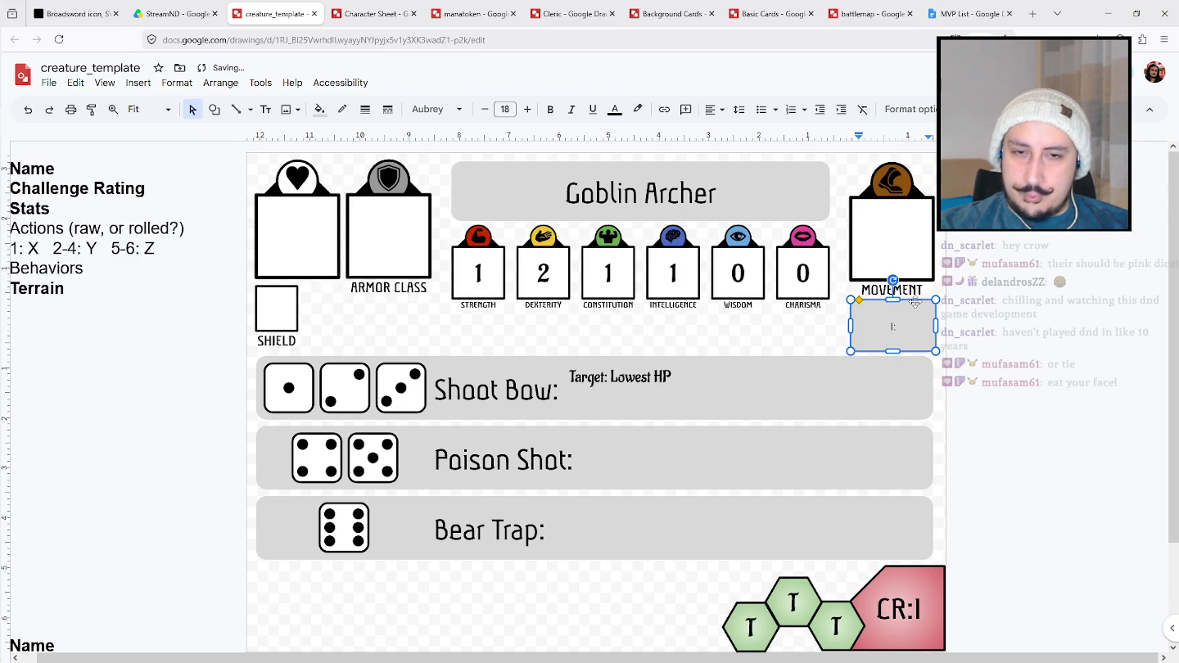
pyautogui.write(':')
pyautogui.press('Return')
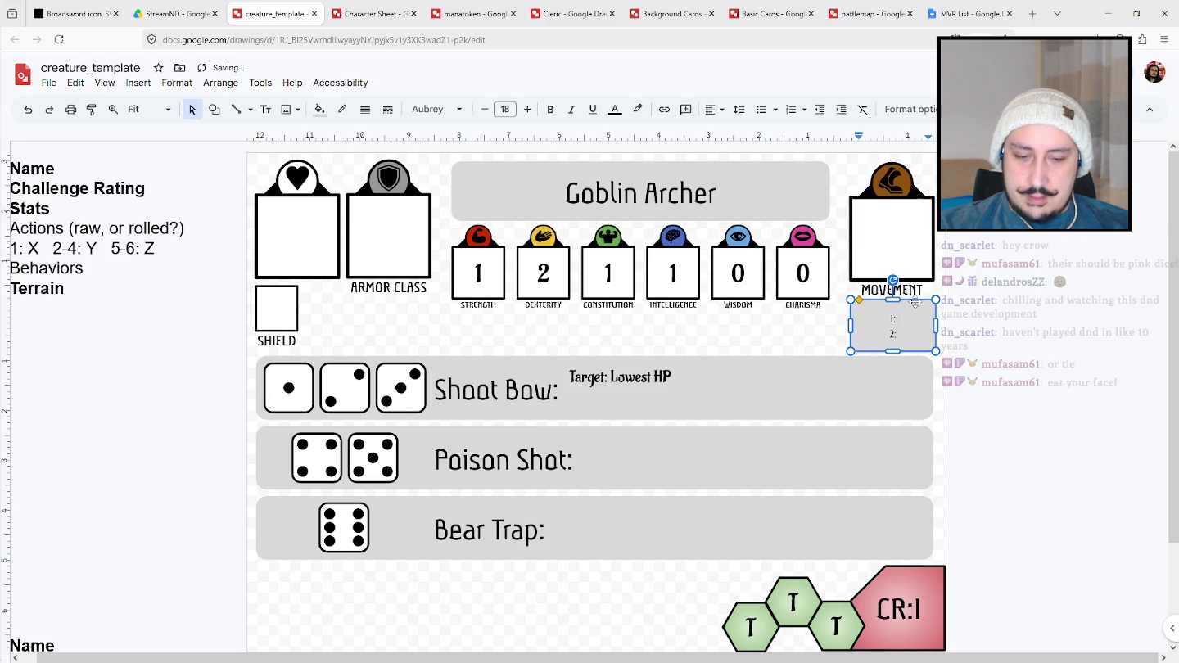
pyautogui.write(' Ge')
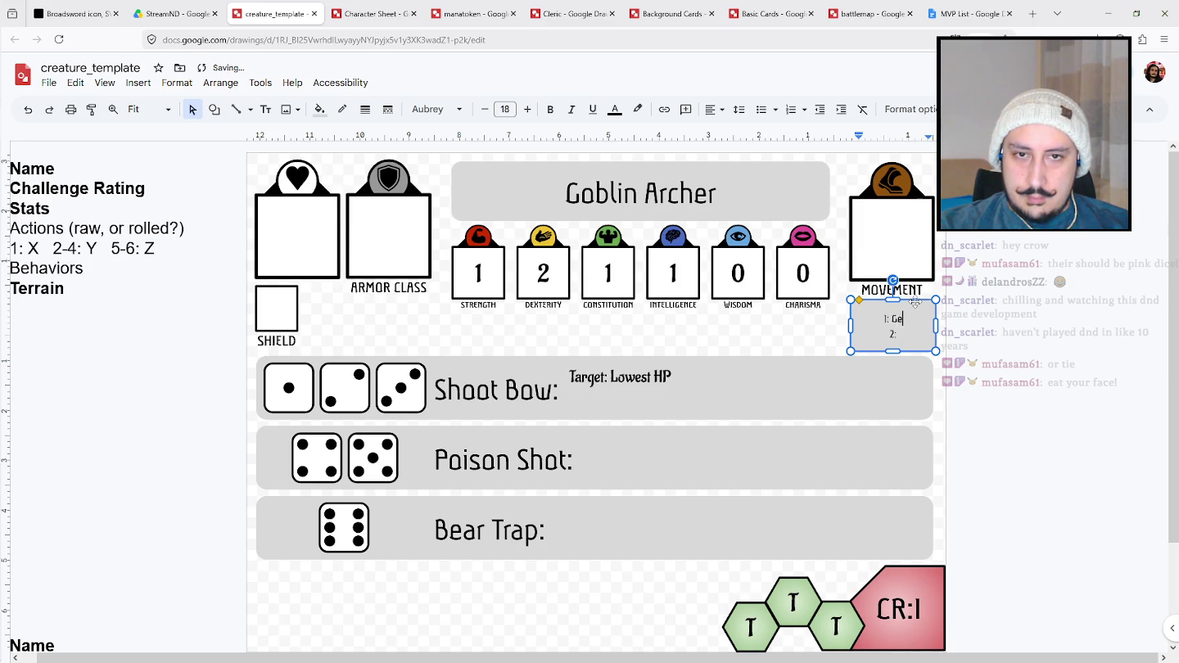
pyautogui.write('t in line of sight')
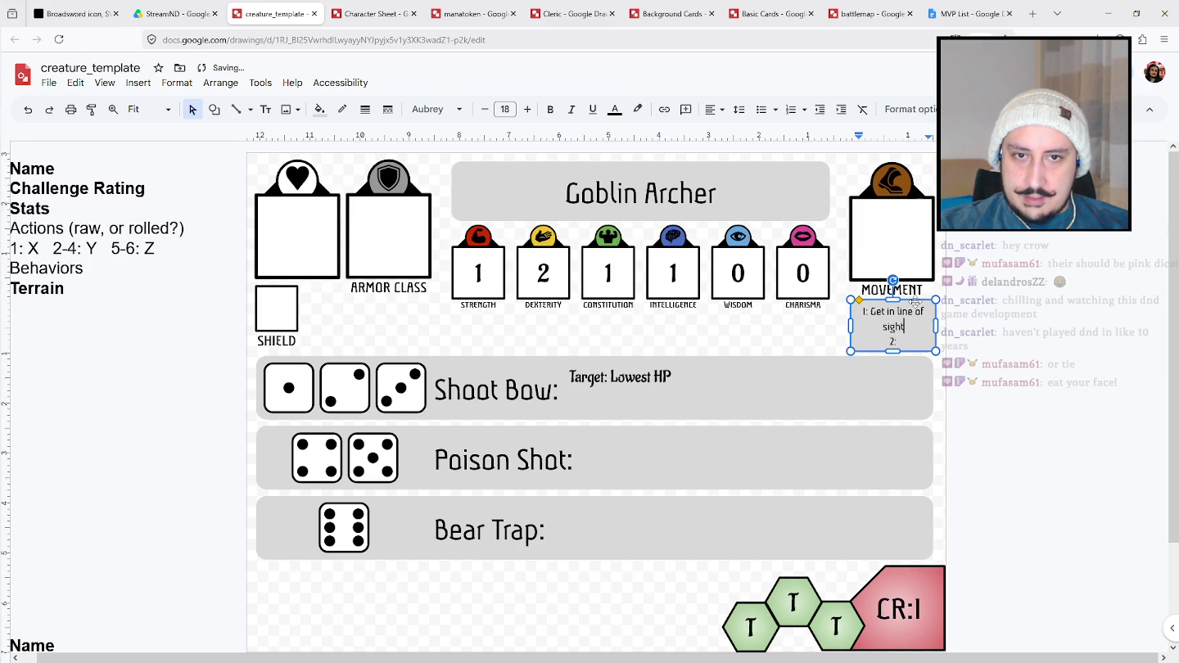
pyautogui.write(' with ')
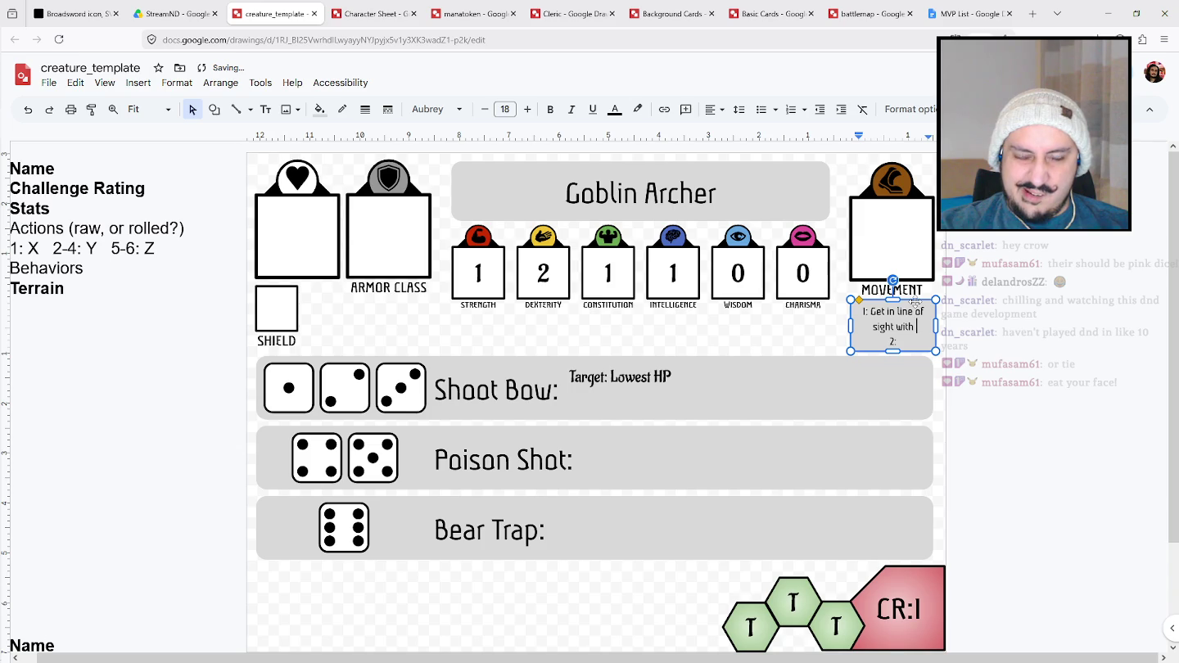
pyautogui.write('lowest HP')
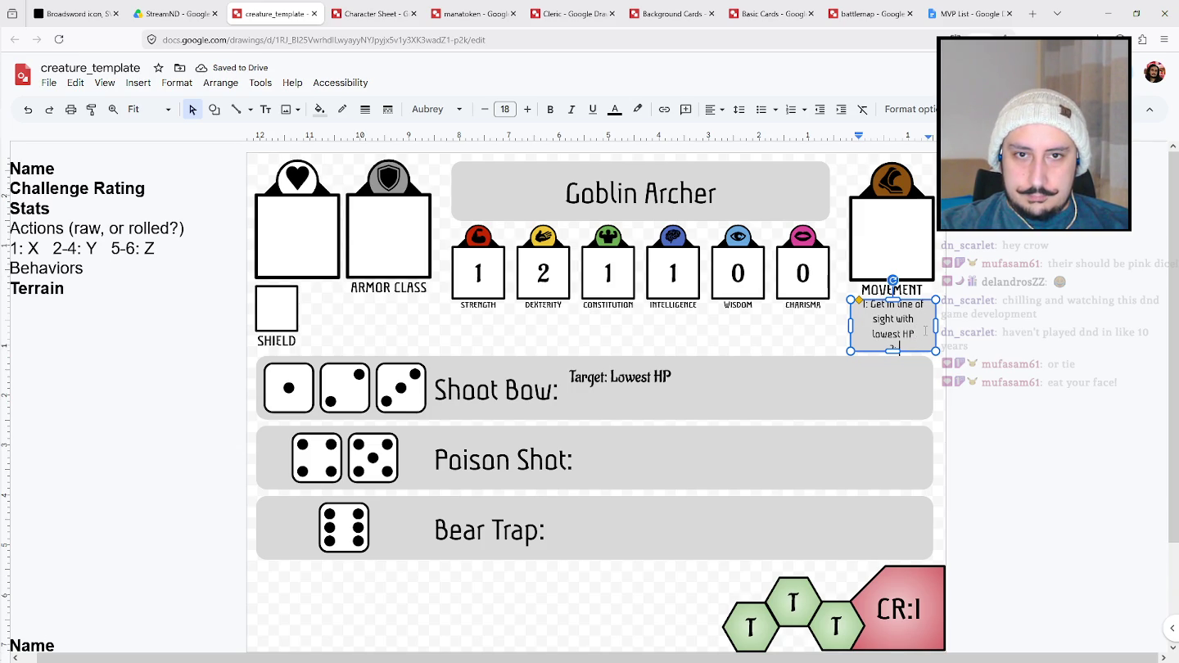
pyautogui.write('-6: Get out')
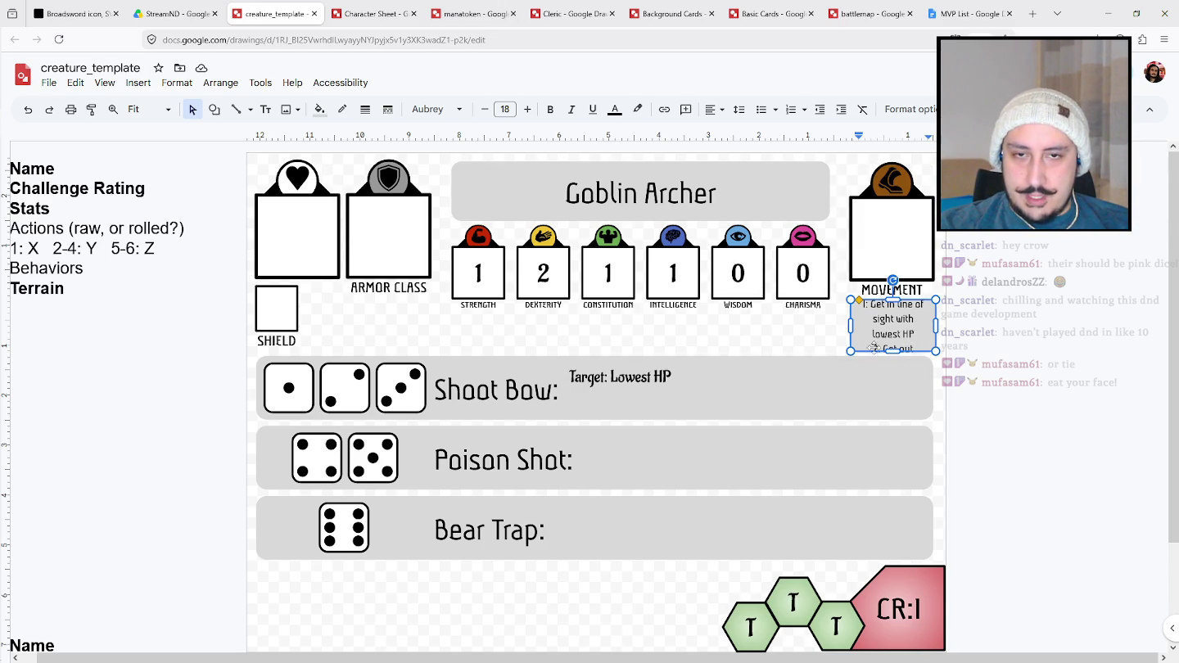
# Set the behaviour box's text padding to 0 on all sides in Format options.
pyautogui.rightClick(930, 332)
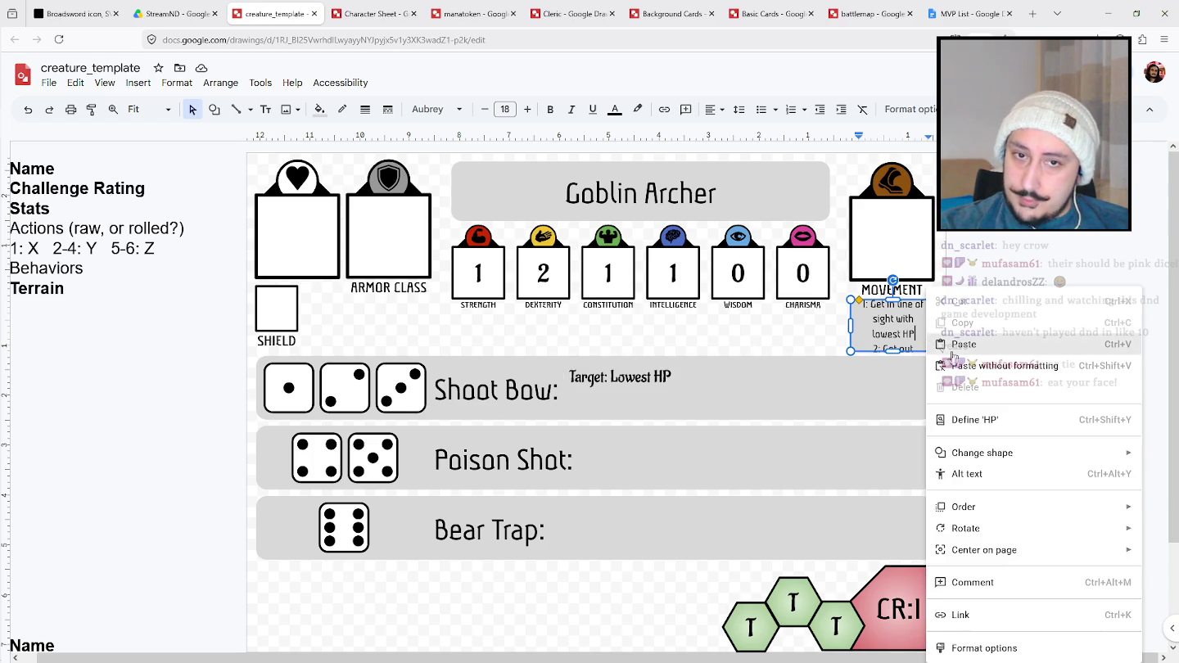
pyautogui.click(970, 649)
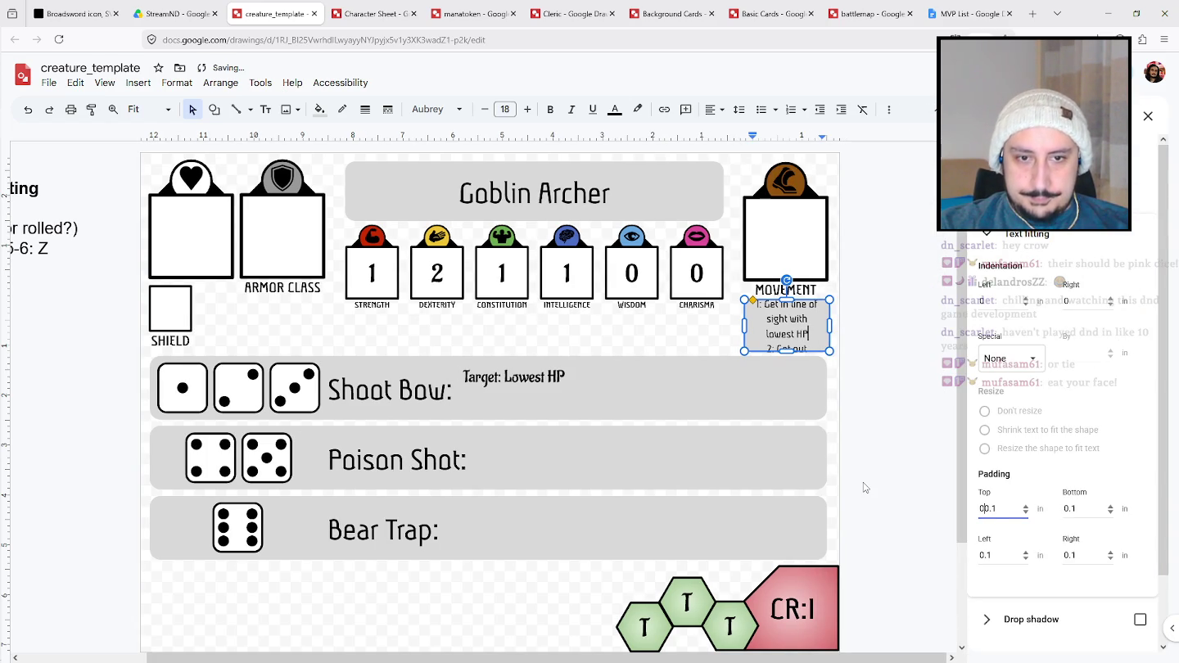
pyautogui.write('0')
pyautogui.press('Tab')
pyautogui.write('0')
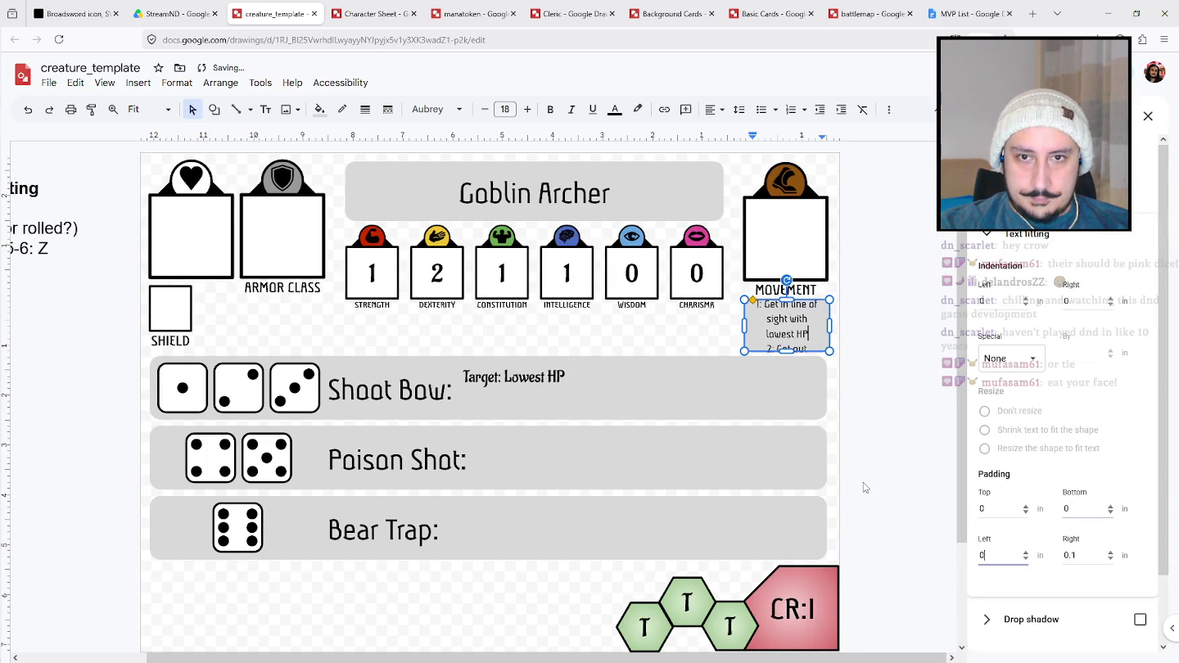
pyautogui.press('Tab')
pyautogui.write('0')
pyautogui.press('Tab')
pyautogui.write('0')
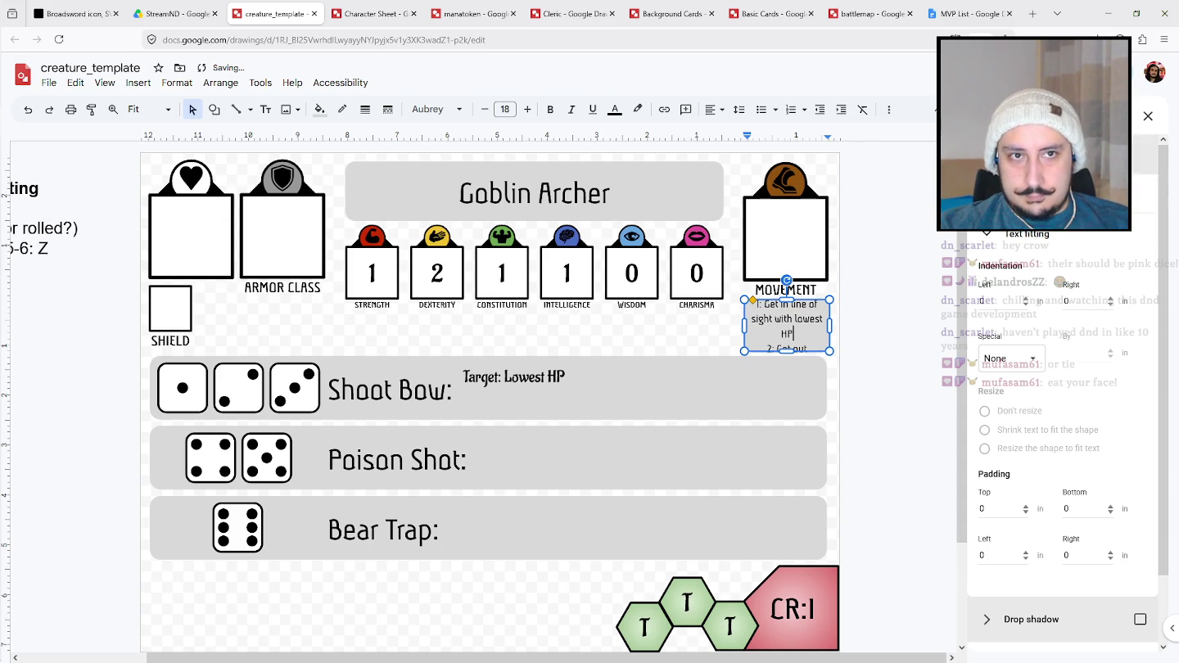
pyautogui.click(1147, 116)
# Move the shield square into the heart box.
pyautogui.scroll(-3, 598, 443)
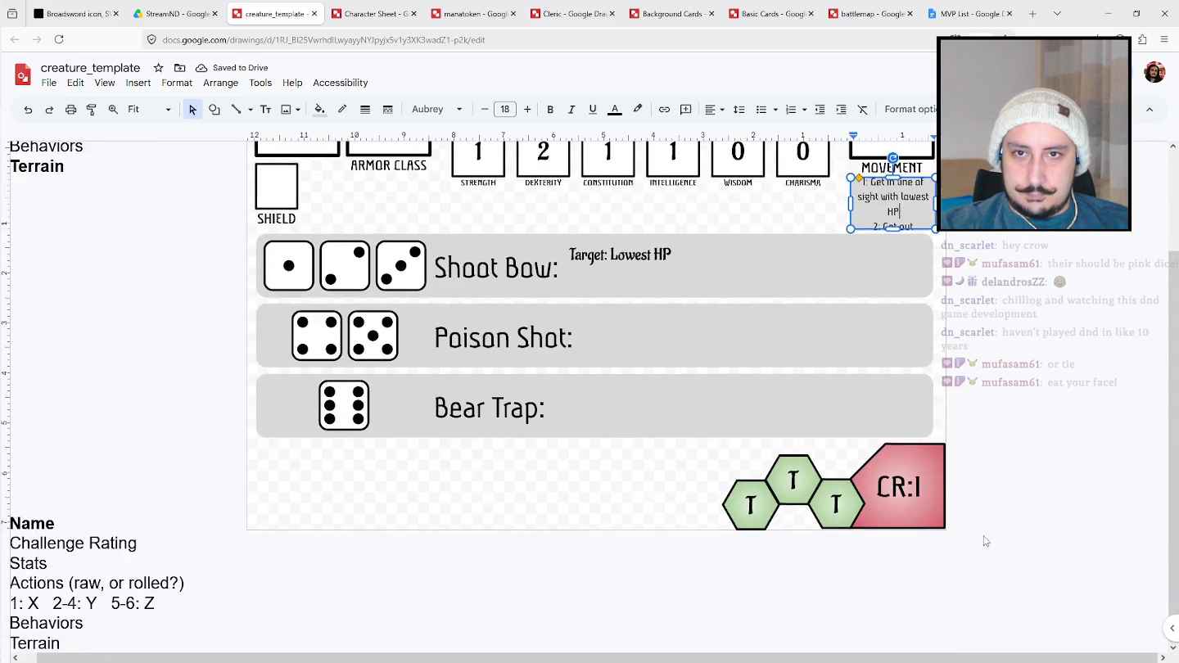
pyautogui.scroll(3, 987, 536)
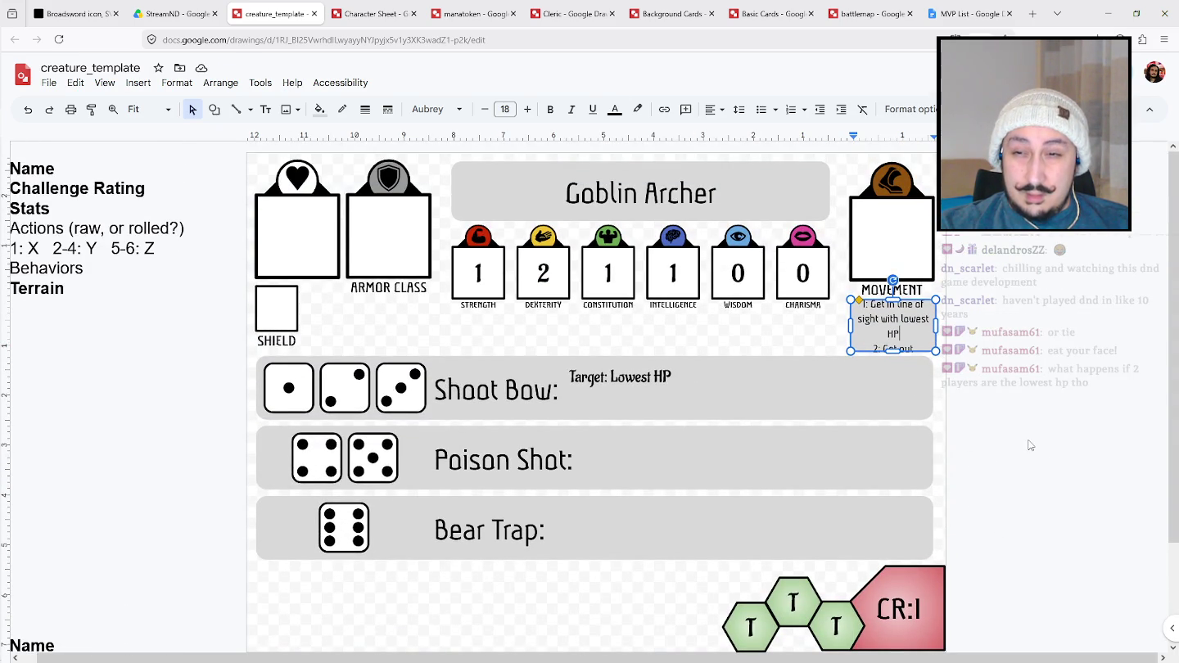
pyautogui.moveTo(277, 310)
pyautogui.mouseDown()
pyautogui.moveTo(327, 267)
pyautogui.moveTo(313, 251)
pyautogui.mouseUp()
# Delete the SHIELD label and the shield square inside the heart box.
pyautogui.click(277, 342)
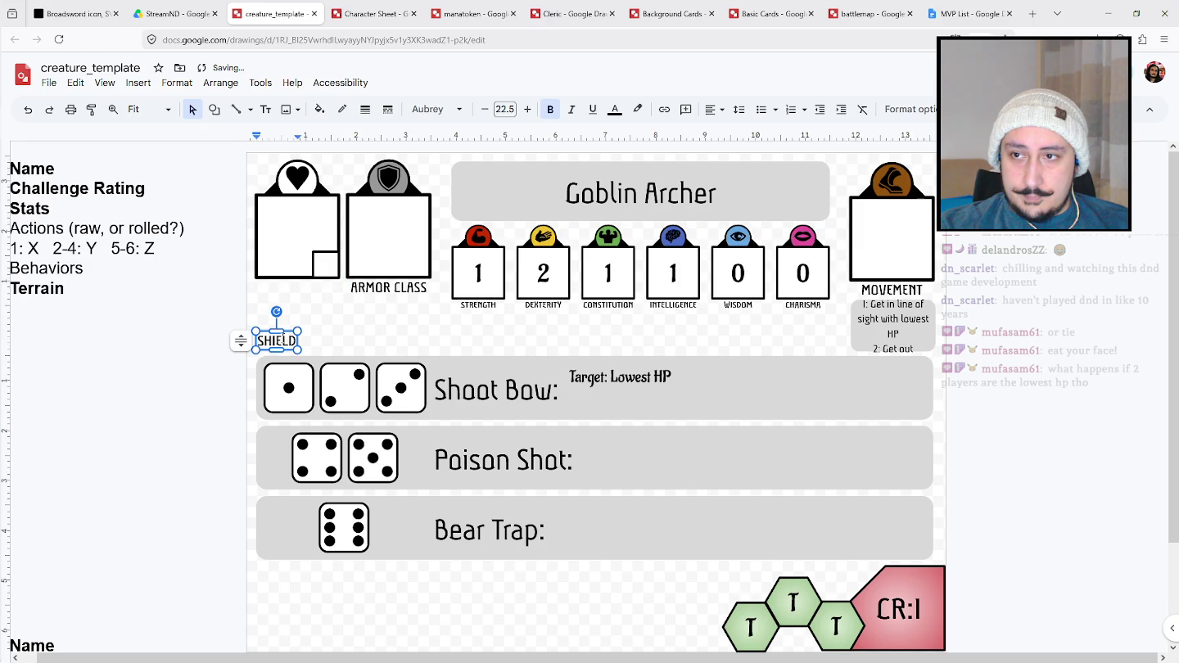
pyautogui.press('BackSpace')
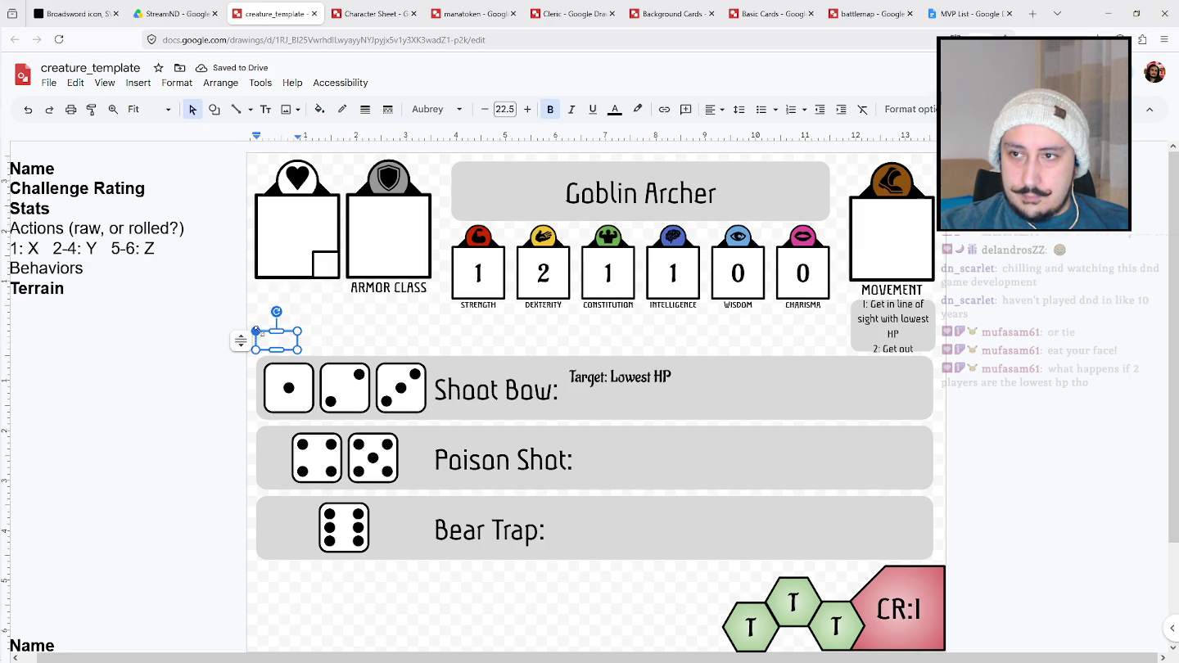
pyautogui.click(283, 326)
pyautogui.click(318, 261)
pyautogui.press('Delete')
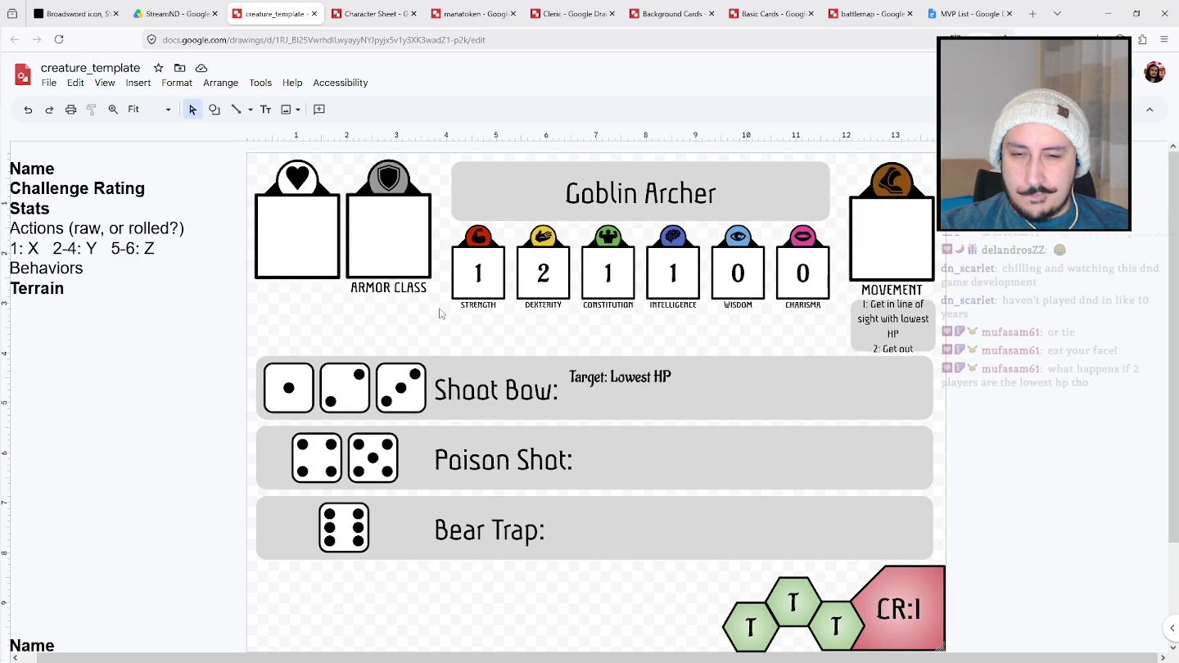
# Narrow the three action rows and make the behaviour box under MOVEMENT taller.
pyautogui.moveTo(946, 535); pyautogui.dragTo(932, 408)
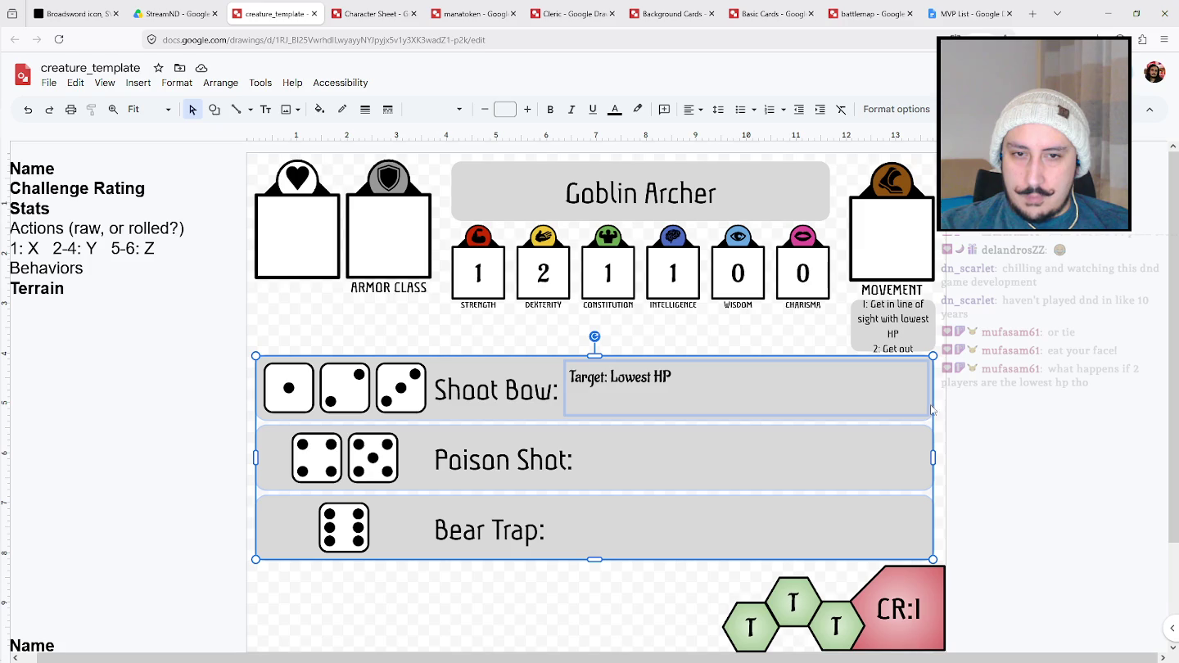
pyautogui.moveTo(933, 458); pyautogui.dragTo(833, 458)
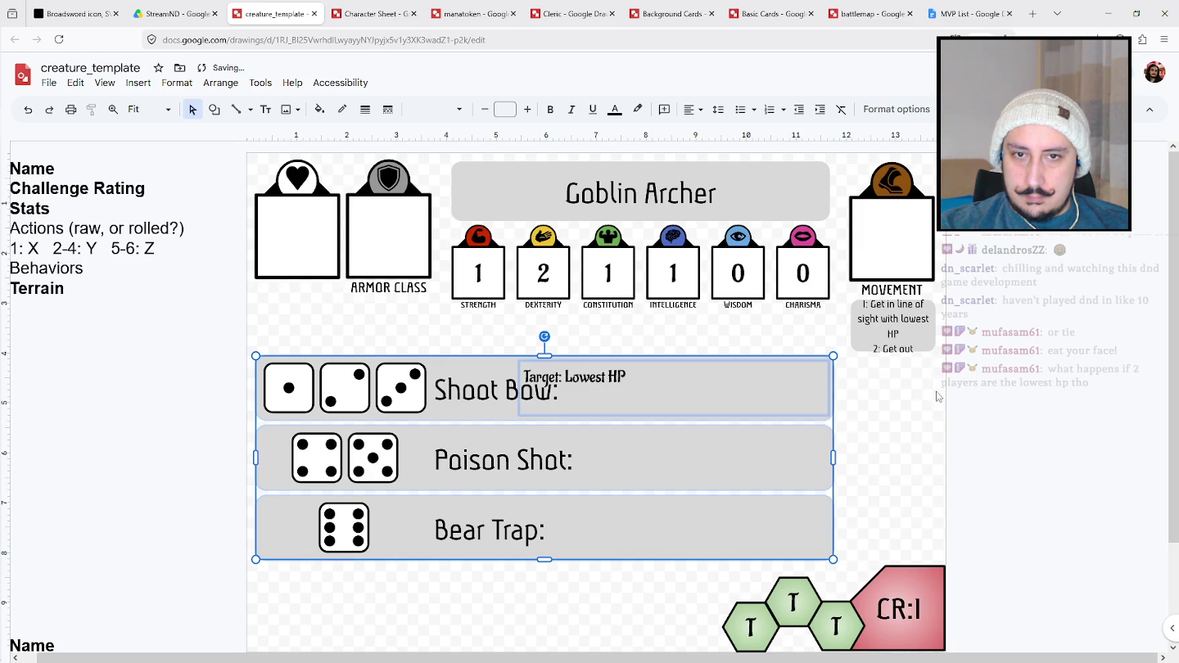
pyautogui.click(925, 342)
pyautogui.moveTo(893, 352); pyautogui.dragTo(898, 363)
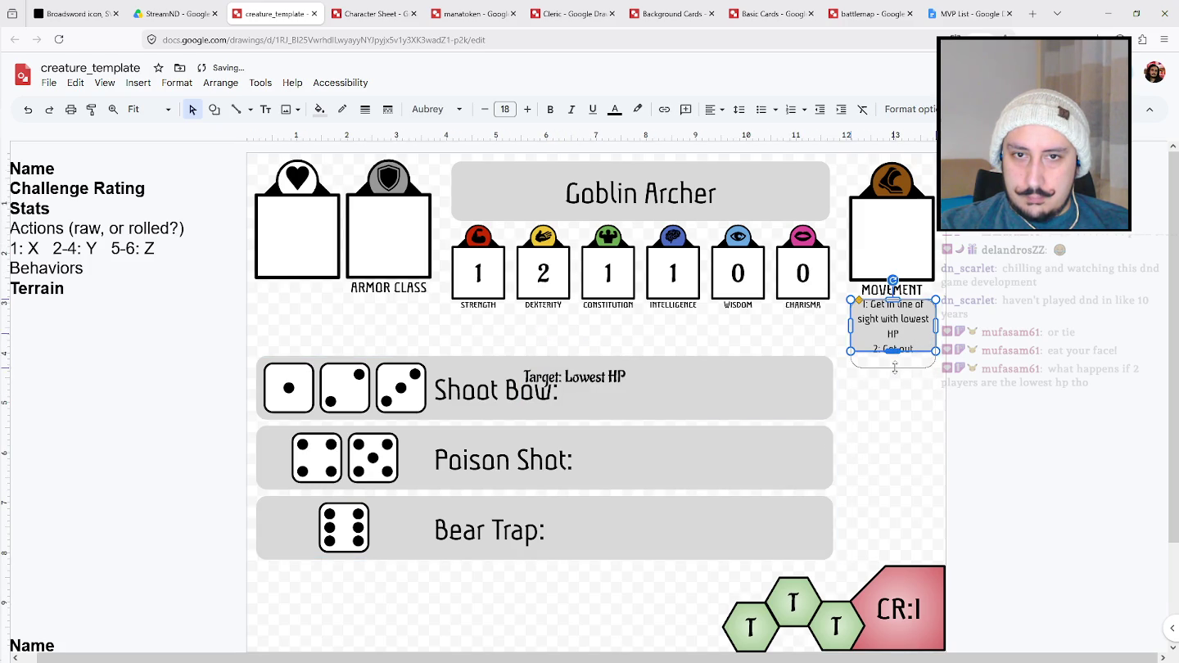
# Copy the behaviour box into the slots below, the lower copies reading 'Stay Put'.
pyautogui.moveTo(928, 303); pyautogui.dragTo(931, 382)
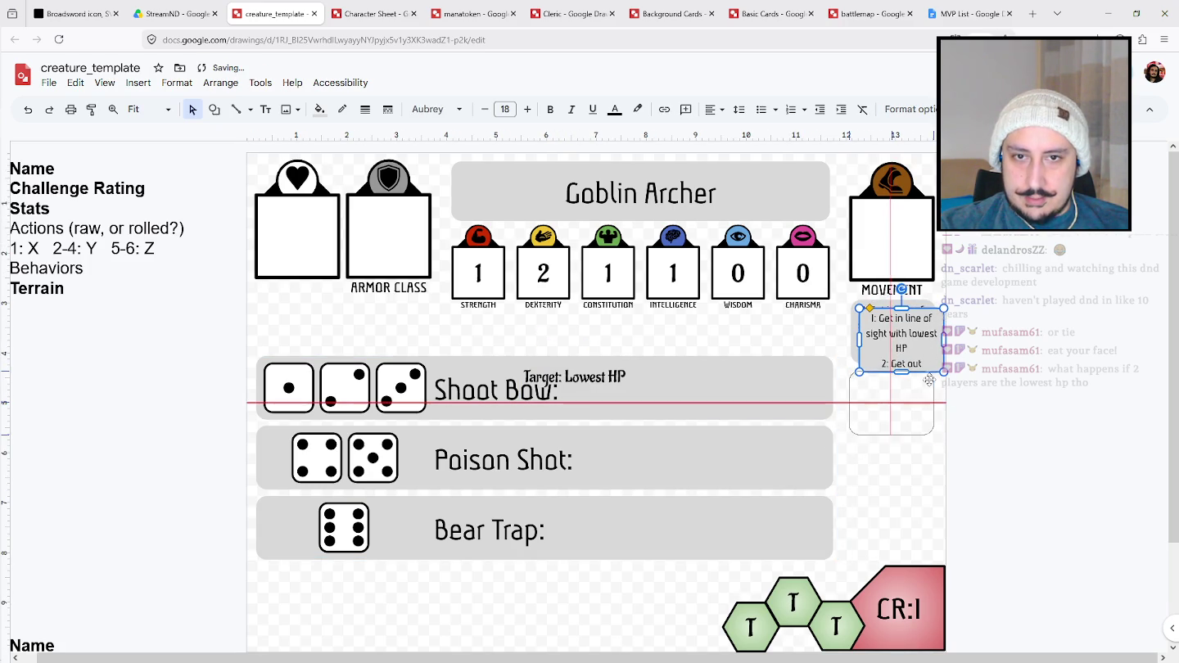
pyautogui.hotkey('ctrl', 'v')
pyautogui.moveTo(948, 330); pyautogui.dragTo(928, 445)
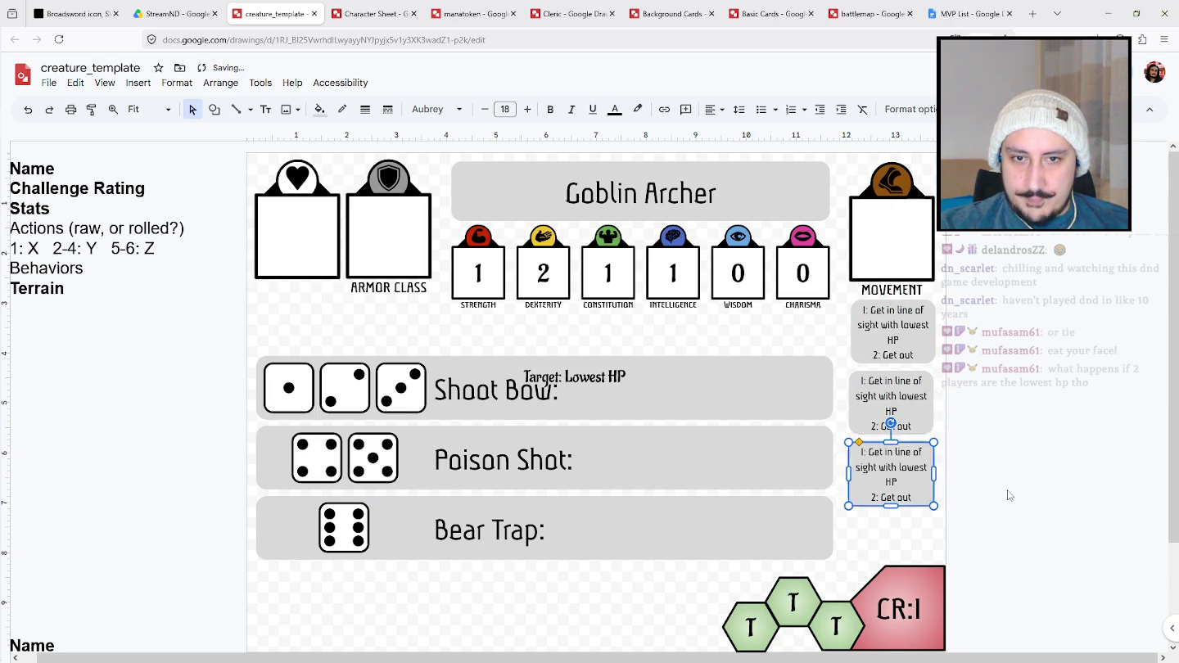
pyautogui.click(983, 491)
pyautogui.click(891, 475)
pyautogui.press('Return')
pyautogui.write('Stay Put')
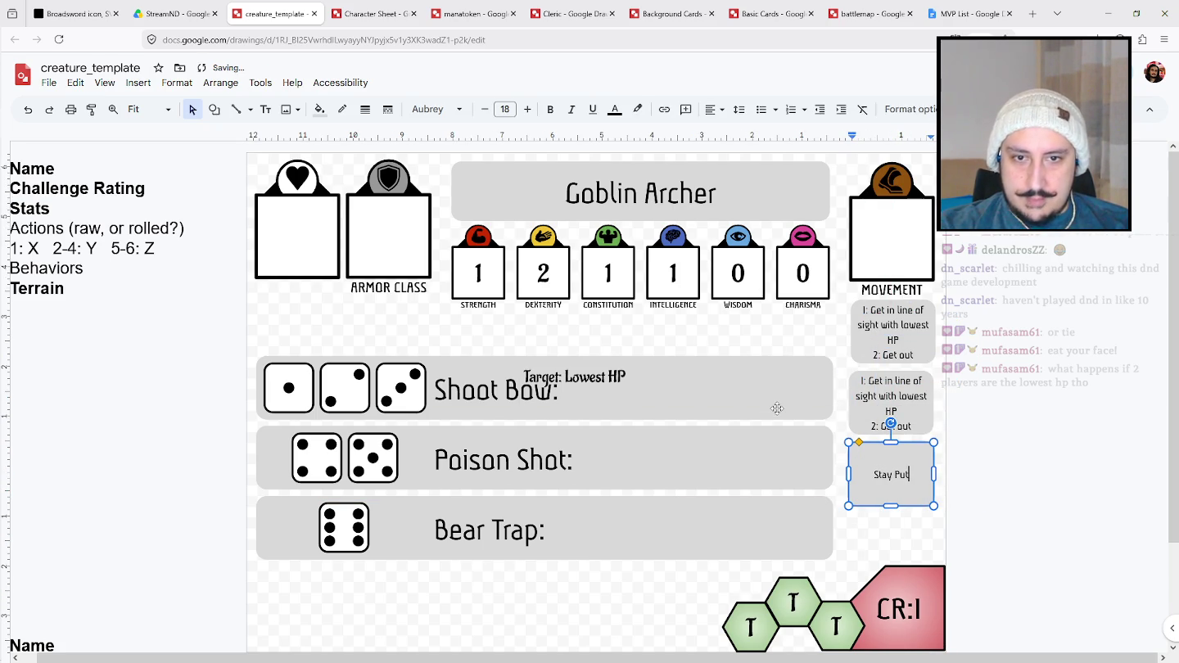
pyautogui.click(938, 463)
pyautogui.moveTo(926, 489)
pyautogui.mouseDown()
pyautogui.moveTo(933, 499)
pyautogui.moveTo(921, 521)
pyautogui.moveTo(864, 329)
pyautogui.moveTo(930, 307)
pyautogui.mouseUp()
# Move the top behaviour box under MOVEMENT and distribute all four boxes vertically.
pyautogui.click(930, 356)
pyautogui.moveTo(1000, 514)
pyautogui.mouseDown()
pyautogui.moveTo(931, 470)
pyautogui.moveTo(870, 362)
pyautogui.mouseUp()
pyautogui.rightClick(877, 362)
pyautogui.moveTo(927, 517)
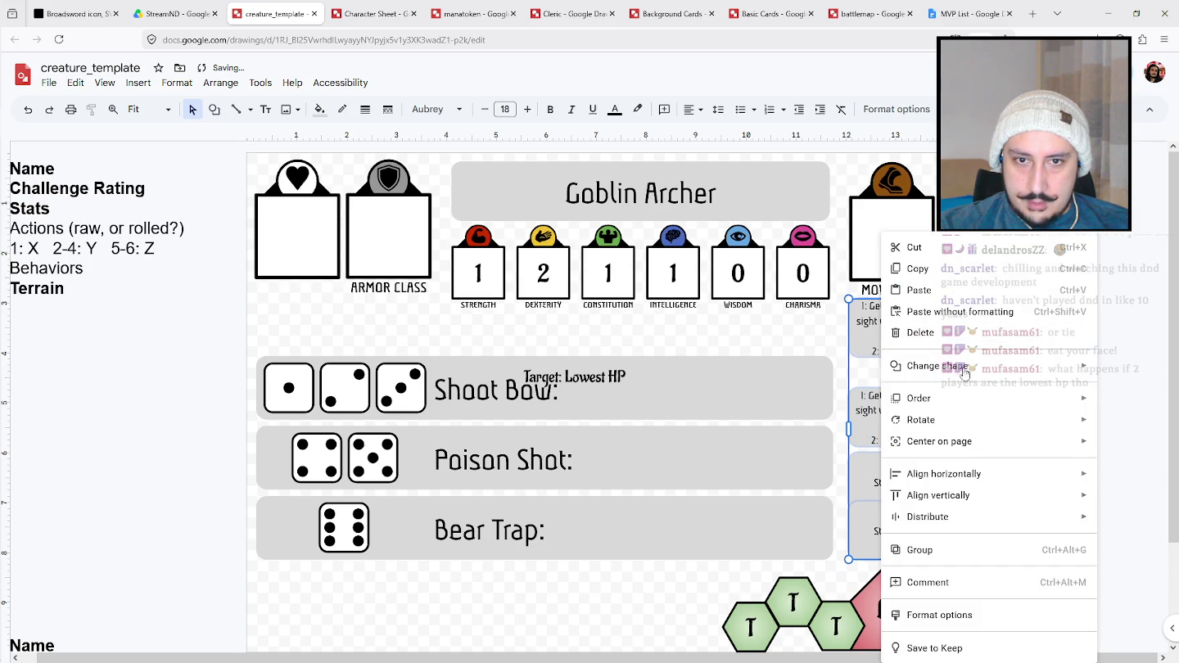
pyautogui.click(752, 542)
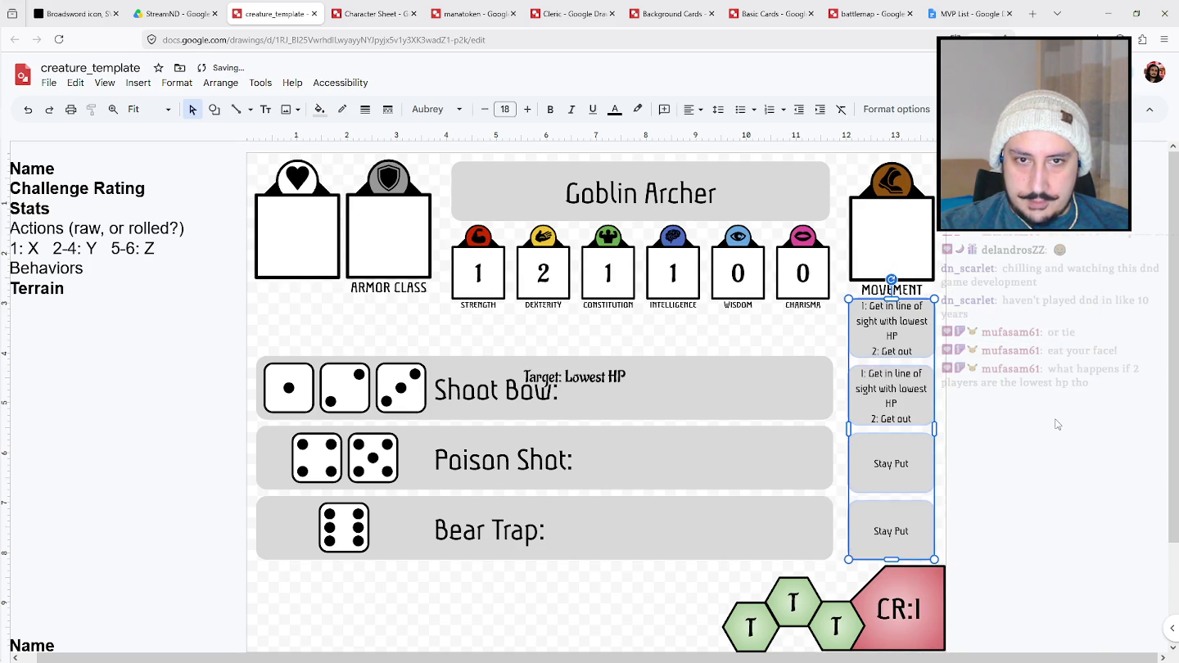
pyautogui.click(994, 423)
# Delete the text from each of the four behaviour boxes.
pyautogui.click(907, 354)
pyautogui.hotkey('ctrl', 'a')
pyautogui.press('BackSpace')
pyautogui.click(891, 393)
pyautogui.hotkey('ctrl', 'a')
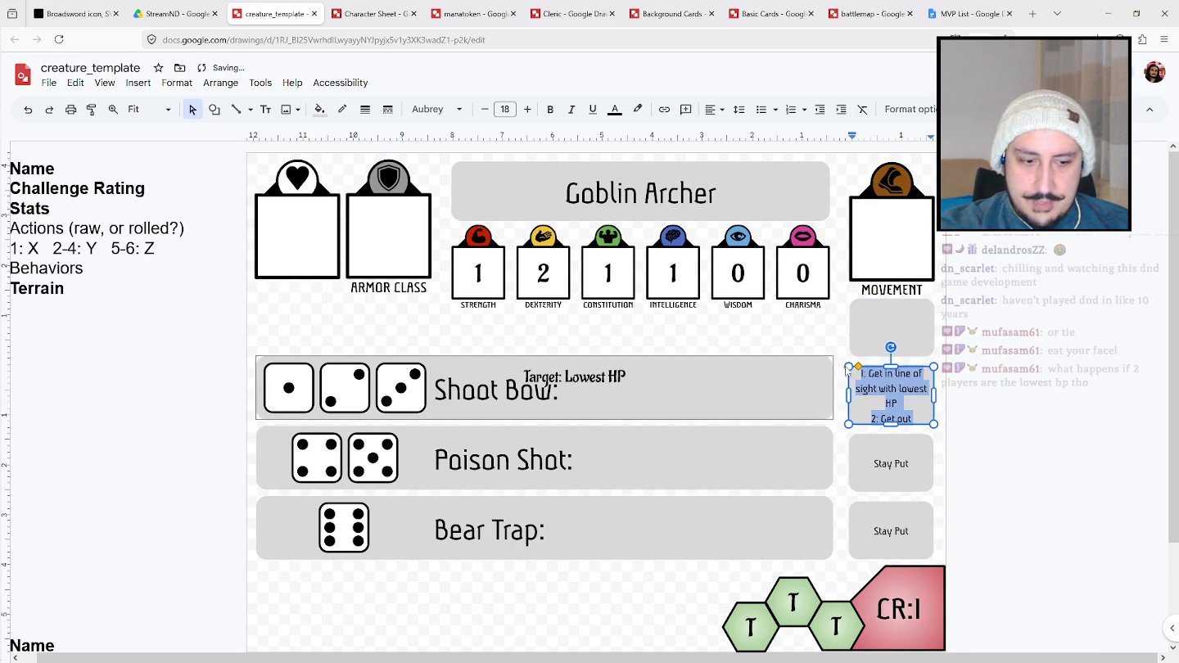
pyautogui.press('BackSpace')
pyautogui.click(908, 464)
pyautogui.hotkey('ctrl', 'a')
pyautogui.press('BackSpace')
pyautogui.click(908, 530)
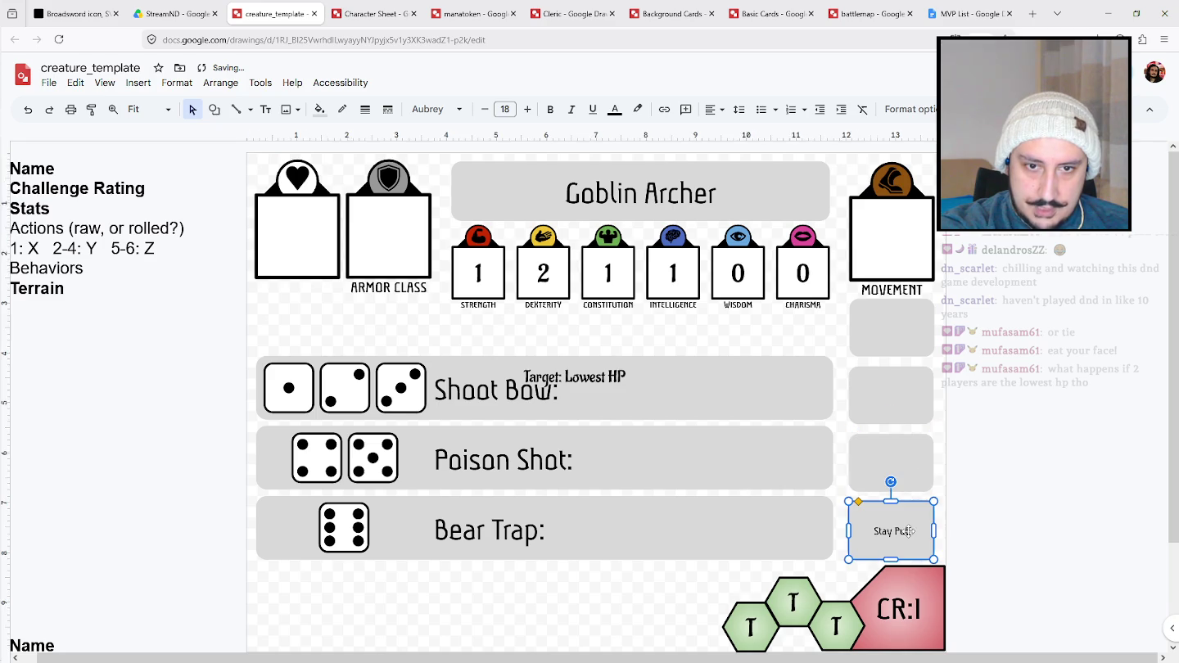
pyautogui.hotkey('ctrl', 'a')
pyautogui.press('BackSpace')
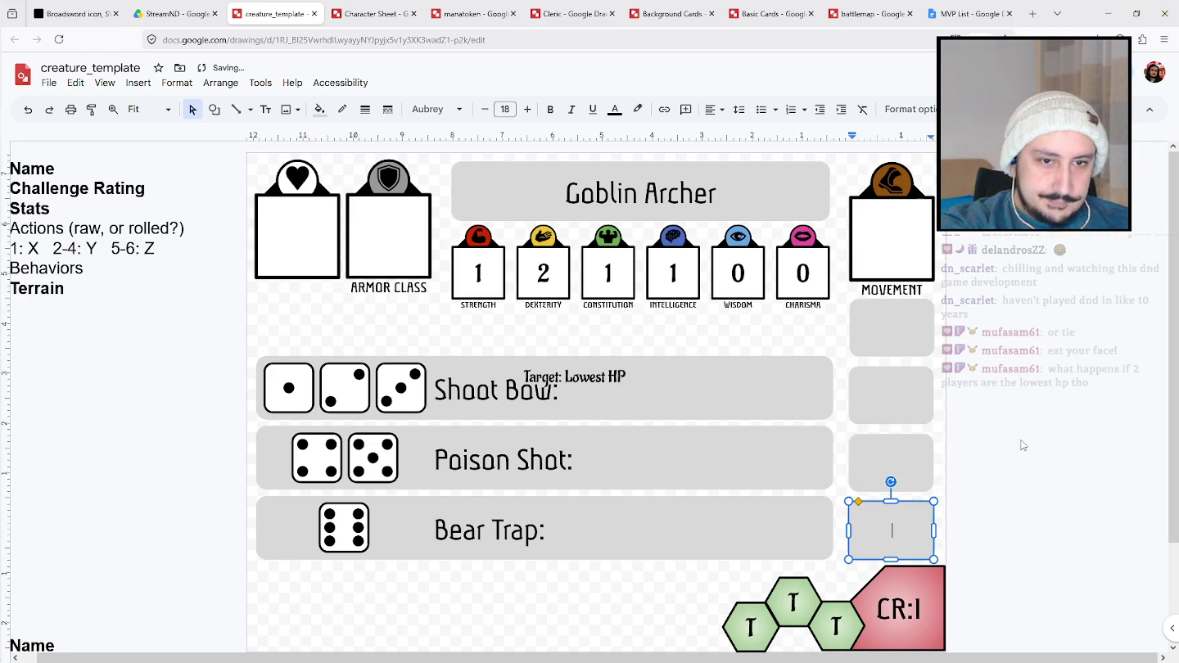
pyautogui.click(1028, 449)
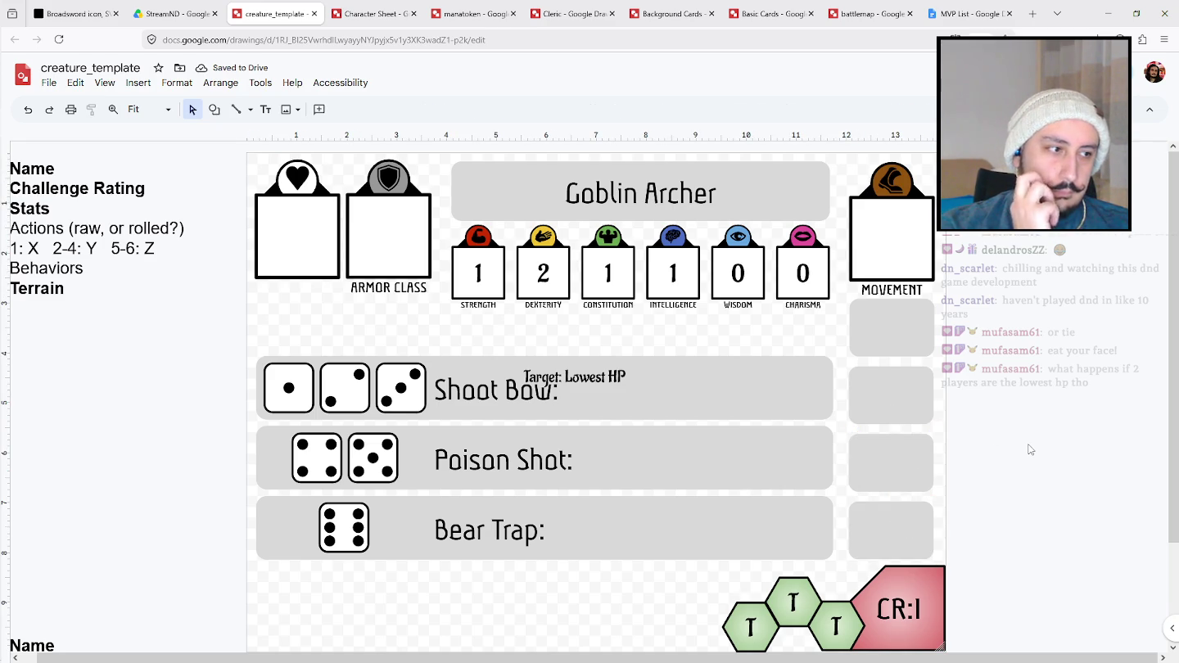
# Draw a light grey vertical line behind the behaviour boxes and delete a stray line.
pyautogui.click(235, 110)
pyautogui.moveTo(892, 300); pyautogui.dragTo(891, 499)
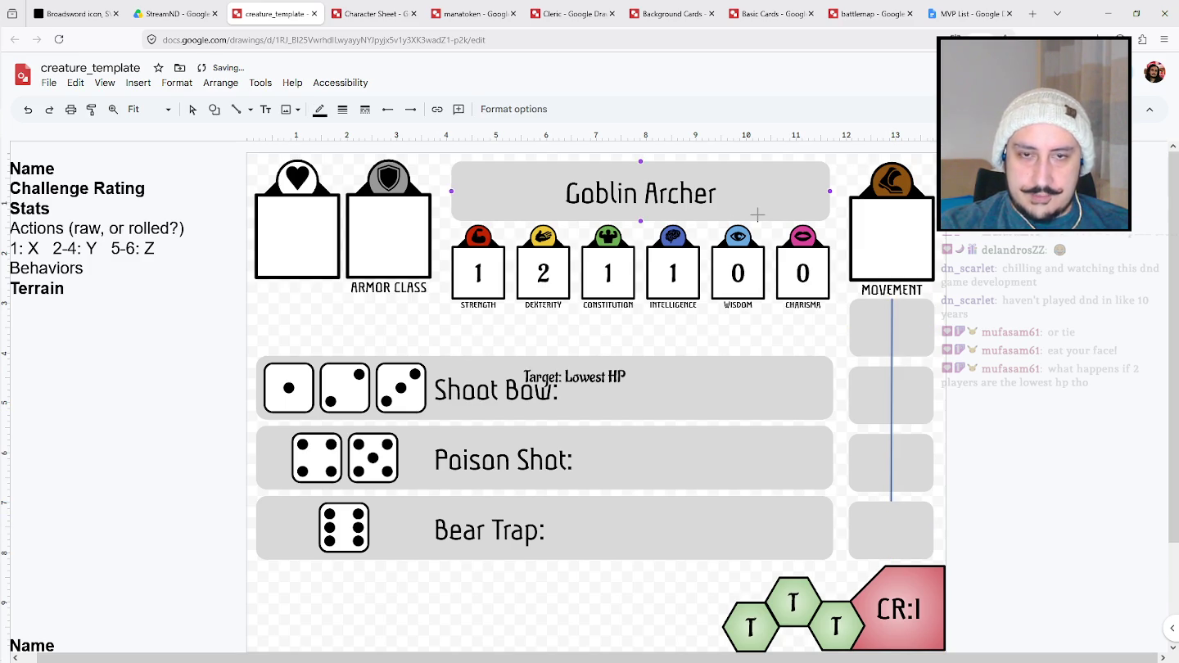
pyautogui.hotkey('ctrl', 'shift', 'Down')
pyautogui.click(321, 111)
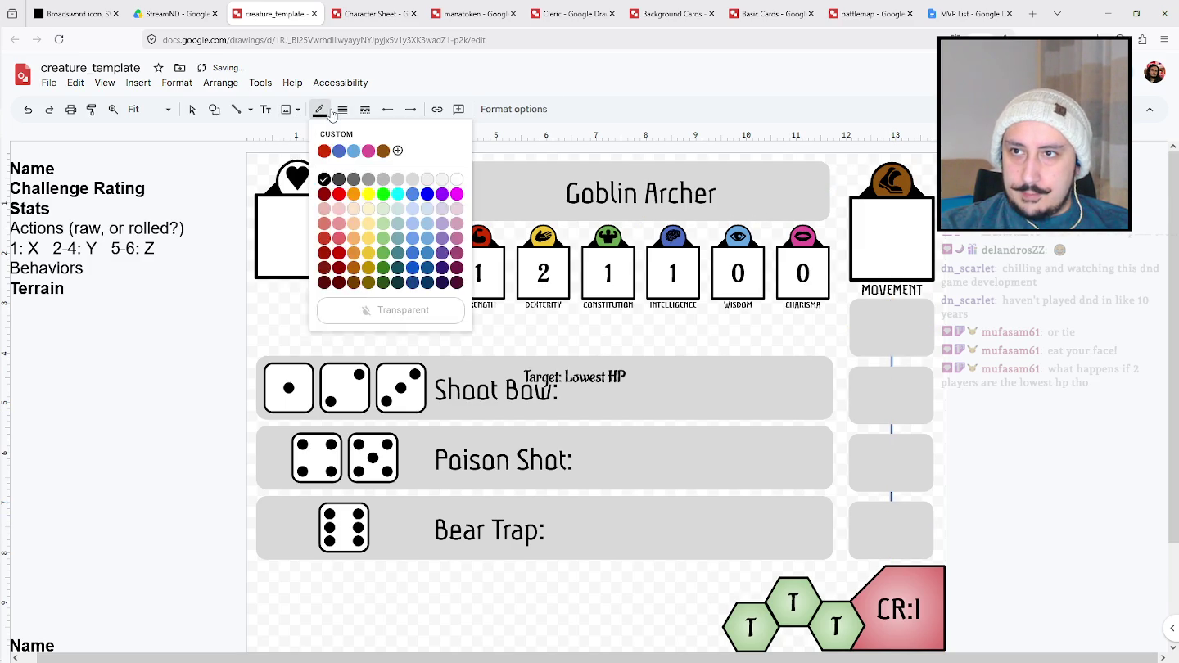
pyautogui.click(375, 198)
pyautogui.click(343, 108)
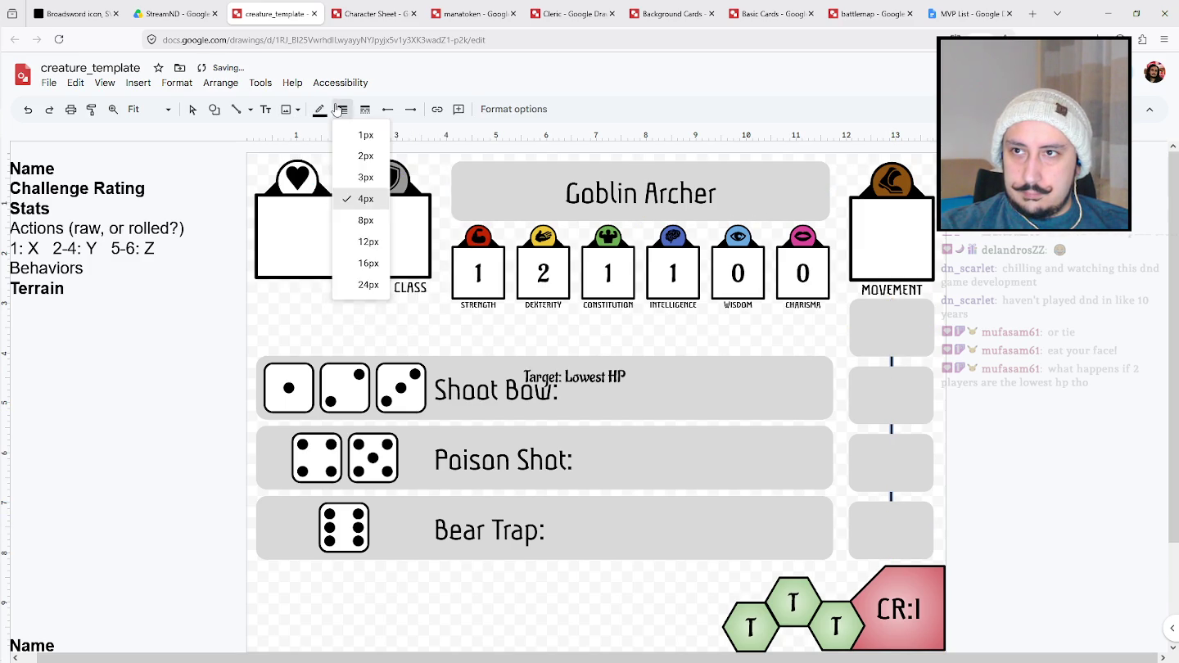
pyautogui.click(396, 180)
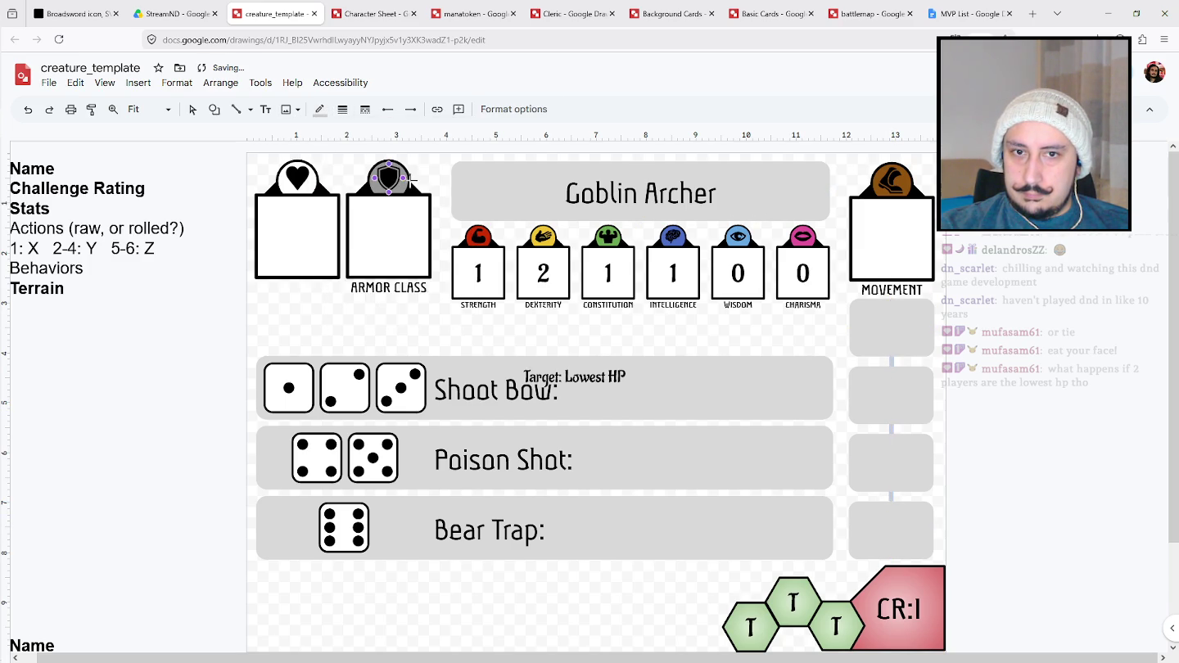
pyautogui.click(1034, 277)
pyautogui.press('Delete')
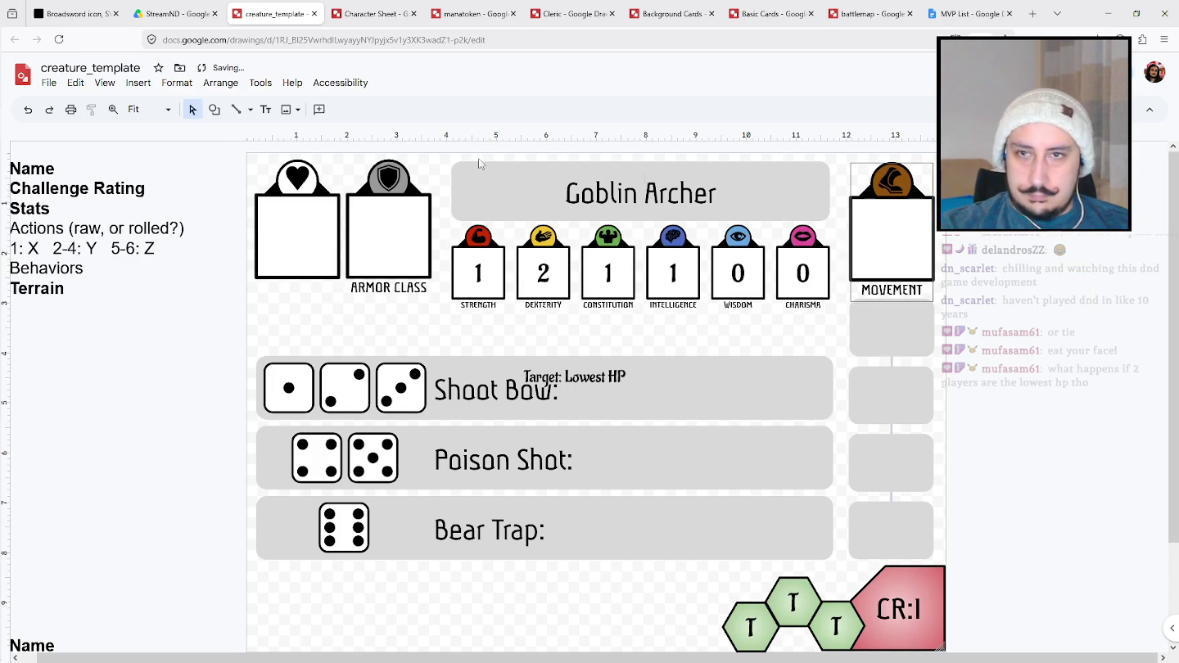
# Draw a chevron arrow beside the card and fill it solid black.
pyautogui.click(216, 111)
pyautogui.moveTo(244, 156)
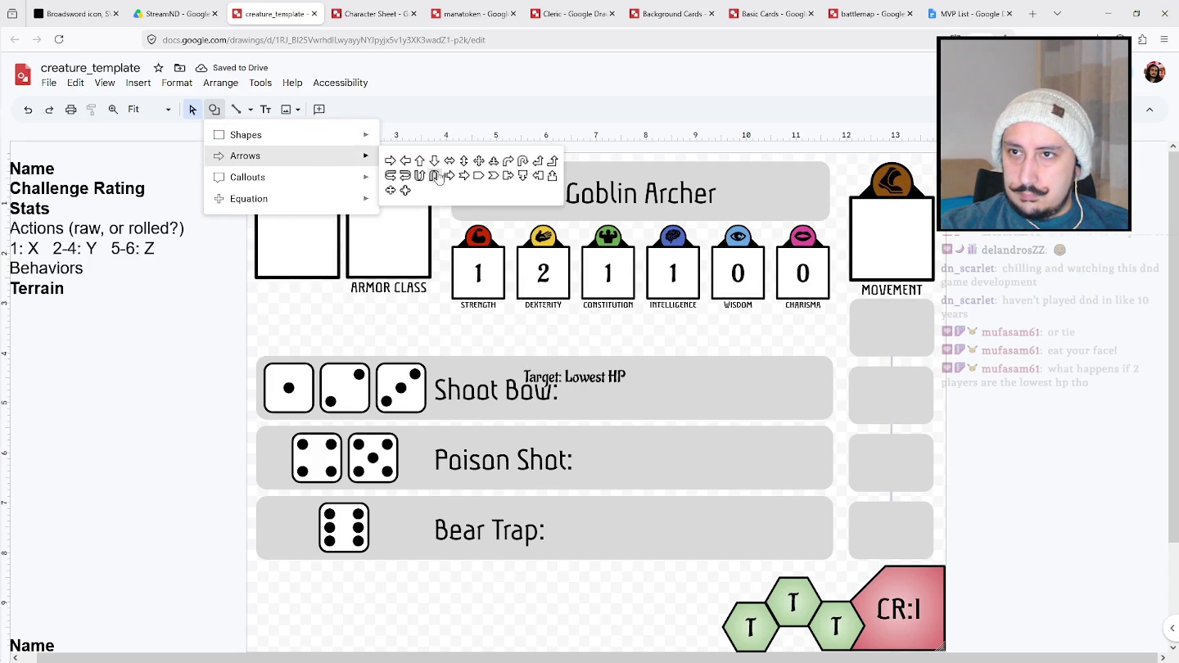
pyautogui.click(504, 177)
pyautogui.moveTo(1066, 336); pyautogui.dragTo(1100, 319)
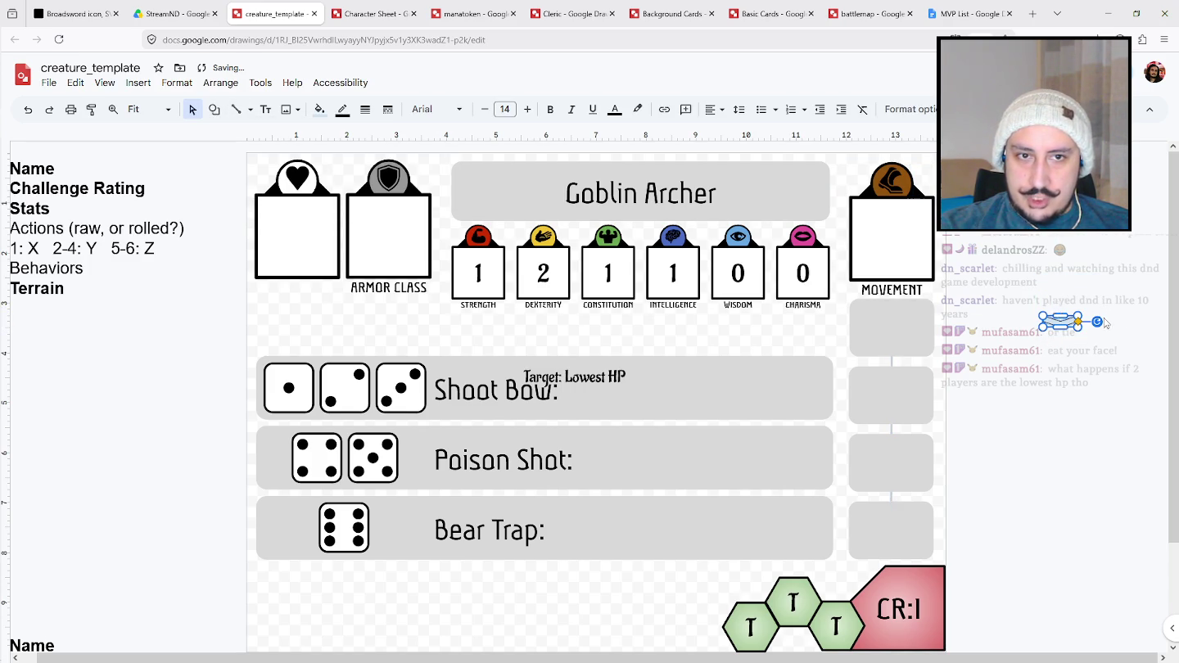
pyautogui.click(319, 108)
pyautogui.click(322, 206)
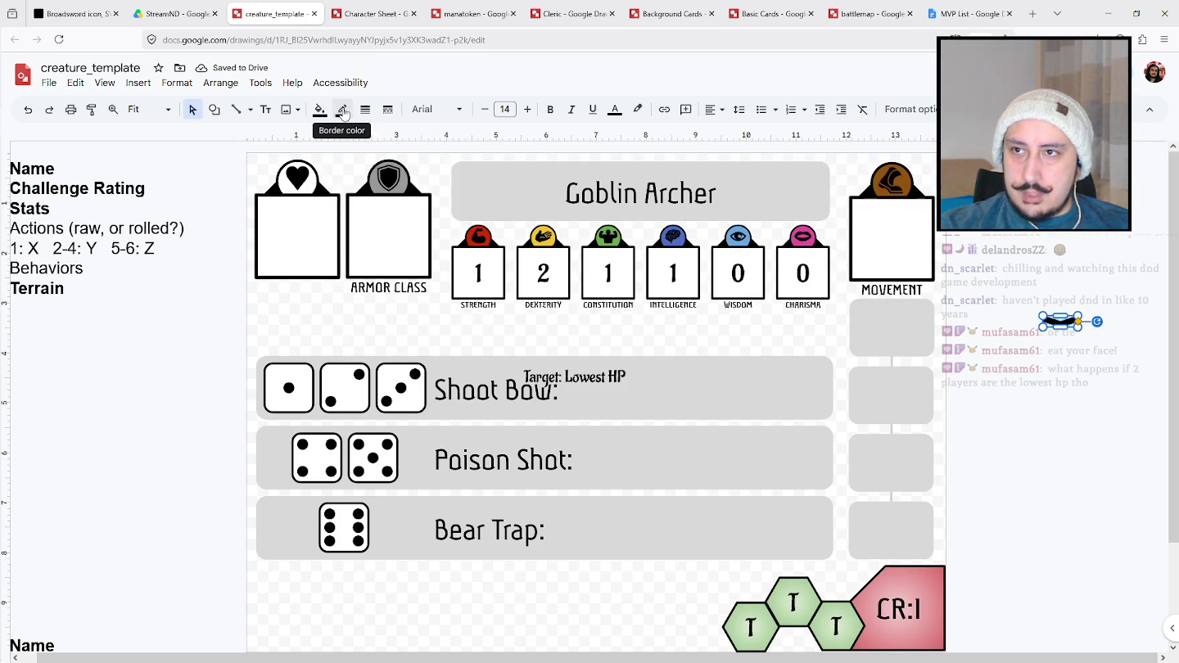
pyautogui.click(343, 109)
pyautogui.click(885, 368)
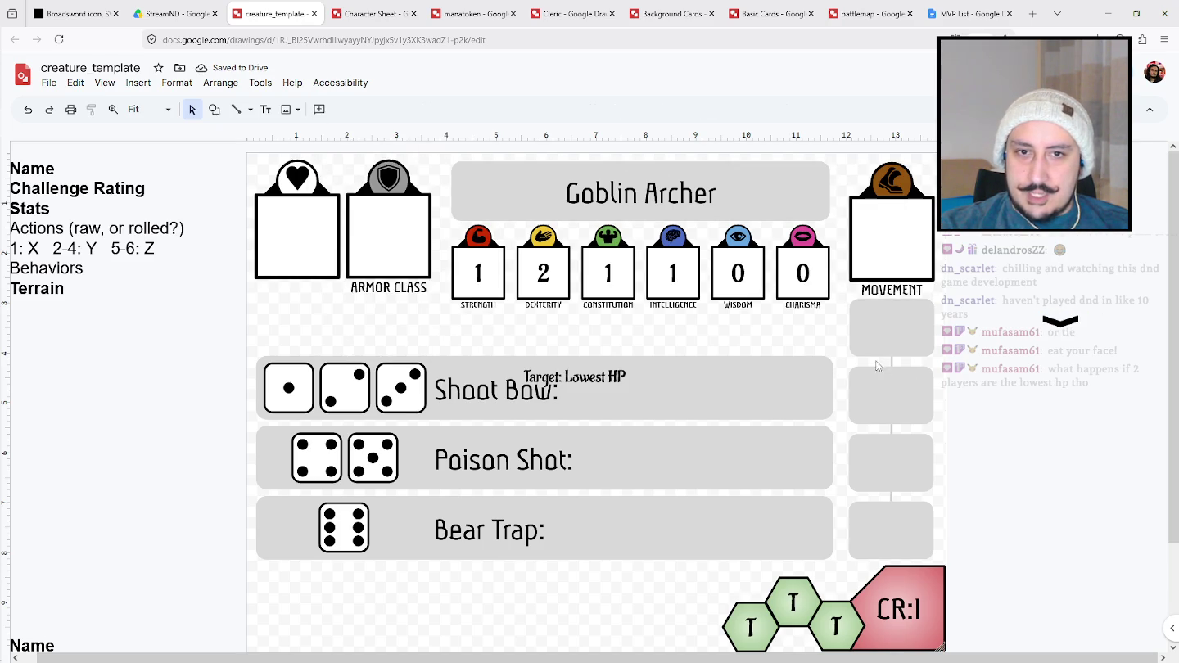
# Delete the vertical connector line under the movement boxes.
pyautogui.click(888, 360)
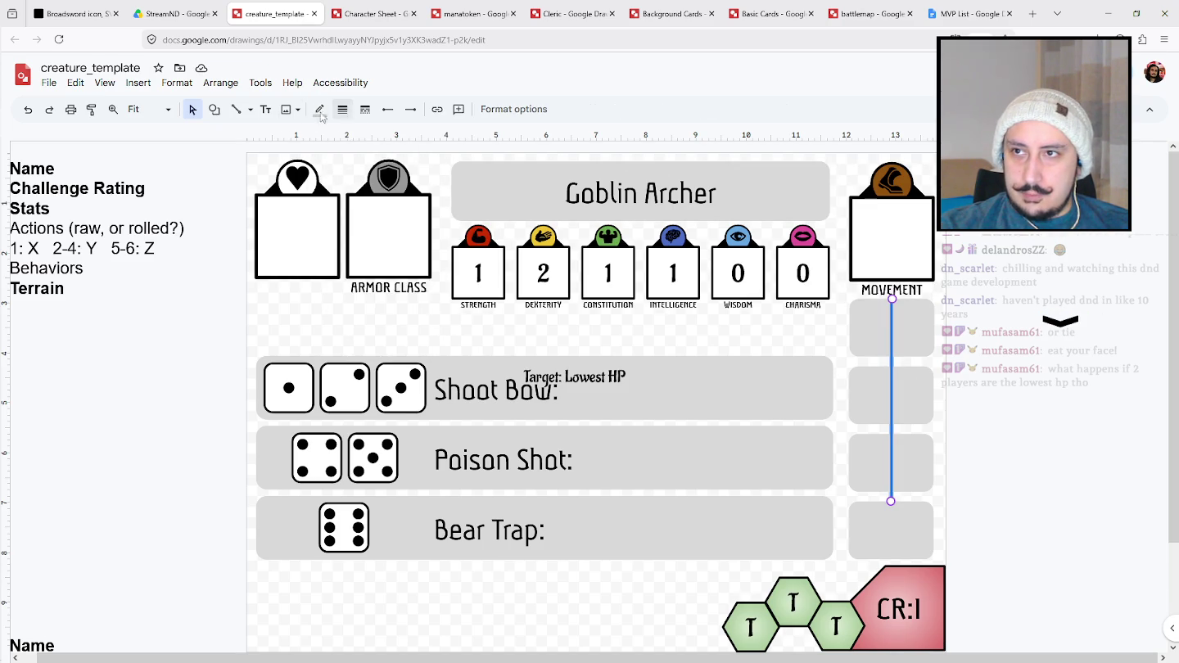
pyautogui.press('Delete')
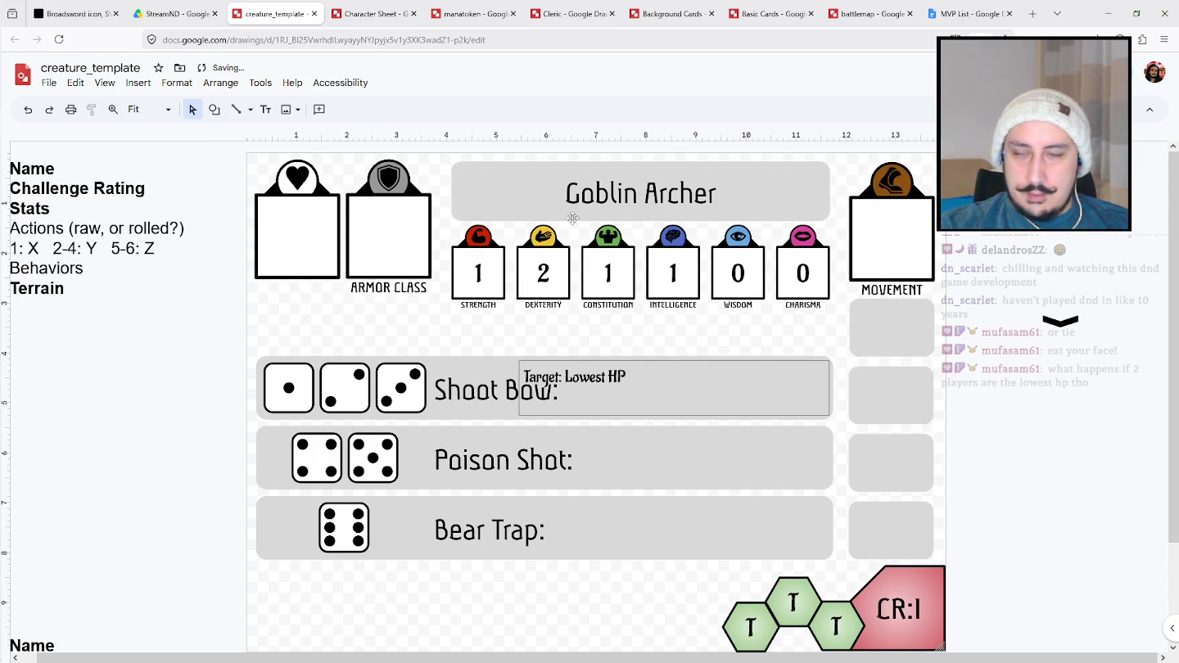
pyautogui.click(216, 108)
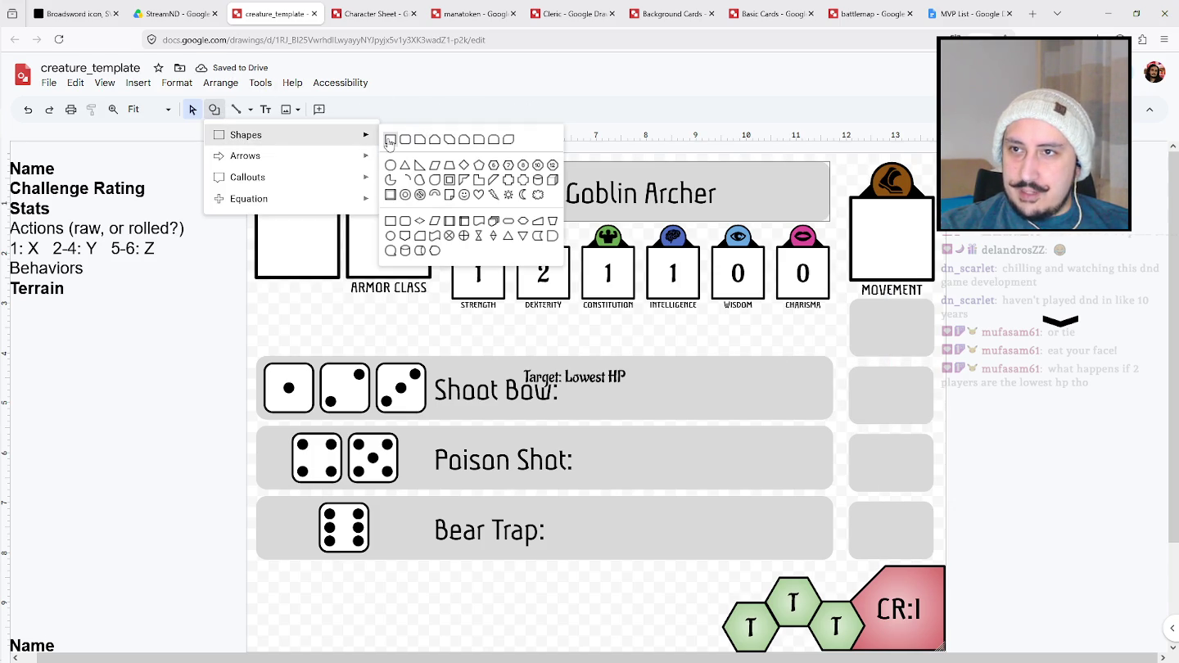
# Draw a tall rectangle with a faint light grey fill over the movement boxes.
pyautogui.click(390, 141)
pyautogui.moveTo(967, 310); pyautogui.dragTo(1002, 494)
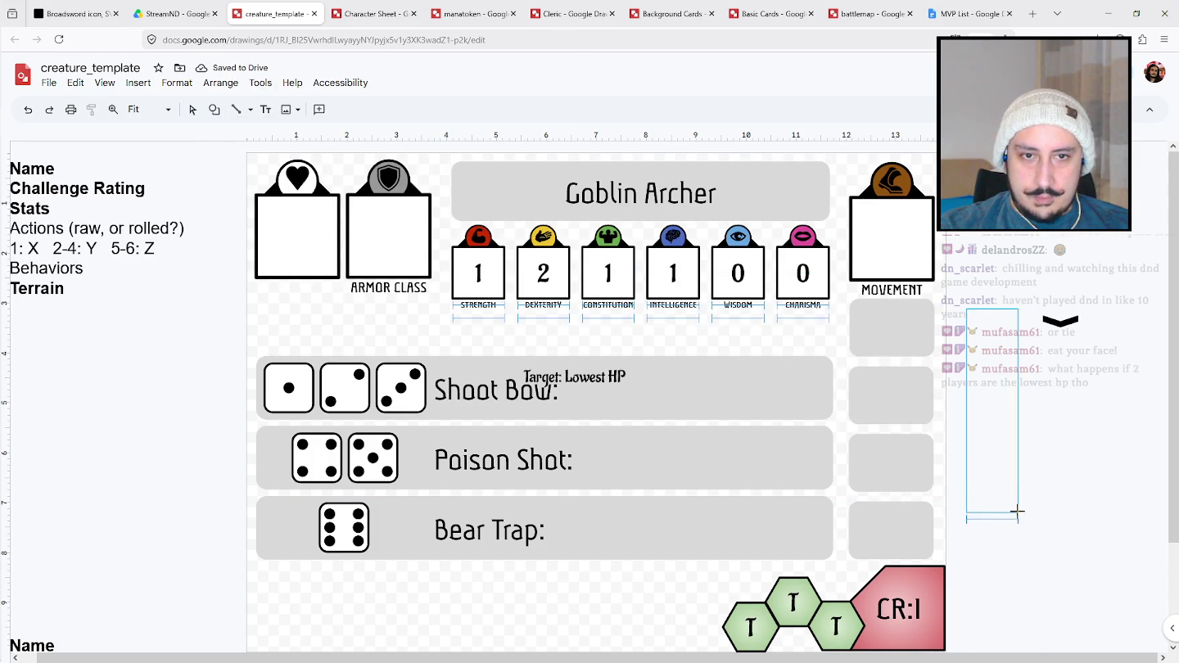
pyautogui.moveTo(976, 376); pyautogui.dragTo(885, 409)
pyautogui.click(321, 112)
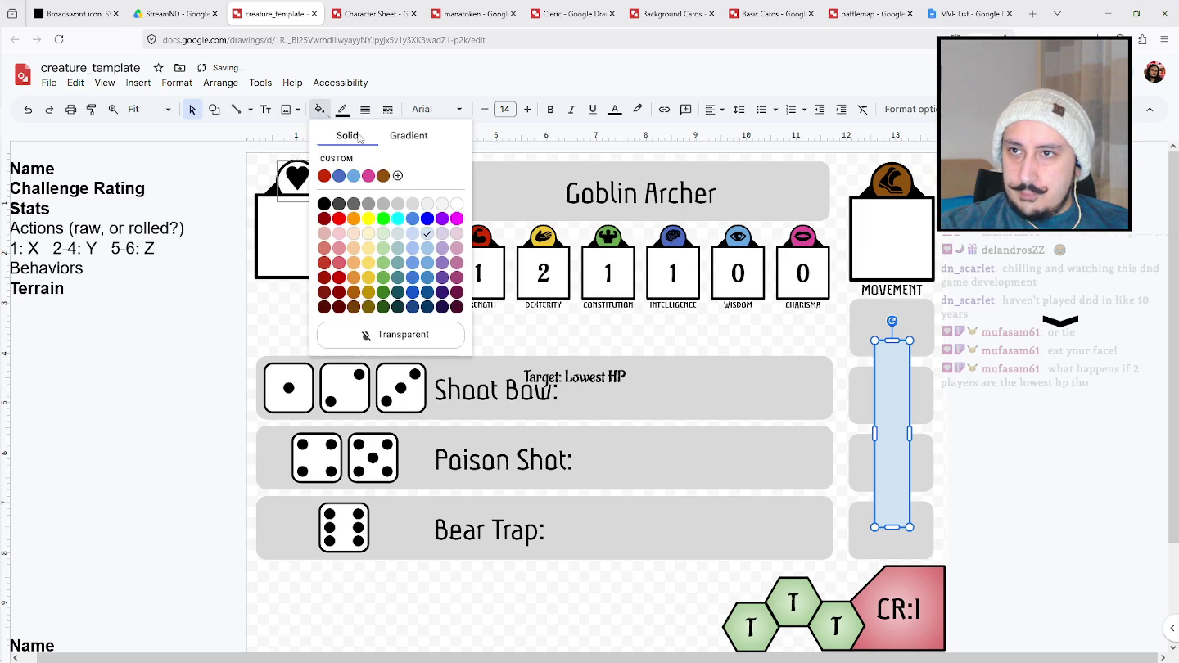
pyautogui.click(399, 205)
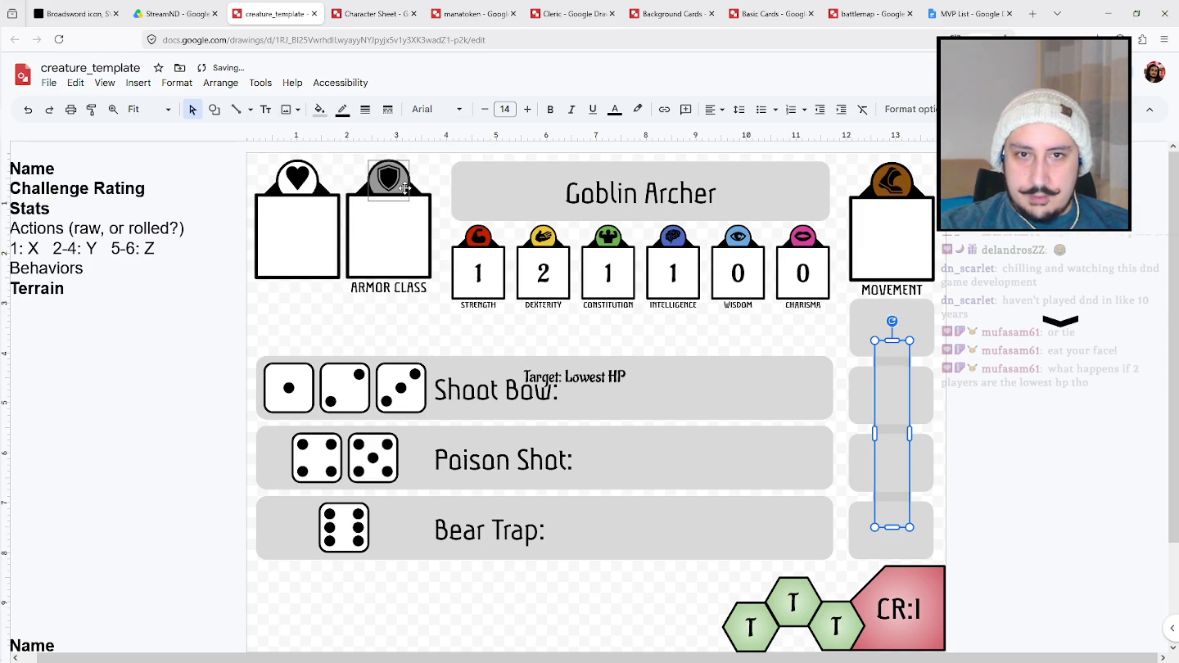
pyautogui.click(1079, 335)
# Place the chevron between the first two boxes and change the tall rectangle's outline colour.
pyautogui.moveTo(1068, 328); pyautogui.dragTo(901, 367)
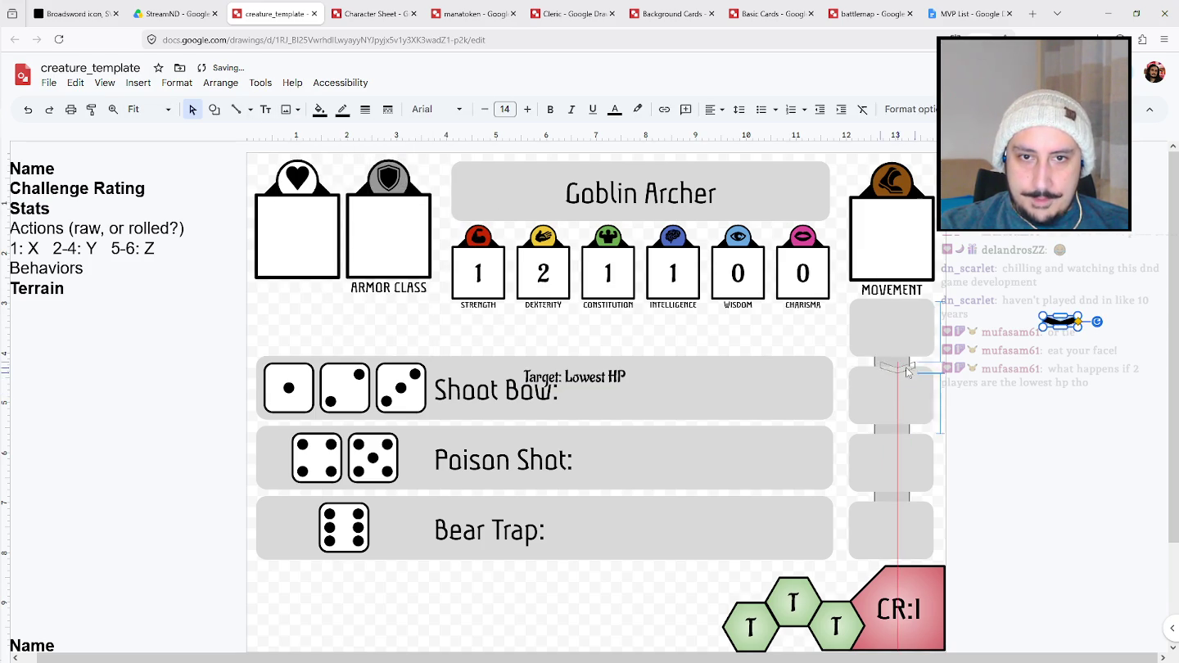
pyautogui.click(893, 408)
pyautogui.click(342, 109)
pyautogui.click(460, 305)
# Duplicate the chevron into the gaps below the second and third boxes, nudging the lowest down.
pyautogui.click(909, 365)
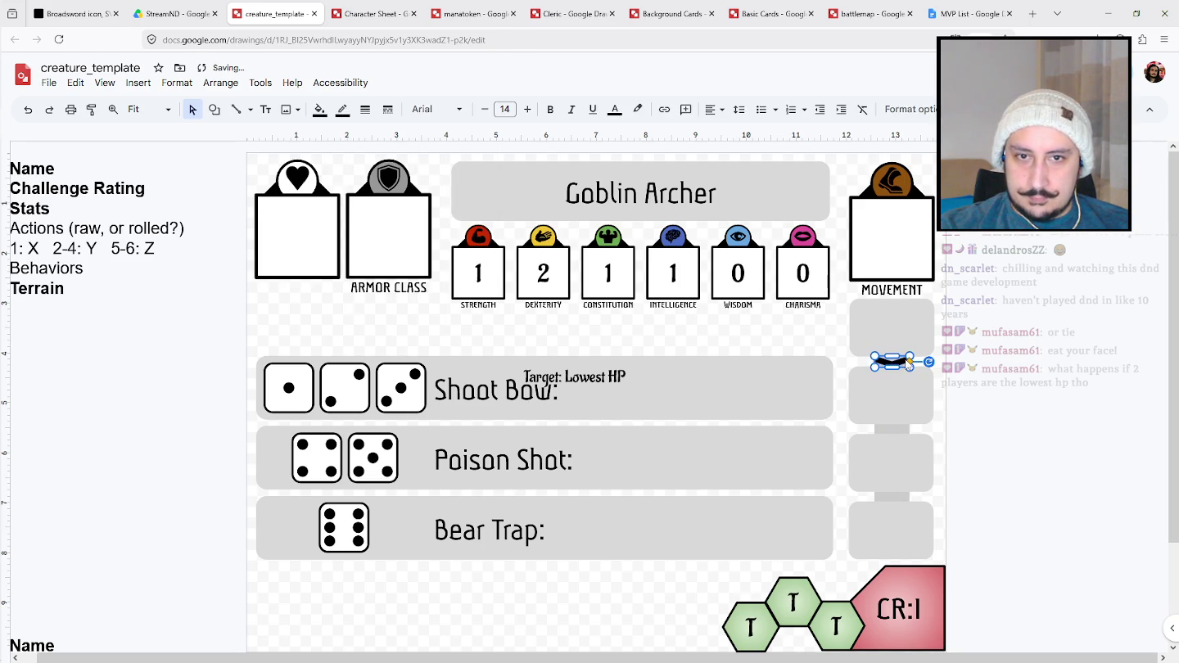
pyautogui.hotkey('ctrl', 'v')
pyautogui.hotkey('ctrl', 'z')
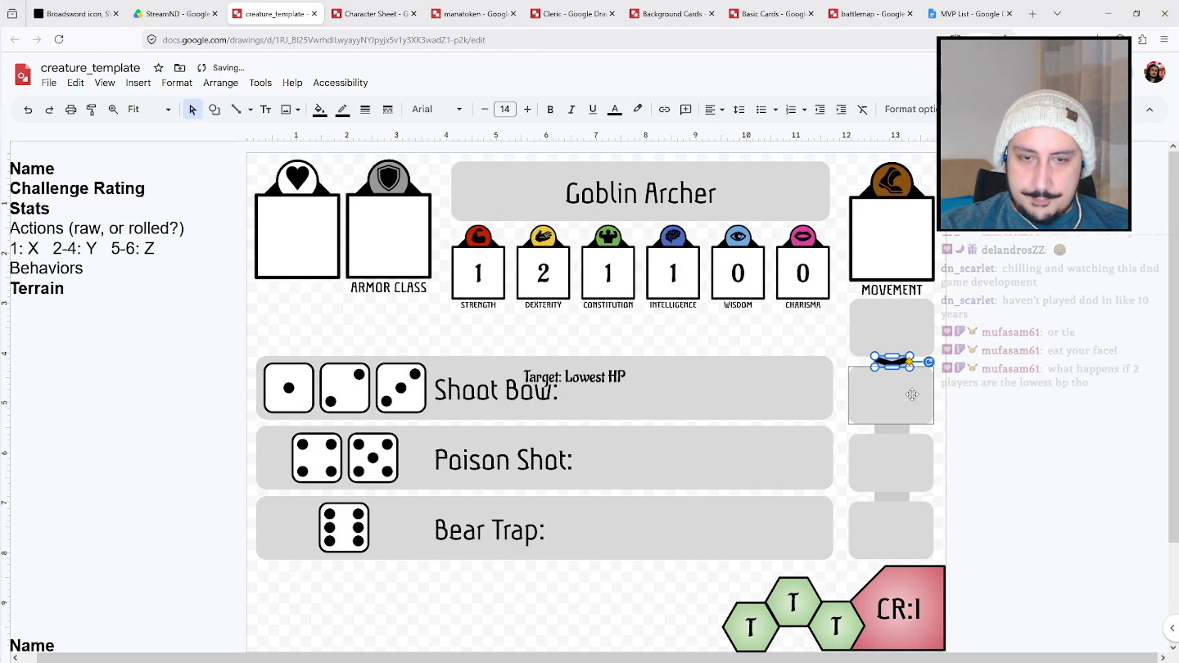
pyautogui.press('Down')
pyautogui.press('Right')
pyautogui.moveTo(911, 372); pyautogui.dragTo(903, 431)
pyautogui.moveTo(911, 372); pyautogui.dragTo(902, 496)
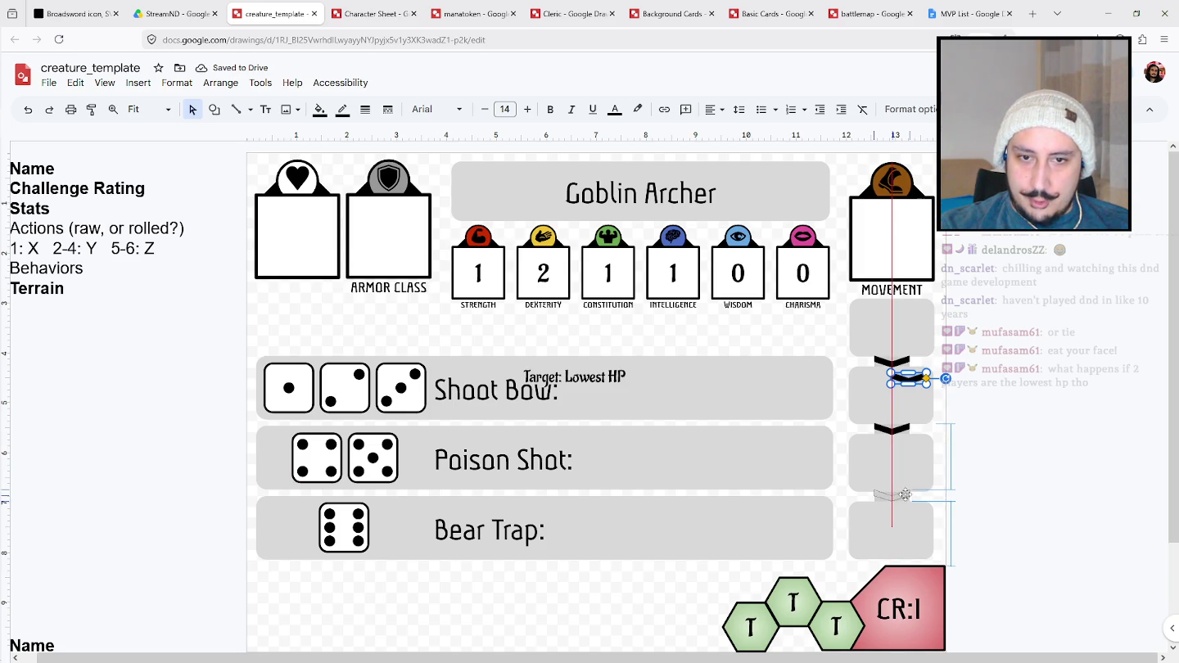
pyautogui.click(1035, 442)
pyautogui.click(905, 496)
pyautogui.press('Down')
pyautogui.click(972, 475)
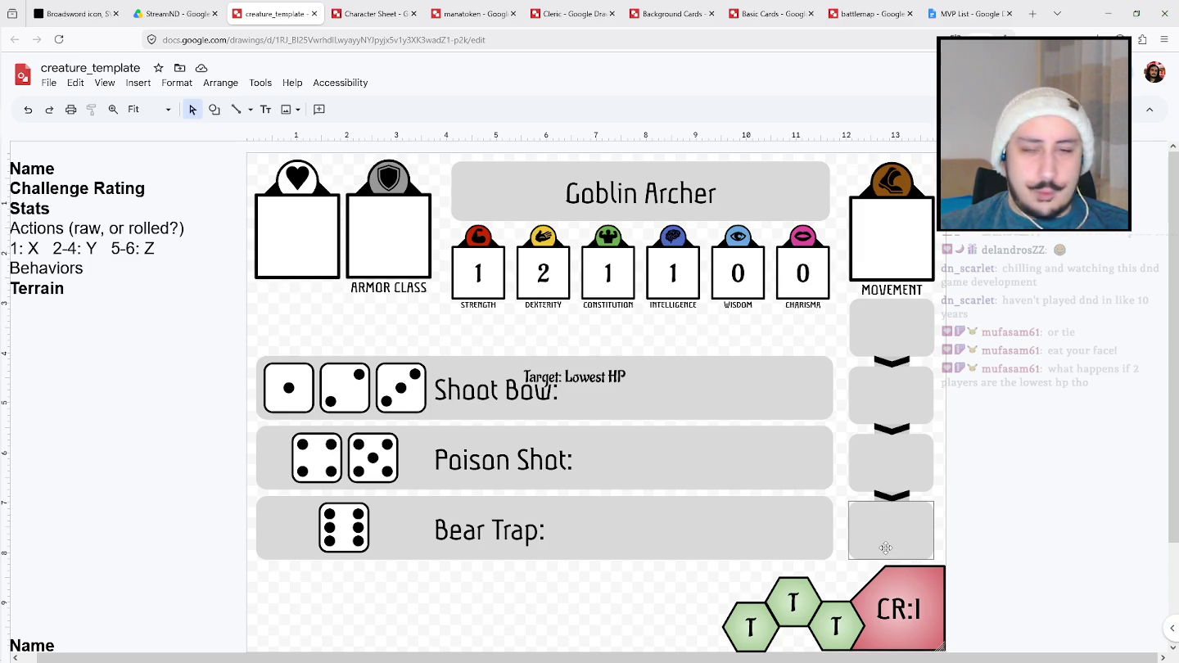
pyautogui.click(873, 308)
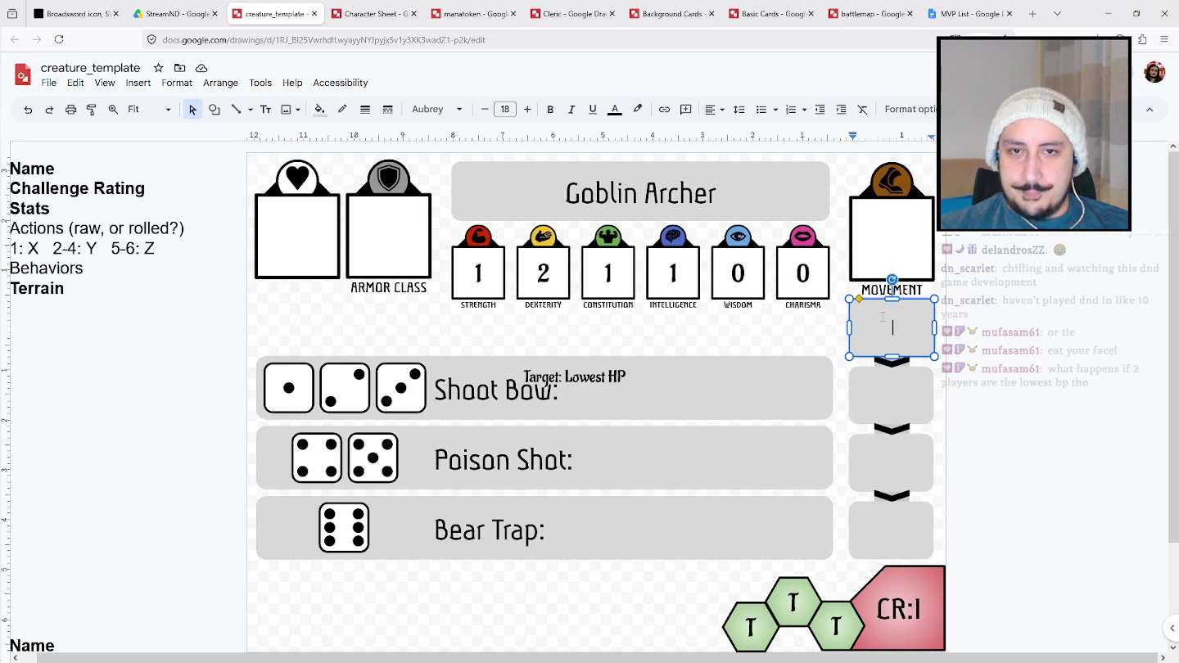
# Type 'Get away from melee attack' into the first behaviour box.
pyautogui.click(959, 322)
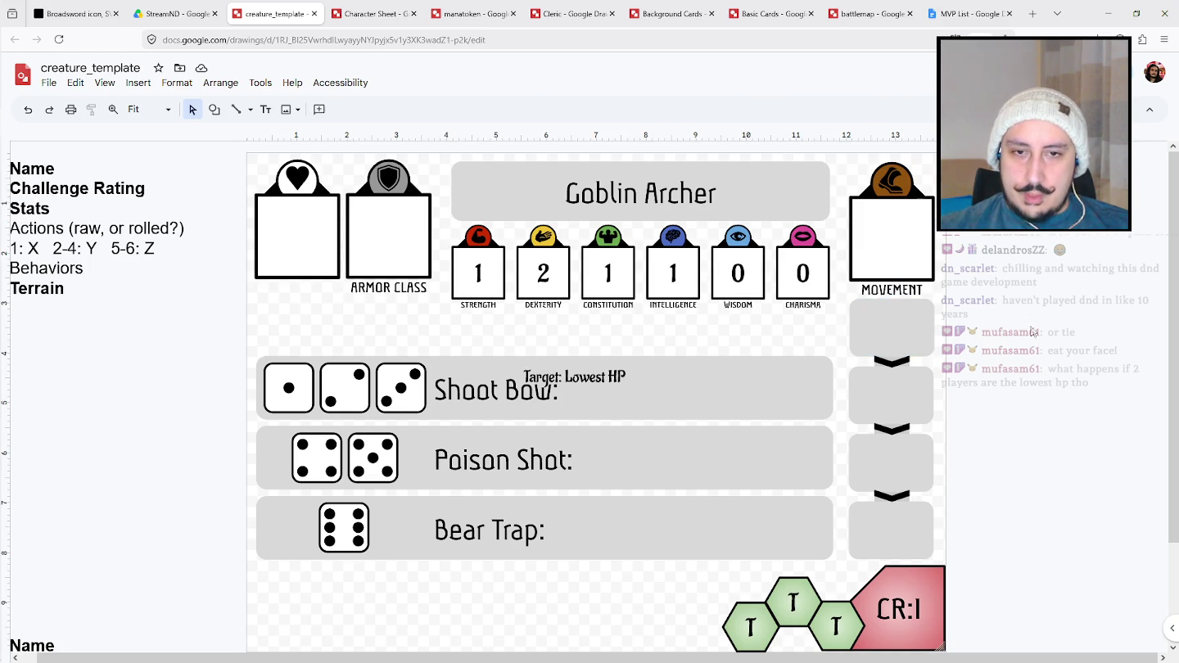
pyautogui.doubleClick(906, 317)
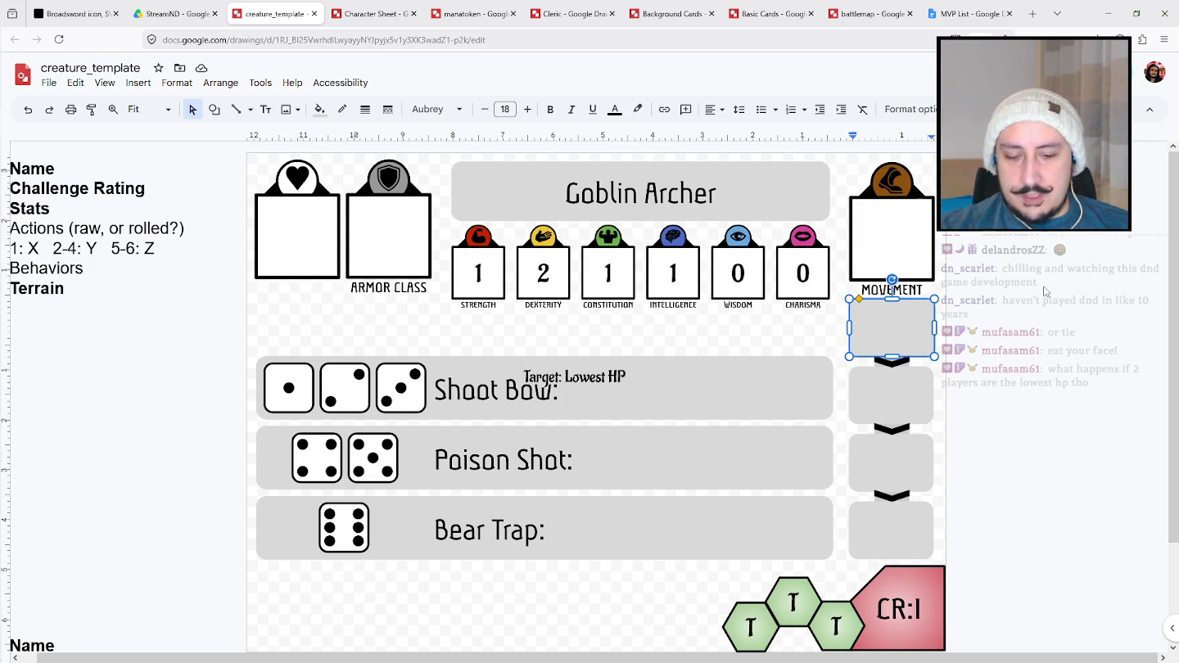
pyautogui.write('Get awat y')
pyautogui.press('BackSpace')
pyautogui.press('BackSpace')
pyautogui.press('BackSpace')
pyautogui.write('y from me!')
pyautogui.press('BackSpace')
pyautogui.write('lee attack')
pyautogui.press('Left')
pyautogui.press('Left')
pyautogui.press('Left')
pyautogui.press('Left')
pyautogui.press('Left')
pyautogui.press('Left')
pyautogui.press('Left')
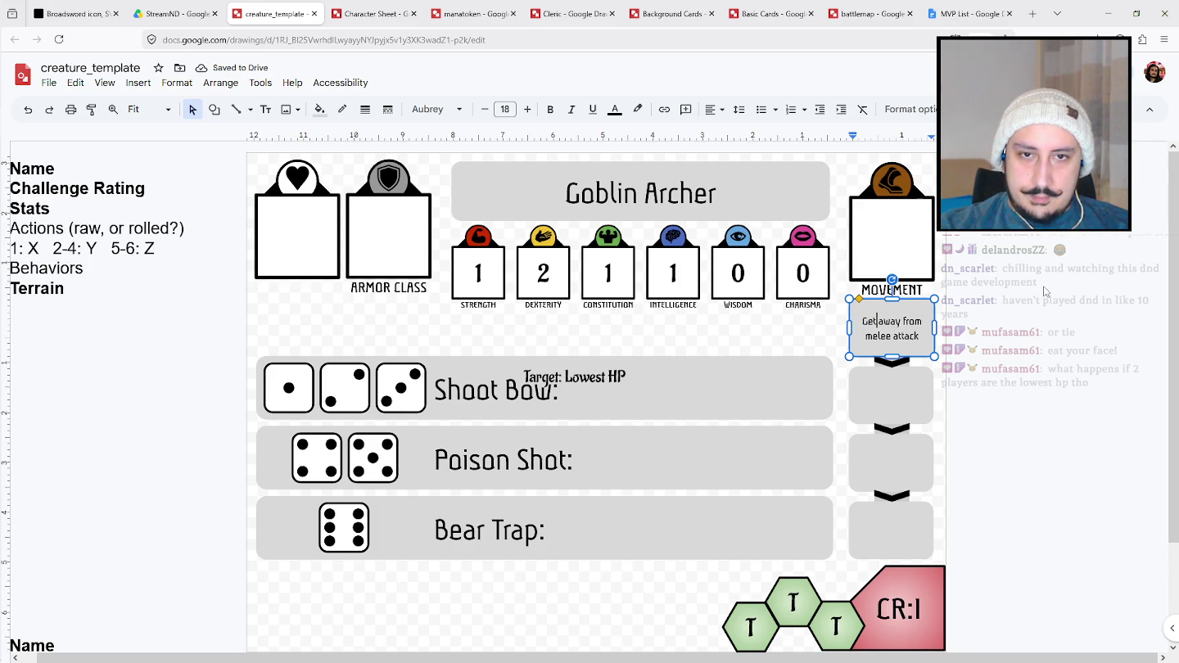
# Type 'Get in line of sight with lowest hp(s' in the second box and complete 'attacker' in the first.
pyautogui.click(913, 379)
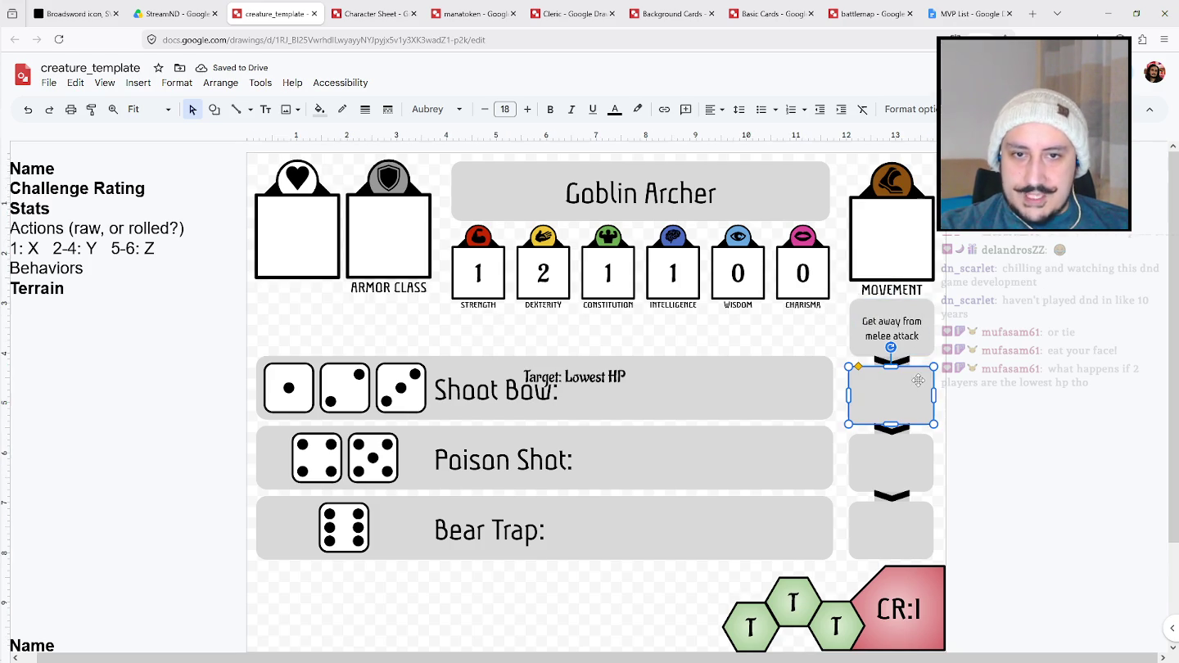
pyautogui.write('Get')
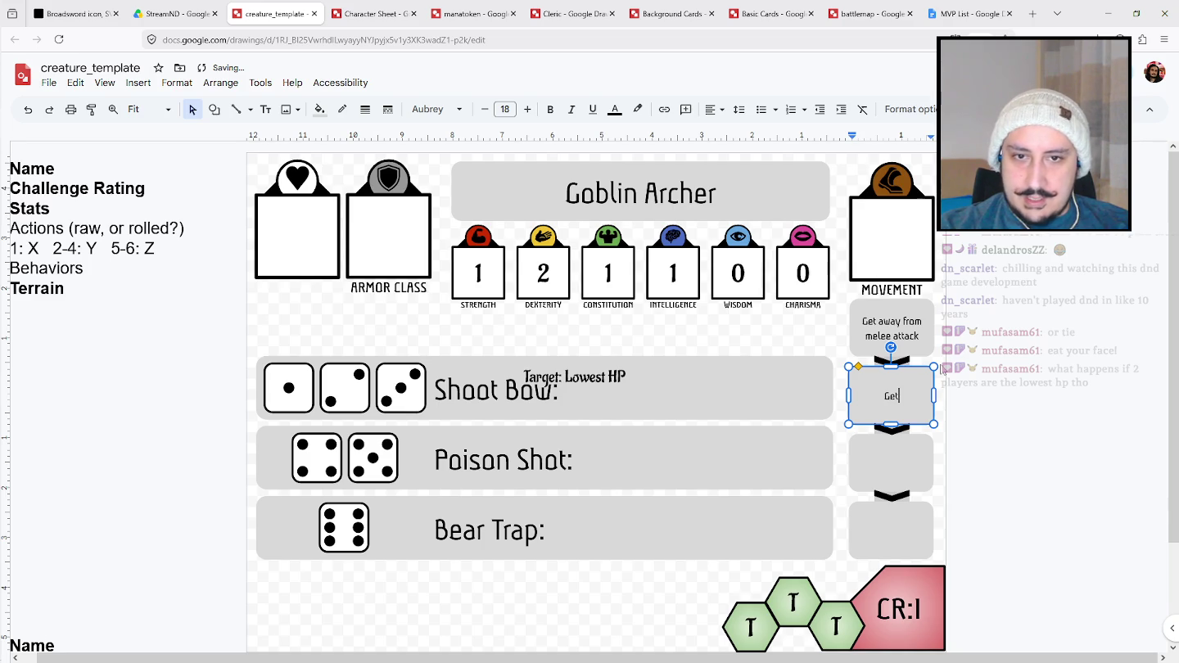
pyautogui.write(' in line of si')
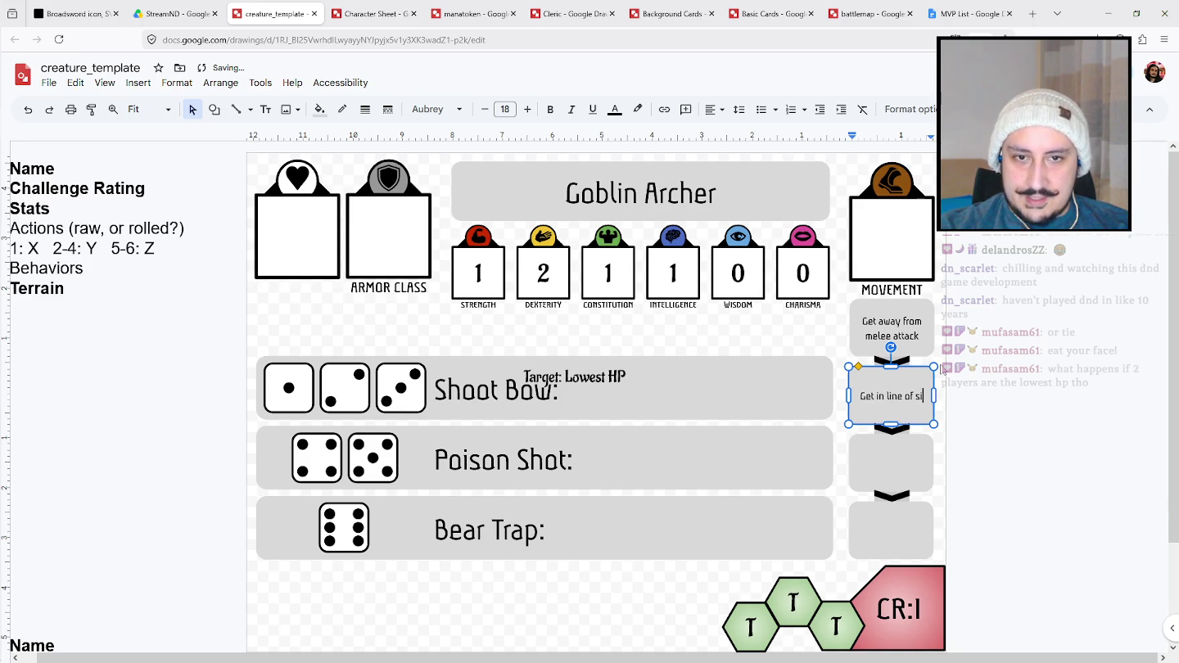
pyautogui.write('ght with lowest ')
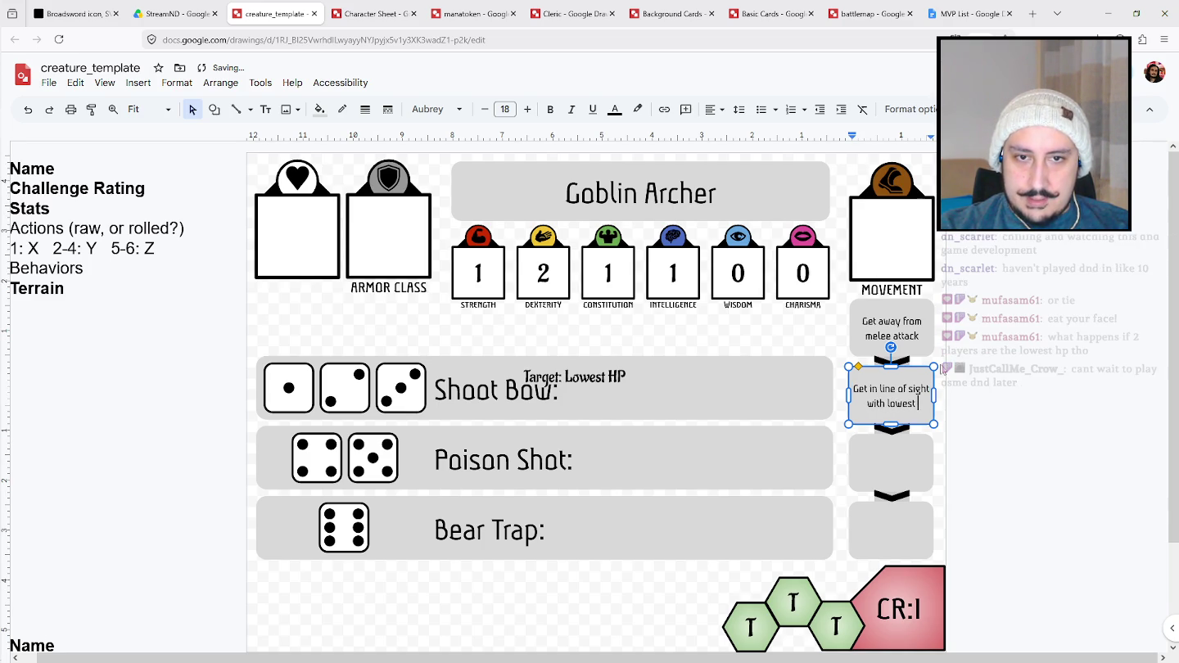
pyautogui.write('hp(s')
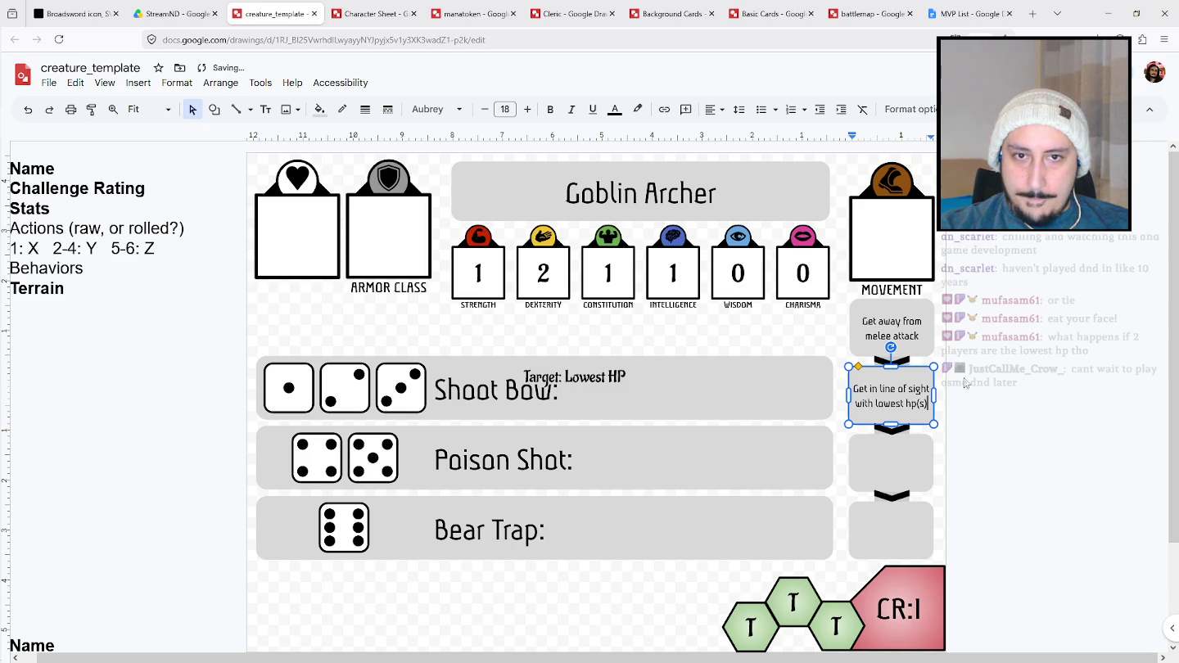
pyautogui.click(917, 335)
pyautogui.write('er')
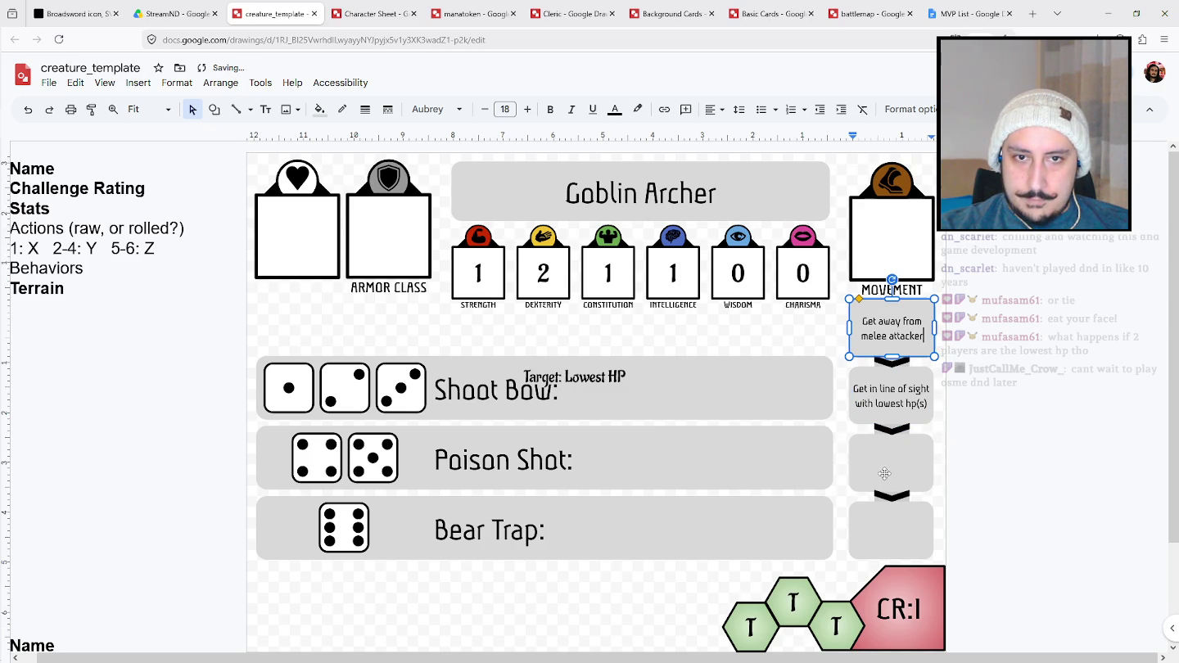
# Start typing 'Stay Put' in the third box, then erase part of it.
pyautogui.click(885, 472)
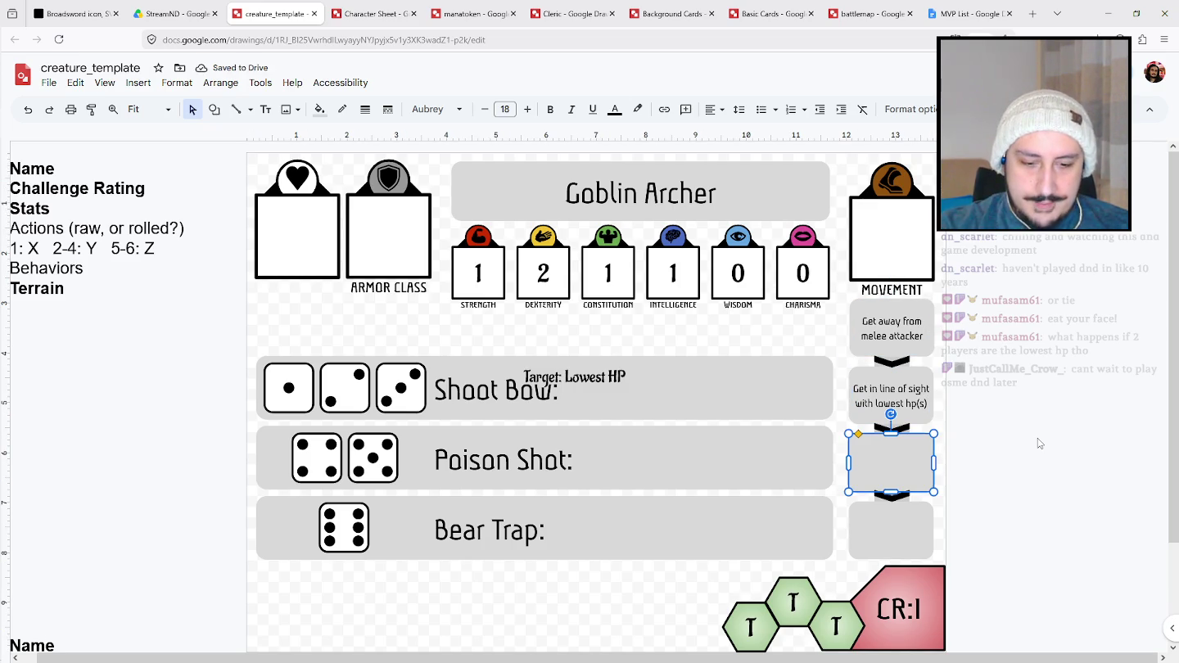
pyautogui.write('sStay Pu')
pyautogui.press('BackSpace')
pyautogui.press('BackSpace')
pyautogui.press('BackSpace')
pyautogui.press('BackSpace')
pyautogui.press('BackSpace')
pyautogui.press('BackSpace')
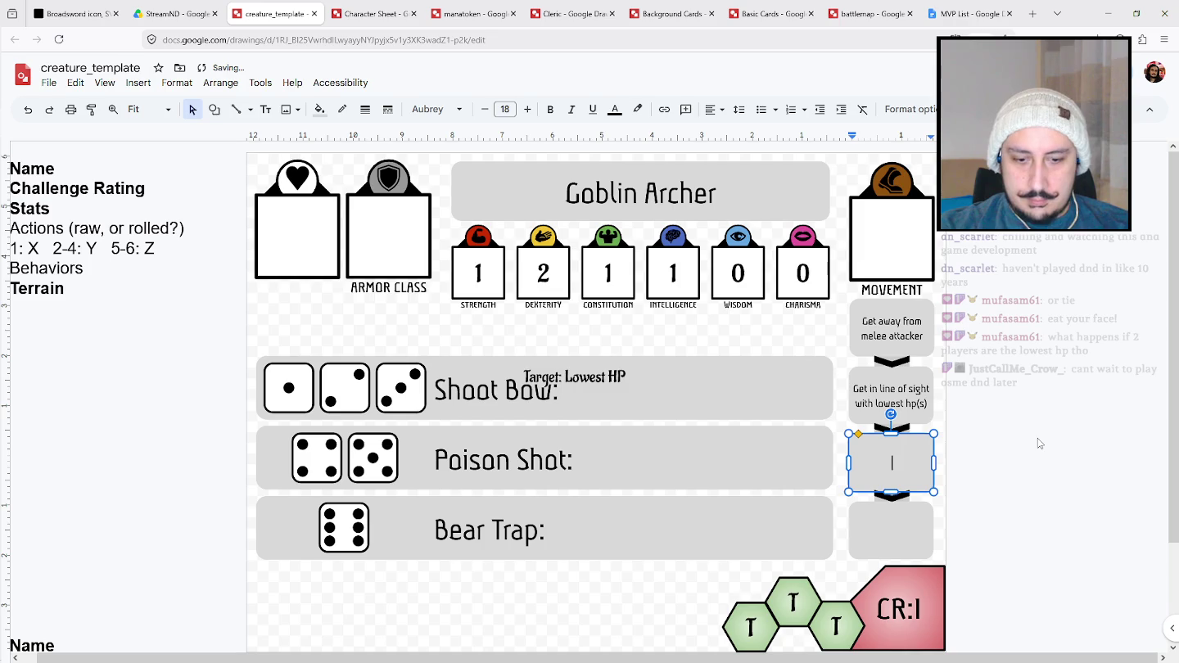
pyautogui.click(885, 406)
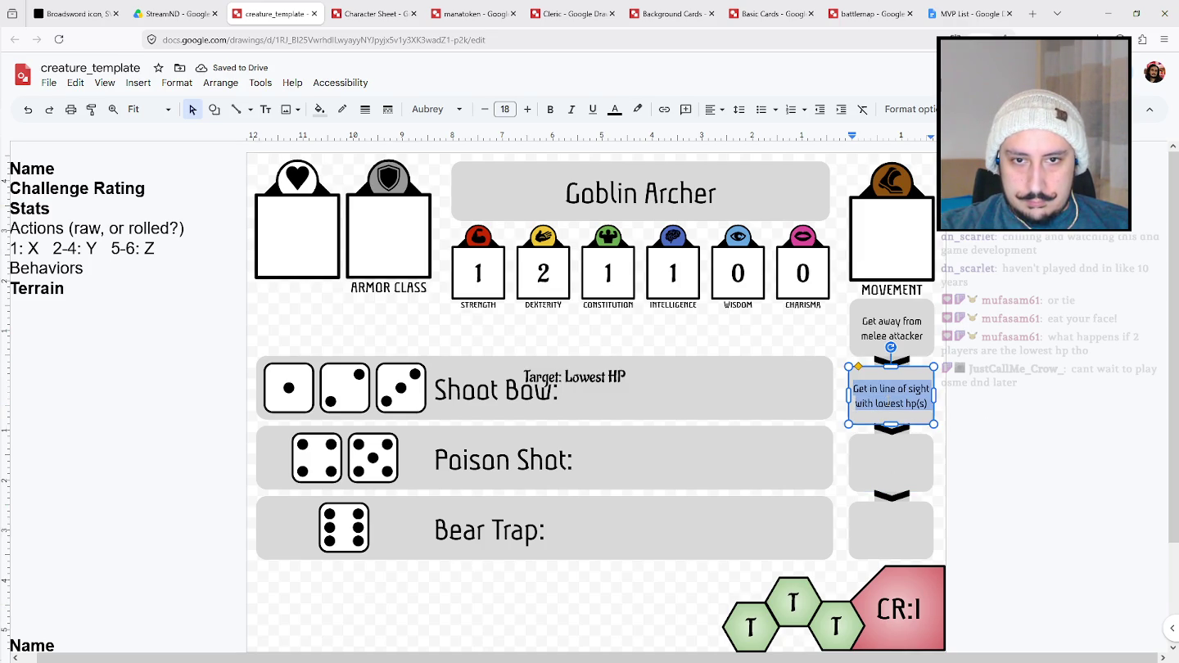
pyautogui.click(863, 468)
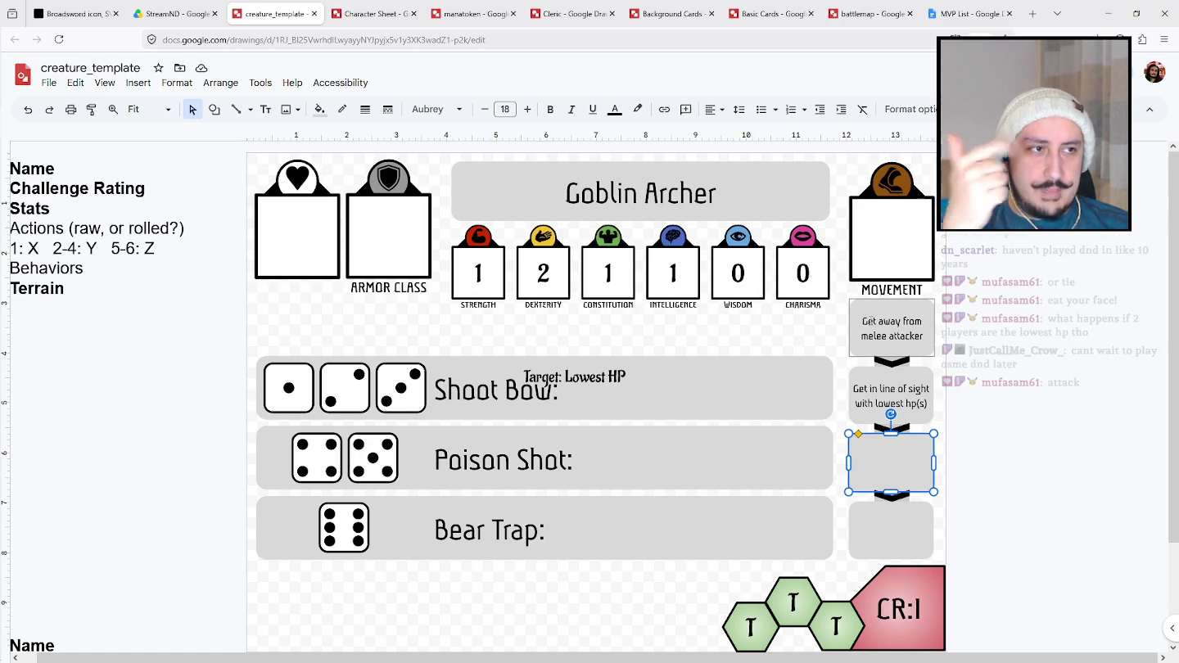
# Cut all the line-of-sight text from the second behaviour box.
pyautogui.click(922, 389)
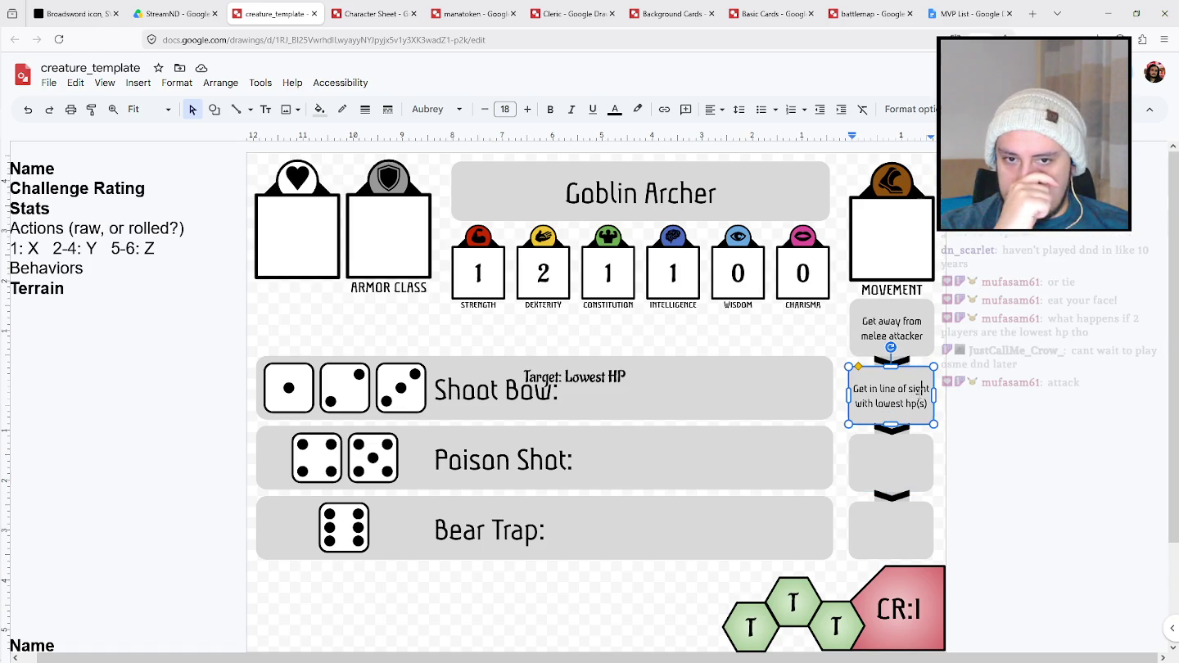
pyautogui.hotkey('ctrl', 'a')
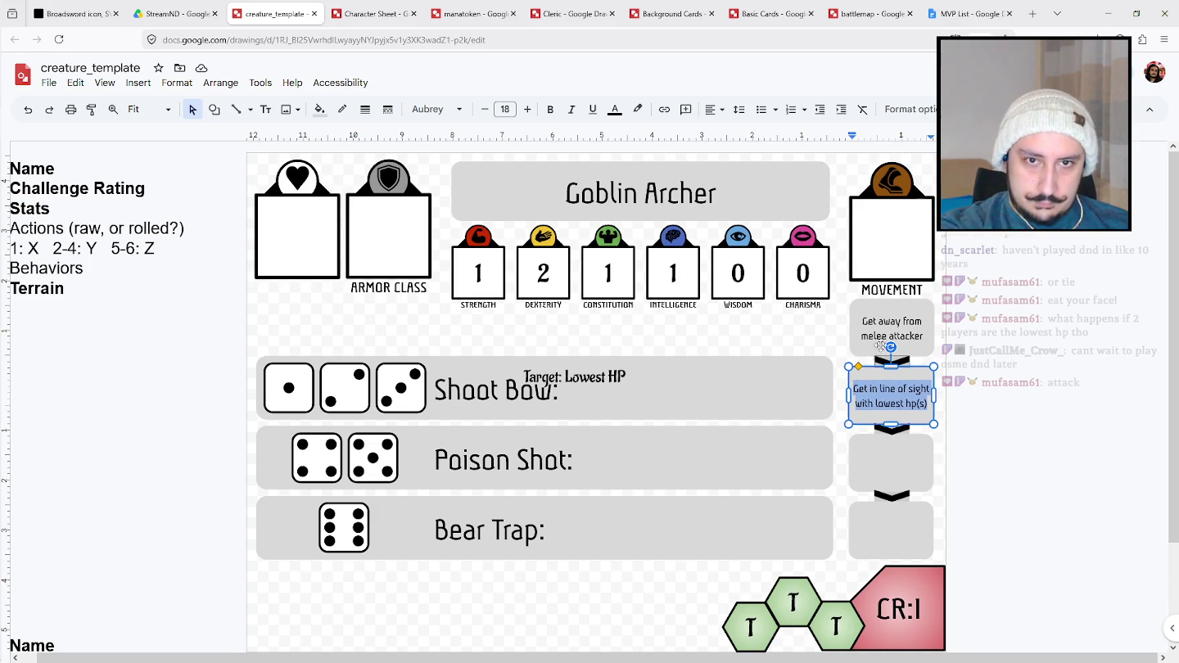
pyautogui.hotkey('ctrl', 'x')
pyautogui.hotkey('ctrl', 'x')
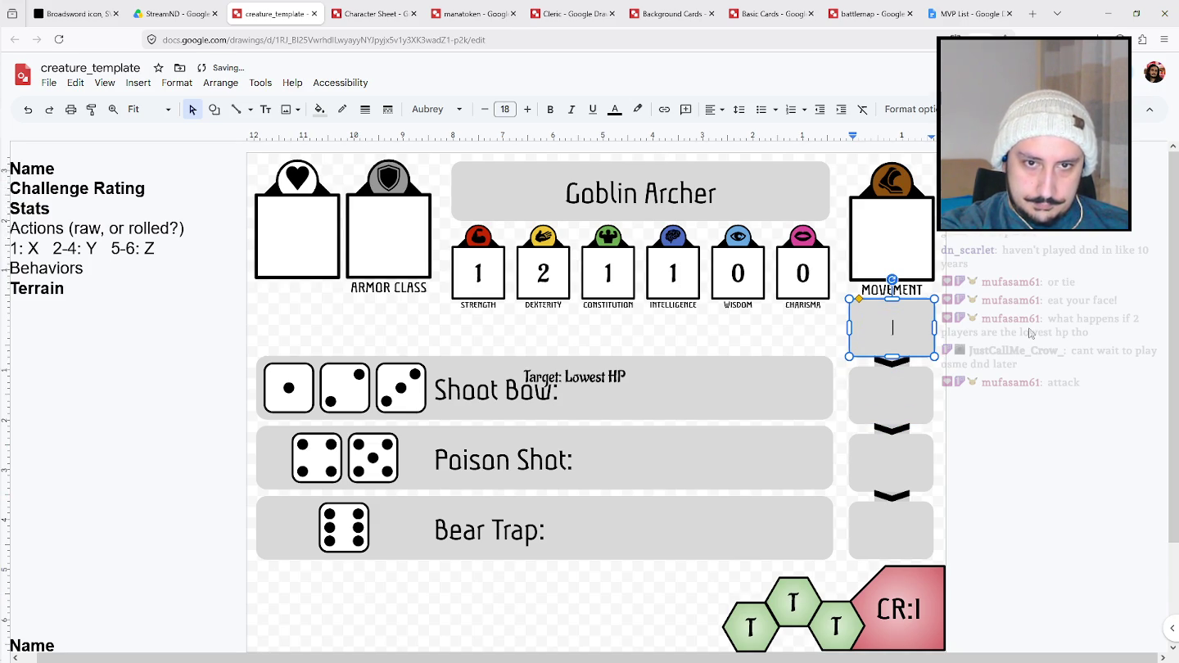
pyautogui.click(1030, 332)
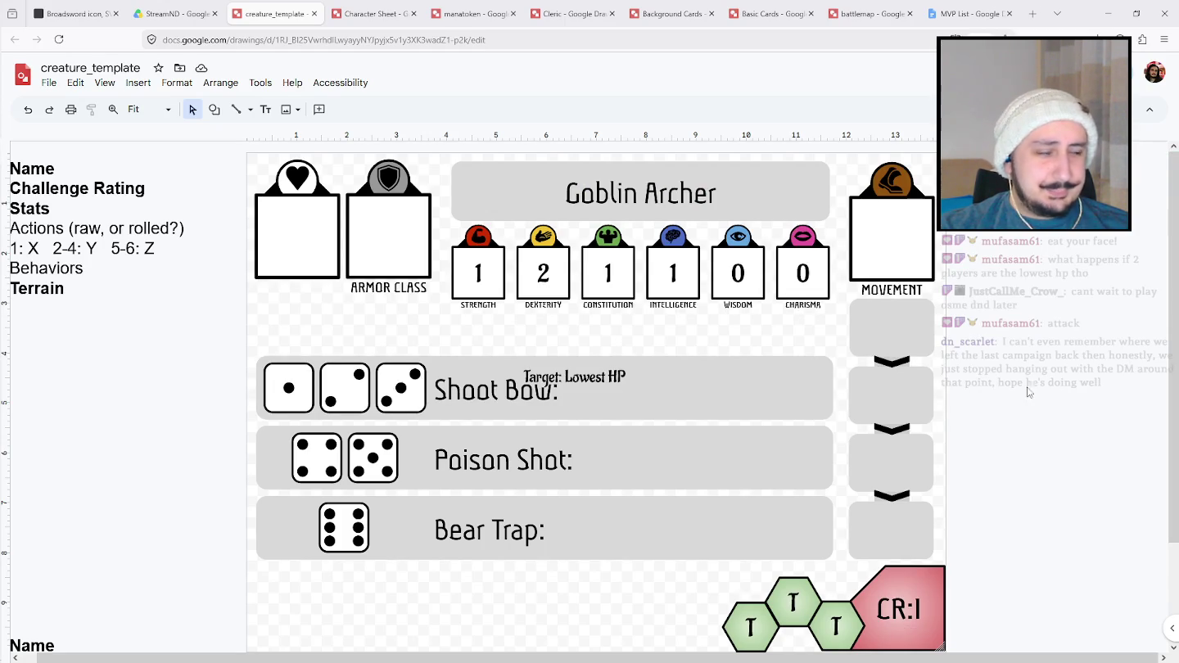
pyautogui.click(898, 330)
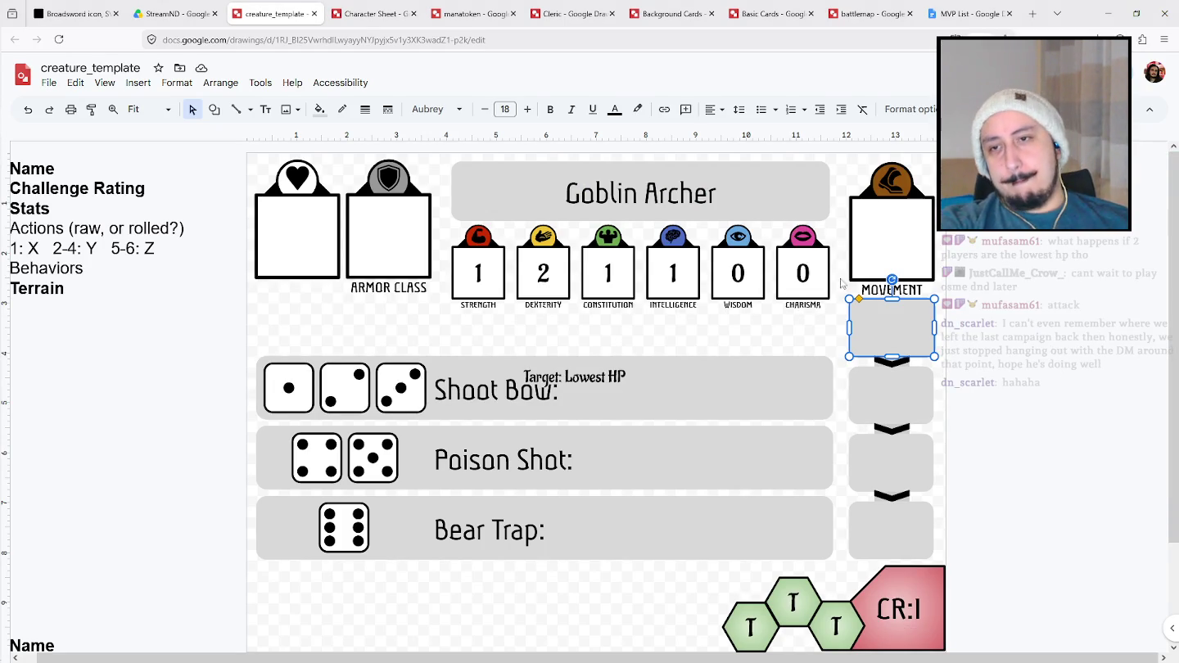
# Drag the 'Target: Lowest HP' label right so it clears 'Shoot Bow:'.
pyautogui.click(524, 388)
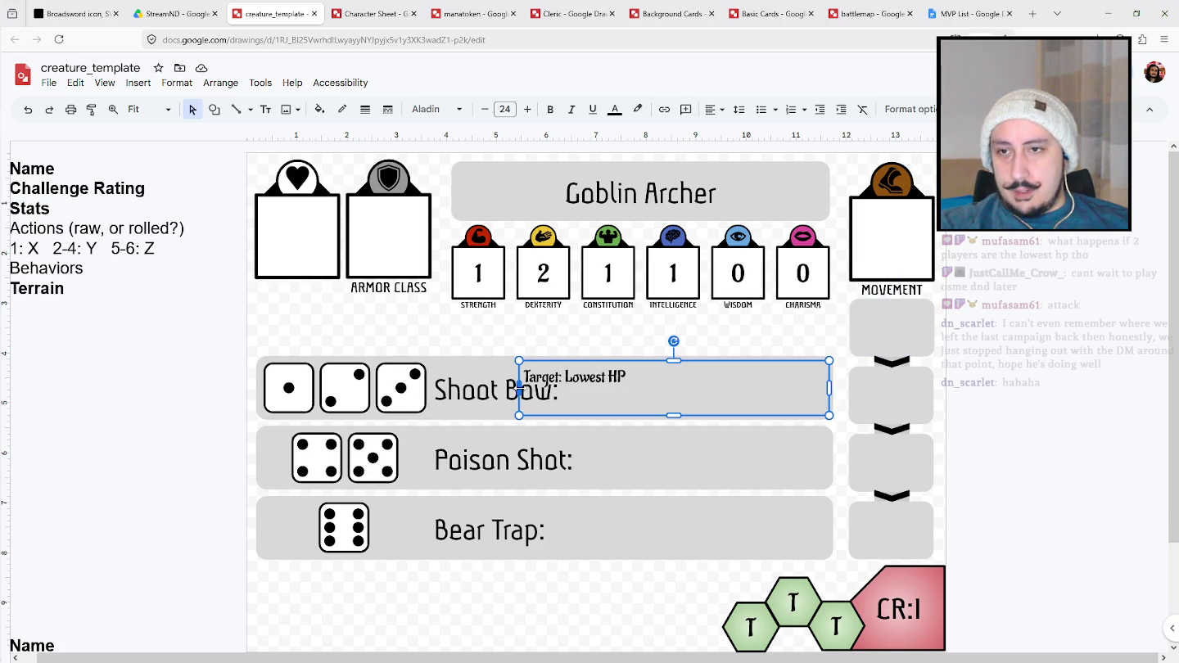
pyautogui.moveTo(520, 388); pyautogui.dragTo(560, 388)
pyautogui.click(610, 454)
pyautogui.click(608, 382)
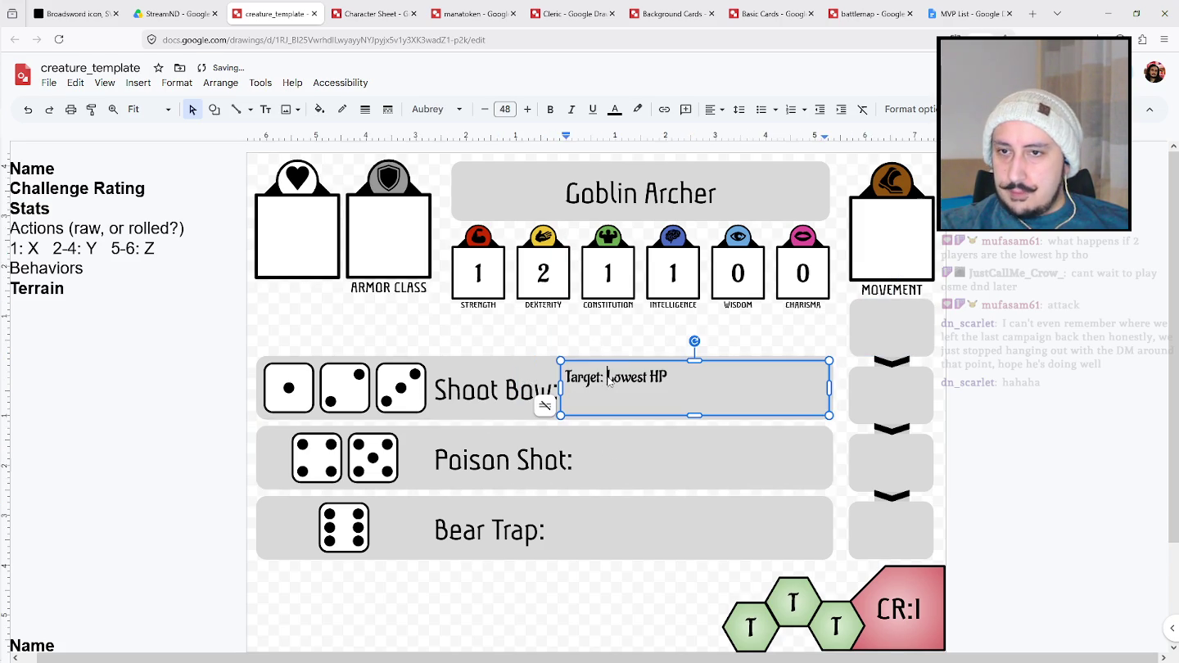
pyautogui.click(895, 322)
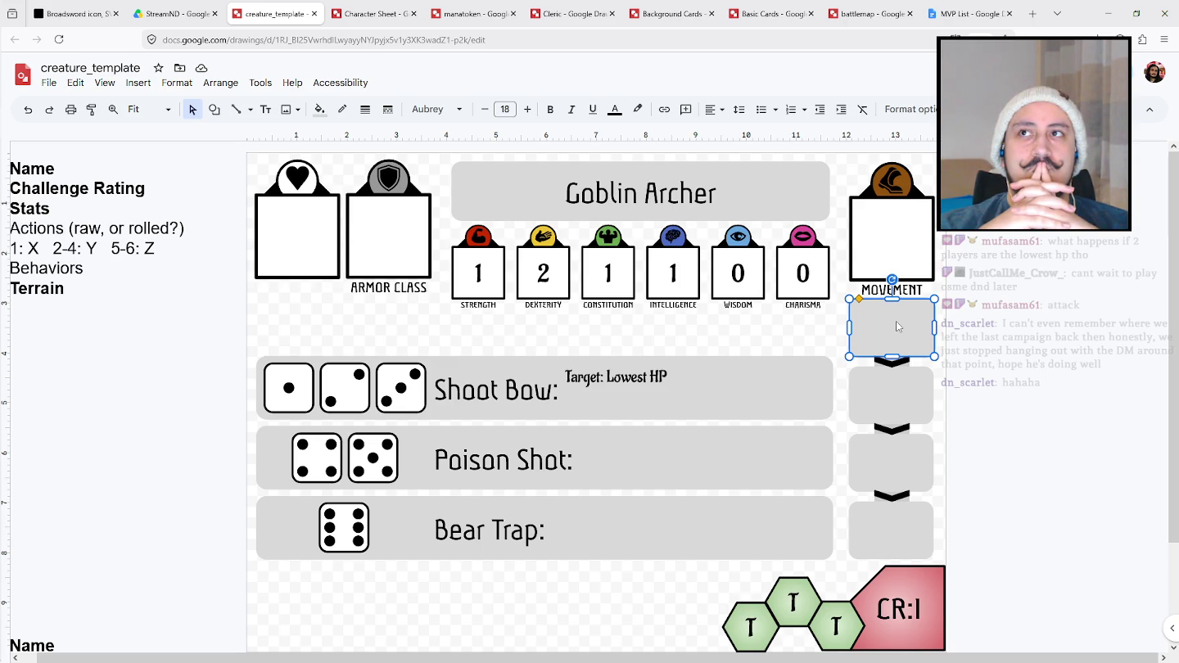
# Type Safety in the first behavior box and Cover in the second.
pyautogui.write('Safety')
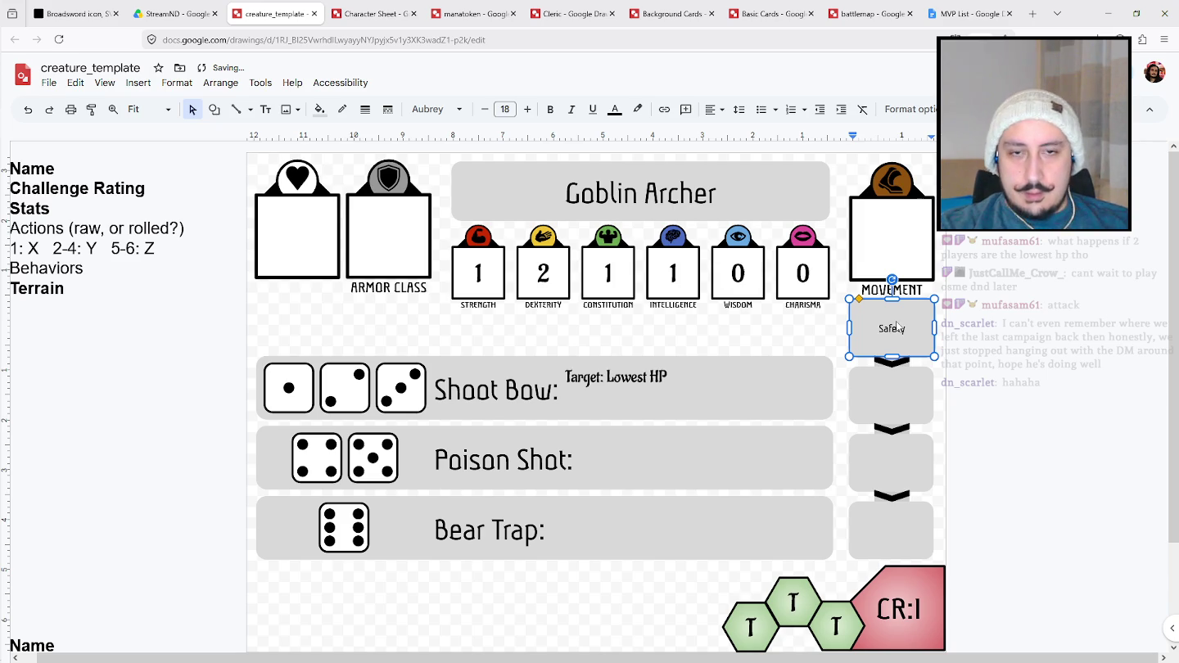
pyautogui.click(901, 407)
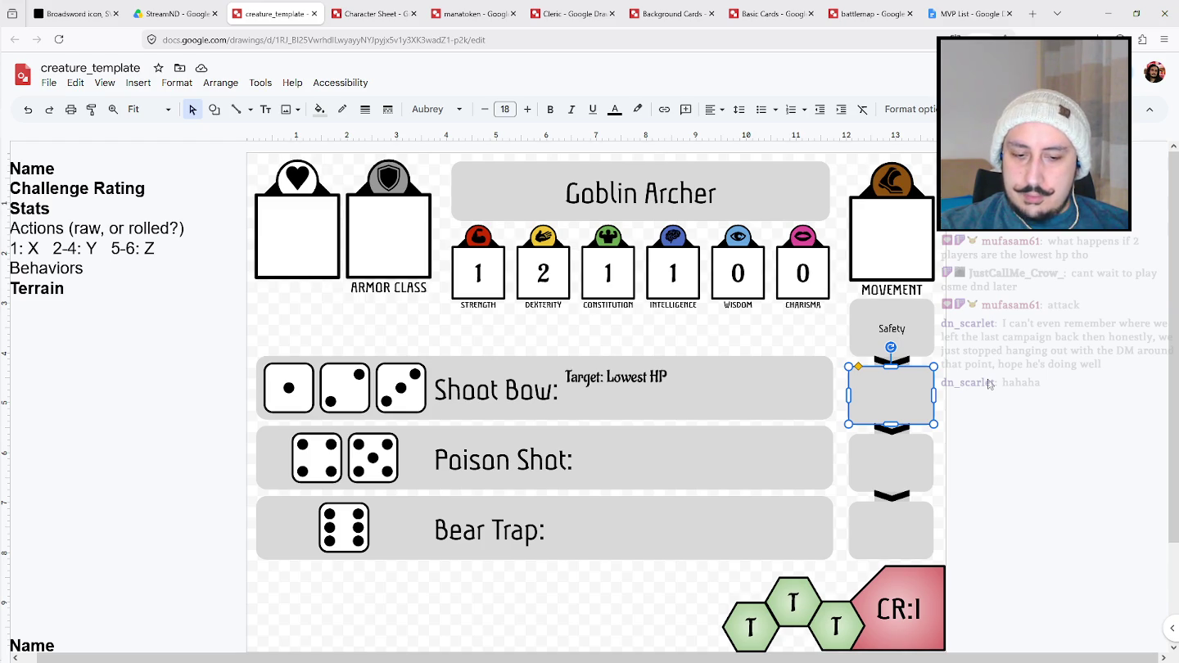
pyautogui.write('LOS with')
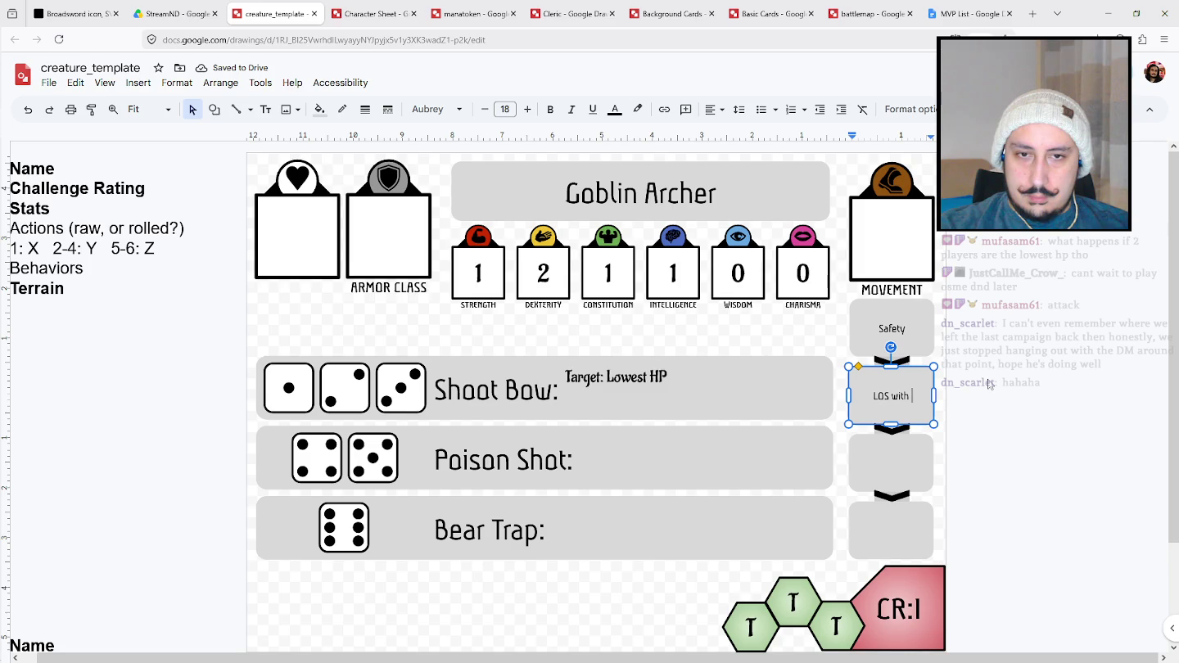
pyautogui.press('BackSpace')
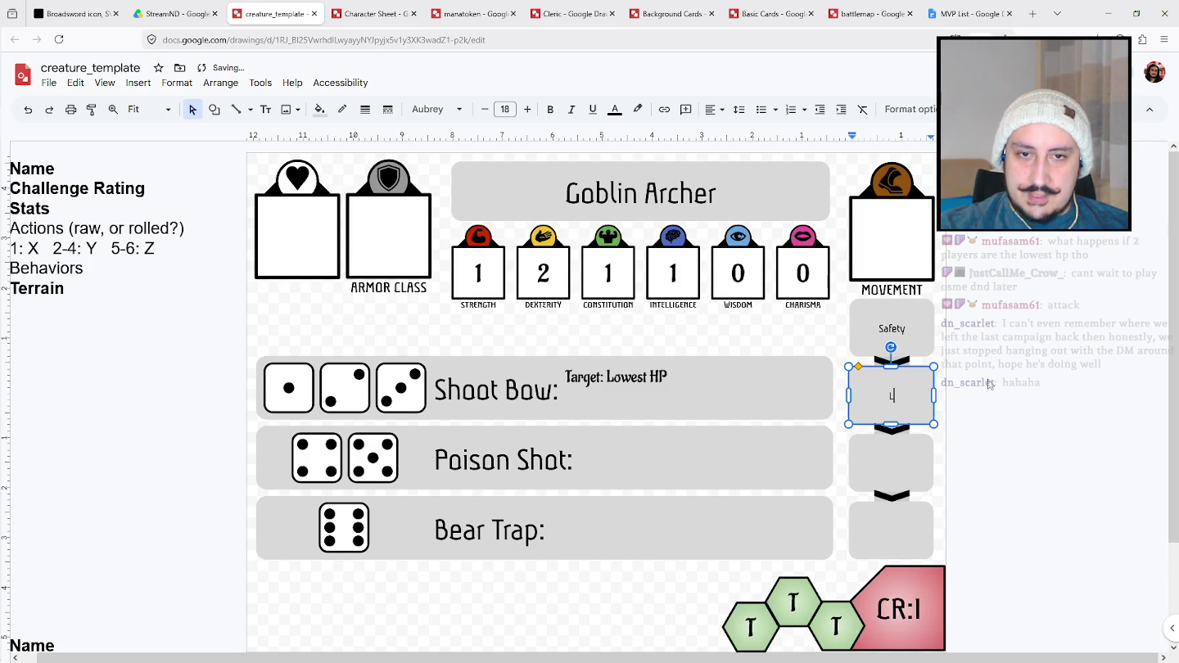
pyautogui.write('ine ofSight')
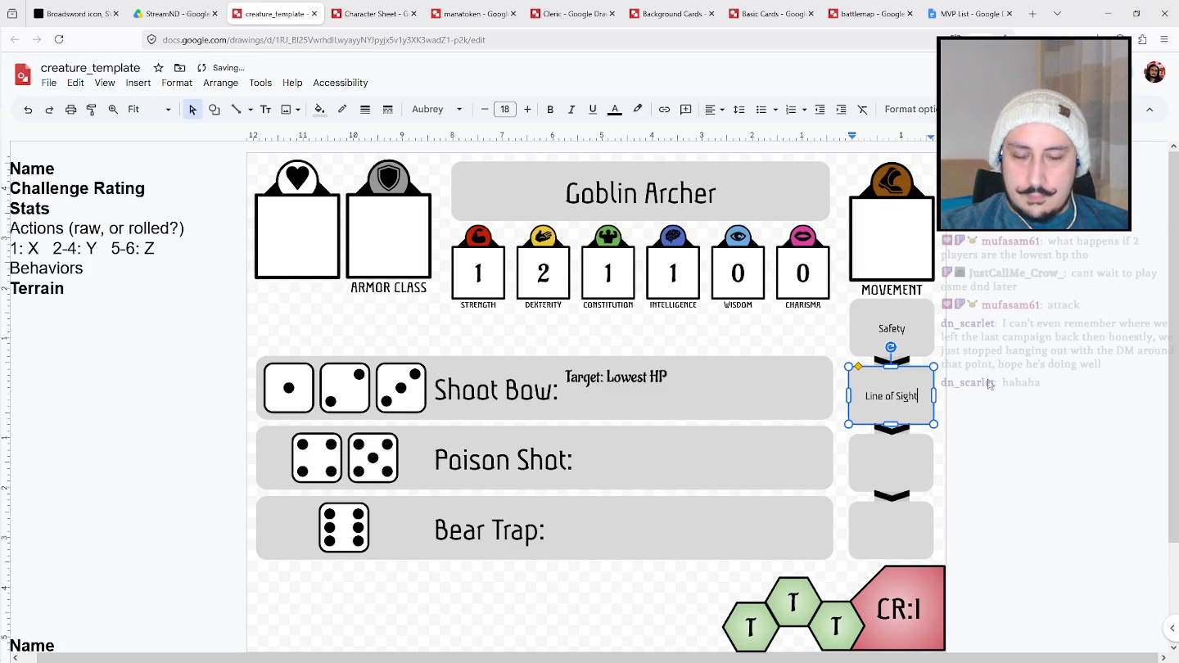
pyautogui.hotkey('ctrl', 'a')
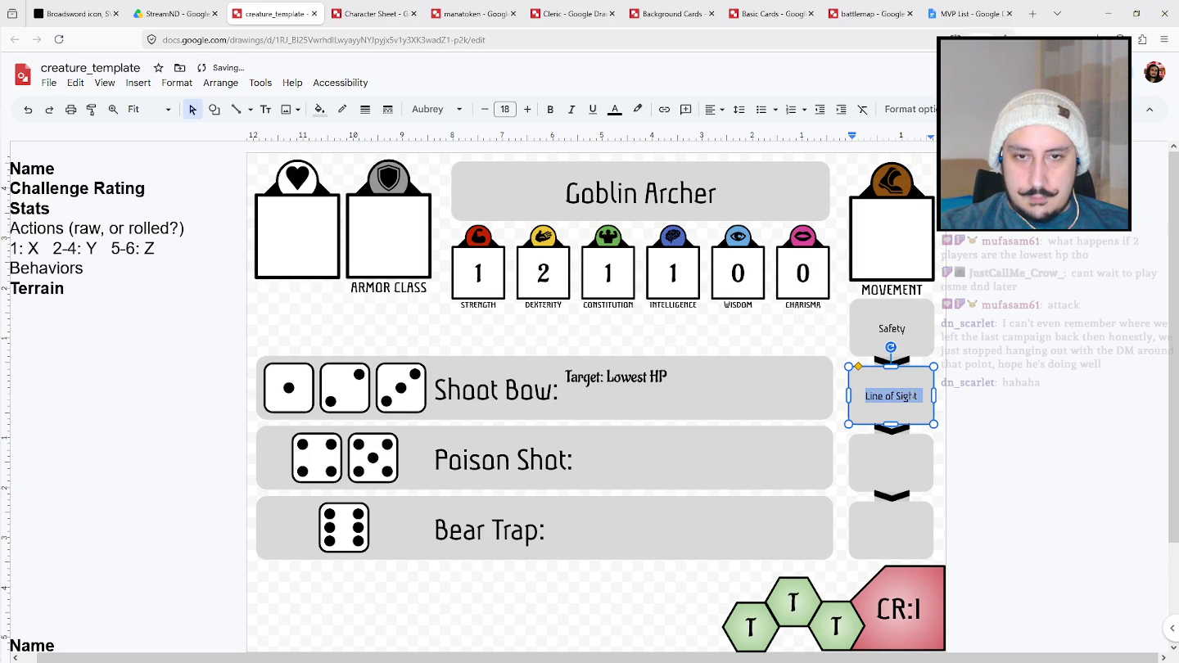
pyautogui.write('Cover')
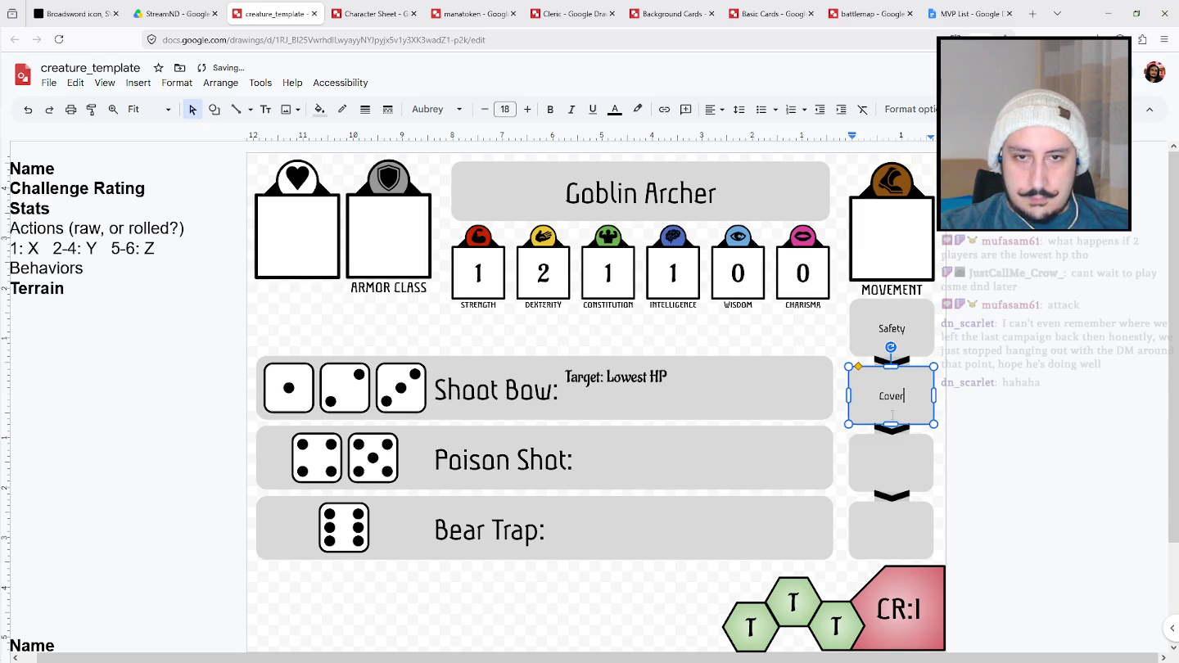
# Fill the third and fourth behavior boxes with Line of Sight and Stay Put.
pyautogui.click(891, 446)
pyautogui.write('L')
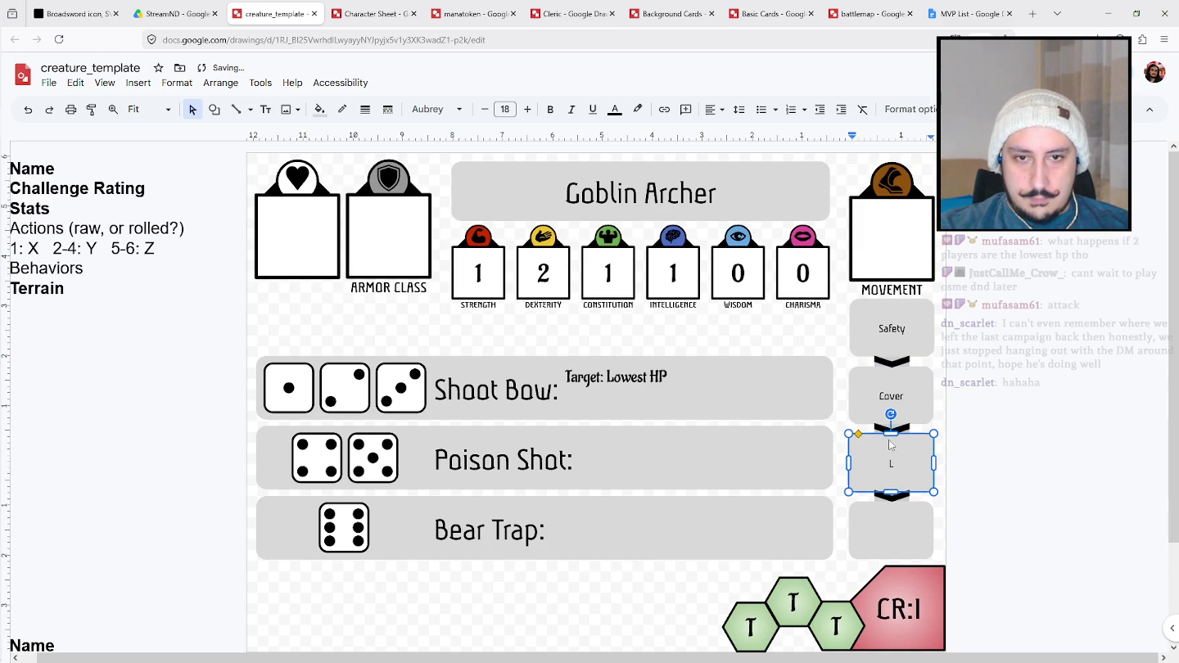
pyautogui.write('ine of Sight')
pyautogui.click(886, 521)
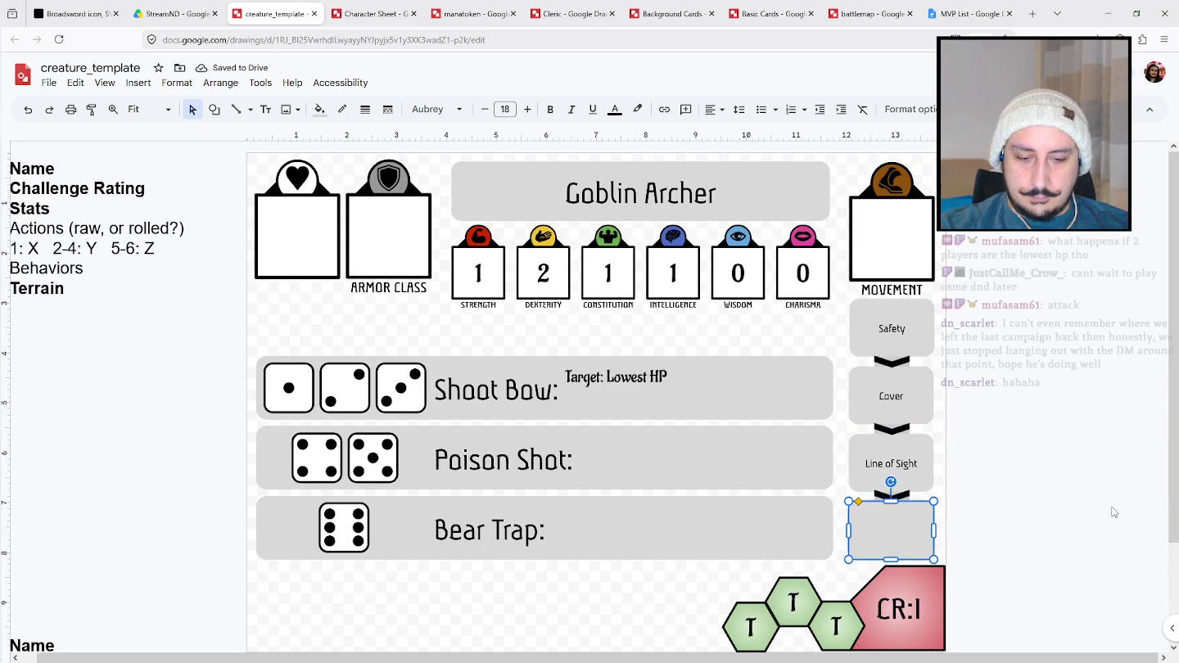
pyautogui.write('Stay P')
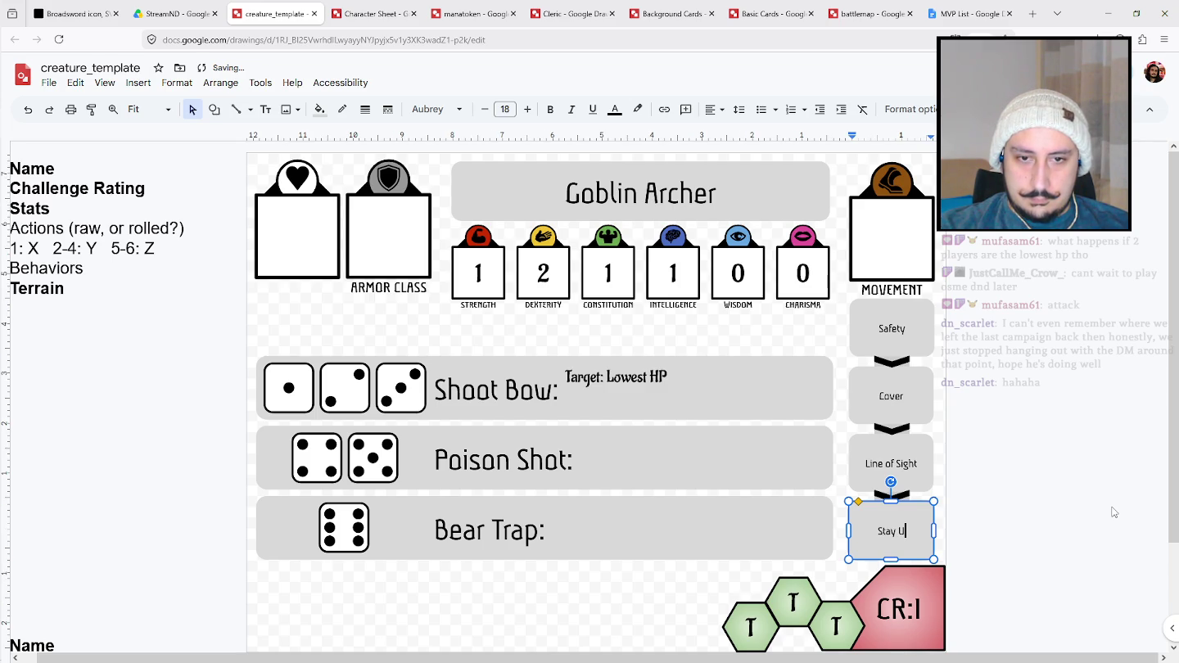
pyautogui.write('ut')
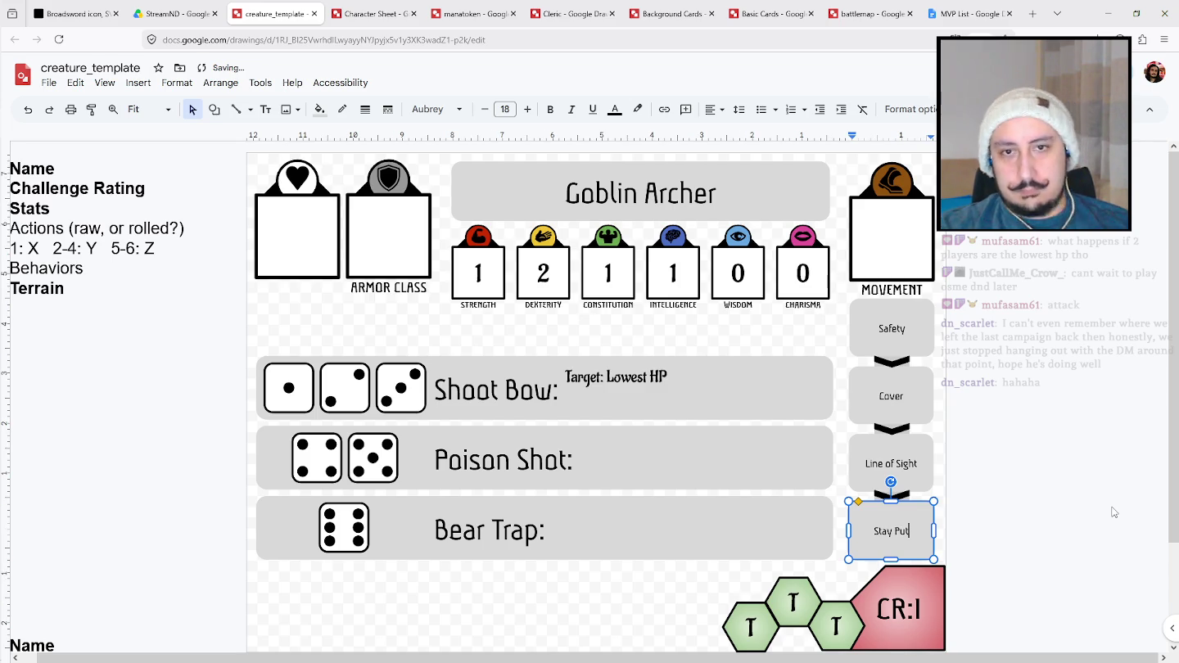
pyautogui.click(1114, 512)
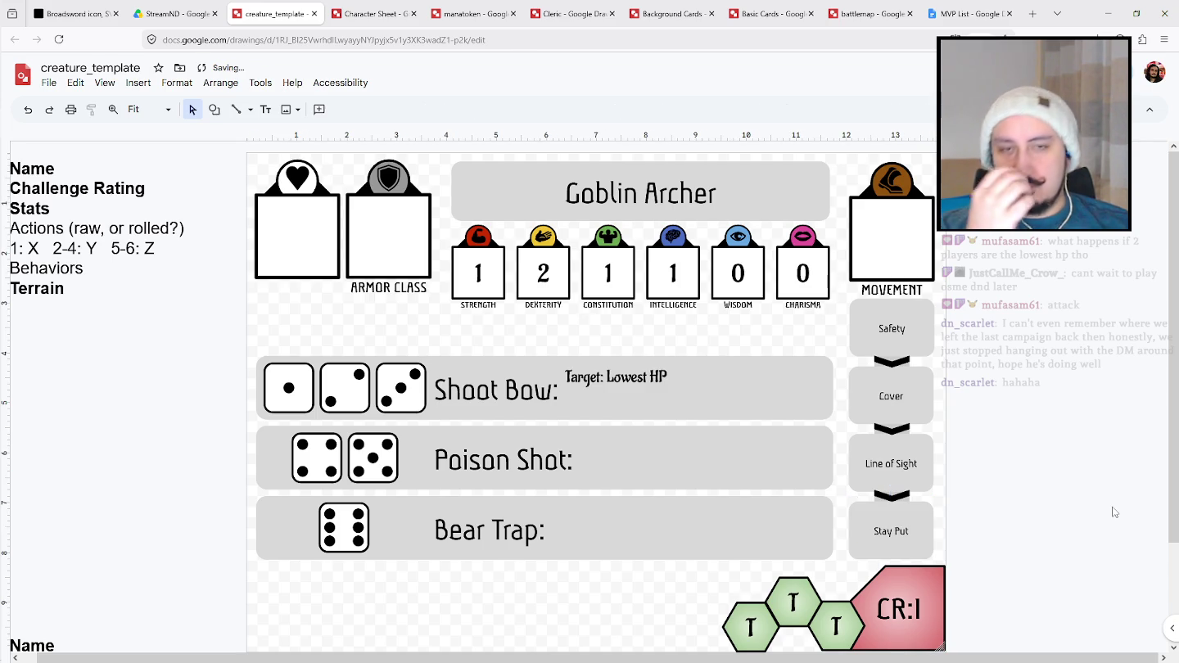
# Change the MOVEMENT value to 2.
pyautogui.click(913, 252)
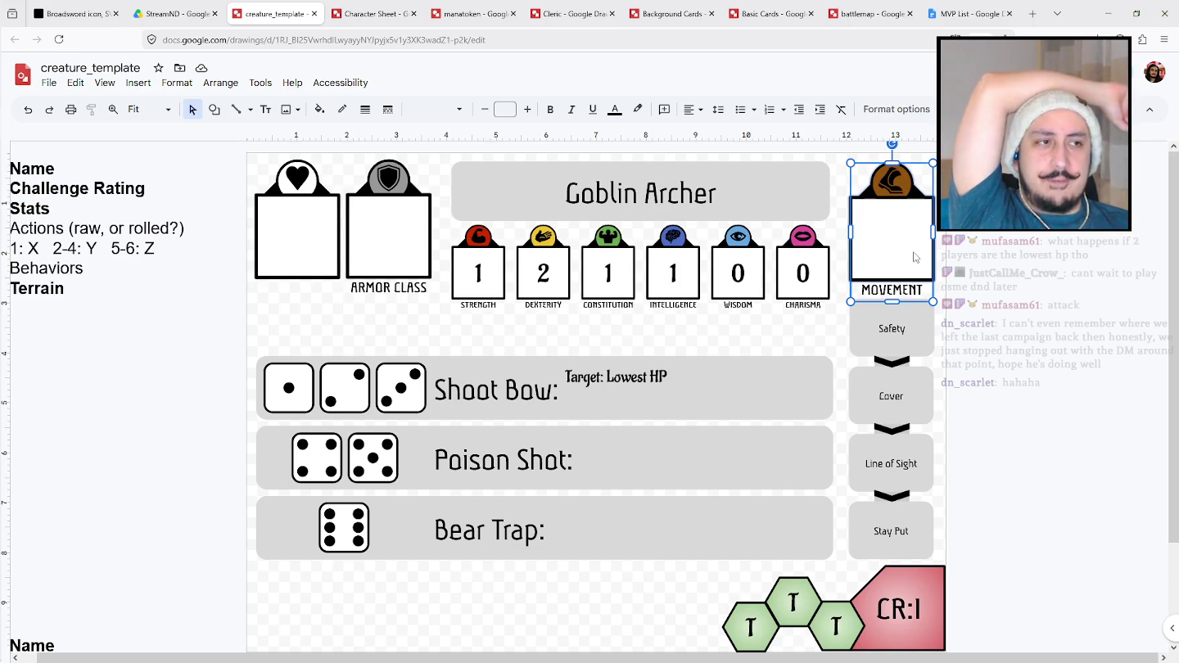
pyautogui.write('3')
pyautogui.doubleClick(893, 240)
pyautogui.write('2')
pyautogui.press('Escape')
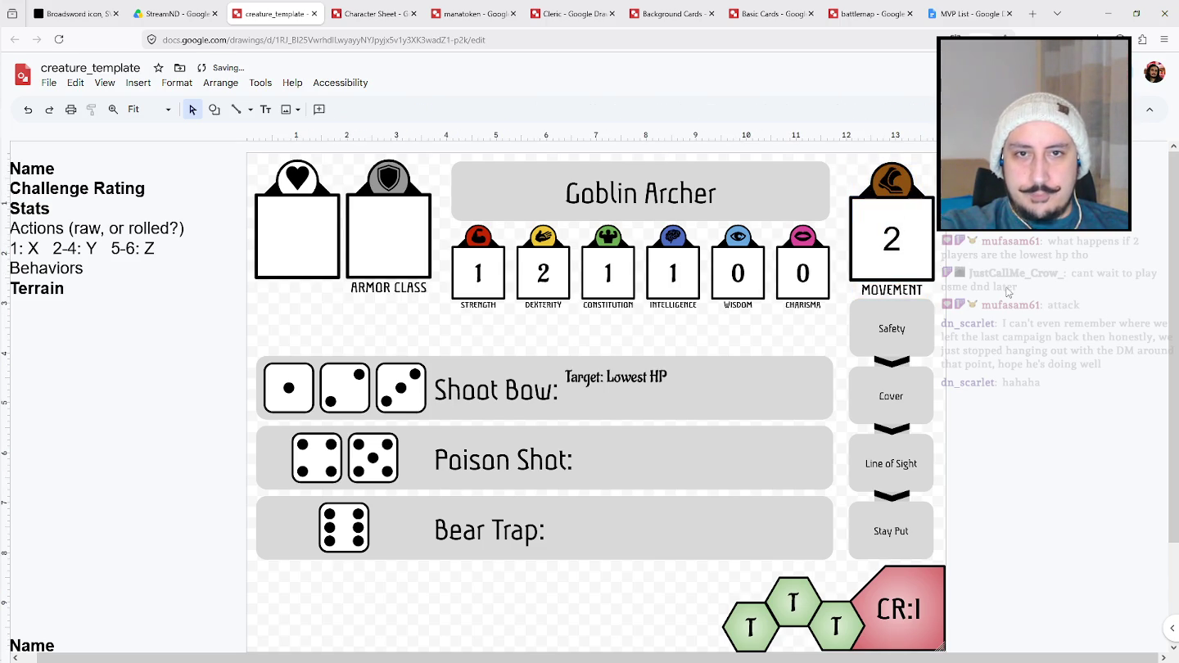
# Apply the Aladin font to the movement value and the HP and Armor Class boxes.
pyautogui.doubleClick(910, 247)
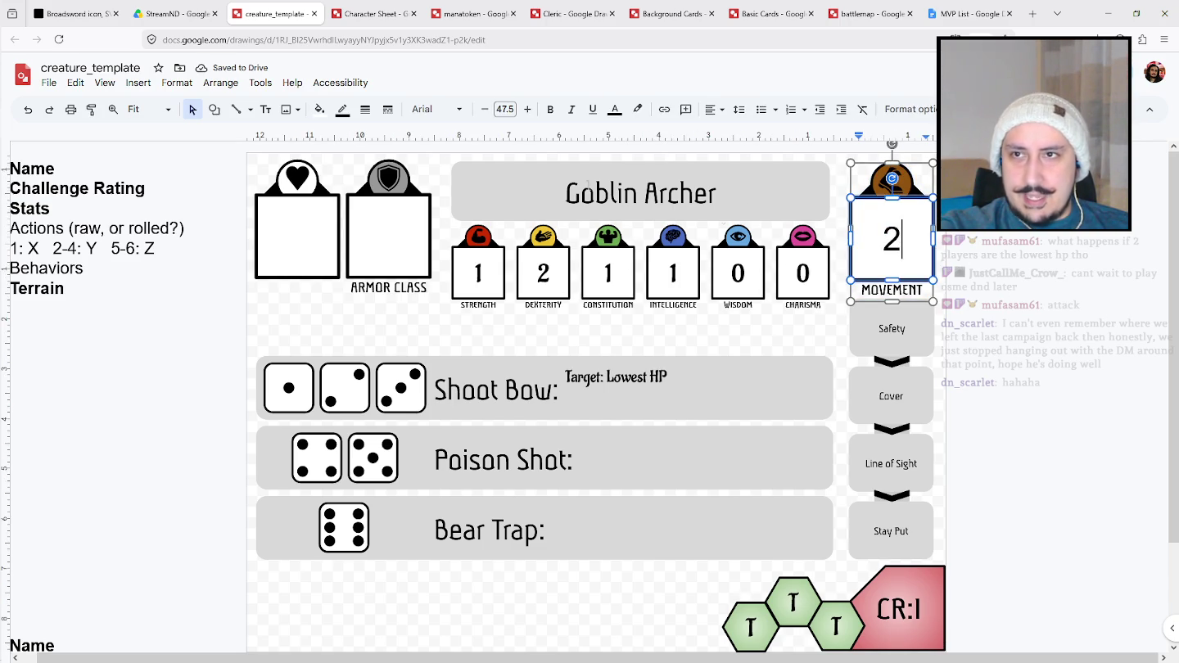
pyautogui.hotkey('ctrl', 'a')
pyautogui.click(436, 109)
pyautogui.click(448, 196)
pyautogui.click(387, 234)
pyautogui.keyDown('shift'); pyautogui.click(282, 232); pyautogui.keyUp('shift')
pyautogui.click(432, 109)
pyautogui.click(441, 189)
# Enter 12 in the Armor Class box and set it to 47.5 point size.
pyautogui.click(399, 254)
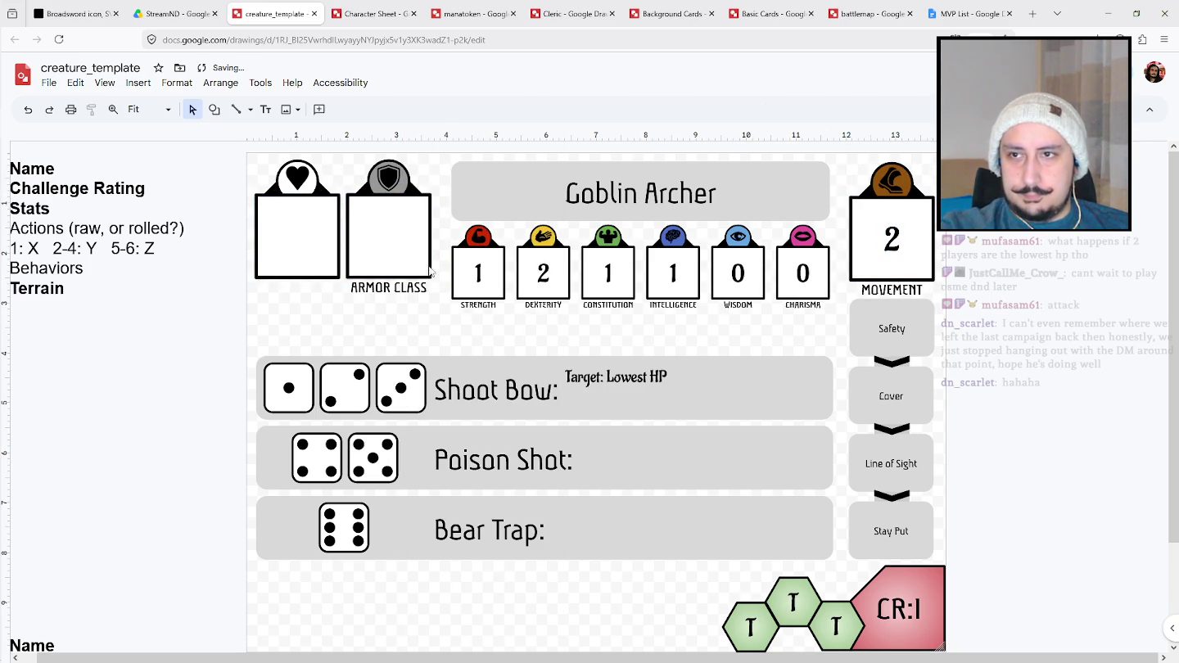
pyautogui.write('12')
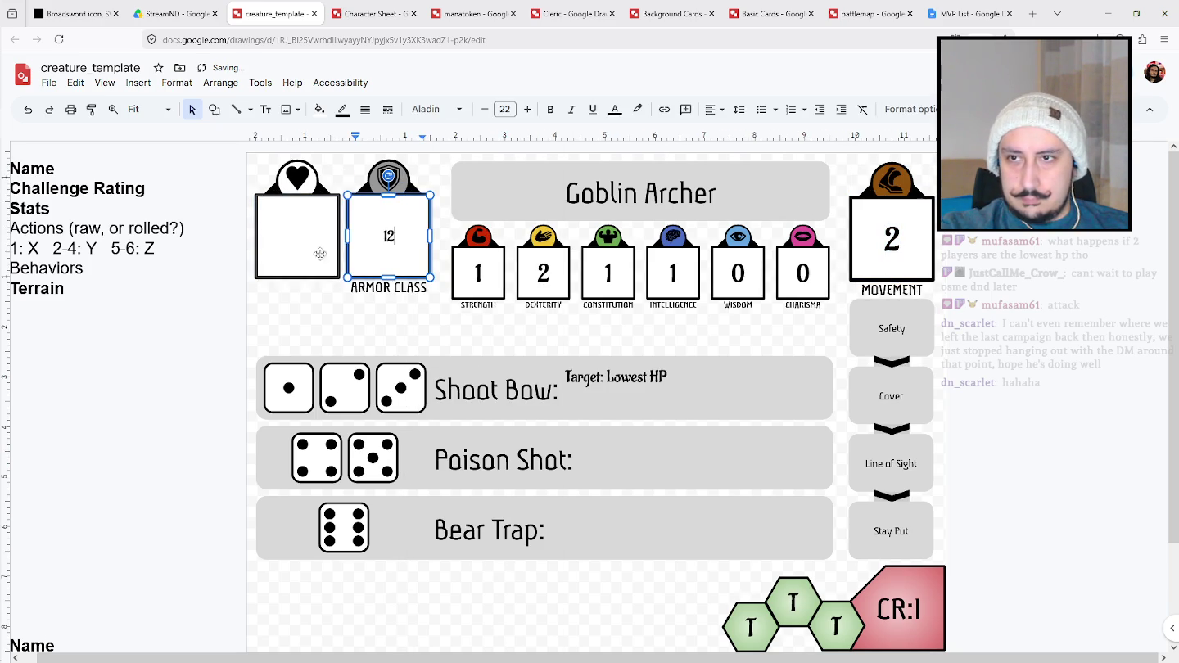
pyautogui.click(891, 238)
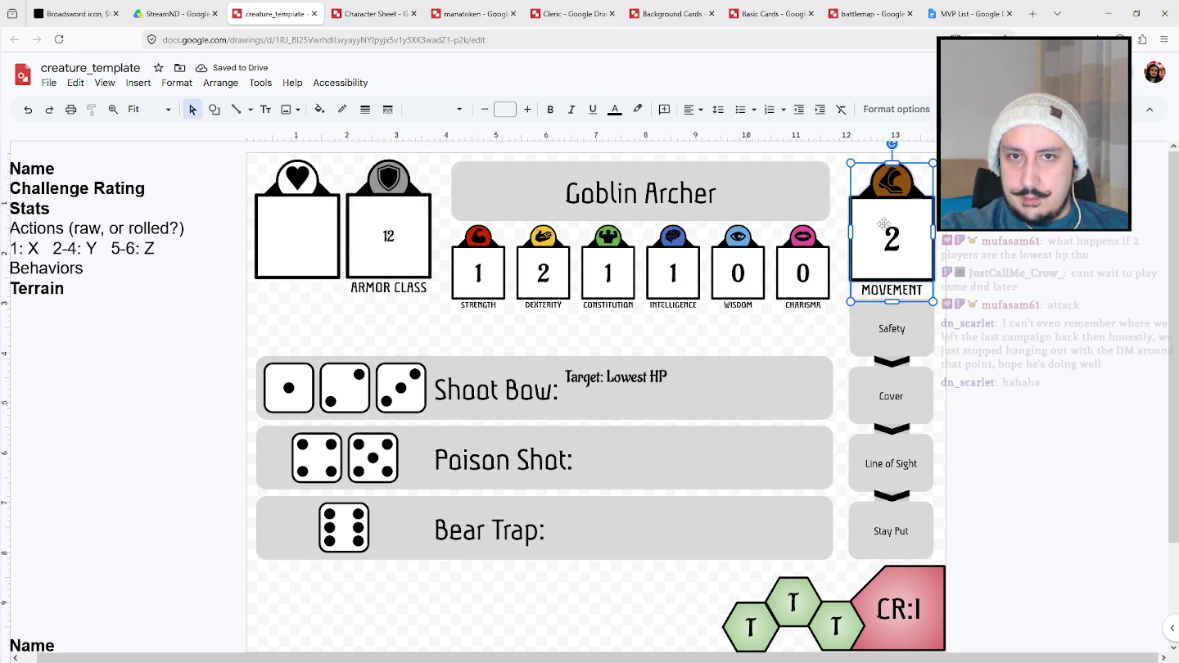
pyautogui.doubleClick(388, 235)
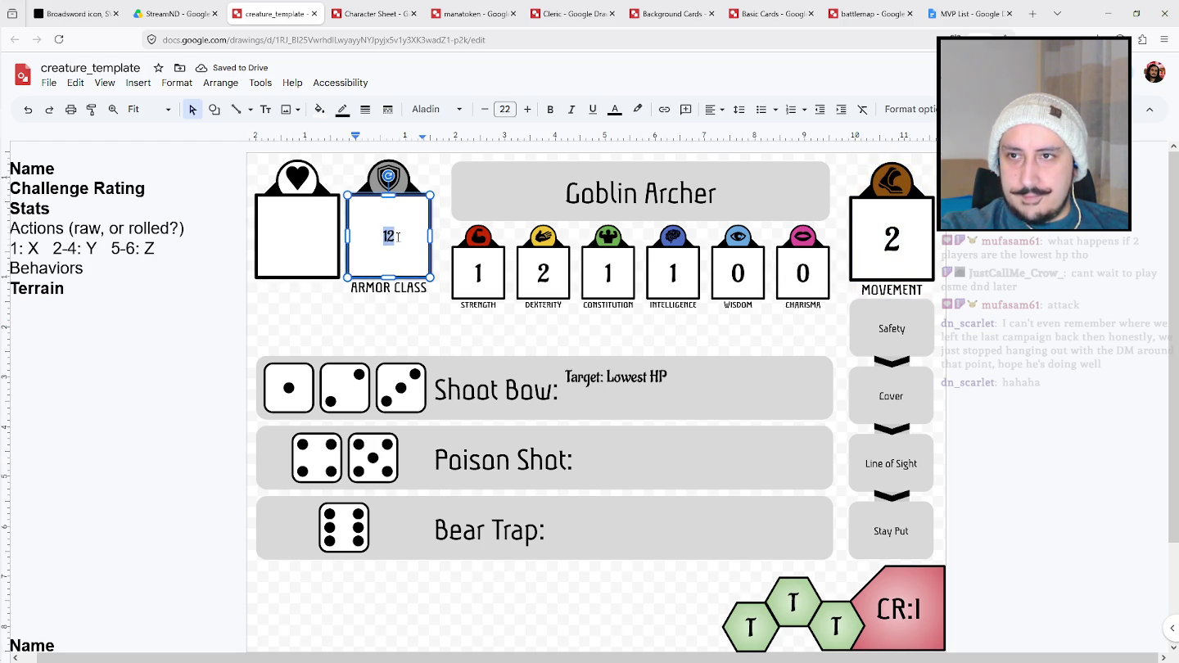
pyautogui.click(507, 110)
pyautogui.write('4')
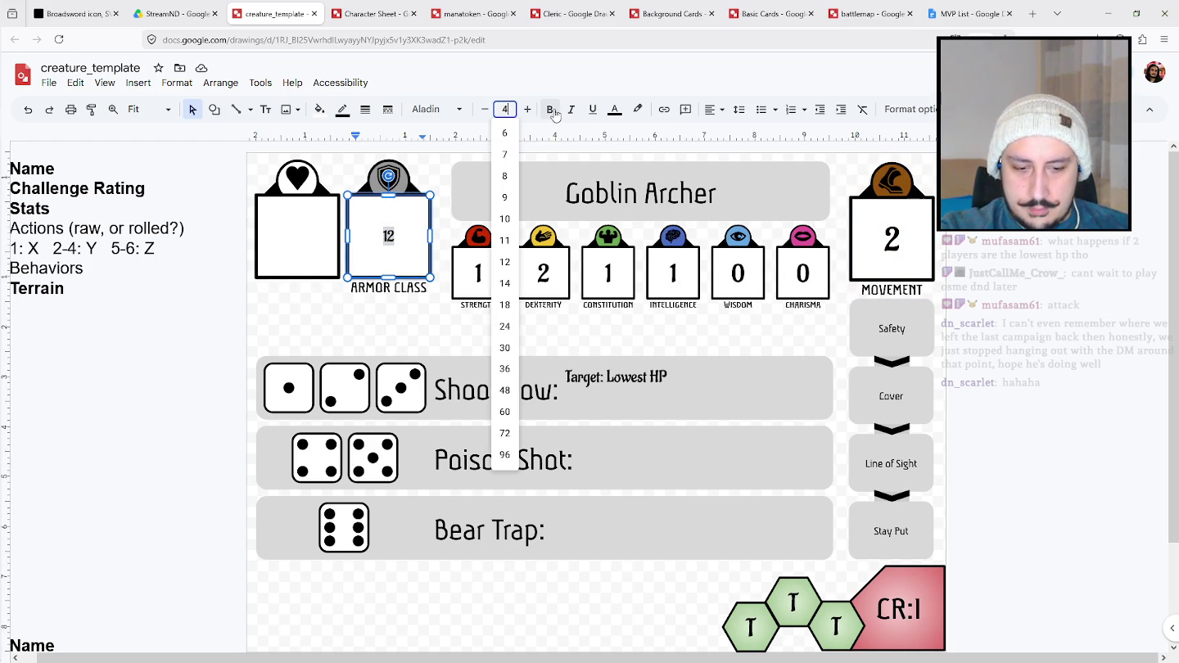
pyautogui.write('7.5')
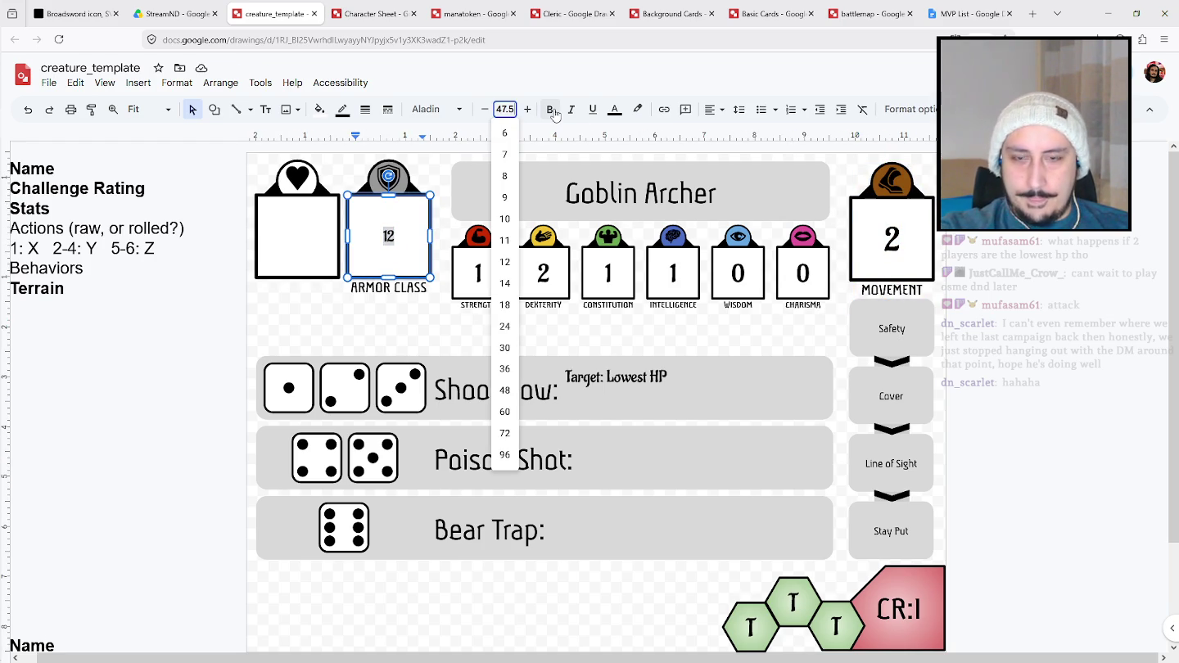
pyautogui.press('Return')
pyautogui.click(328, 244)
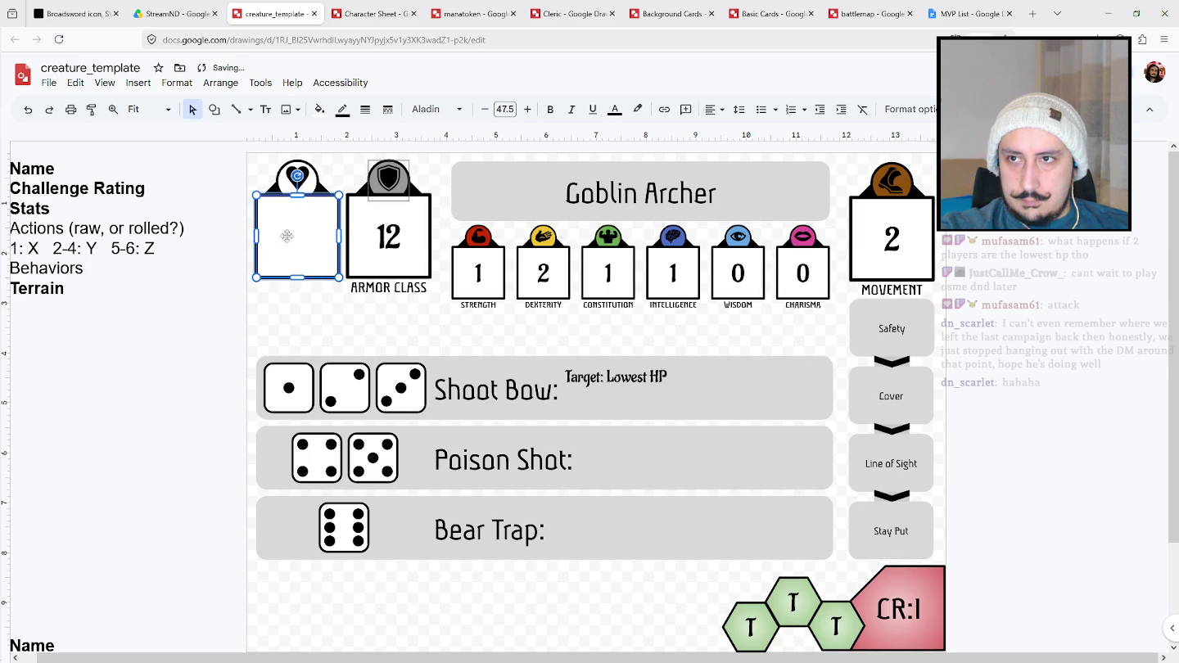
pyautogui.click(212, 324)
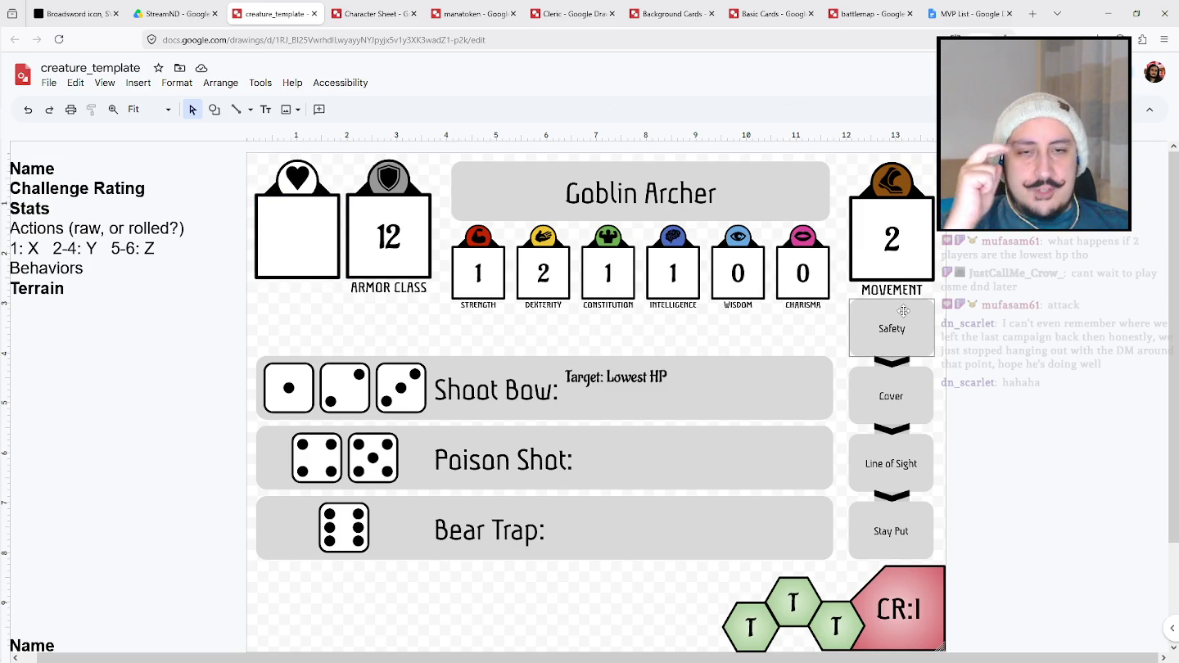
pyautogui.click(903, 313)
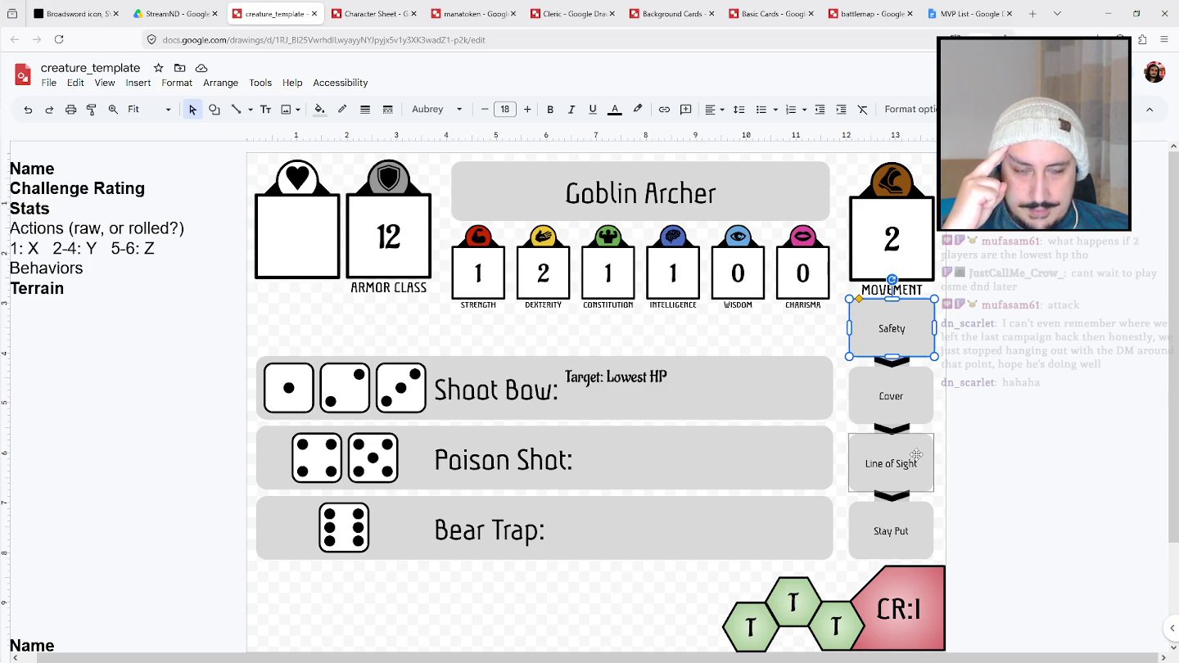
pyautogui.press('Escape')
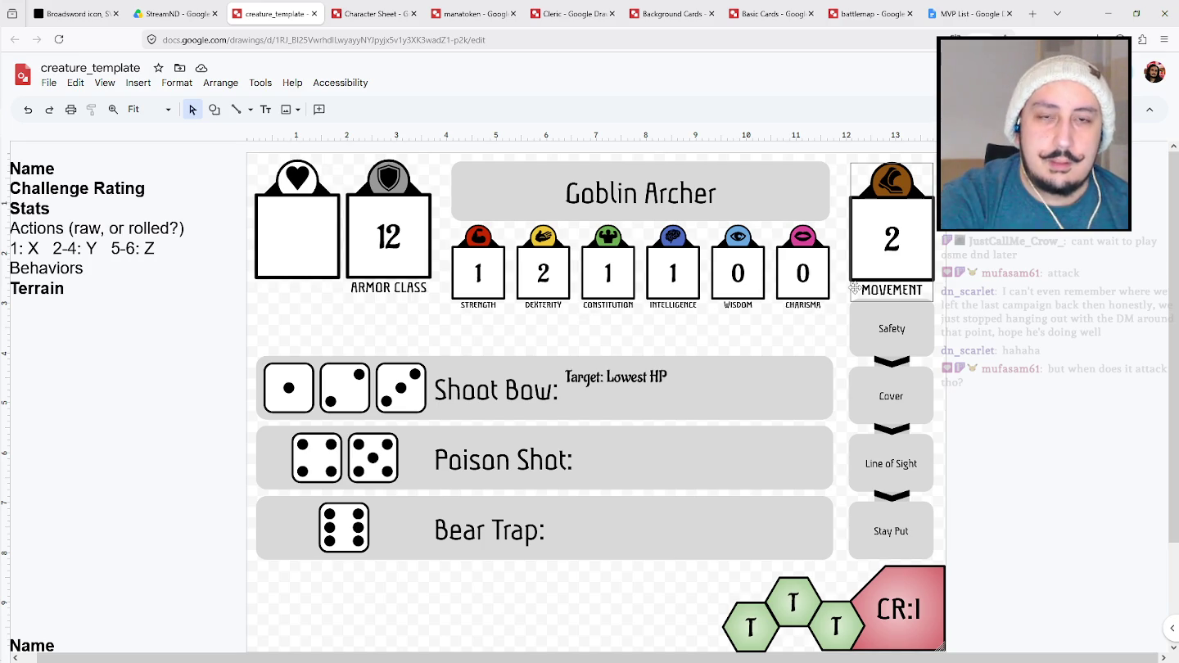
# Place a copy of the movement boot icon beside the Goblin Archer title.
pyautogui.click(890, 183)
pyautogui.moveTo(903, 181); pyautogui.dragTo(752, 191)
pyautogui.press('Escape')
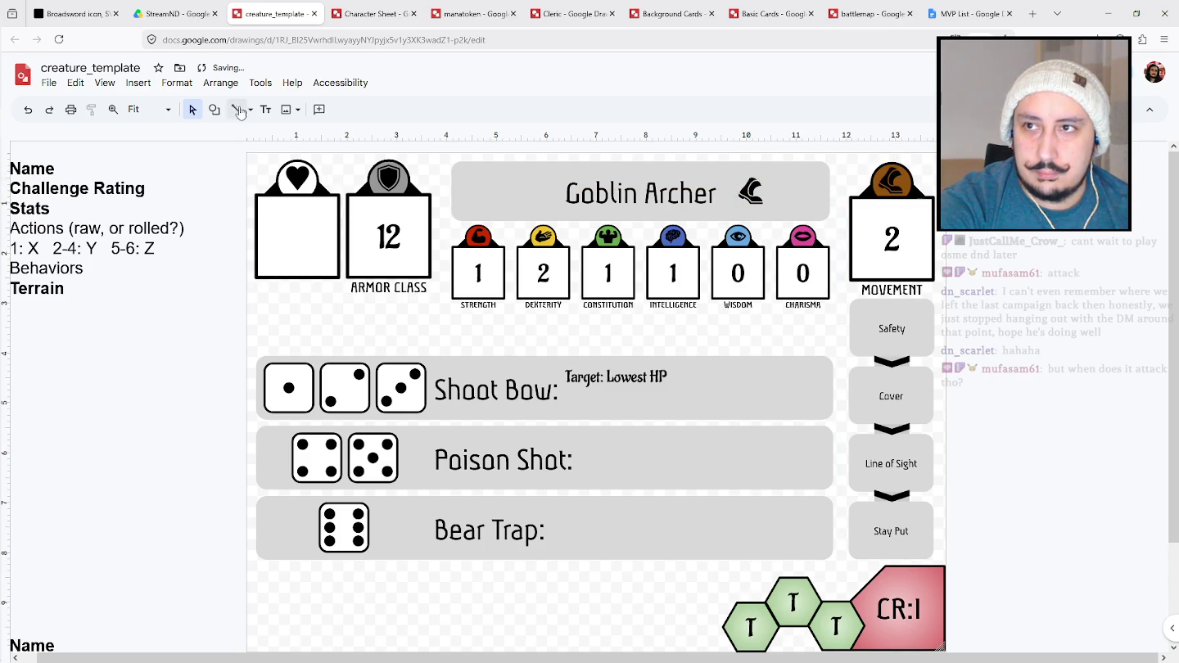
# Draw a black-filled right arrow after the boot icon in the title.
pyautogui.click(215, 109)
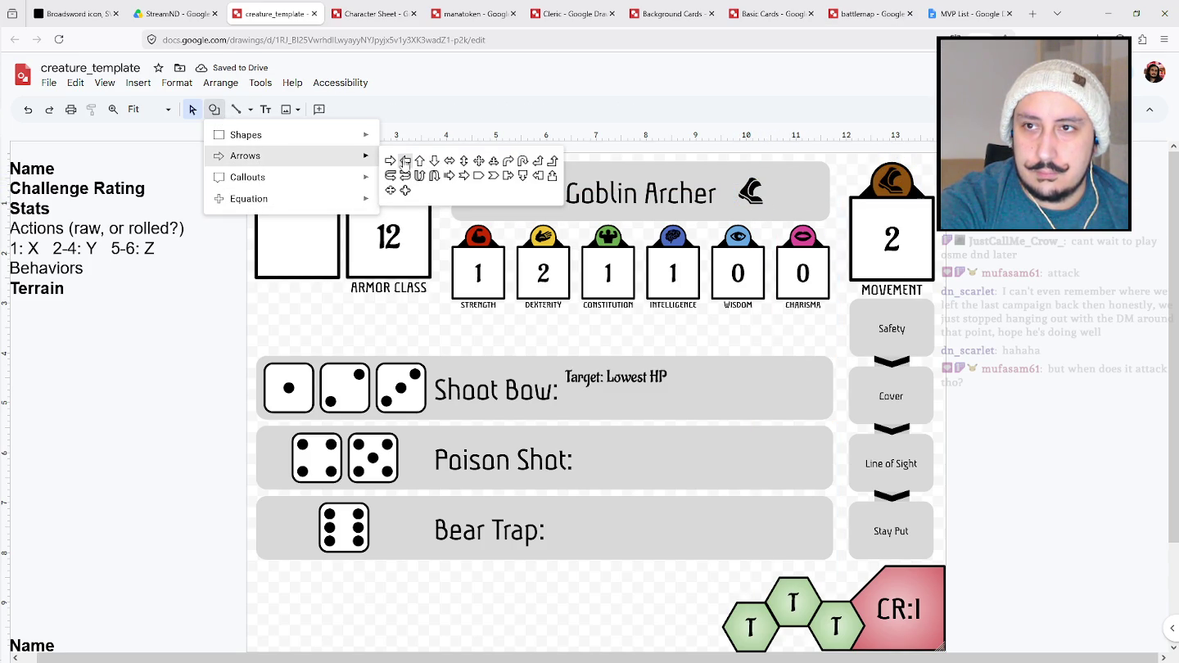
pyautogui.click(405, 161)
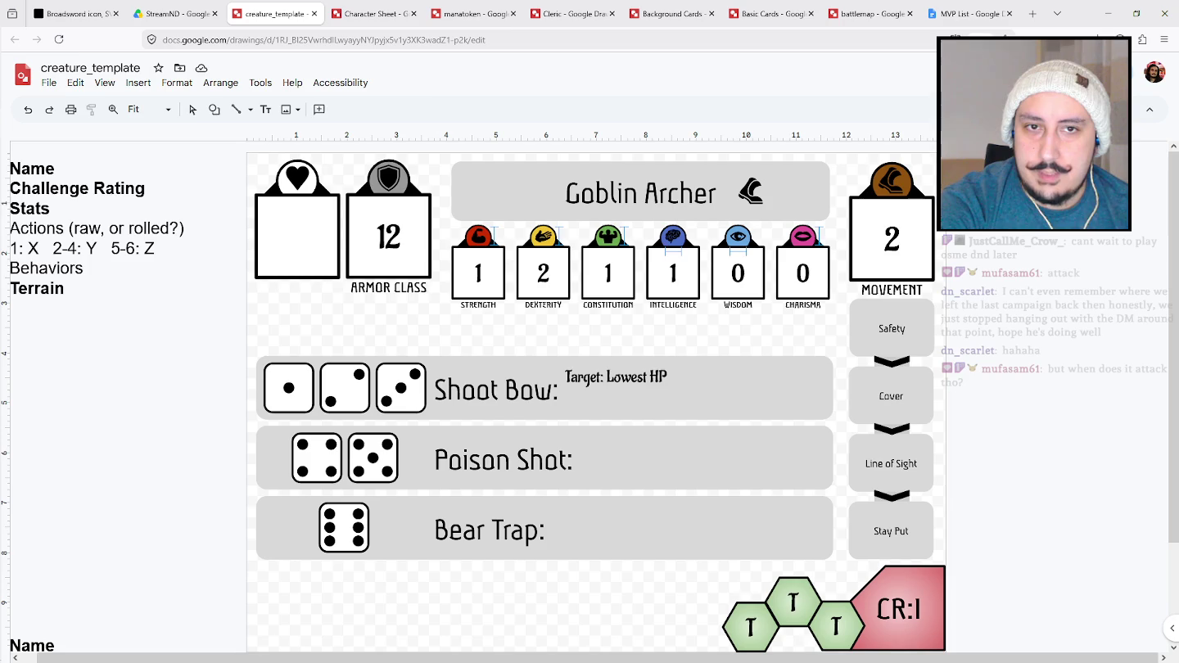
pyautogui.moveTo(767, 176); pyautogui.dragTo(775, 196)
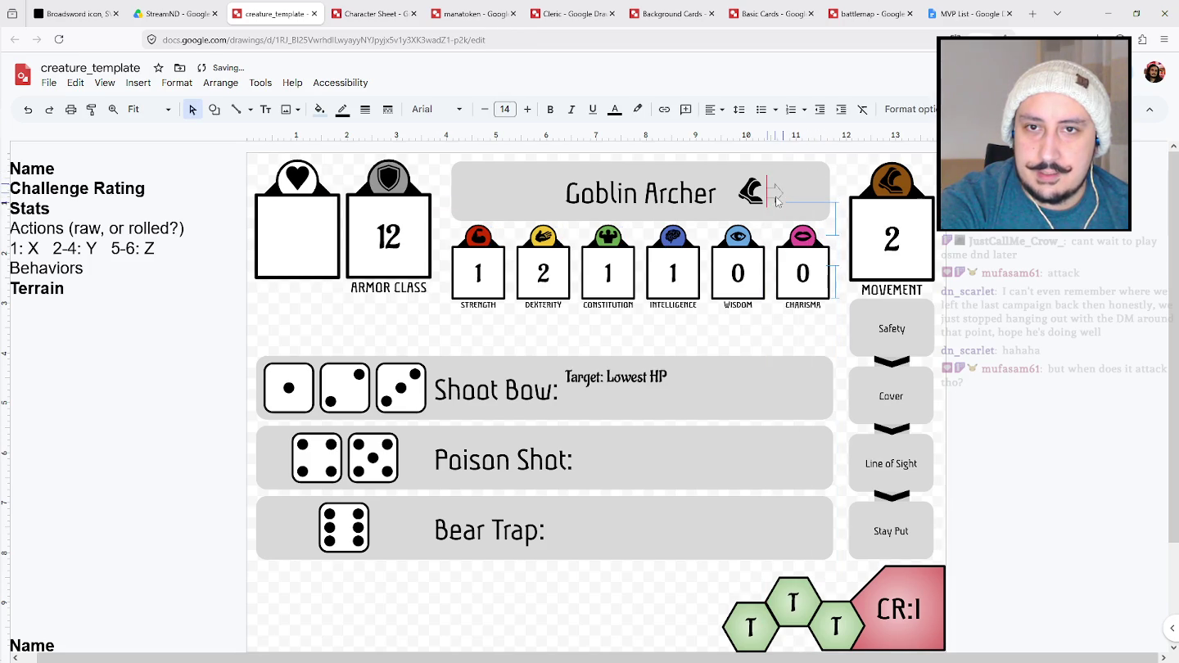
pyautogui.click(320, 111)
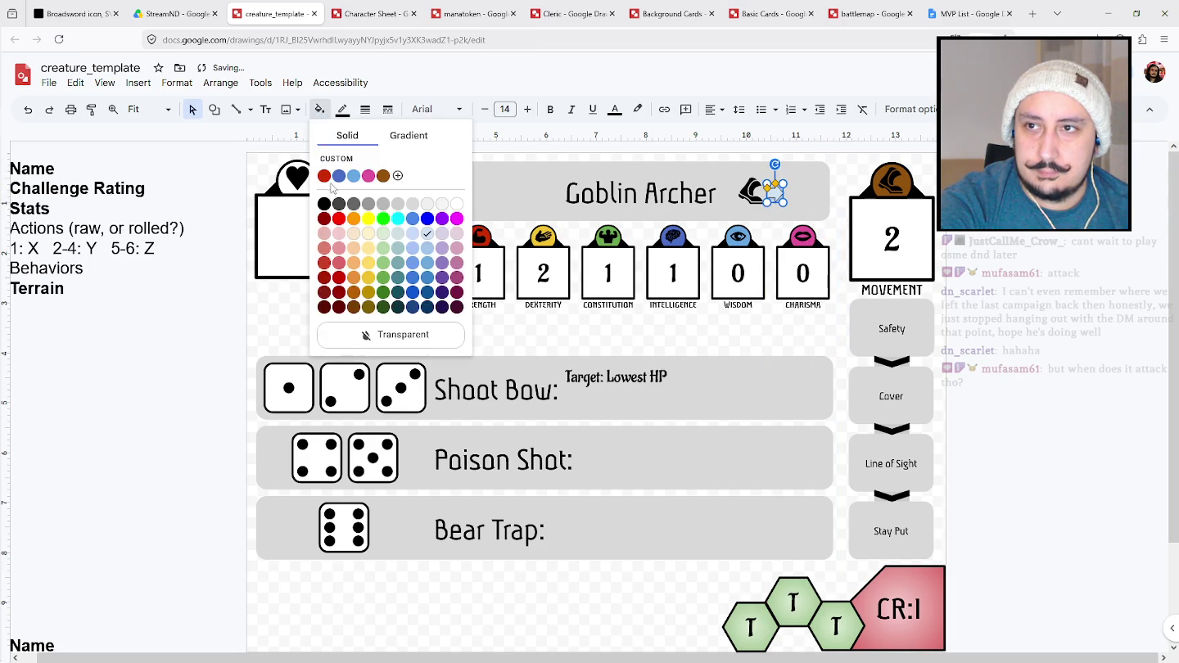
pyautogui.click(324, 203)
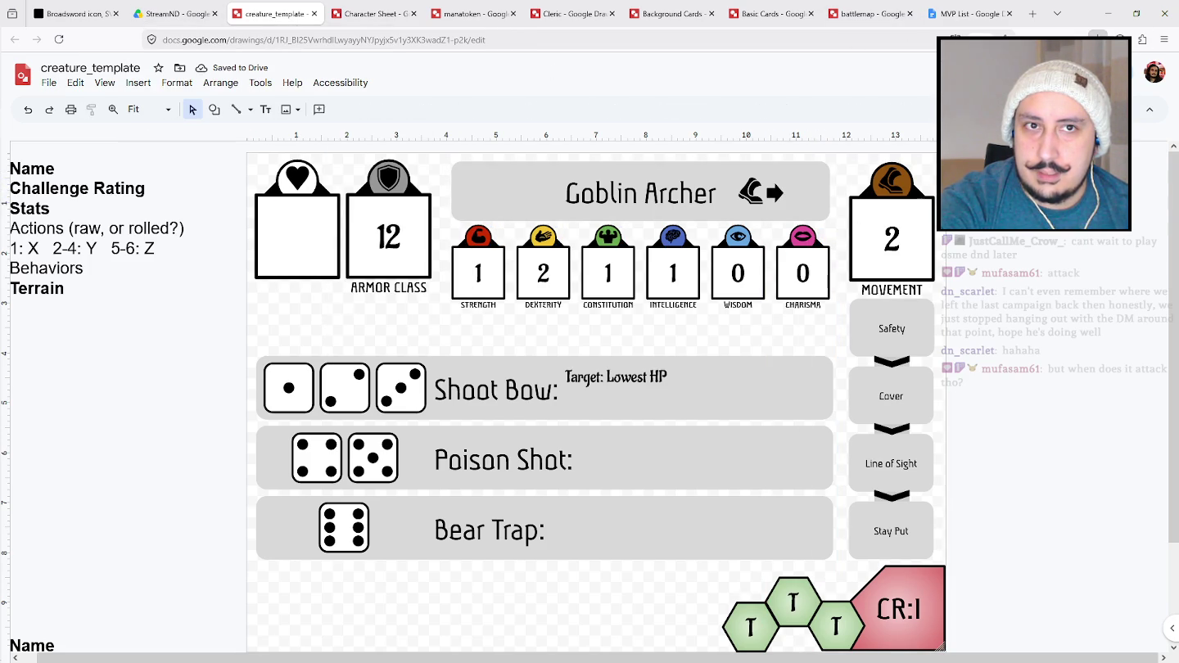
pyautogui.click(1097, 38)
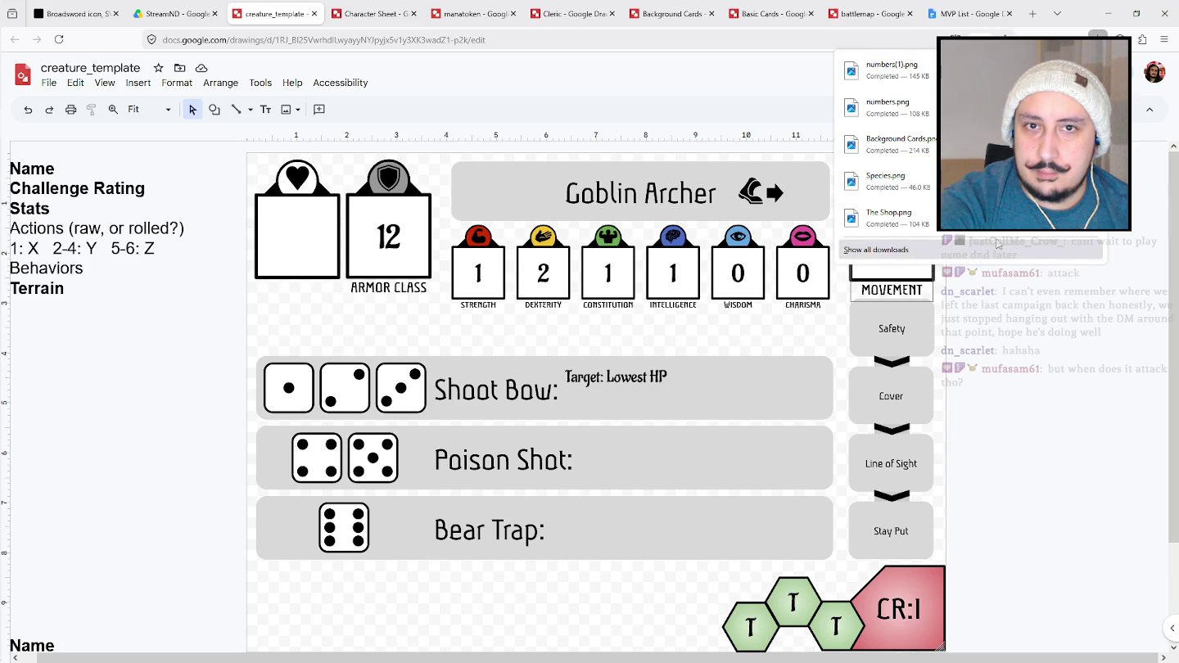
pyautogui.click(74, 13)
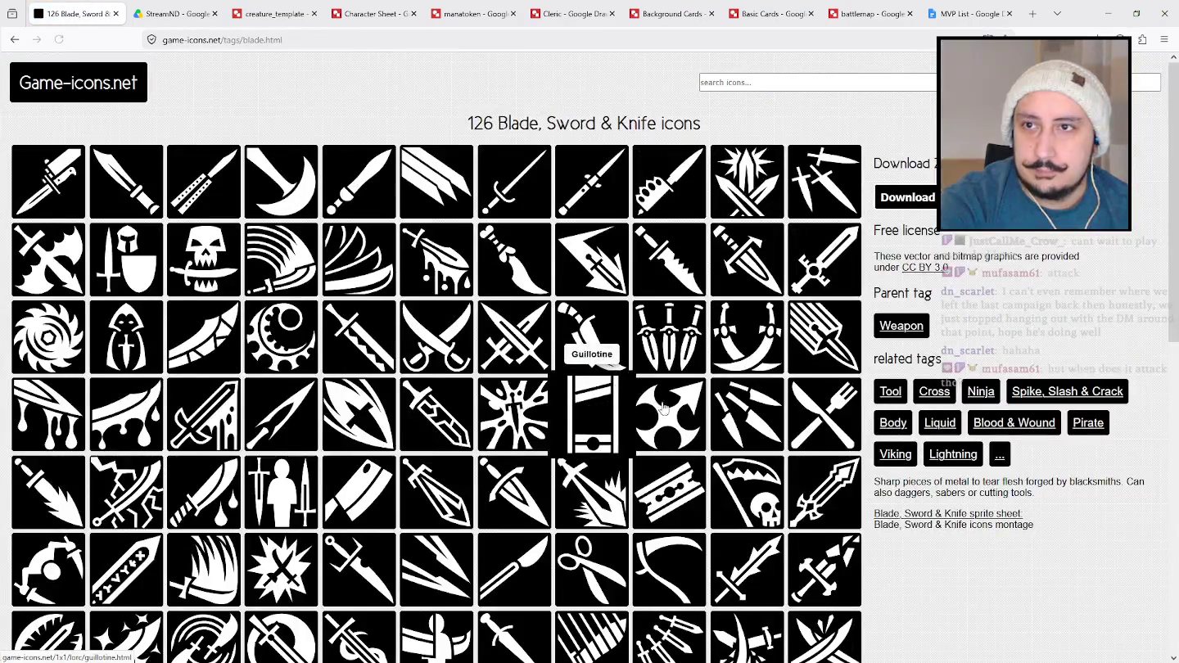
# Browse the Blade tag page and download the Sabers choc icon as a PNG.
pyautogui.scroll(-1, 604, 484)
pyautogui.scroll(-4, 603, 484)
pyautogui.scroll(-1, 655, 458)
pyautogui.scroll(-2, 655, 459)
pyautogui.scroll(2, 458, 446)
pyautogui.scroll(1, 459, 445)
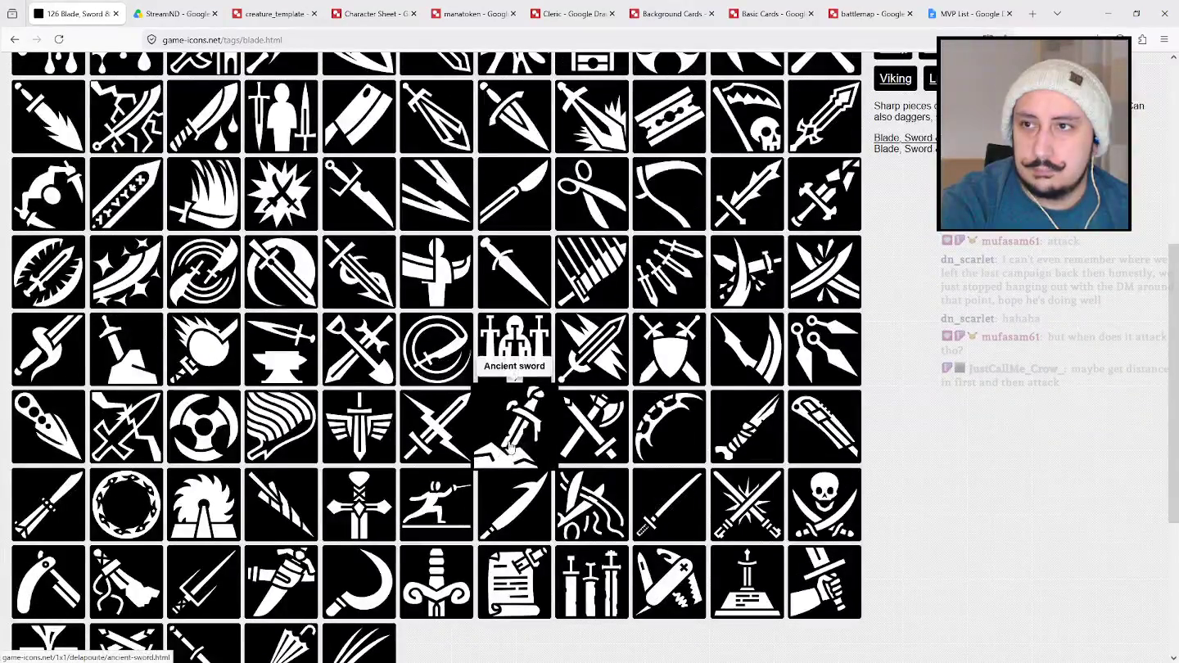
pyautogui.click(281, 196)
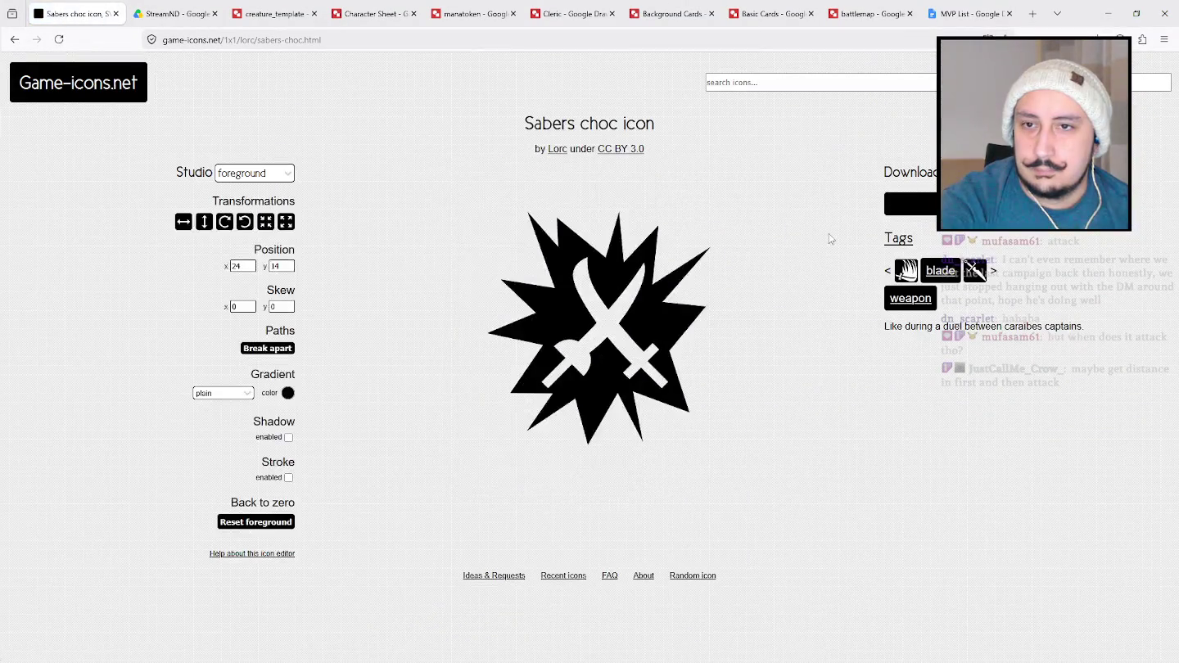
pyautogui.click(907, 201)
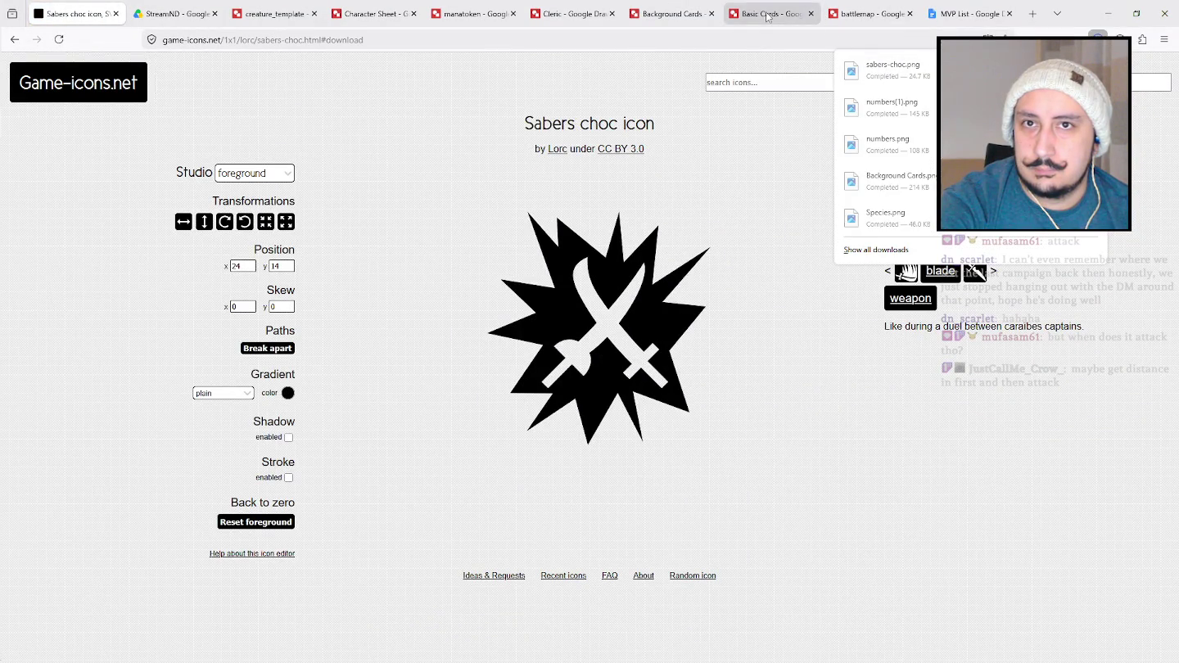
pyautogui.click(276, 14)
pyautogui.click(1097, 39)
# Insert sabers-choc.png, shrink it to icon size and set it right of the black arrow.
pyautogui.moveTo(919, 80); pyautogui.dragTo(729, 196)
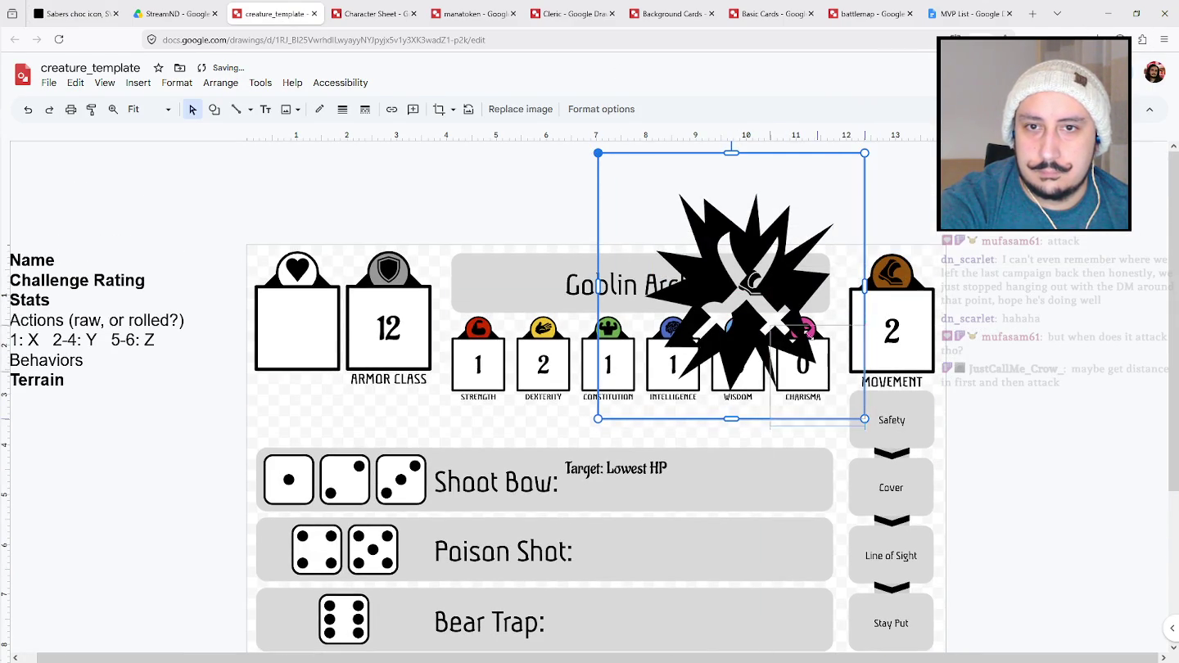
pyautogui.moveTo(605, 163); pyautogui.dragTo(829, 383)
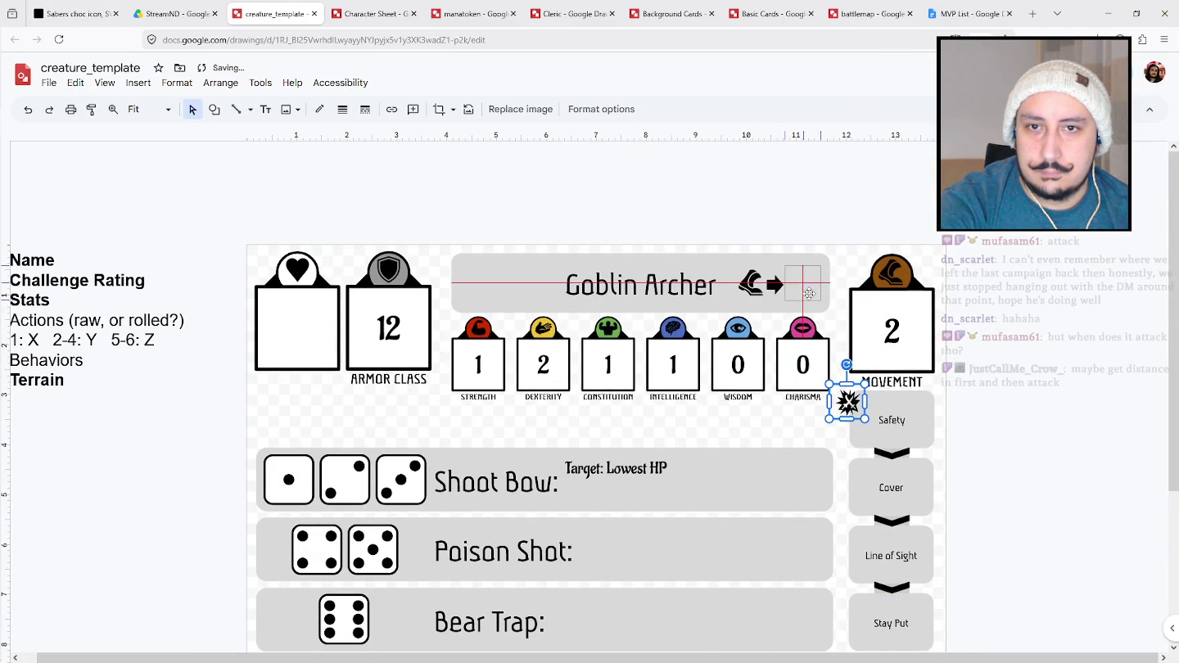
pyautogui.moveTo(808, 311); pyautogui.dragTo(800, 307)
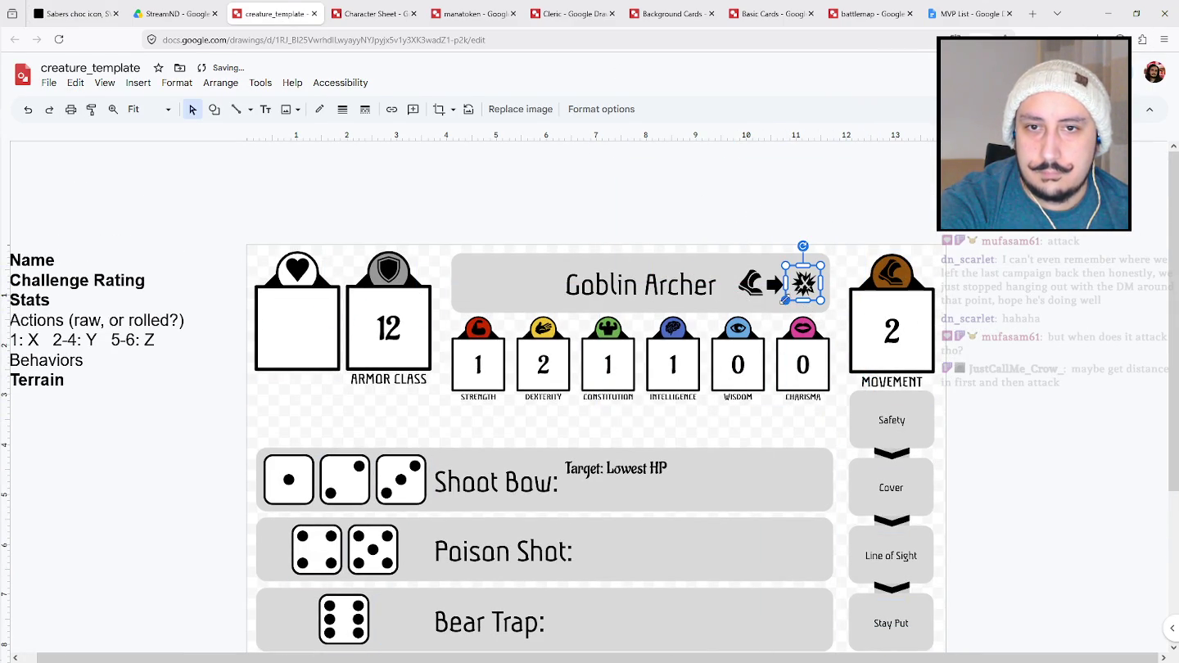
pyautogui.click(1085, 293)
pyautogui.click(801, 285)
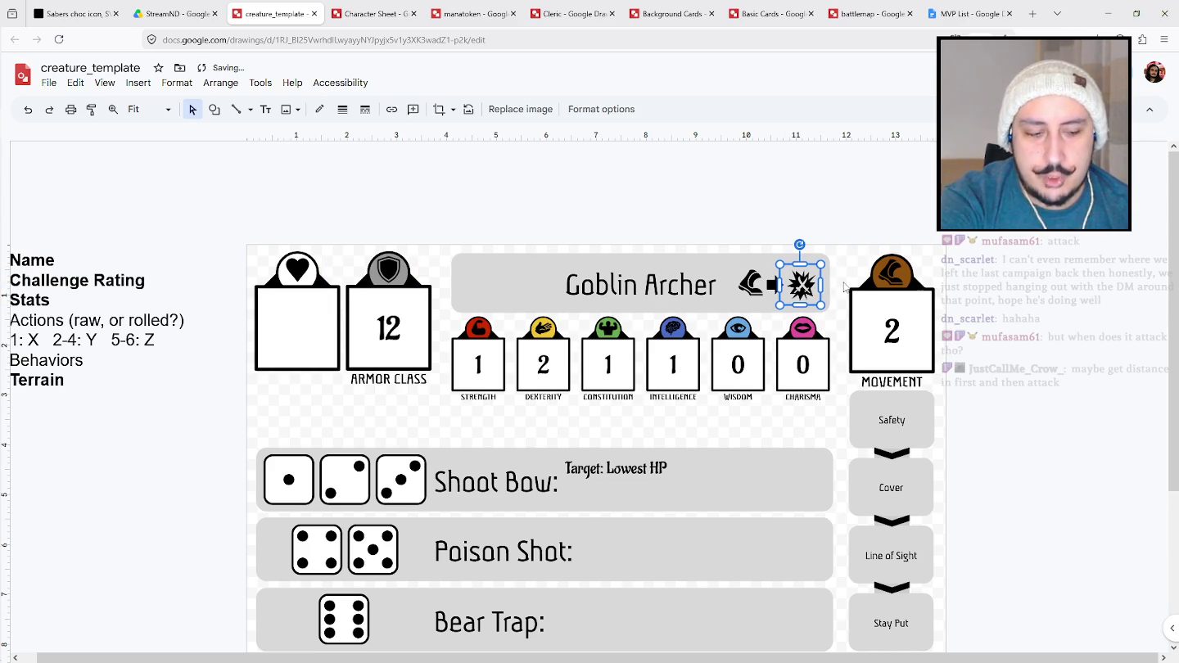
pyautogui.click(1058, 370)
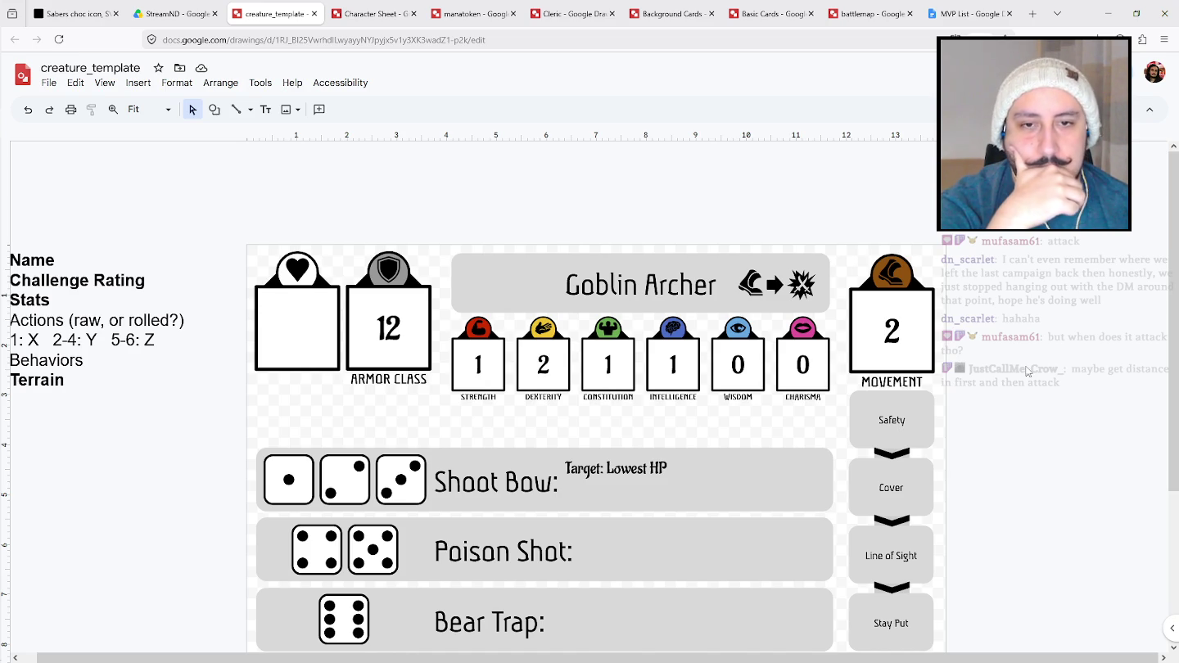
pyautogui.scroll(-1, 989, 329)
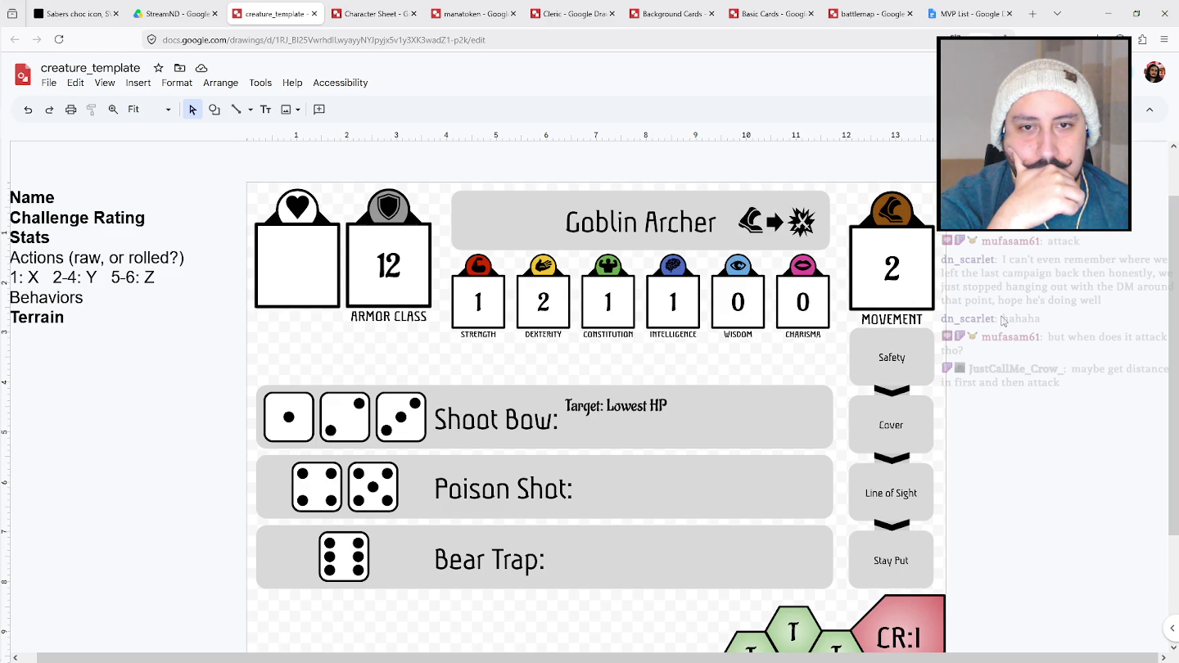
pyautogui.click(910, 352)
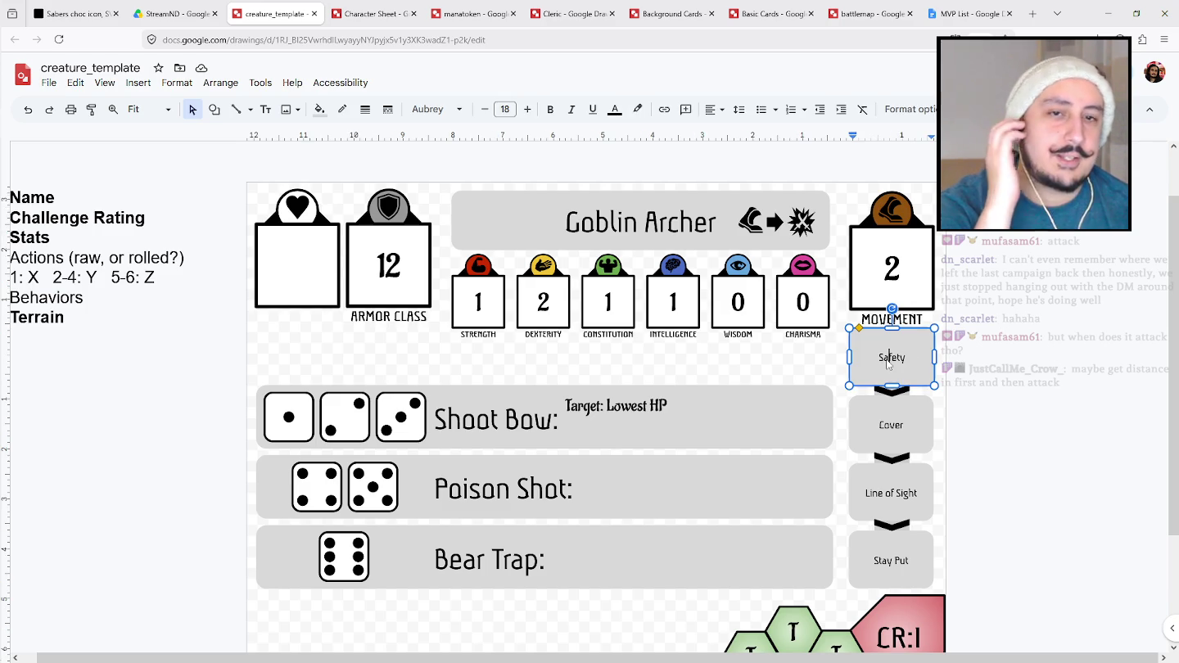
# Make the Safety, Cover, Line of Sight and Stay Put labels bold at 20-point size.
pyautogui.keyDown('shift'); pyautogui.click(921, 422); pyautogui.keyUp('shift')
pyautogui.keyDown('shift'); pyautogui.click(922, 498); pyautogui.keyUp('shift')
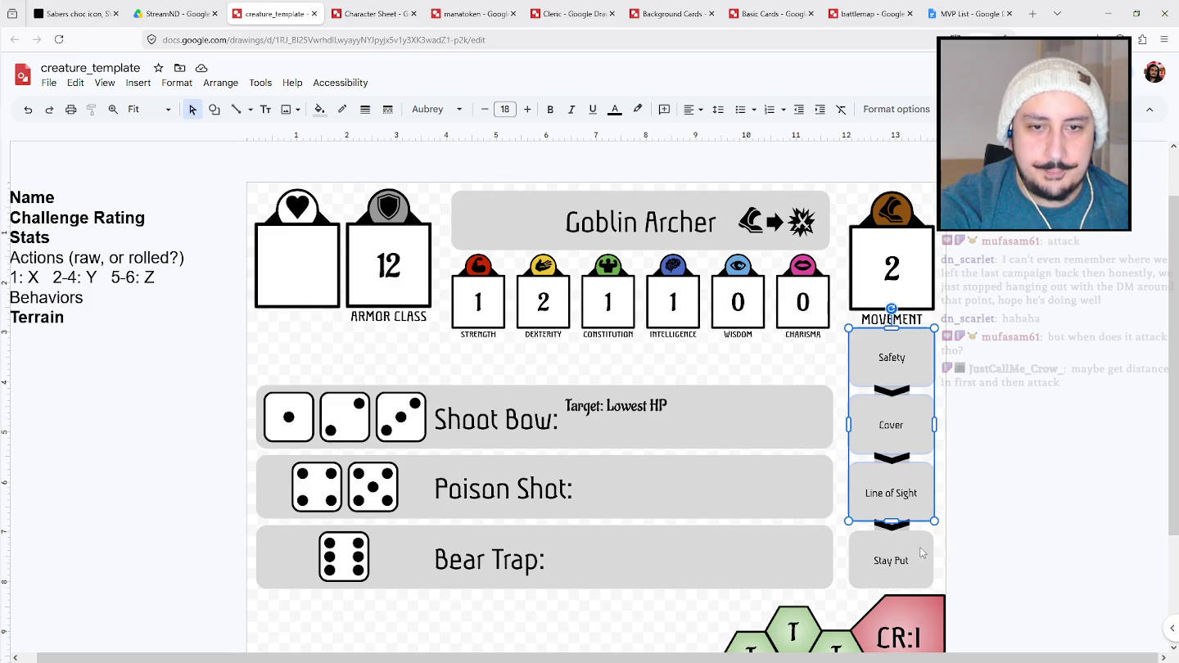
pyautogui.keyDown('shift'); pyautogui.click(922, 554); pyautogui.keyUp('shift')
pyautogui.click(551, 109)
pyautogui.click(526, 109)
pyautogui.click(526, 109)
pyautogui.click(485, 109)
pyautogui.click(485, 109)
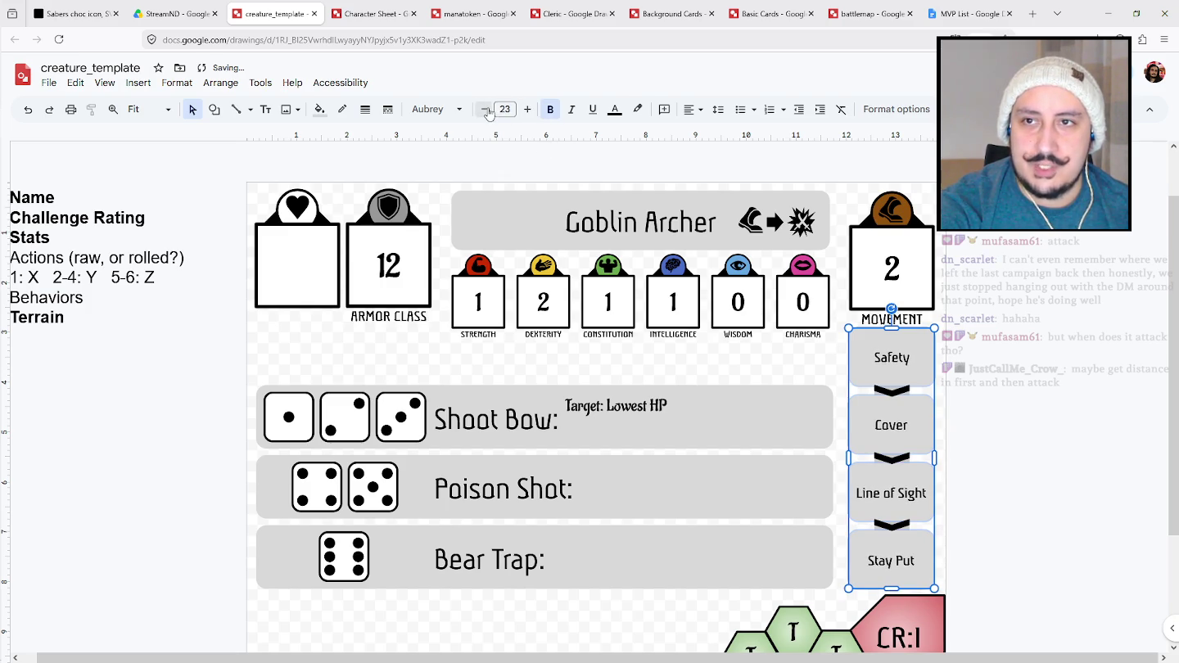
pyautogui.click(1020, 329)
pyautogui.click(918, 363)
pyautogui.click(1053, 369)
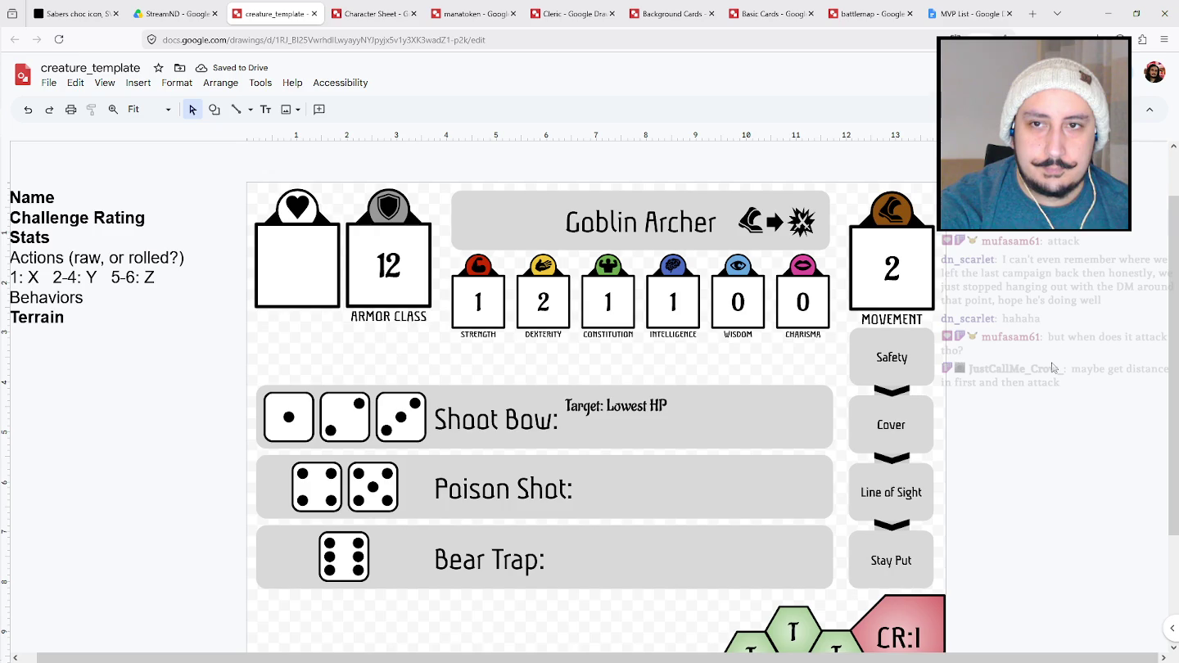
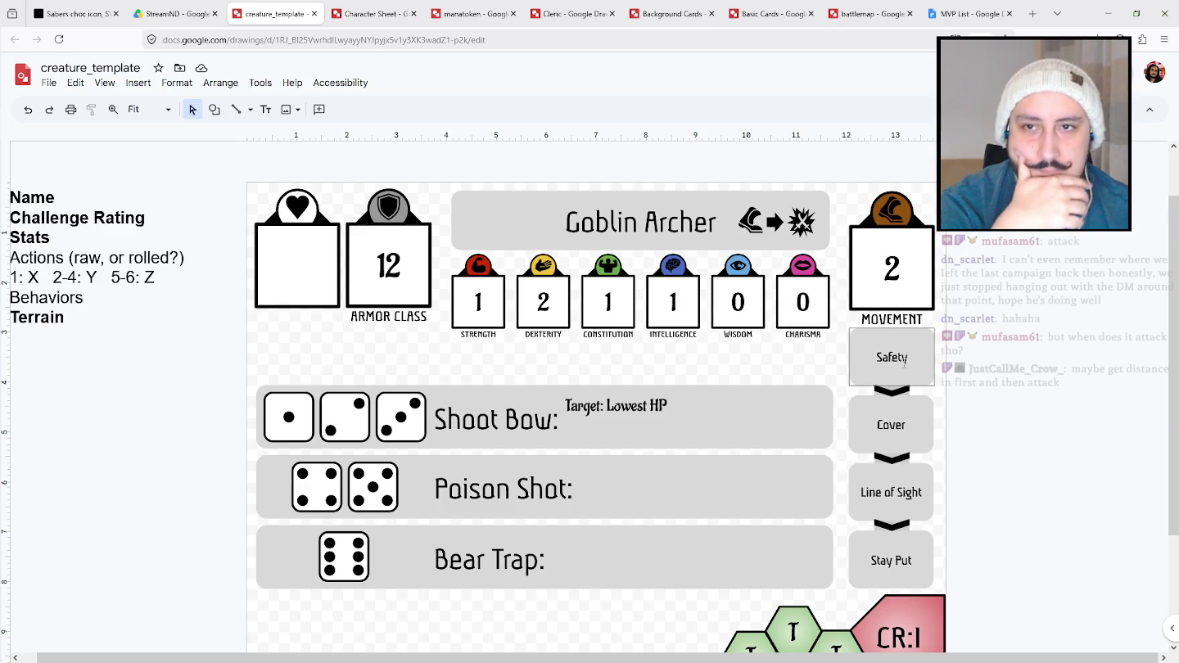
# Replace the Safety behaviour step with 'Distance: 2', then correct it to 'Distance: 3'.
pyautogui.doubleClick(909, 358)
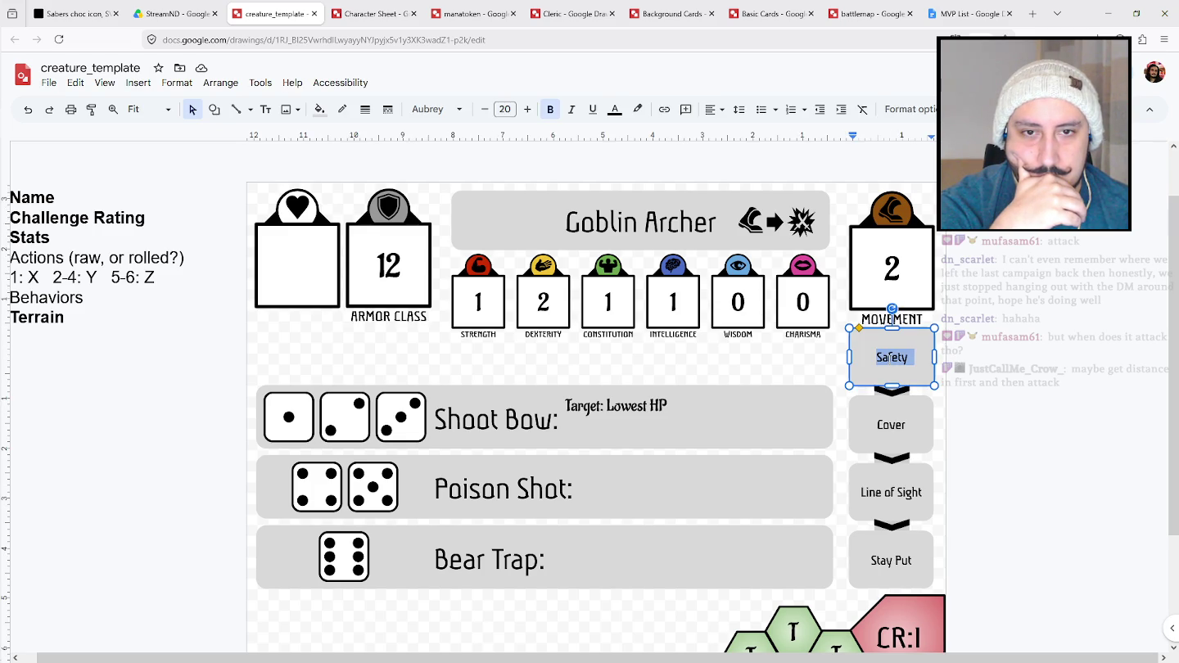
pyautogui.write('Distance: 2')
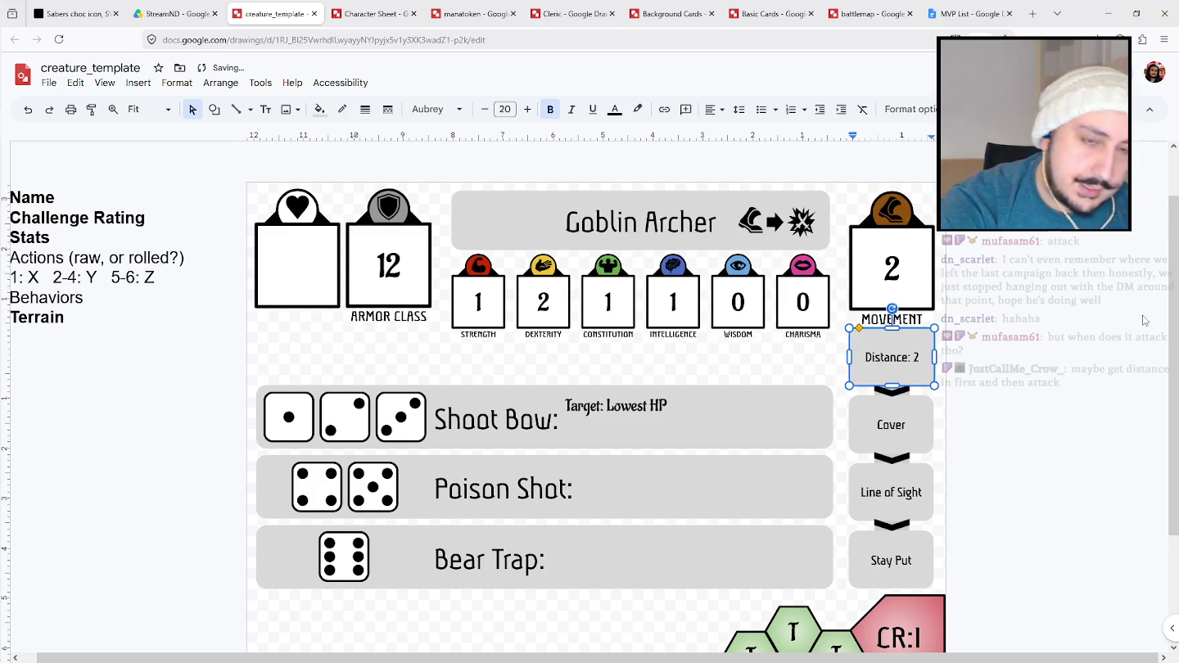
pyautogui.click(1014, 412)
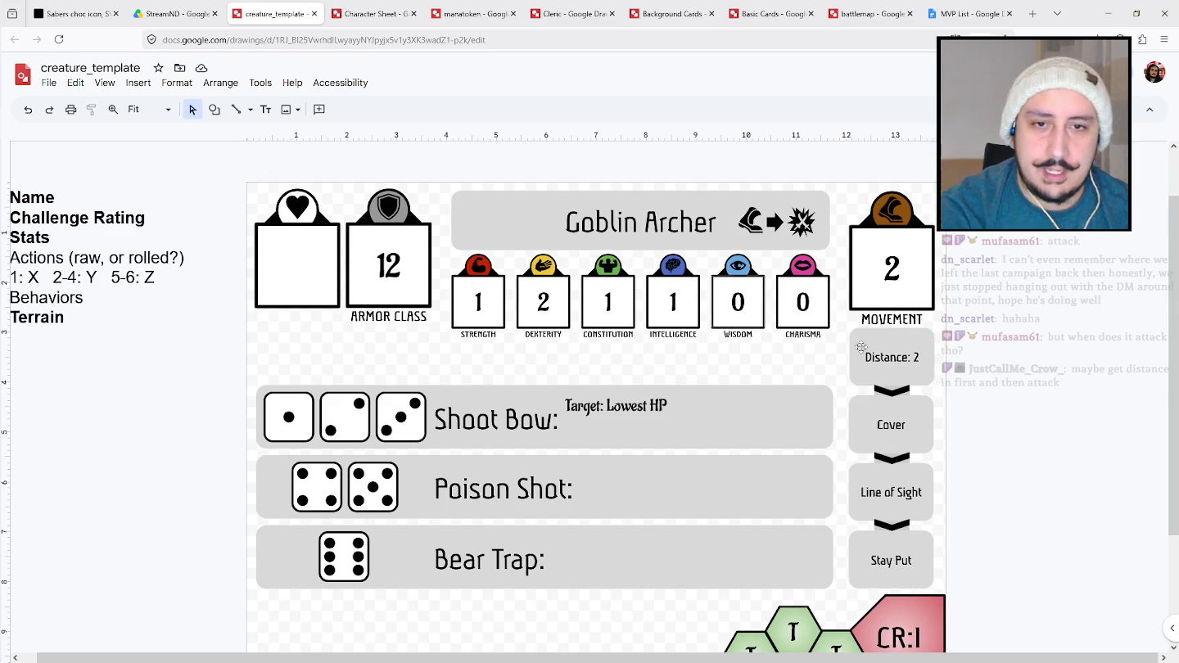
pyautogui.click(921, 355)
pyautogui.click(1043, 321)
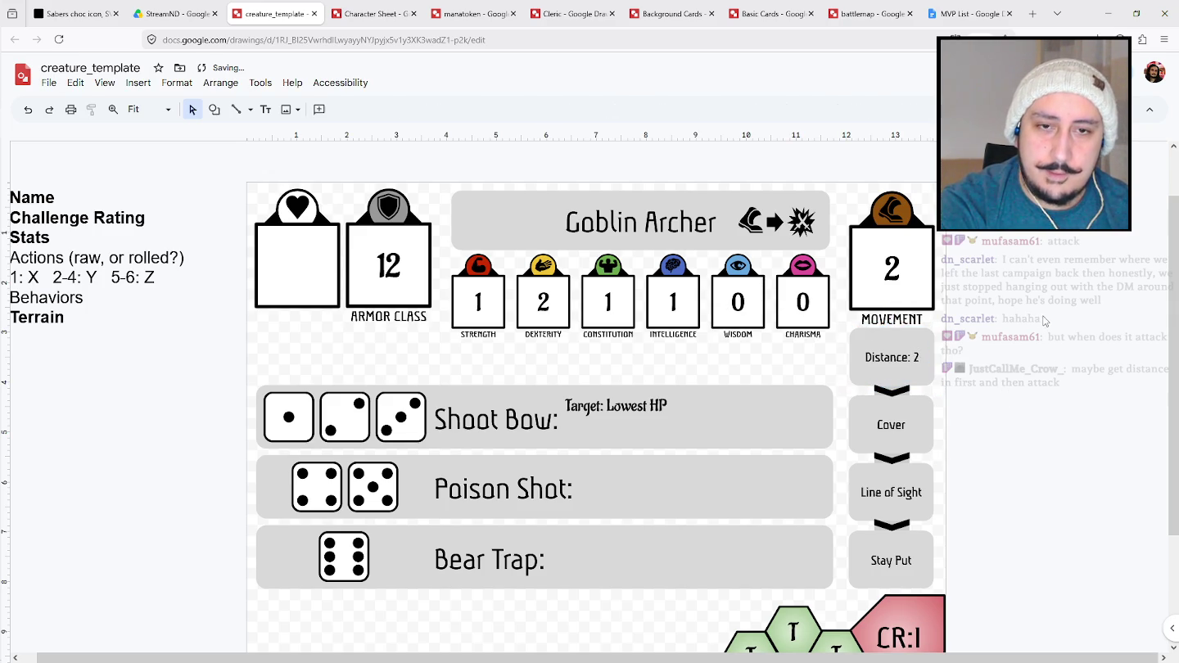
pyautogui.click(922, 363)
pyautogui.press('BackSpace')
pyautogui.write('3')
pyautogui.click(1007, 340)
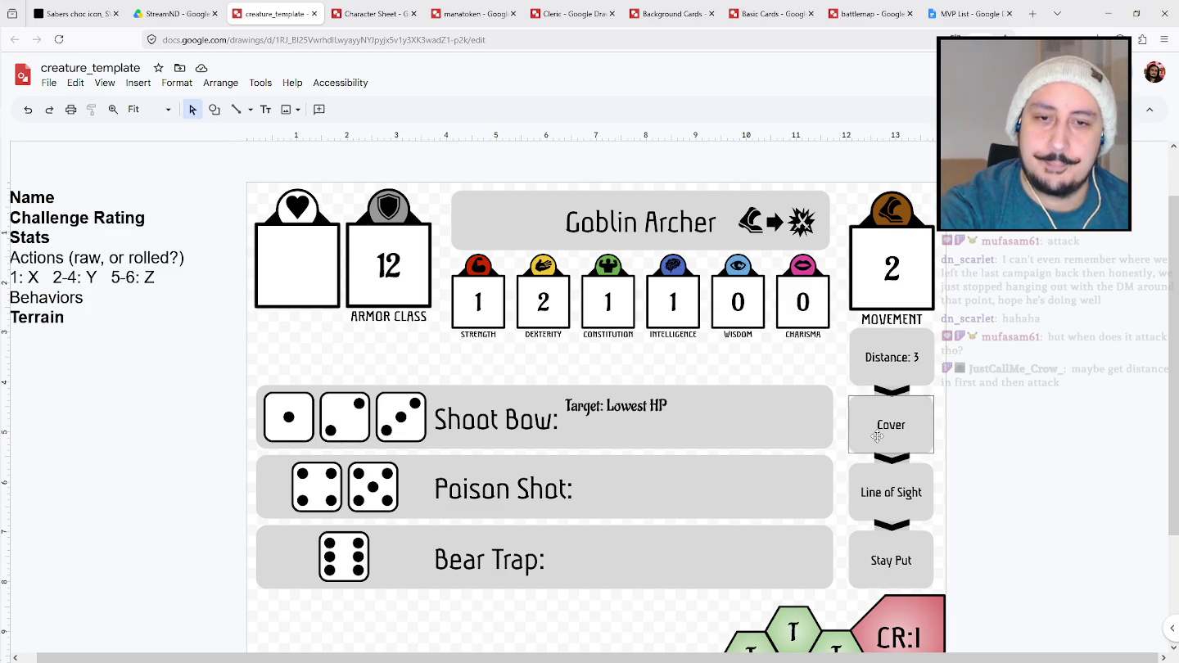
# Check the Cover, Line of Sight and Stay Put steps, then select the hit point box.
pyautogui.click(899, 422)
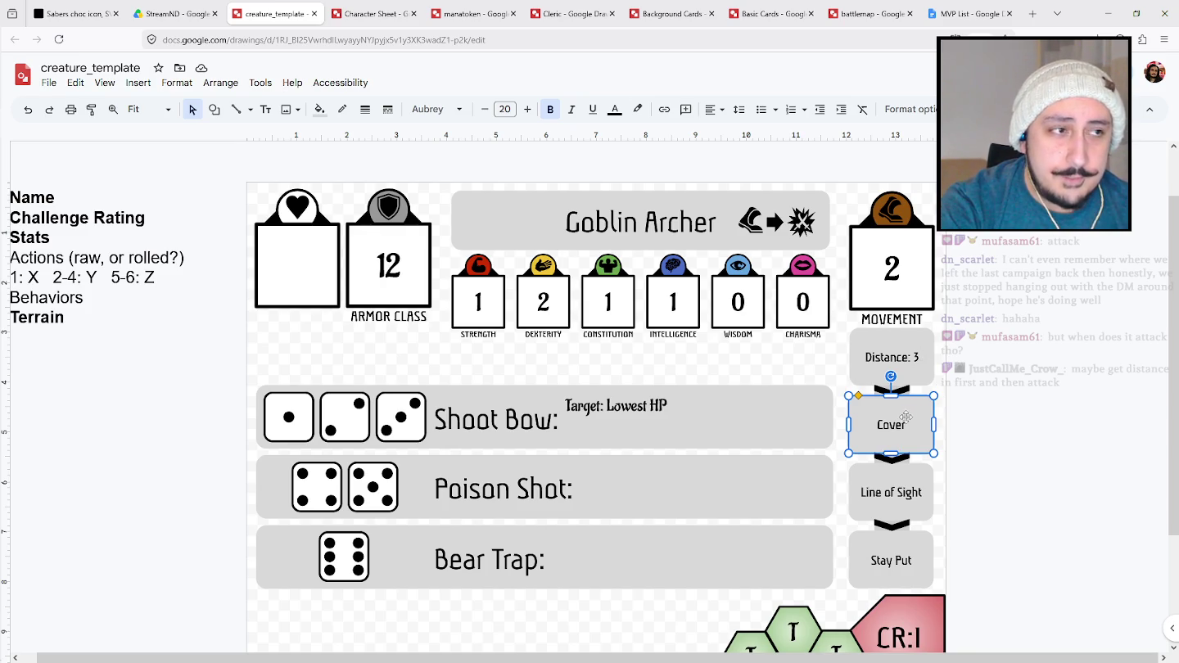
pyautogui.click(916, 472)
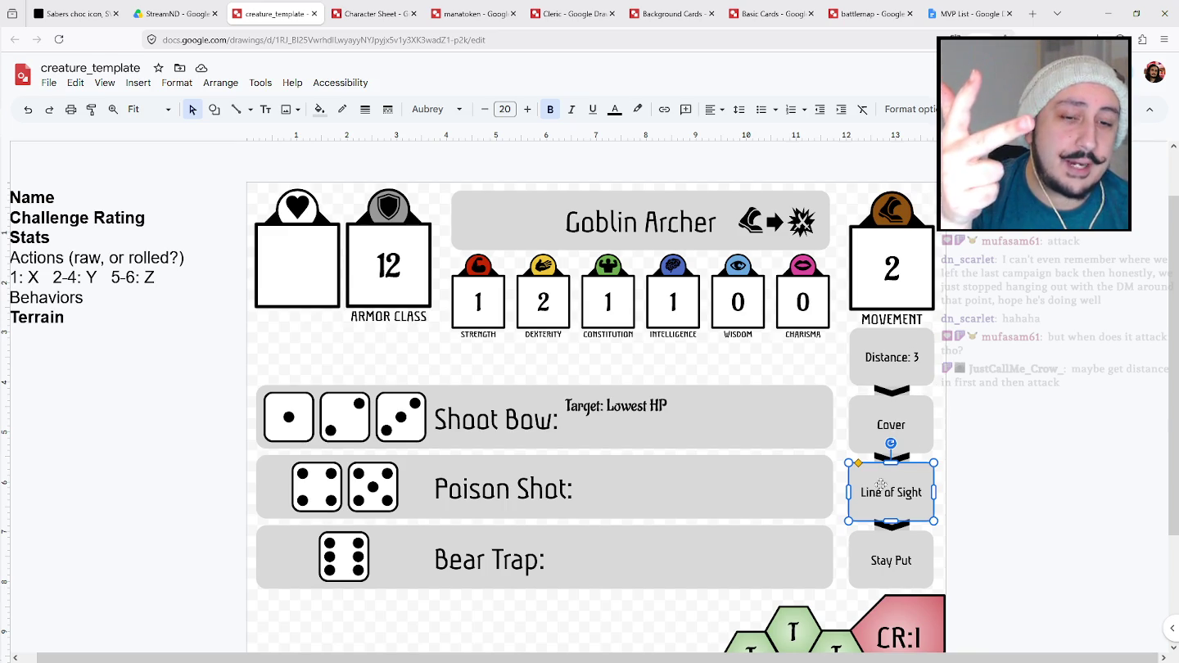
pyautogui.click(907, 557)
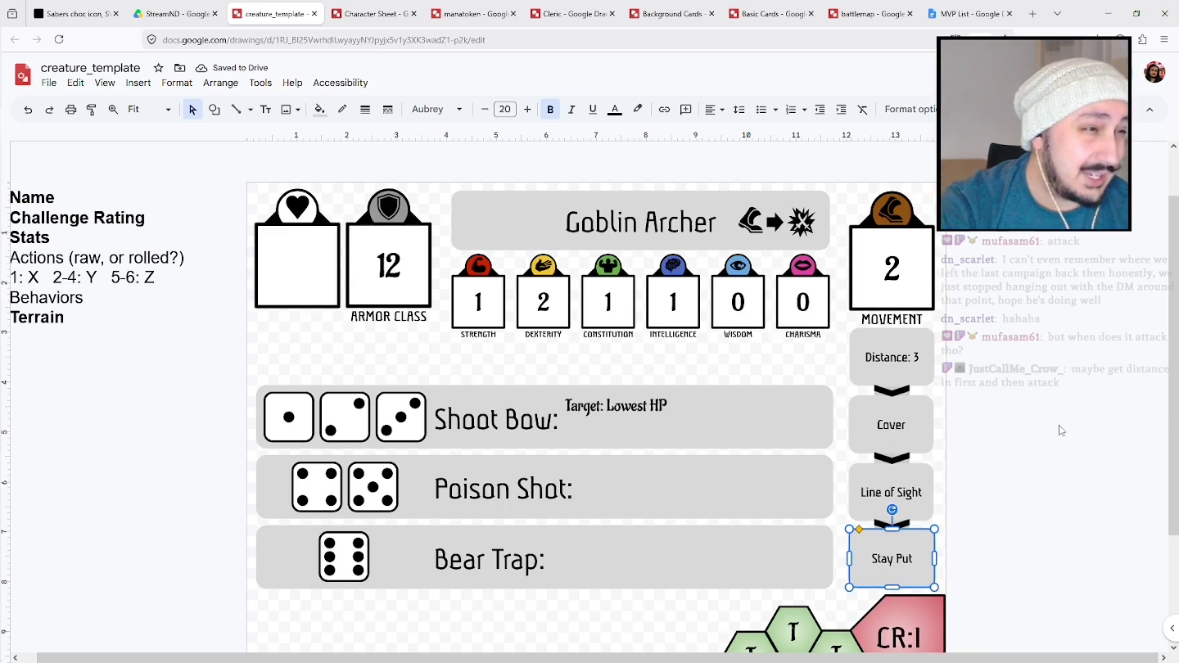
pyautogui.click(290, 270)
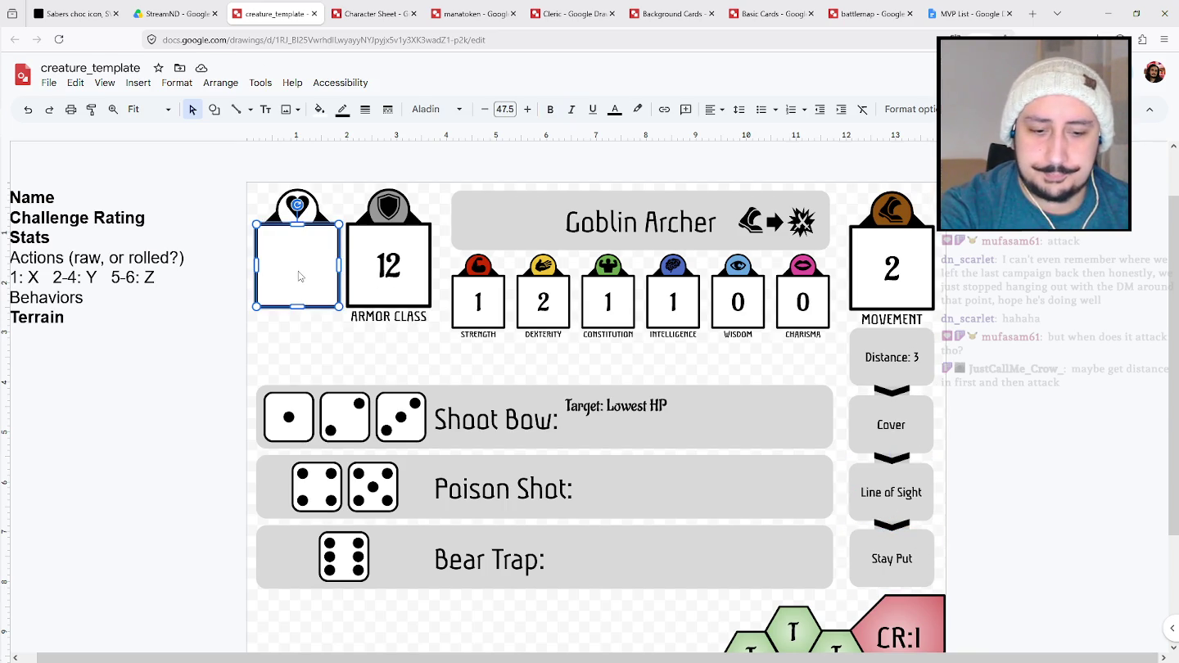
# Enter 8 hit points and make Shoot Bow target 'Lowest HP in LOS', dropping the D20 + DEX line.
pyautogui.write('8')
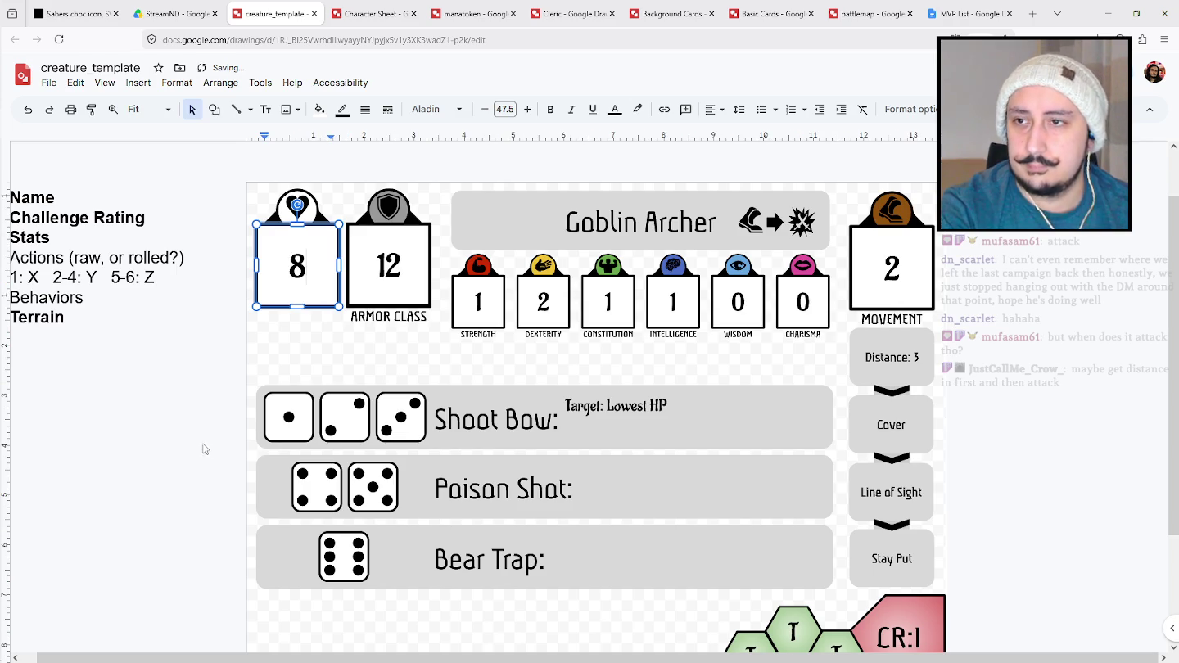
pyautogui.click(202, 443)
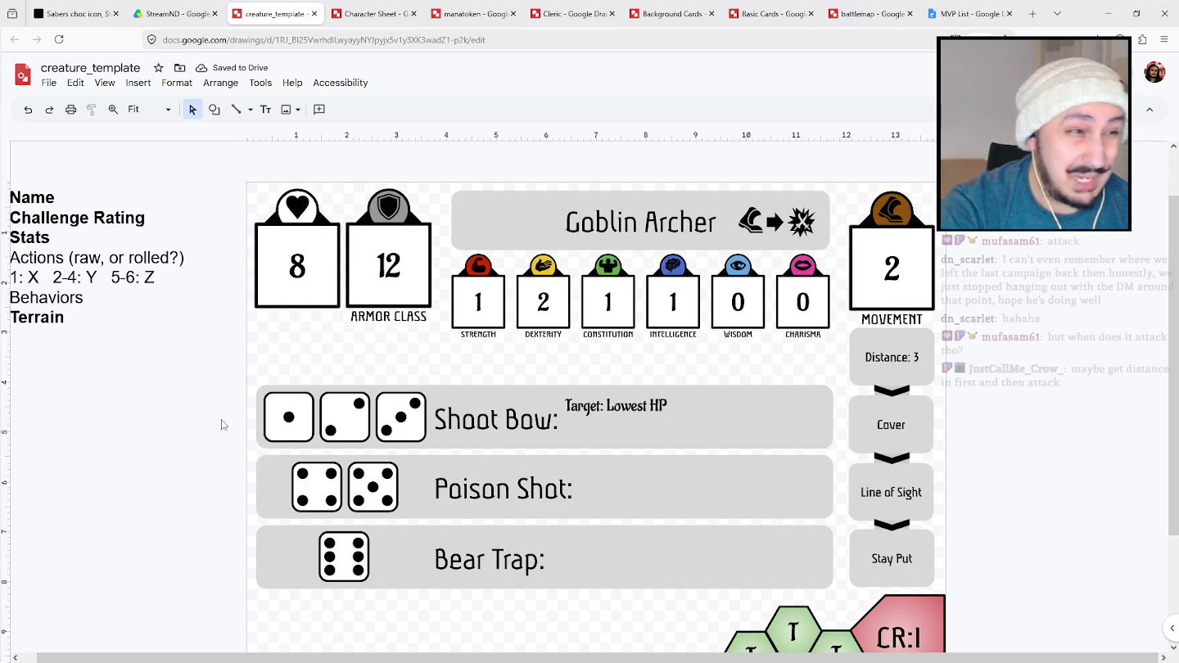
pyautogui.click(671, 404)
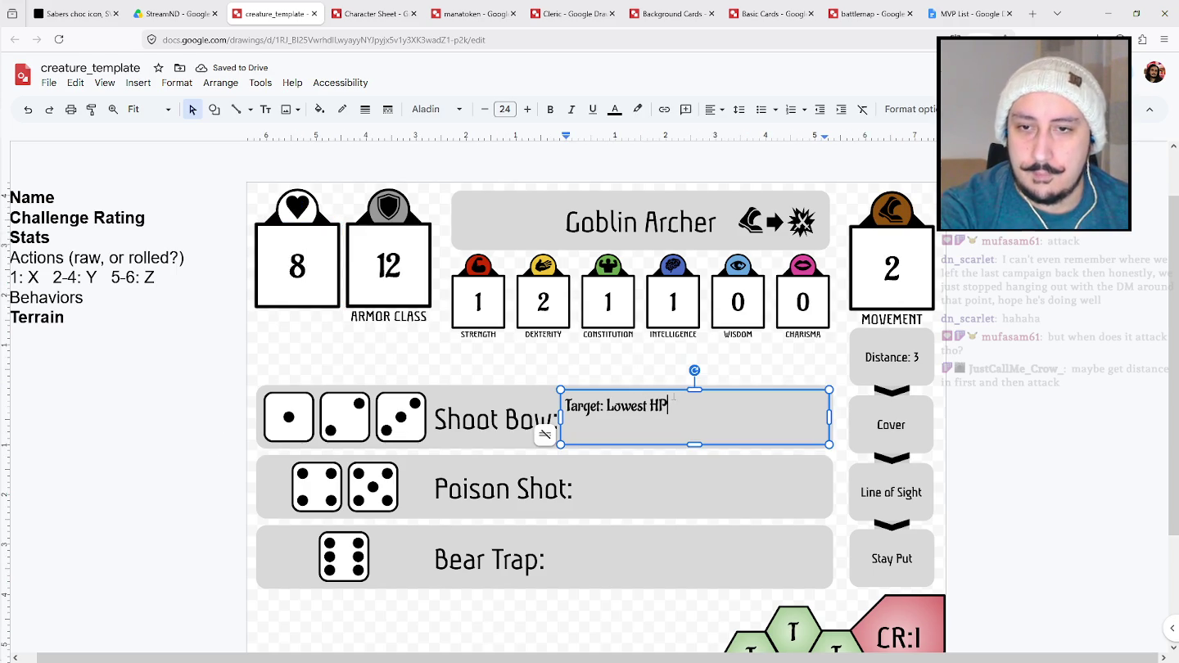
pyautogui.write('in LOS ')
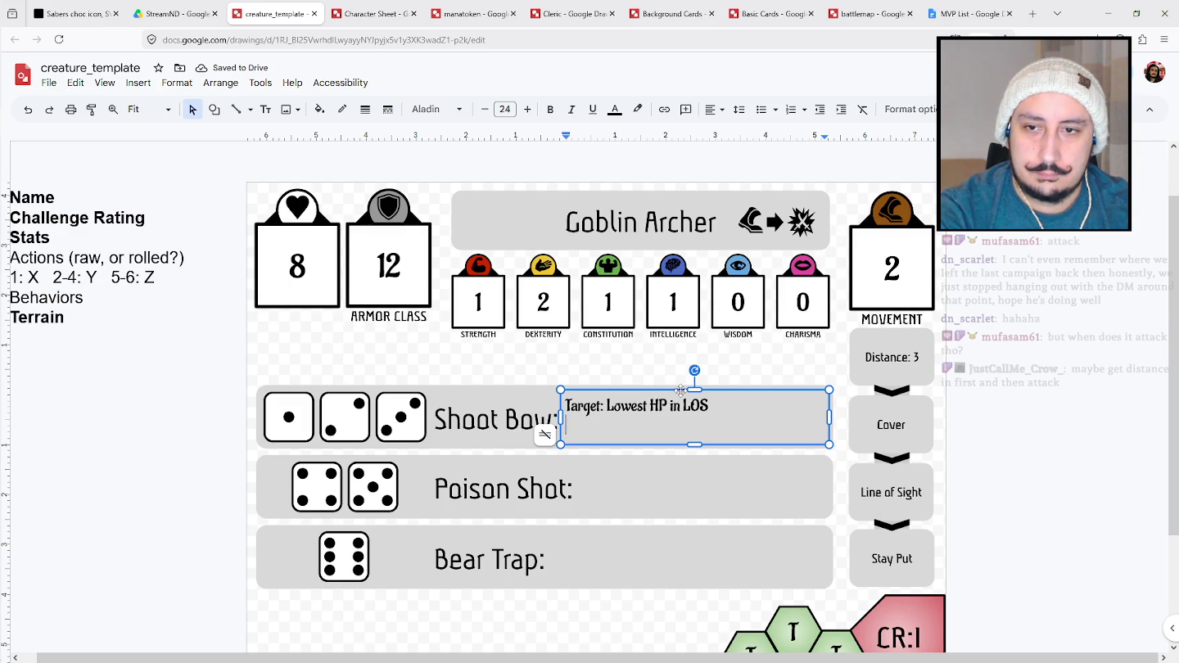
pyautogui.write('D20 + De')
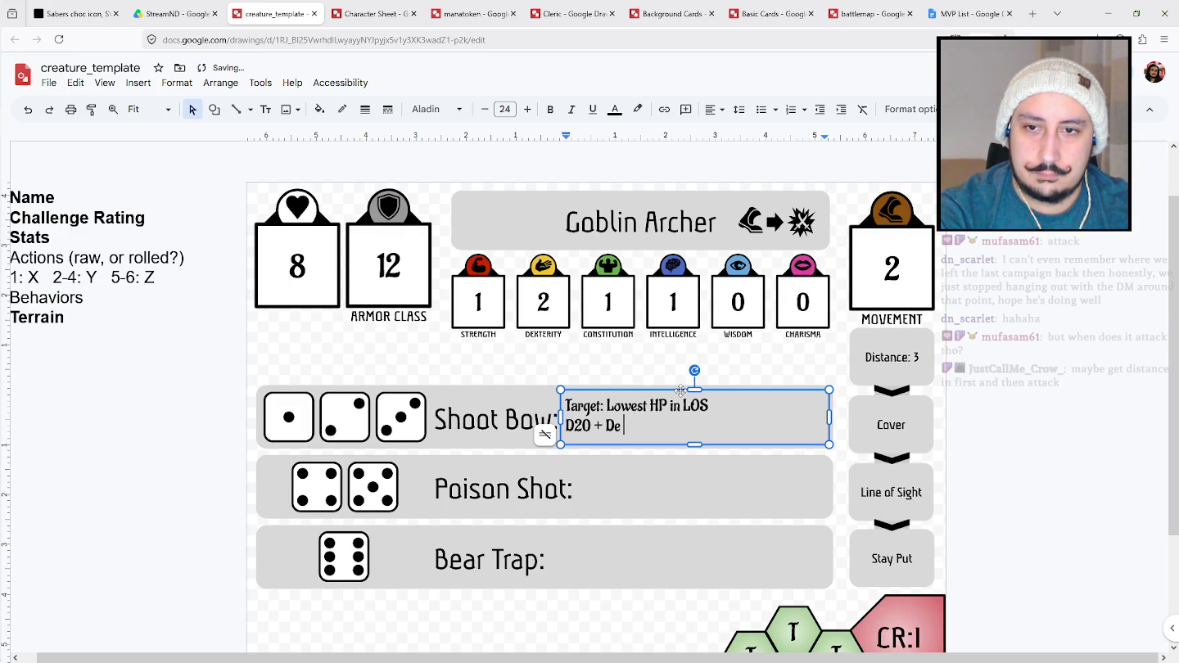
pyautogui.press('BackSpace')
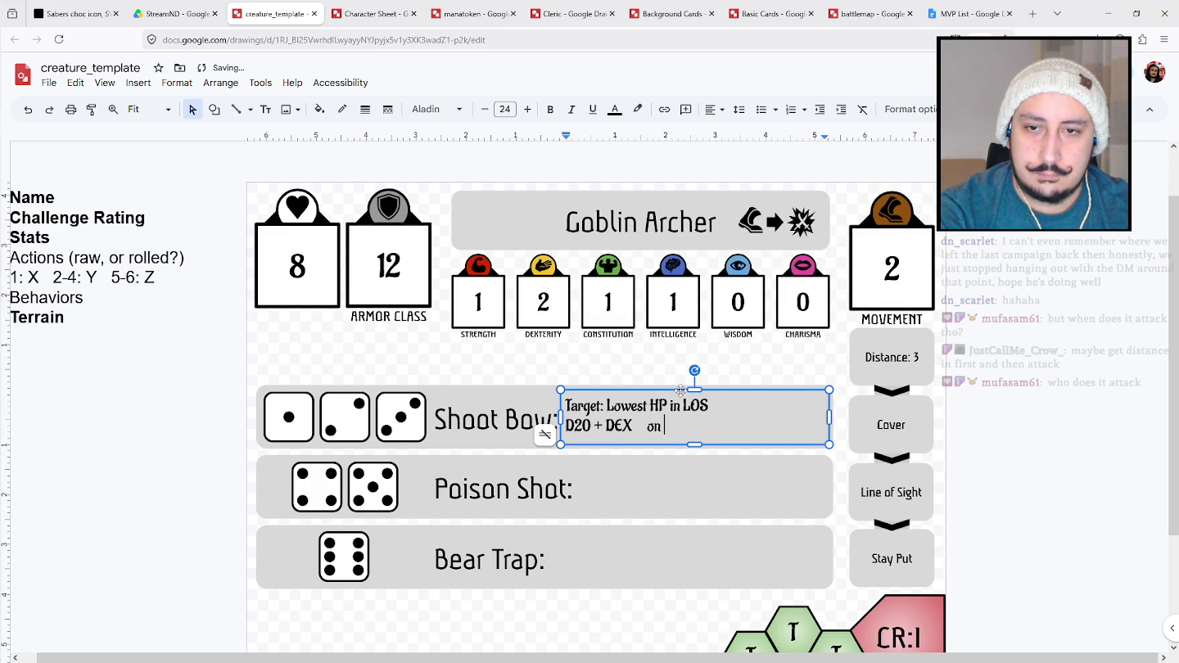
pyautogui.press('BackSpace')
pyautogui.press('BackSpace')
pyautogui.press('BackSpace')
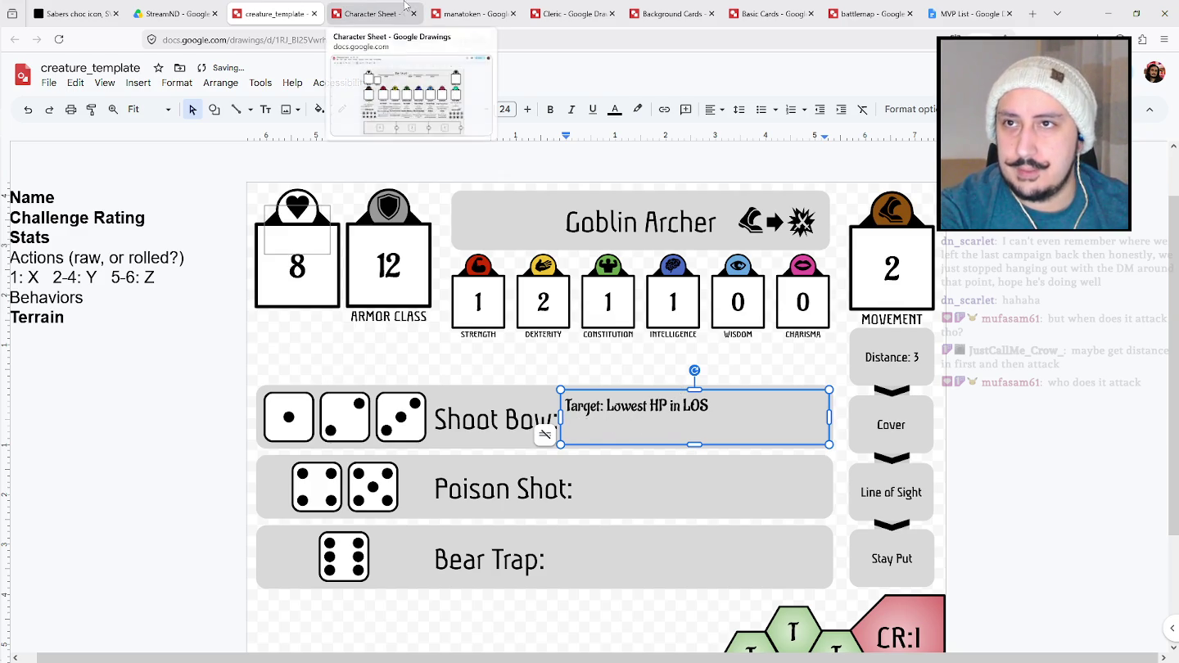
pyautogui.click(172, 13)
# Open the Basic Cards drawing and select the Greatsword's attack and damage icons.
pyautogui.click(285, 210)
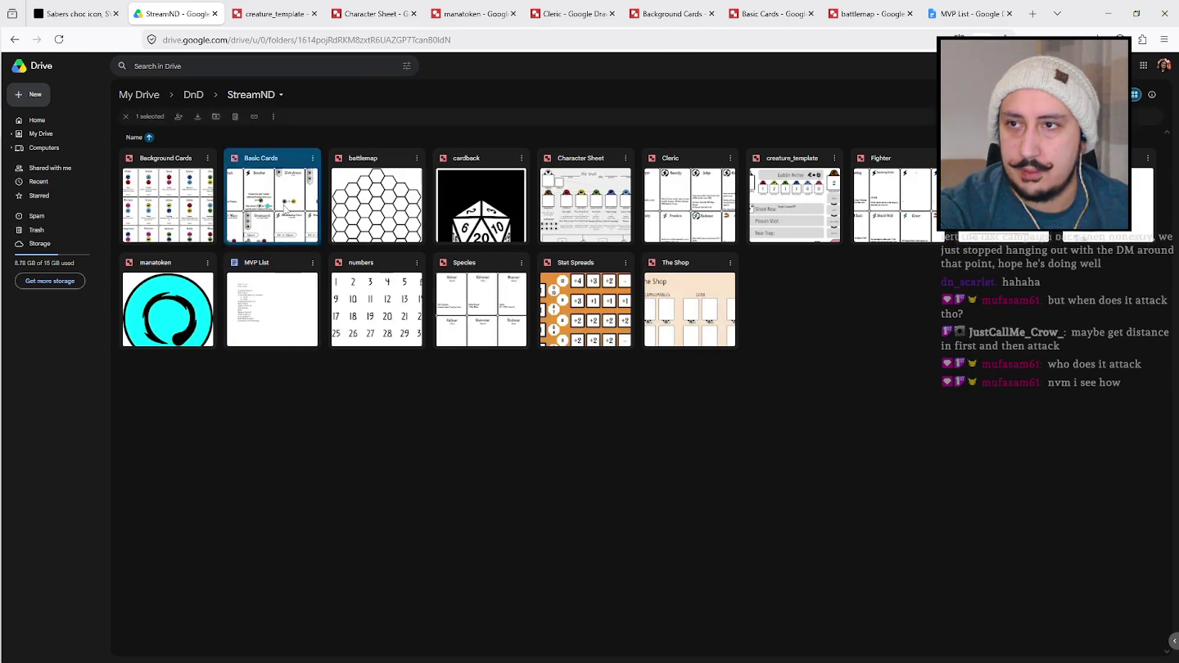
pyautogui.doubleClick(285, 209)
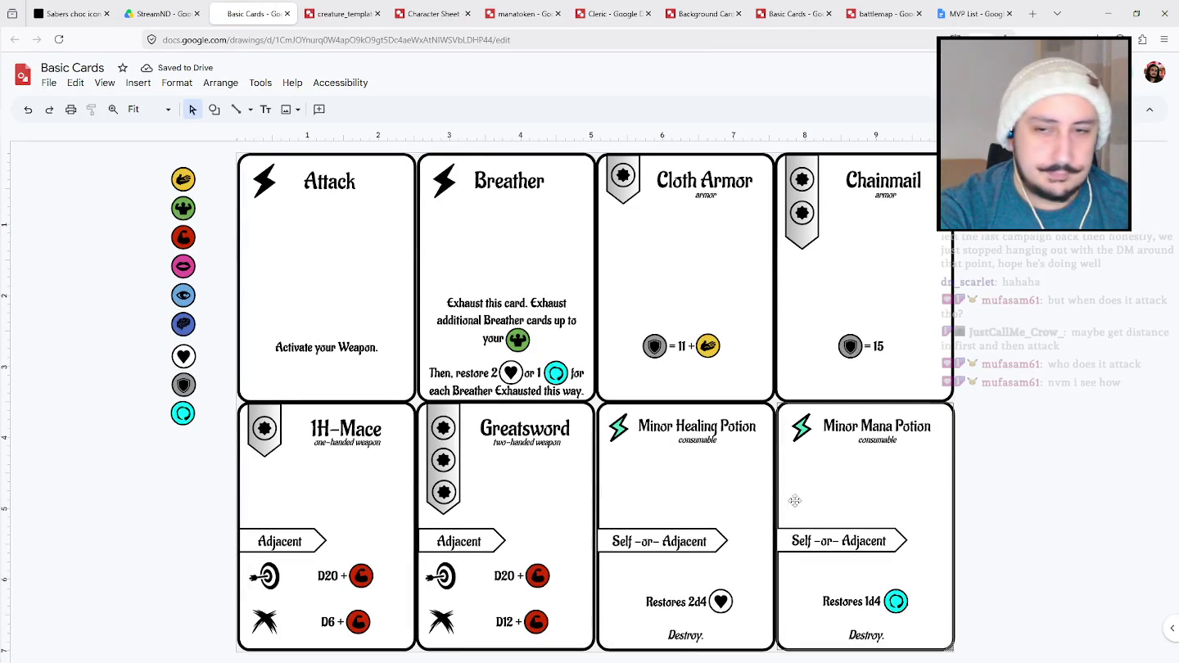
pyautogui.click(443, 576)
pyautogui.keyDown('shift'); pyautogui.click(441, 621); pyautogui.keyUp('shift')
pyautogui.keyDown('shift'); pyautogui.click(531, 577); pyautogui.keyUp('shift')
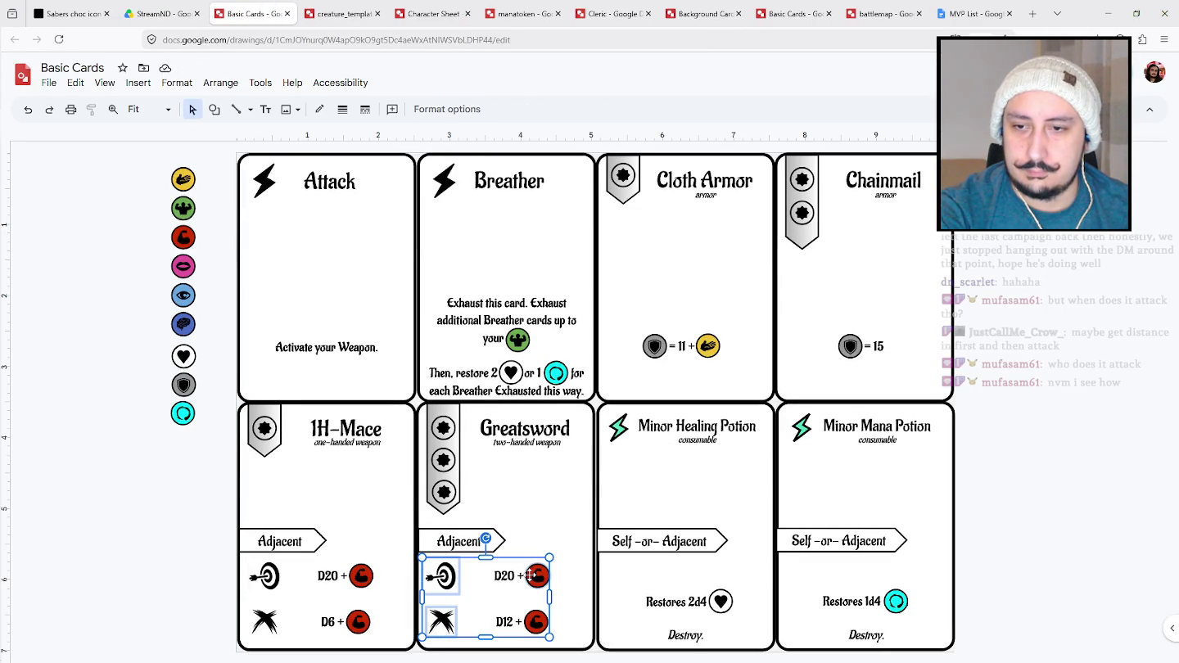
pyautogui.keyDown('shift'); pyautogui.click(501, 627); pyautogui.keyUp('shift')
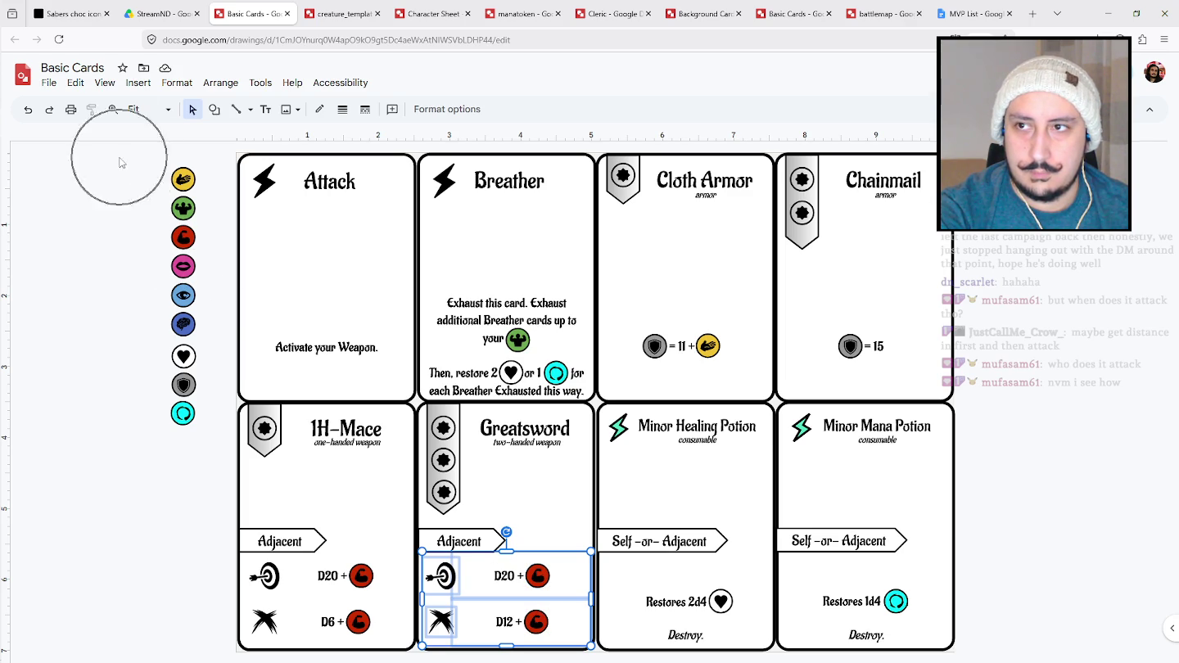
# Select the stat icon column plus the Greatsword target and damage icons for copying.
pyautogui.moveTo(121, 162); pyautogui.dragTo(215, 467)
pyautogui.keyDown('shift'); pyautogui.click(441, 576); pyautogui.keyUp('shift')
pyautogui.keyDown('shift'); pyautogui.click(440, 623); pyautogui.keyUp('shift')
pyautogui.keyDown('shift'); pyautogui.click(478, 576); pyautogui.keyUp('shift')
pyautogui.keyDown('shift'); pyautogui.click(476, 569); pyautogui.keyUp('shift')
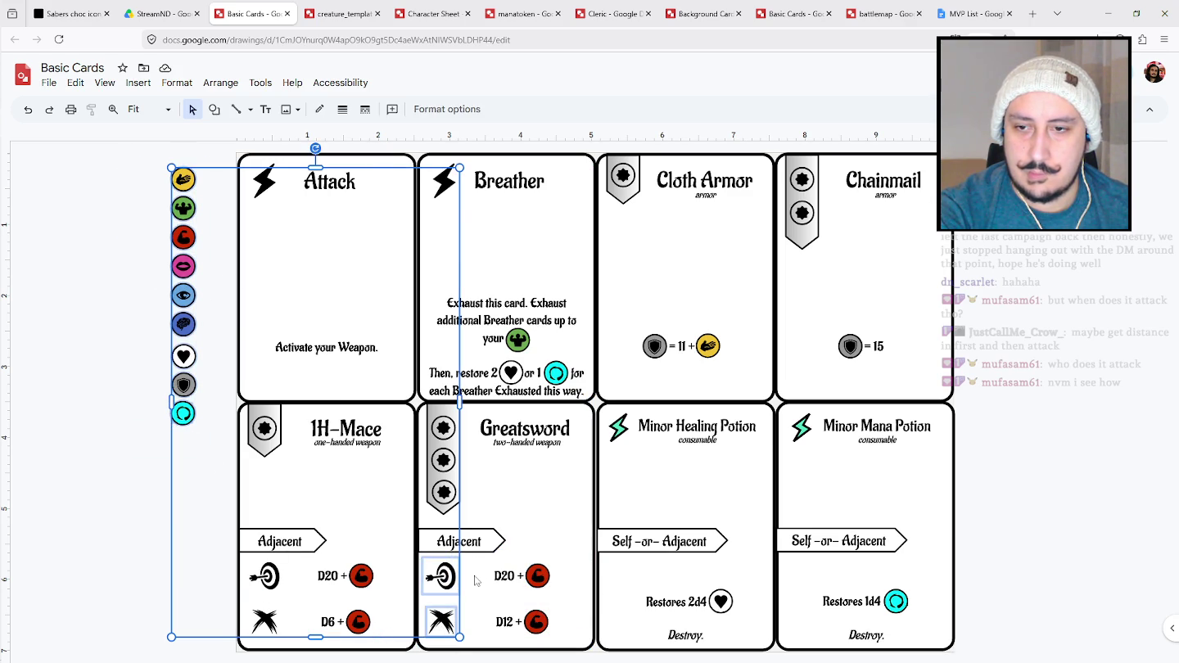
pyautogui.click(342, 13)
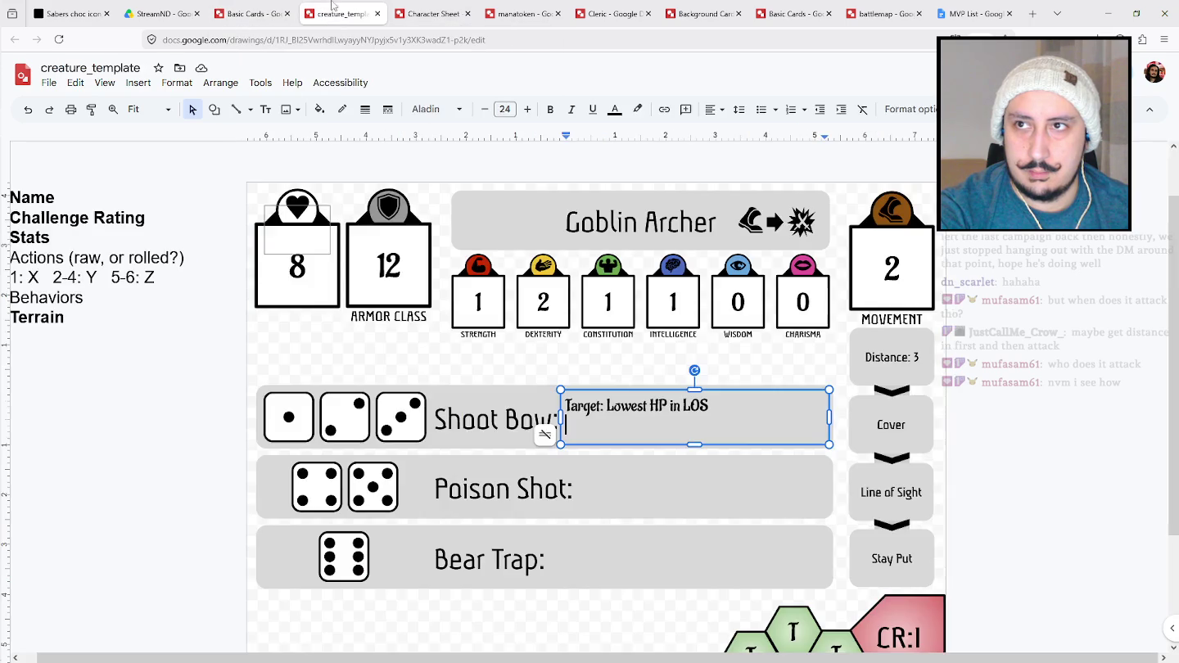
# Paste the icons right of the card and move the two attack icons under the column.
pyautogui.hotkey('ctrl', 'v')
pyautogui.moveTo(212, 195); pyautogui.dragTo(960, 286)
pyautogui.scroll(-3, 1141, 602)
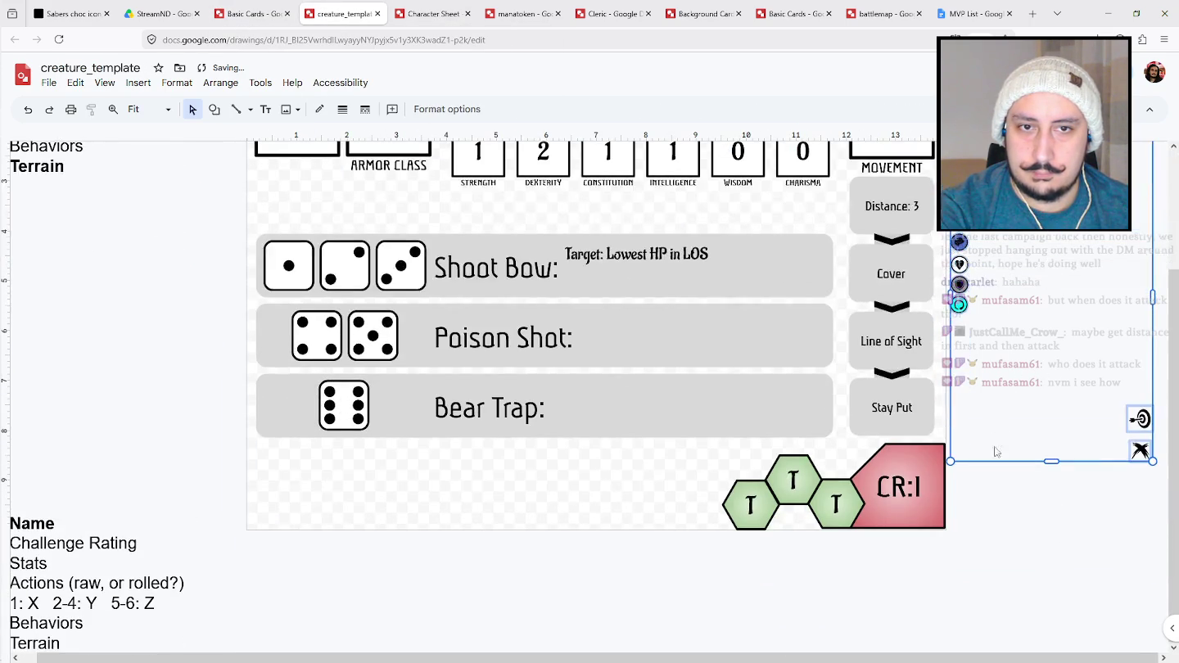
pyautogui.moveTo(1154, 490); pyautogui.dragTo(1115, 392)
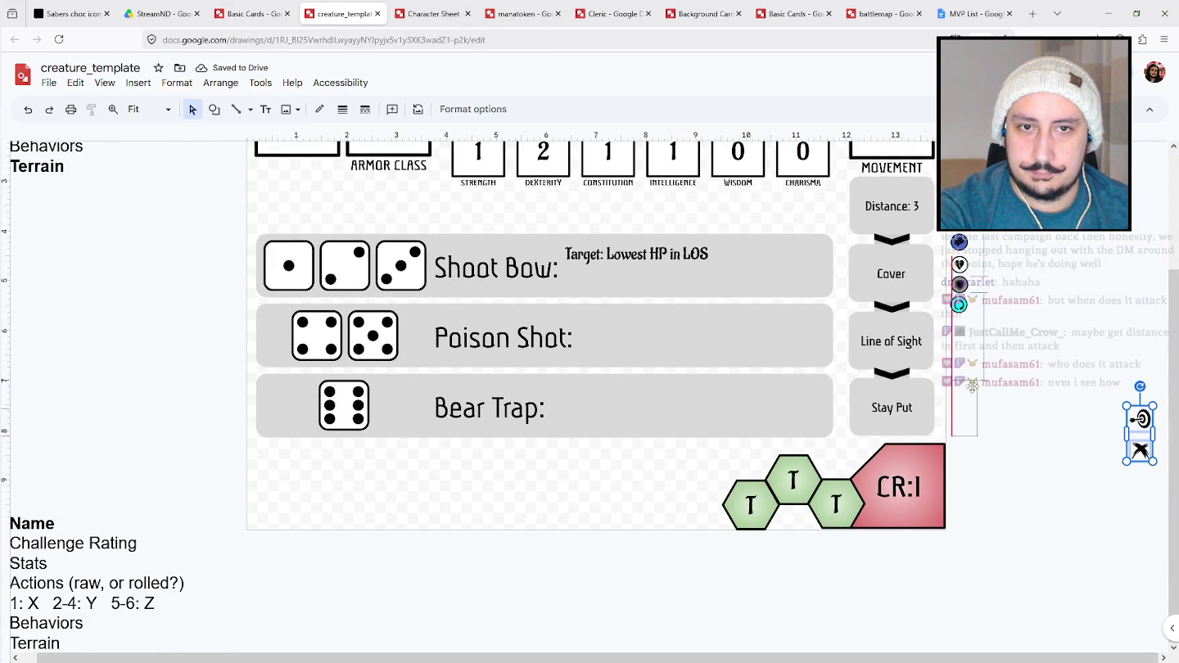
pyautogui.moveTo(1139, 434); pyautogui.dragTo(968, 380)
pyautogui.scroll(2, 967, 381)
# Enlarge the pasted stat icon column and mark the word Target in the Shoot Bow text.
pyautogui.click(972, 269)
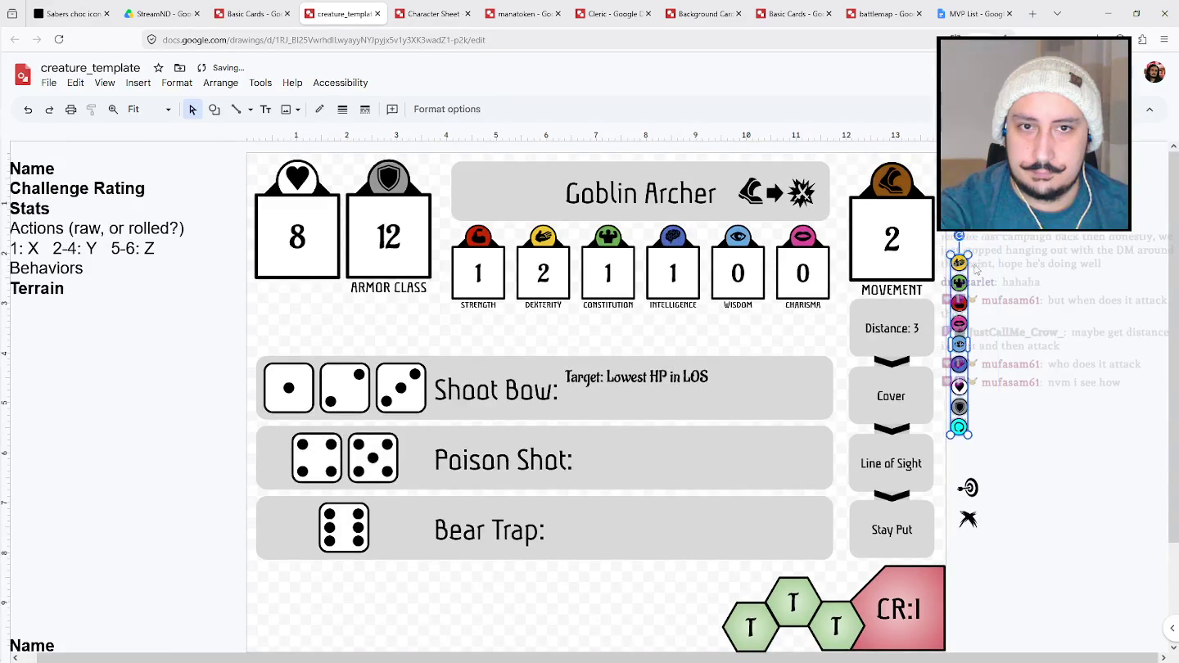
pyautogui.moveTo(968, 253); pyautogui.dragTo(983, 114)
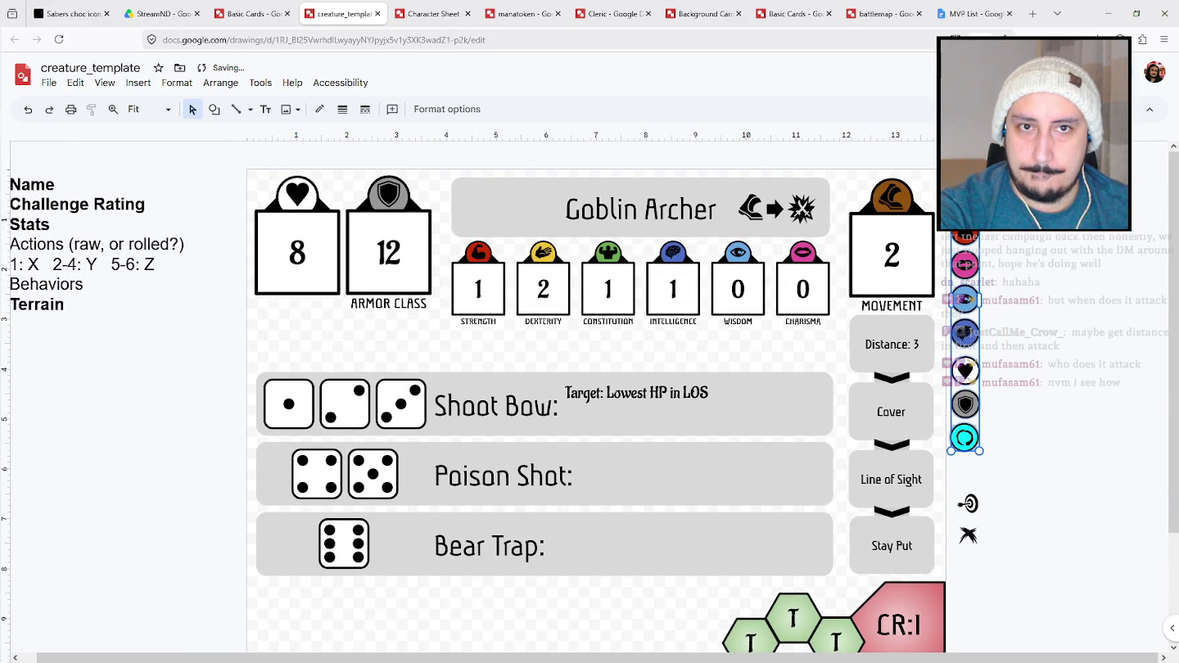
pyautogui.click(1029, 385)
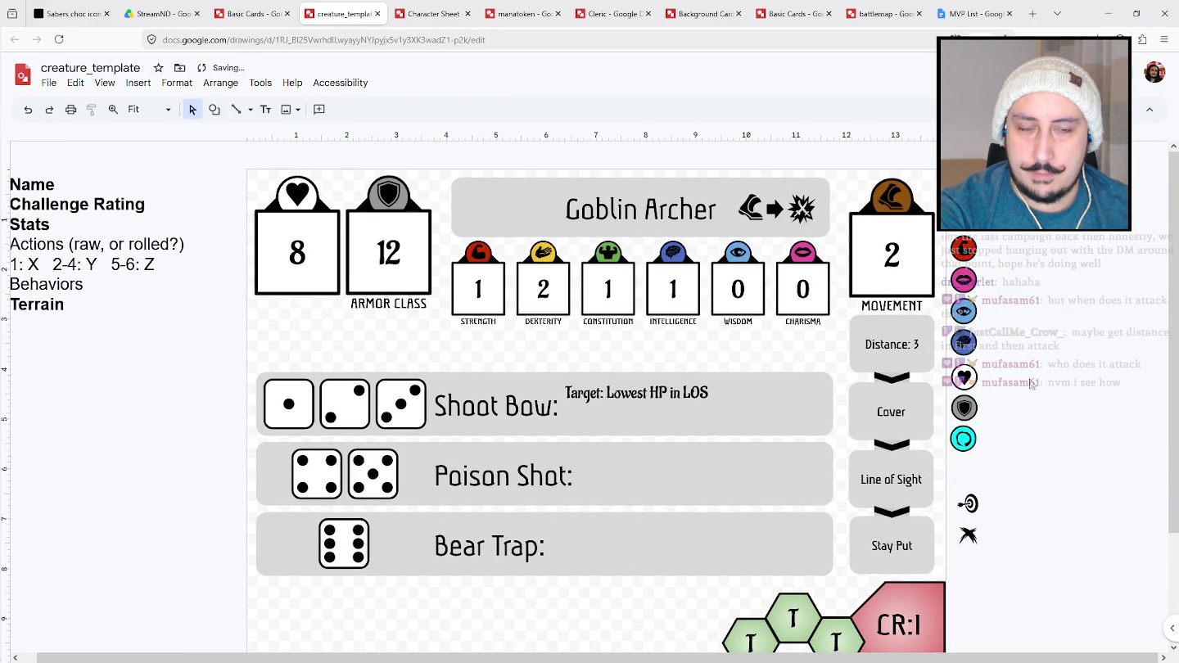
pyautogui.click(601, 425)
pyautogui.moveTo(602, 393); pyautogui.dragTo(558, 395)
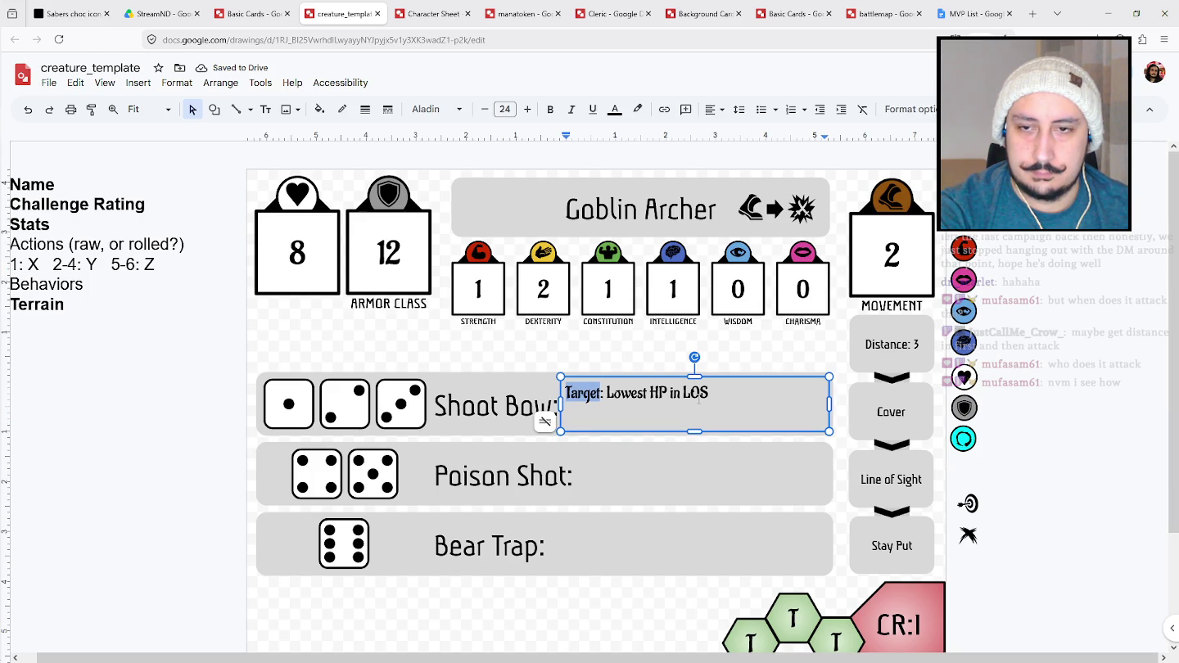
# Replace 'Target' with the target icon so Shoot Bow reads 'Lowest HP in LOS. D20 +'.
pyautogui.press('BackSpace')
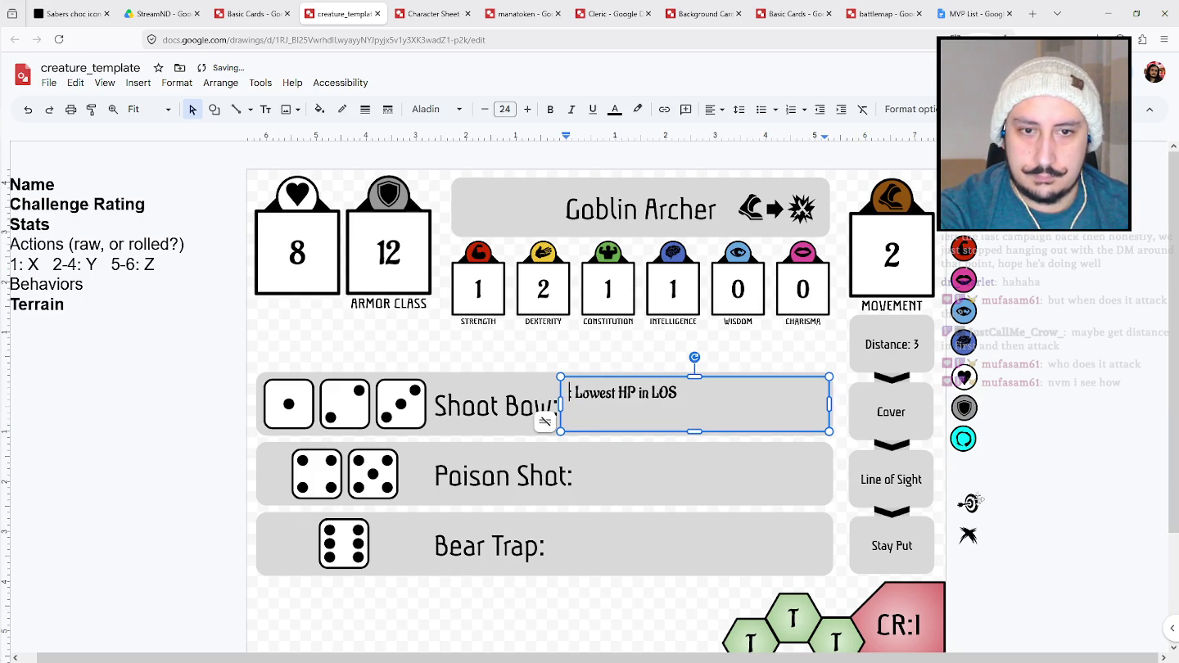
pyautogui.moveTo(969, 502); pyautogui.dragTo(578, 391)
pyautogui.click(595, 393)
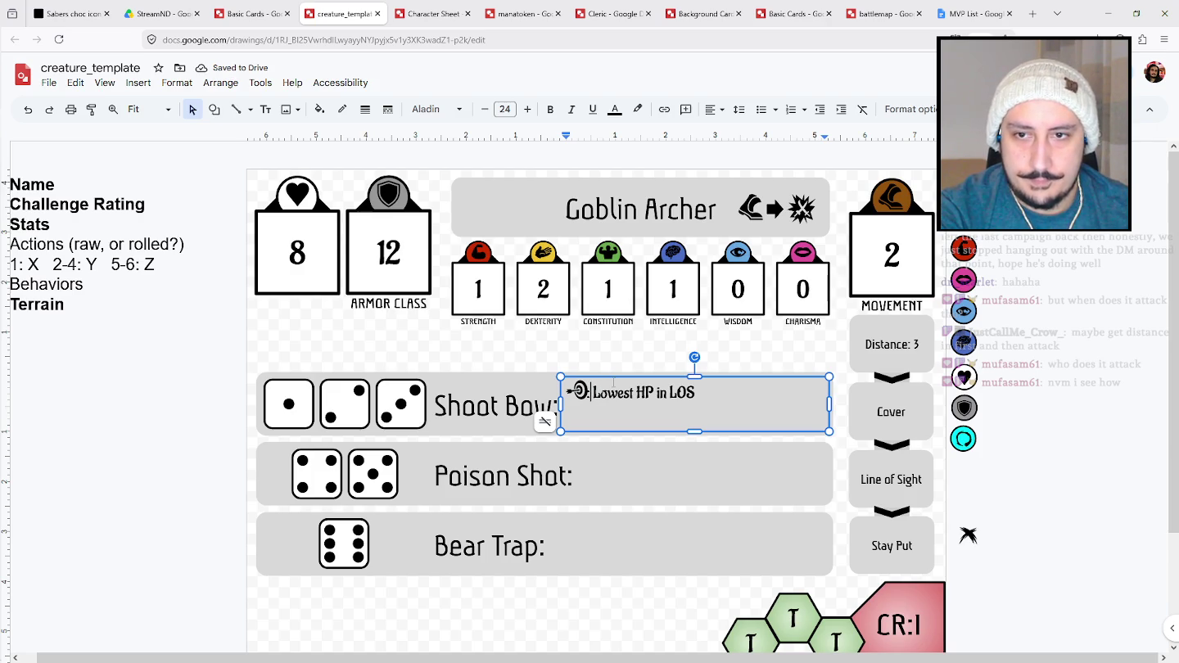
pyautogui.press('Delete')
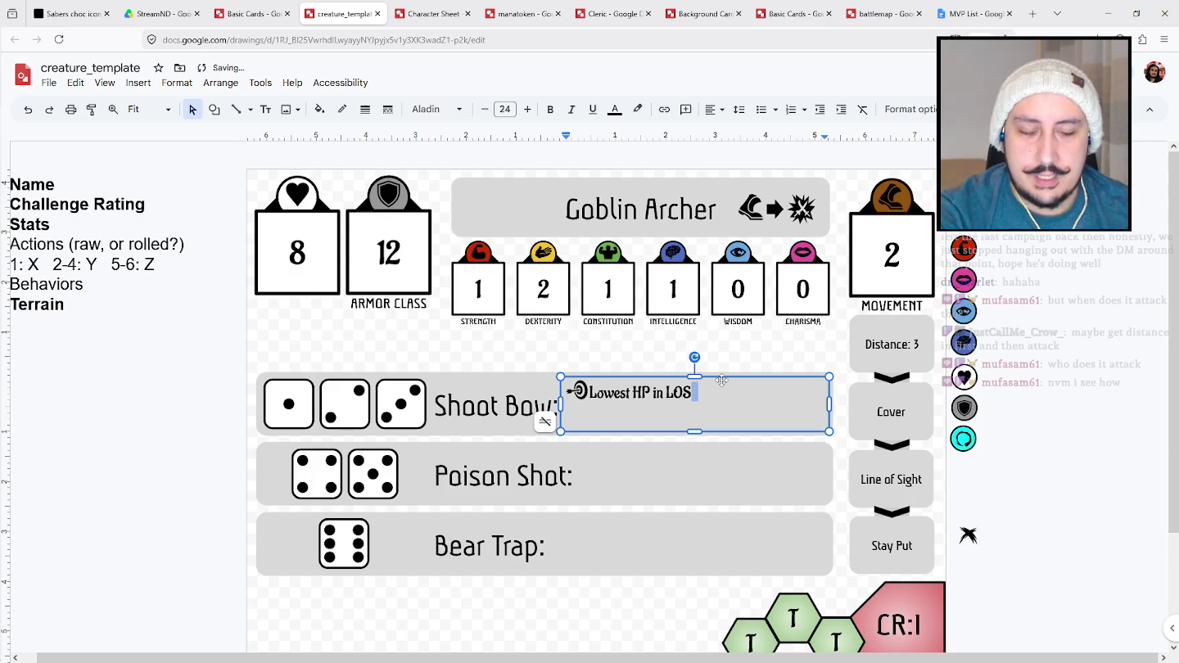
pyautogui.write('. D20 + 2')
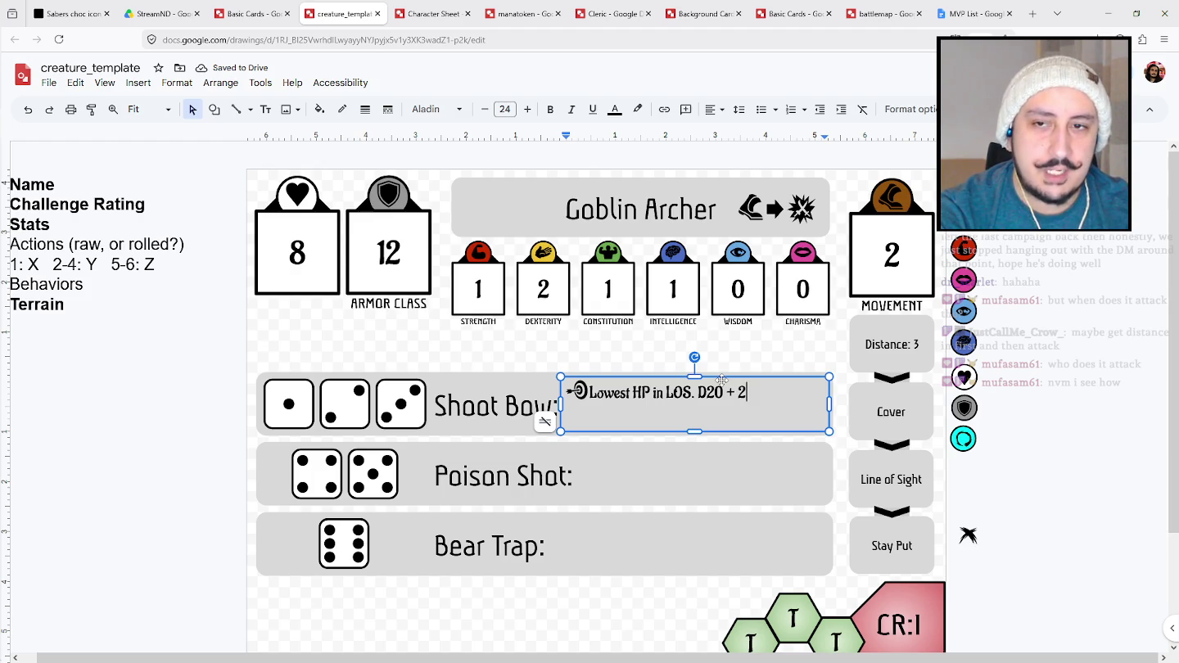
pyautogui.press('BackSpace')
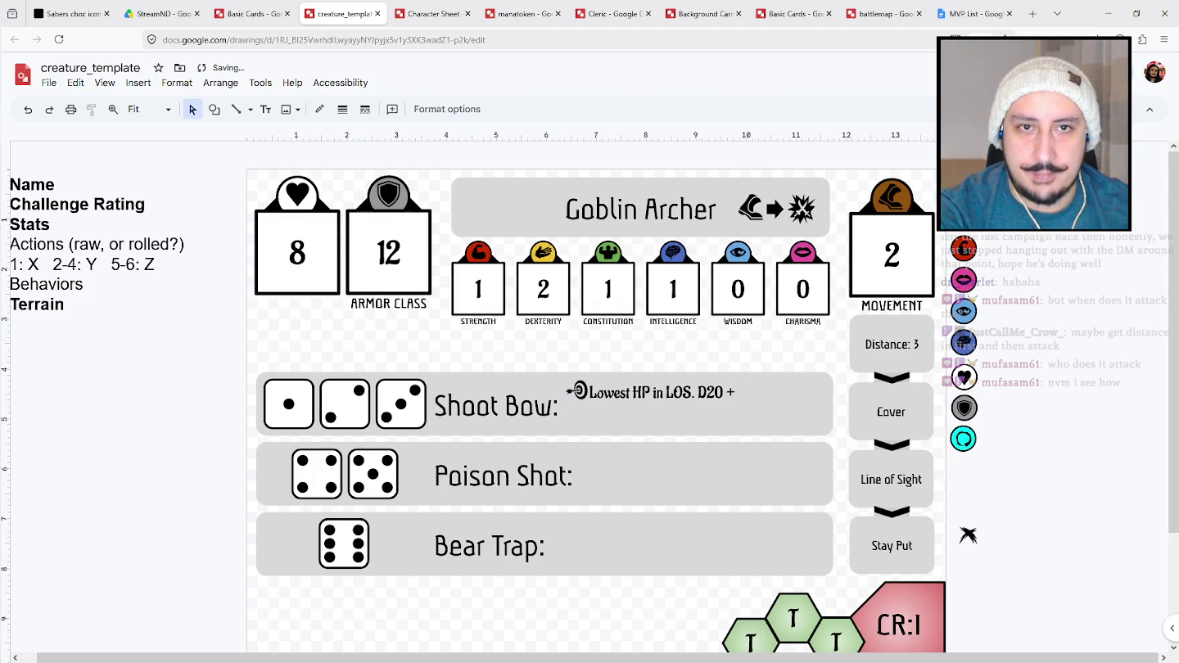
# Place the dexterity icon right after 'D20 +' in the Shoot Bow text.
pyautogui.moveTo(831, 271); pyautogui.dragTo(752, 391)
pyautogui.hotkey('ctrl', 'z')
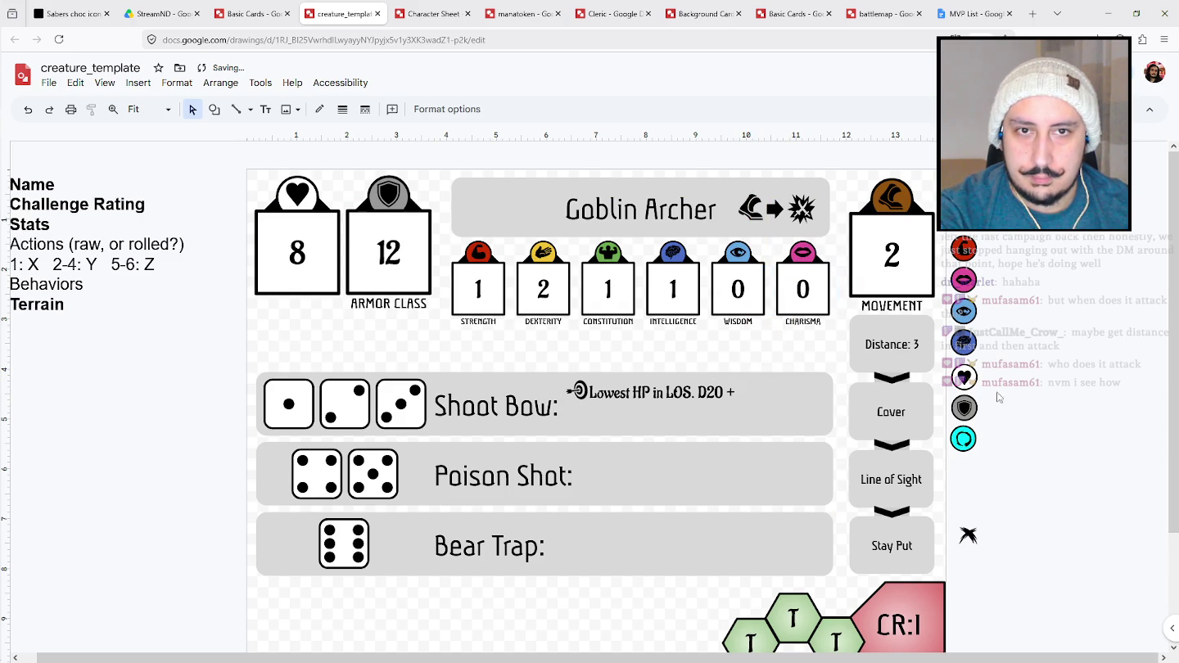
pyautogui.moveTo(1016, 465); pyautogui.dragTo(941, 233)
pyautogui.moveTo(976, 451); pyautogui.dragTo(976, 454)
pyautogui.moveTo(962, 240); pyautogui.dragTo(755, 396)
pyautogui.press('Escape')
# Put the black X icon at the start of a second Shoot Bow line.
pyautogui.click(755, 395)
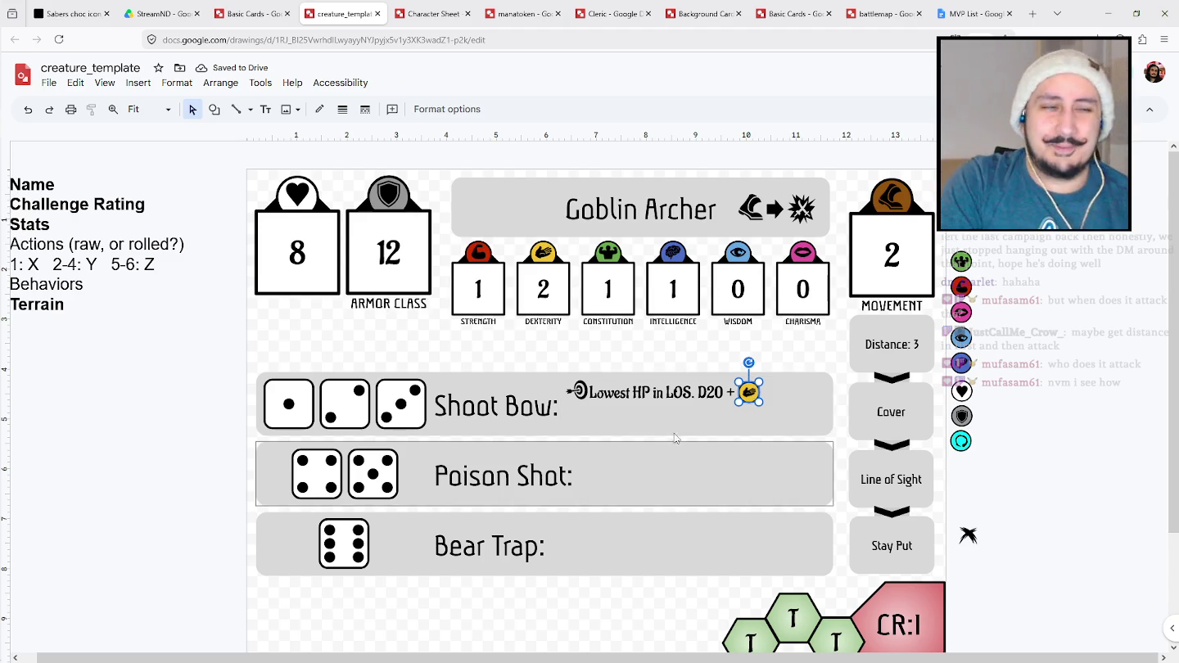
pyautogui.click(556, 547)
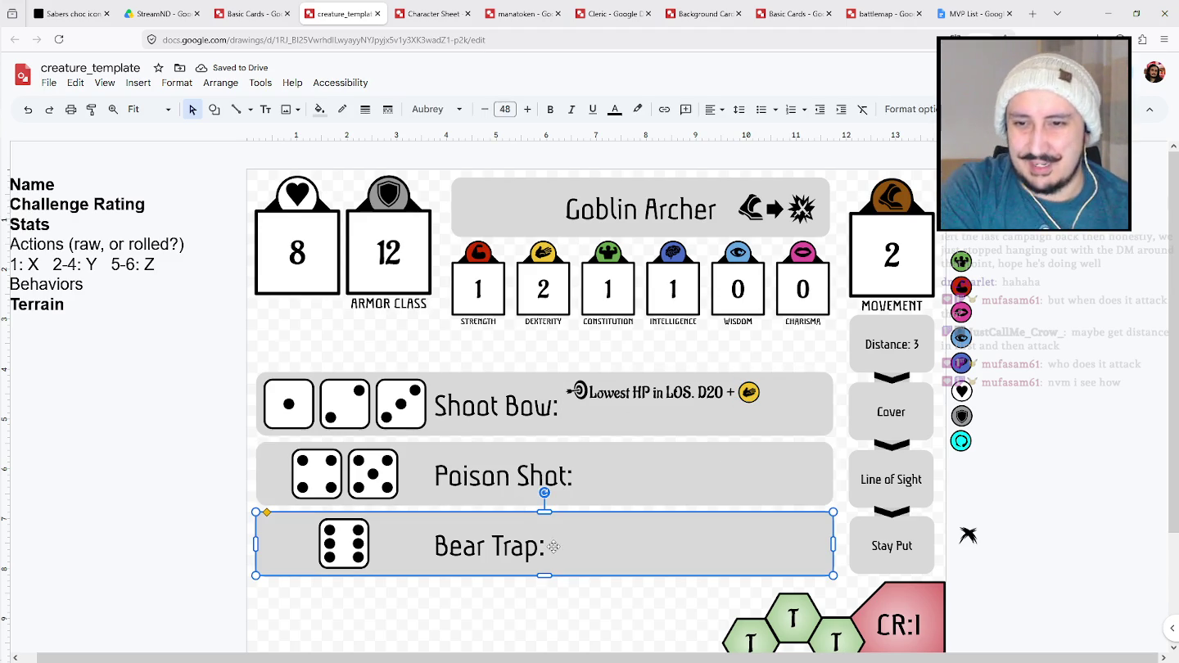
pyautogui.click(703, 424)
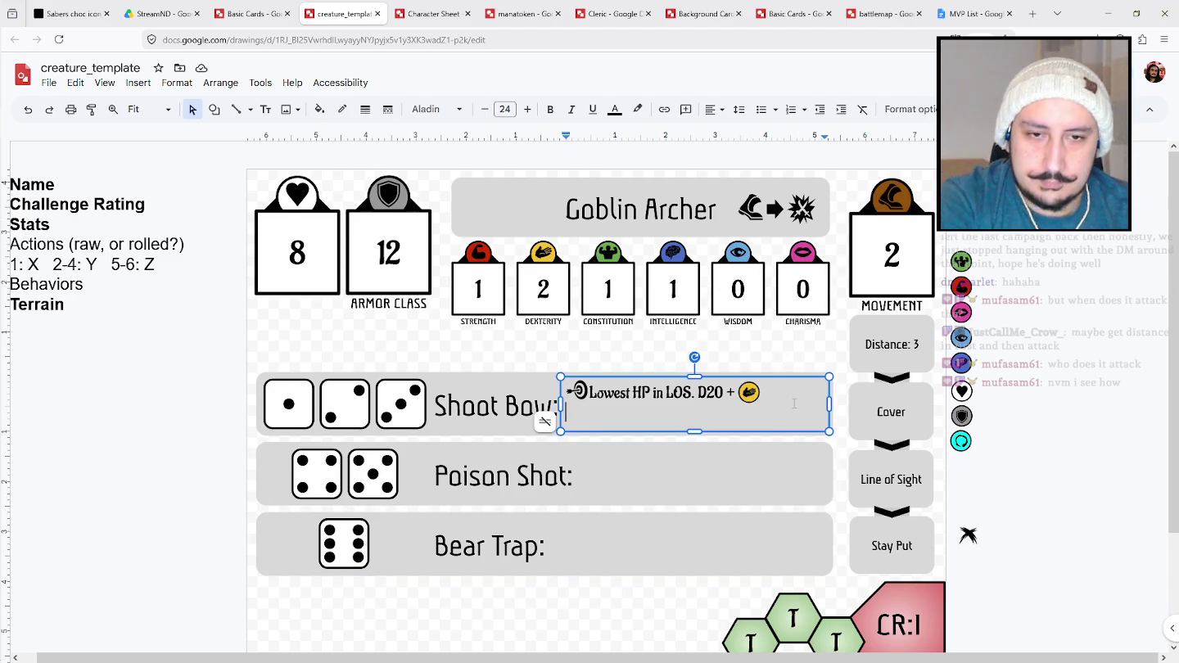
pyautogui.click(969, 534)
pyautogui.moveTo(955, 536); pyautogui.dragTo(582, 542)
pyautogui.hotkey('ctrl', 'z')
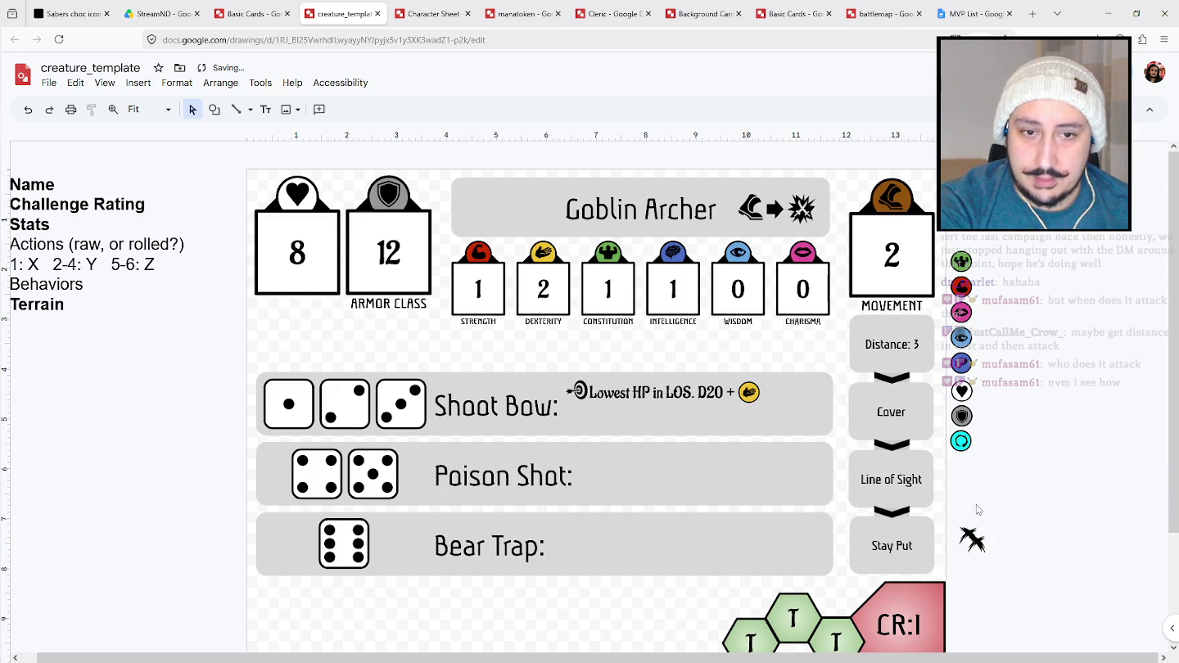
pyautogui.moveTo(975, 542); pyautogui.dragTo(580, 417)
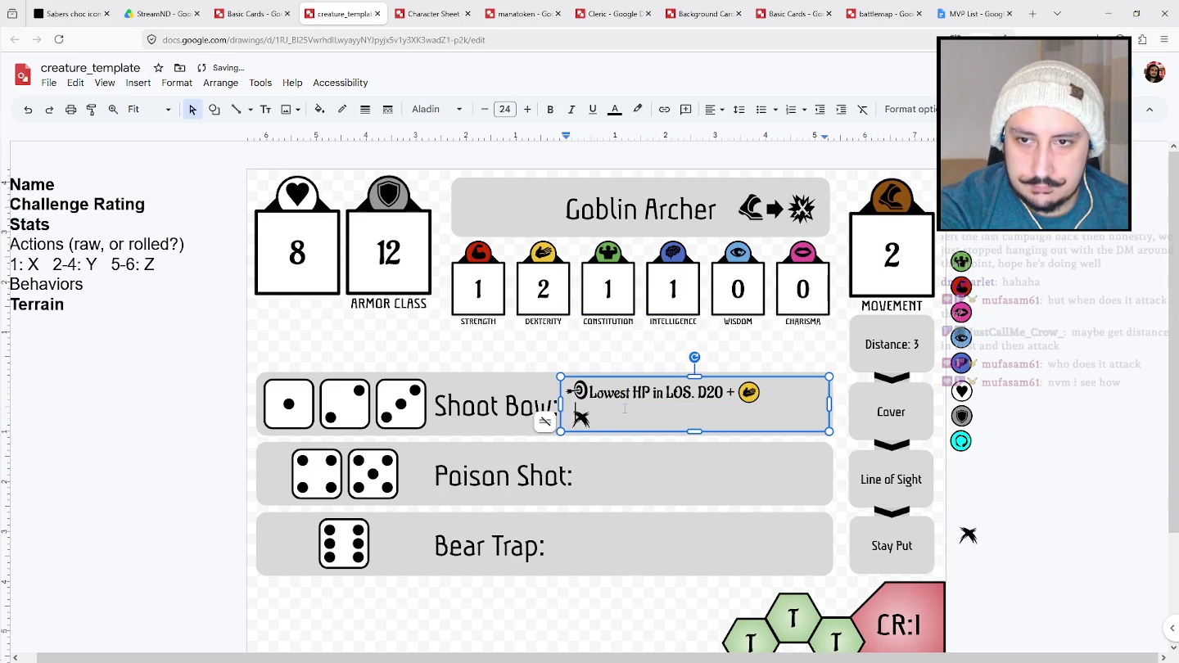
# Adjust the line spacing of the Shoot Bow text box.
pyautogui.click(739, 108)
pyautogui.click(762, 161)
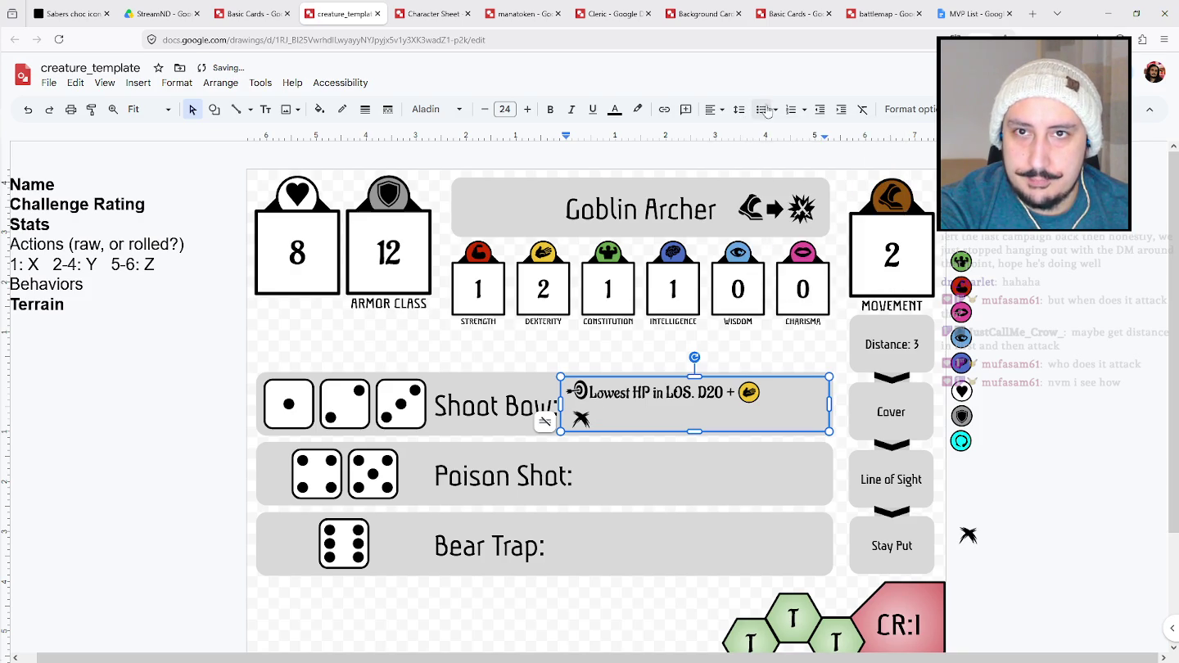
pyautogui.click(741, 109)
pyautogui.click(761, 181)
# Write 'D4 +' after the X icon and copy the dexterity icon after it.
pyautogui.doubleClick(609, 419)
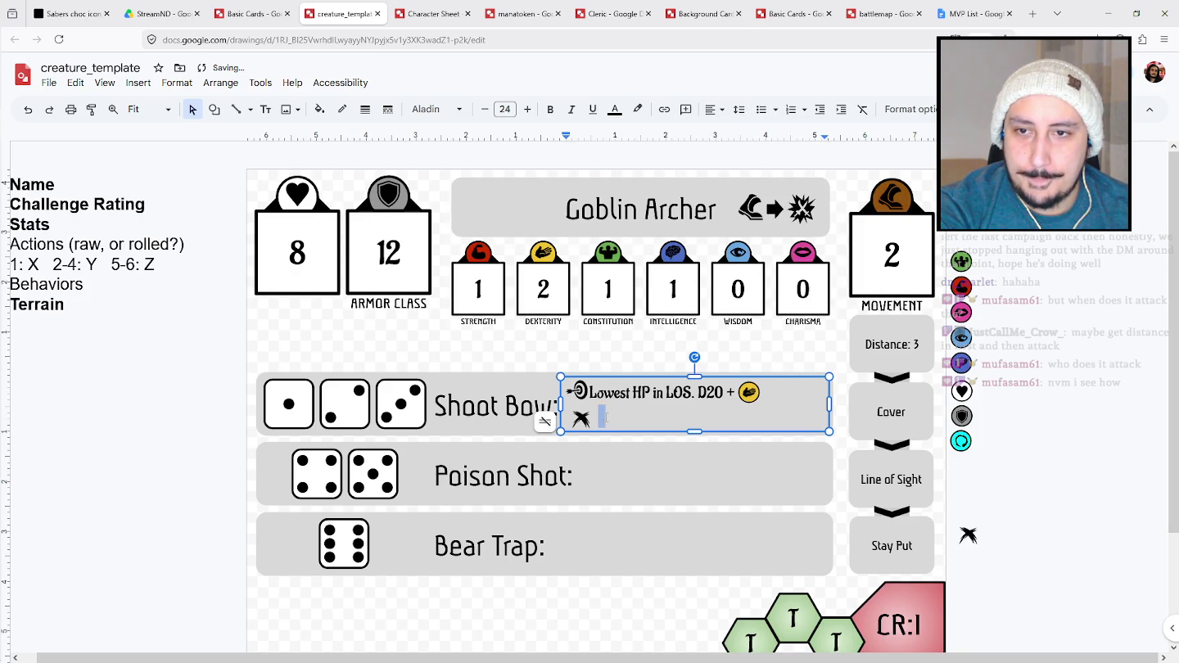
pyautogui.click(581, 417)
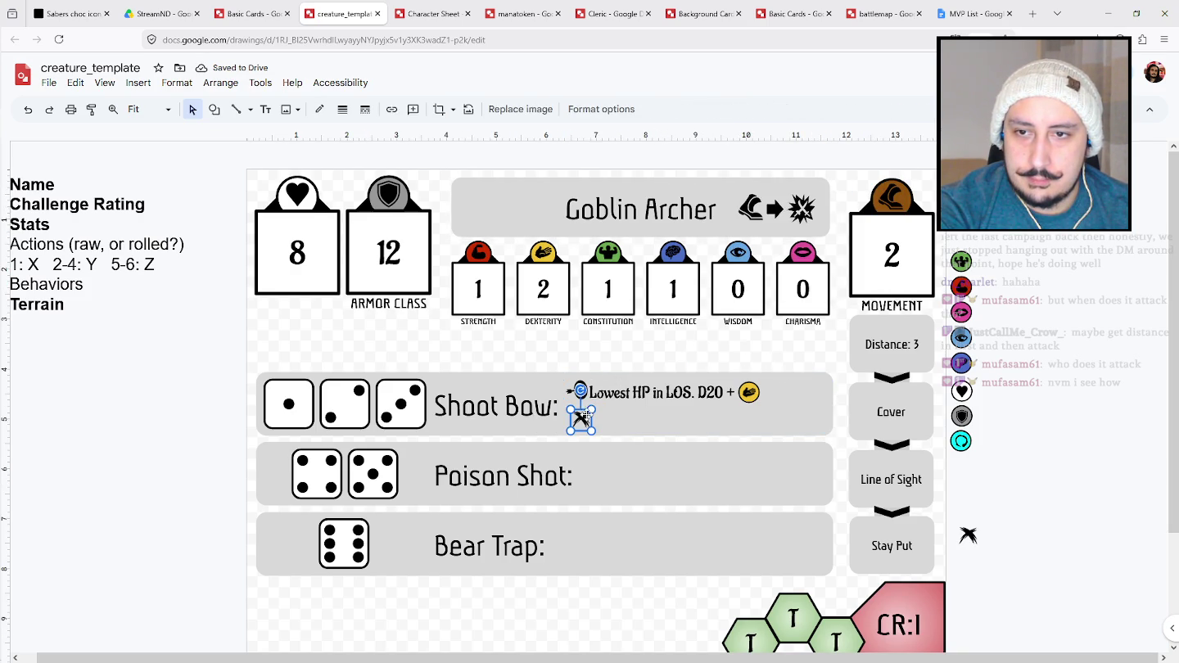
pyautogui.click(598, 416)
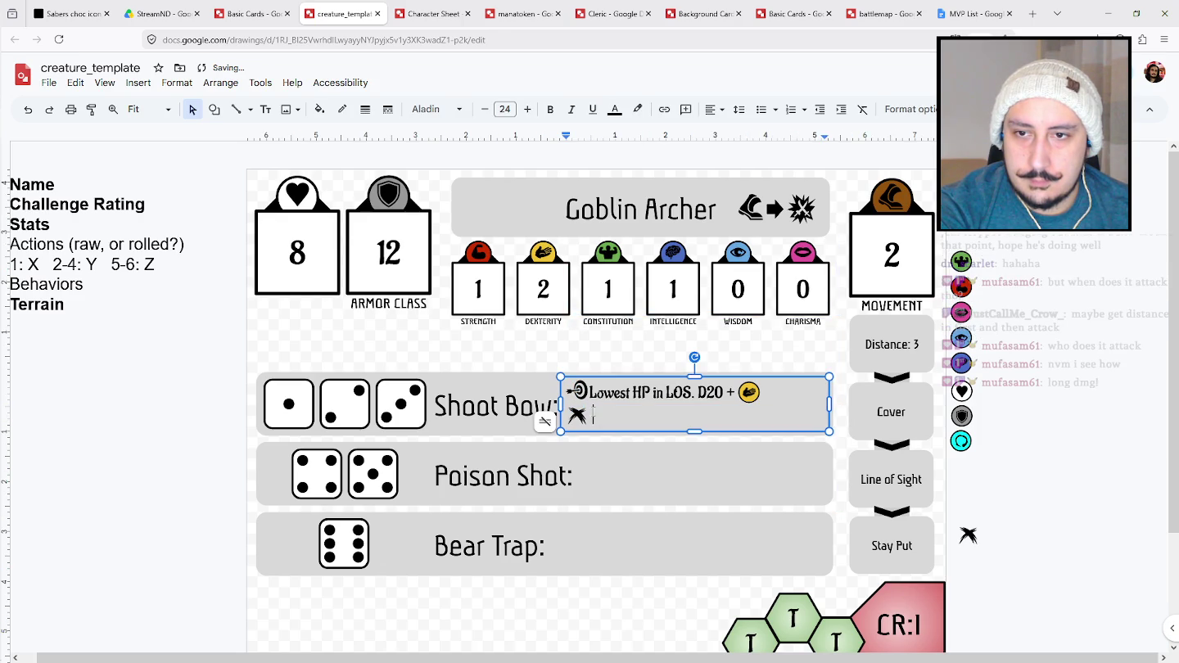
pyautogui.write('D20 +')
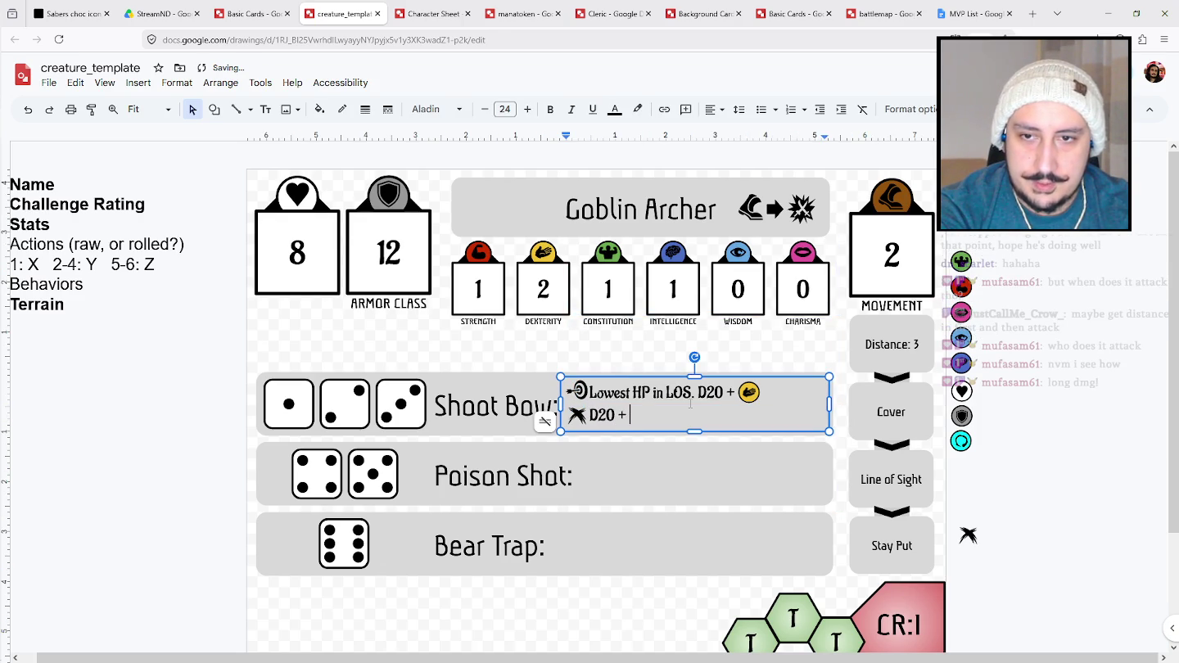
pyautogui.click(748, 394)
pyautogui.moveTo(748, 394); pyautogui.dragTo(641, 416)
pyautogui.click(609, 417)
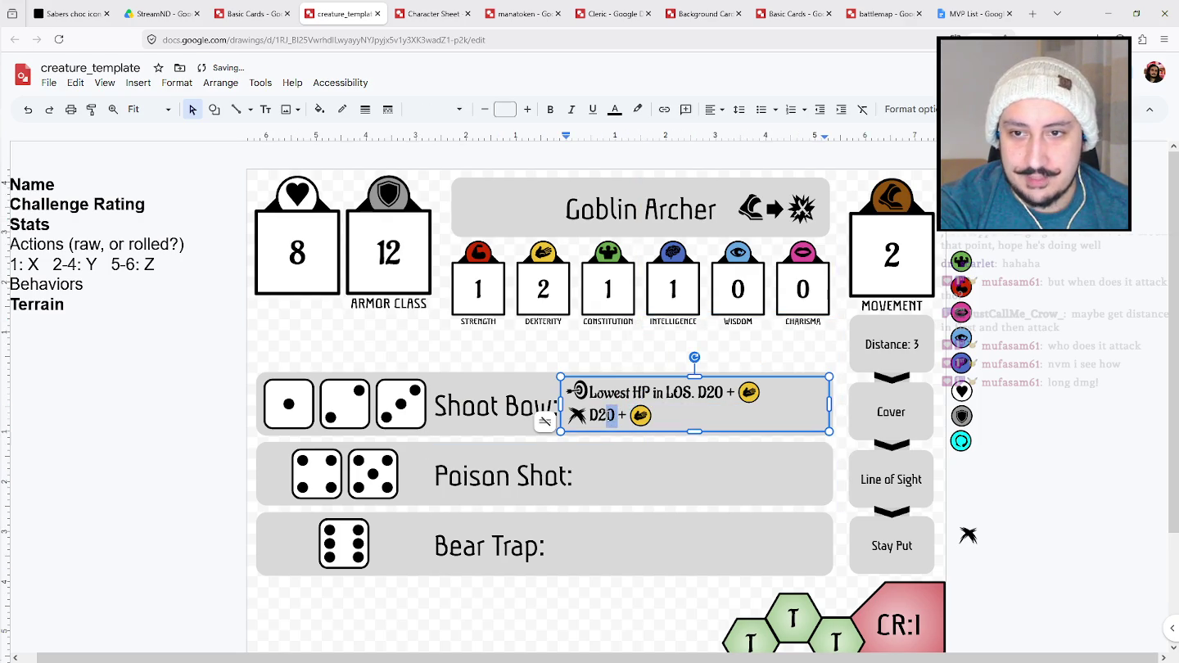
pyautogui.write('6')
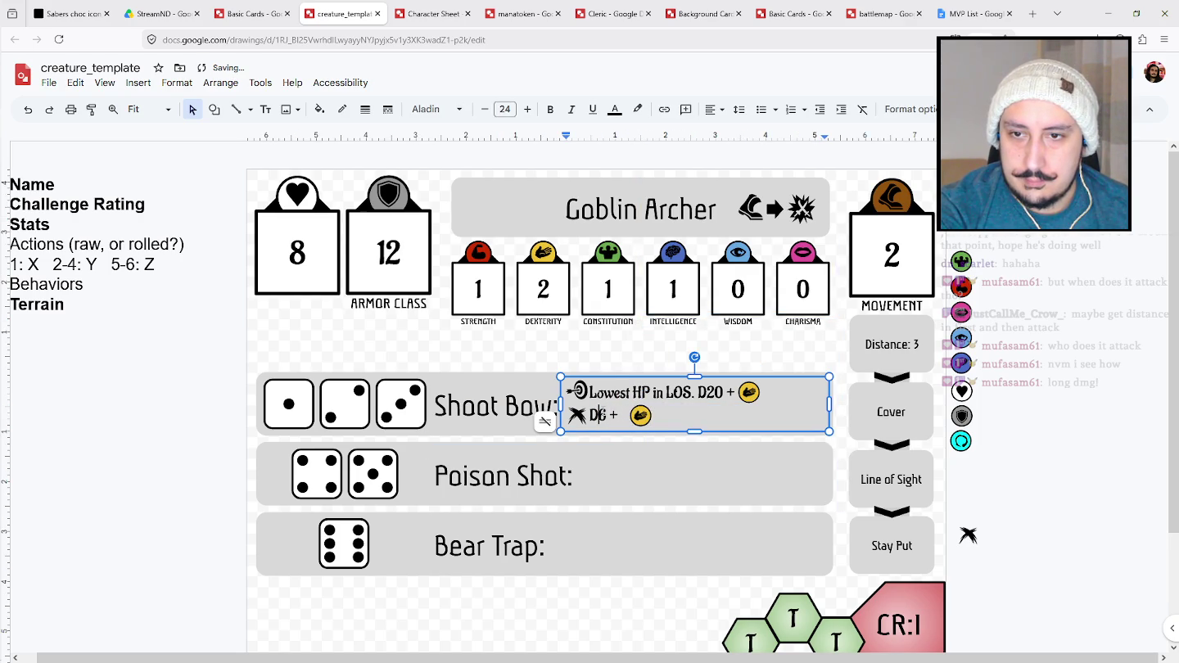
pyautogui.write('4')
pyautogui.moveTo(640, 415); pyautogui.dragTo(631, 413)
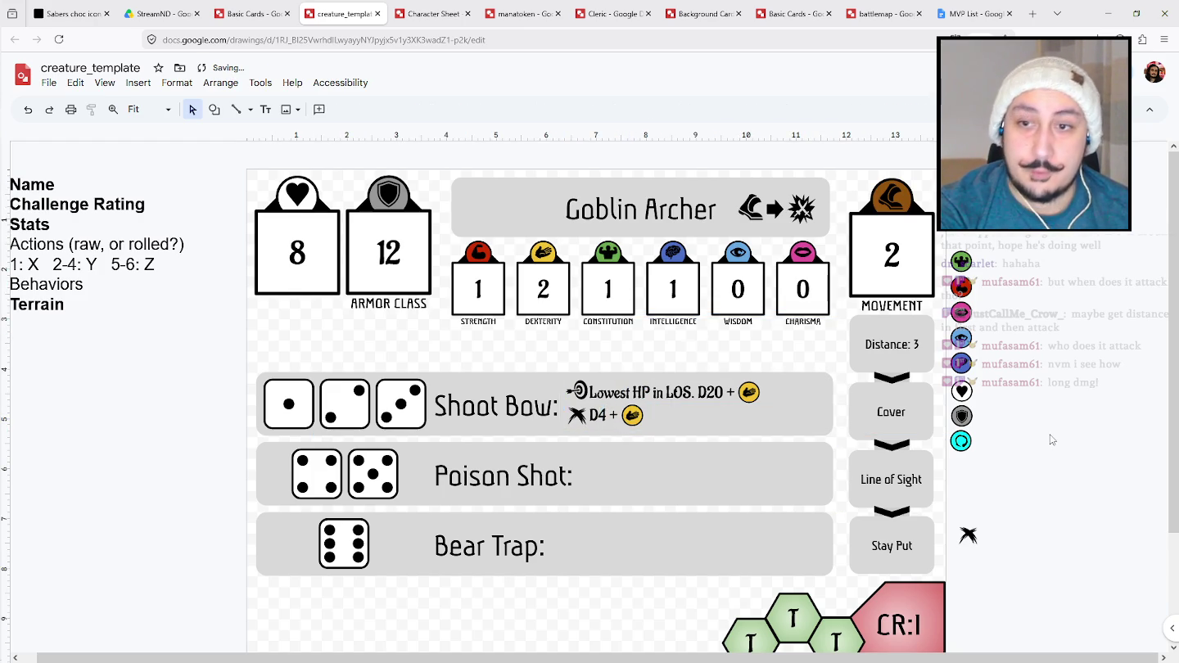
# Change LOS to 'L.O.S.' and shift the first-line dexterity icon right to reveal the plus.
pyautogui.click(585, 464)
pyautogui.click(660, 386)
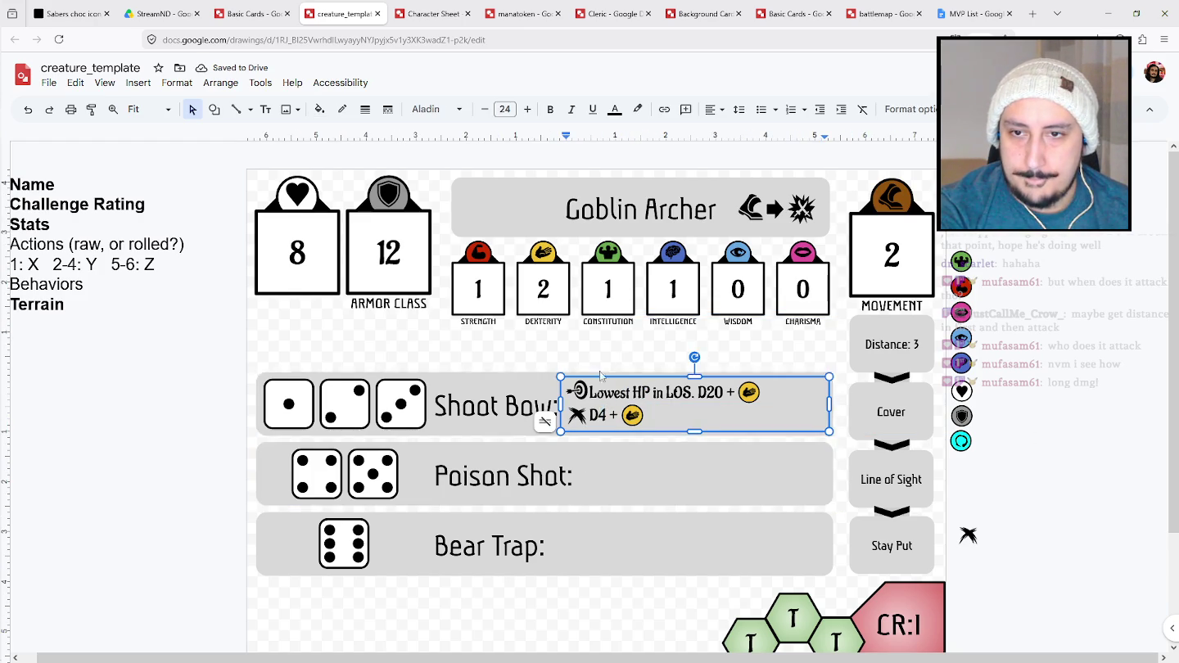
pyautogui.write('.O.')
pyautogui.click(744, 435)
pyautogui.click(748, 392)
pyautogui.moveTo(750, 391); pyautogui.dragTo(753, 392)
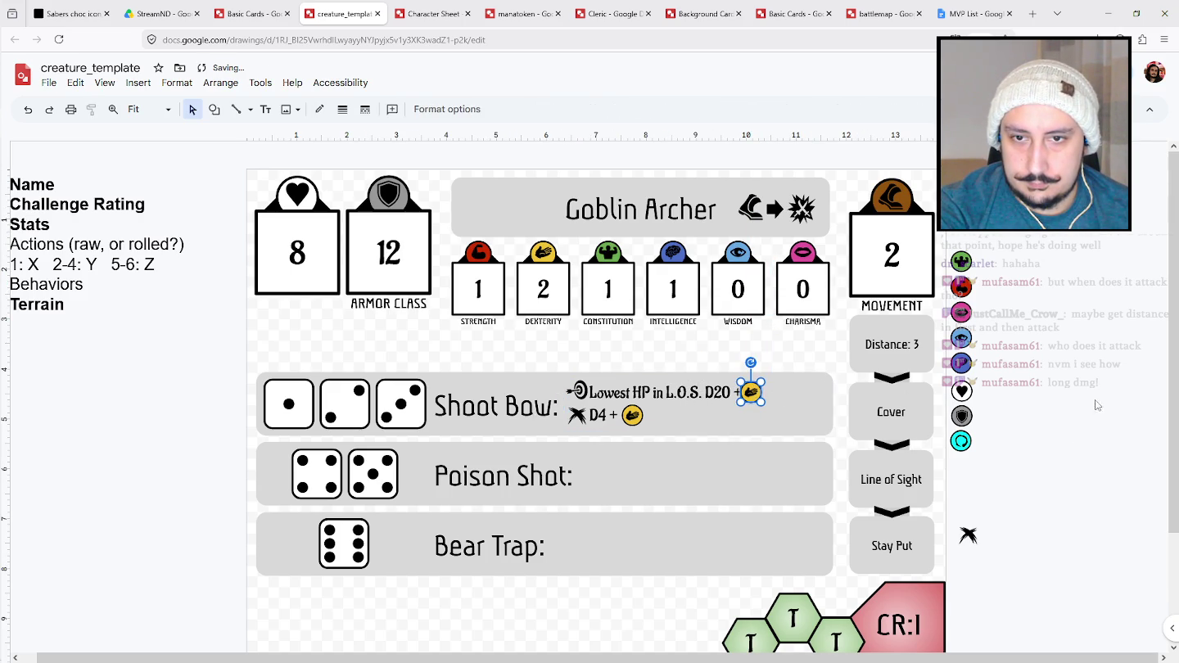
pyautogui.press('Right')
pyautogui.press('Right')
pyautogui.press('Right')
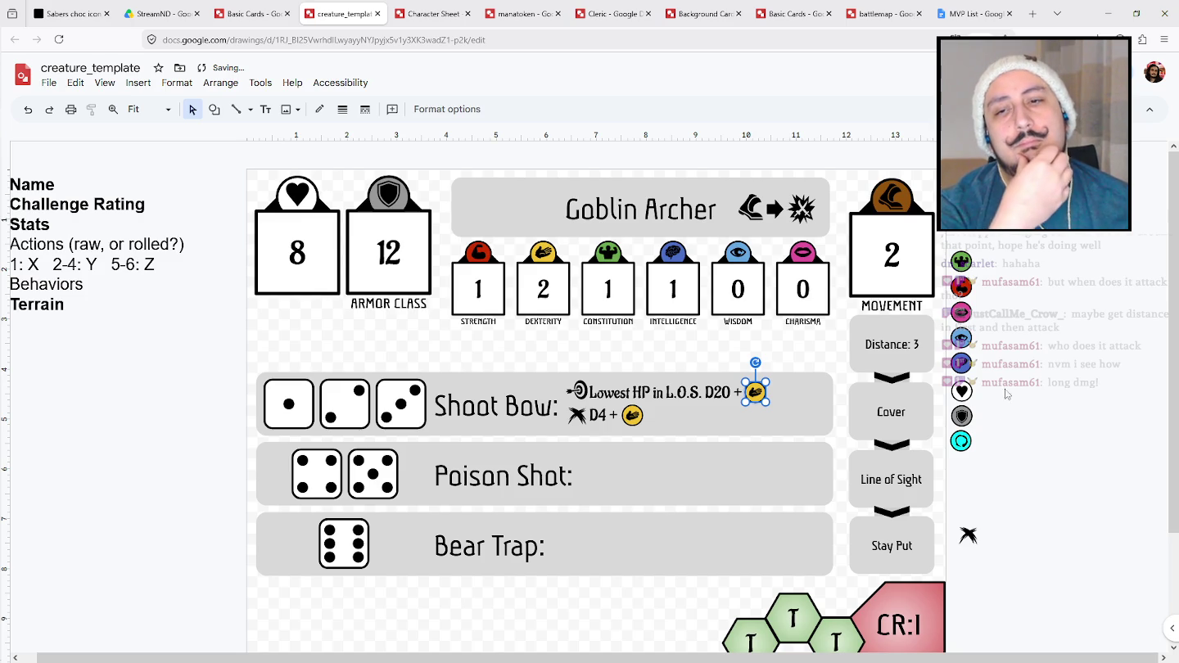
pyautogui.click(1081, 301)
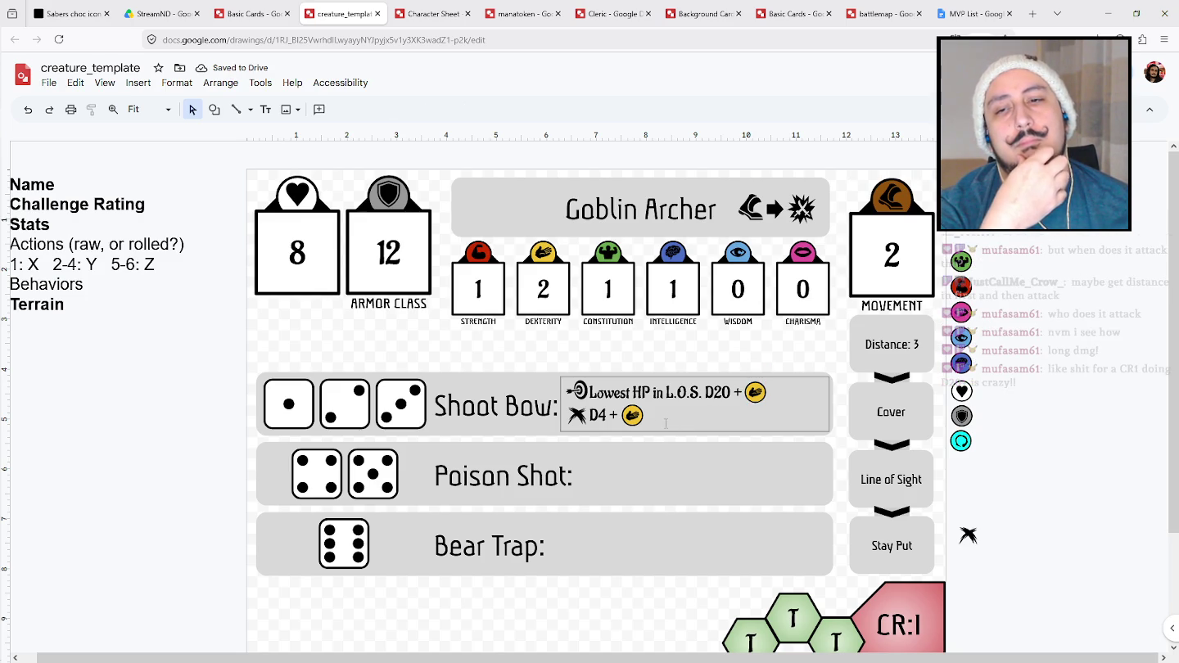
pyautogui.moveTo(567, 354); pyautogui.dragTo(808, 430)
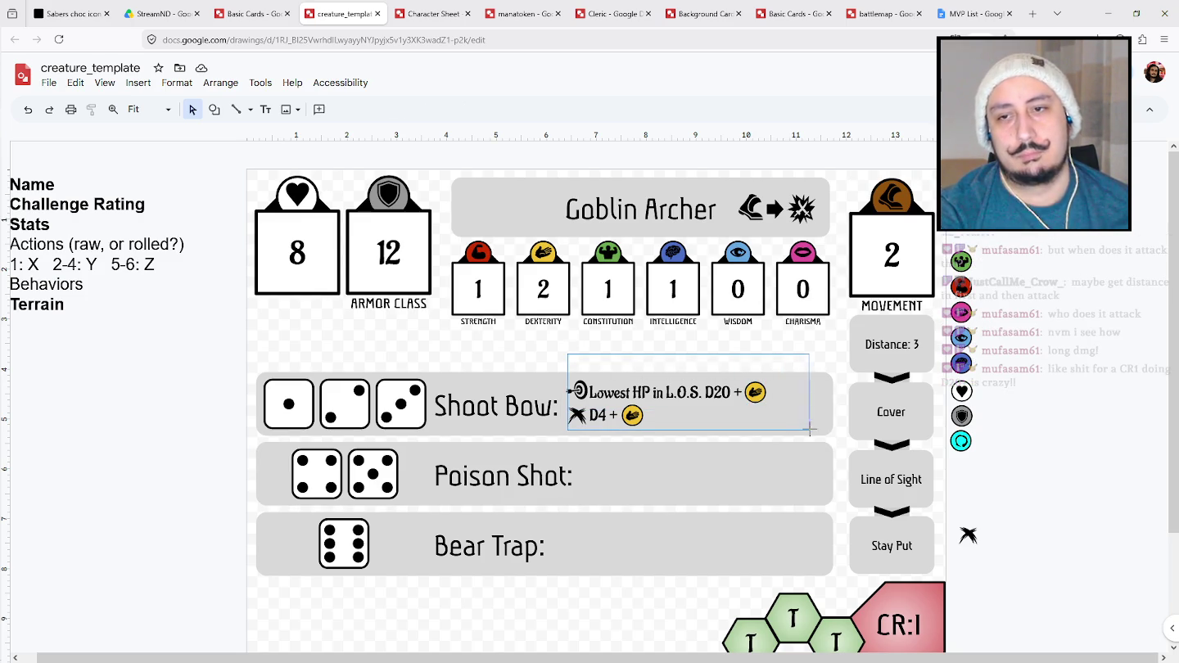
# Copy the Shoot Bow text into Poison Shot, changing it to Highest HP and '& -2 Movement for 1 Rd.'.
pyautogui.click(525, 392)
pyautogui.moveTo(604, 399); pyautogui.dragTo(599, 462)
pyautogui.click(1080, 456)
pyautogui.click(637, 468)
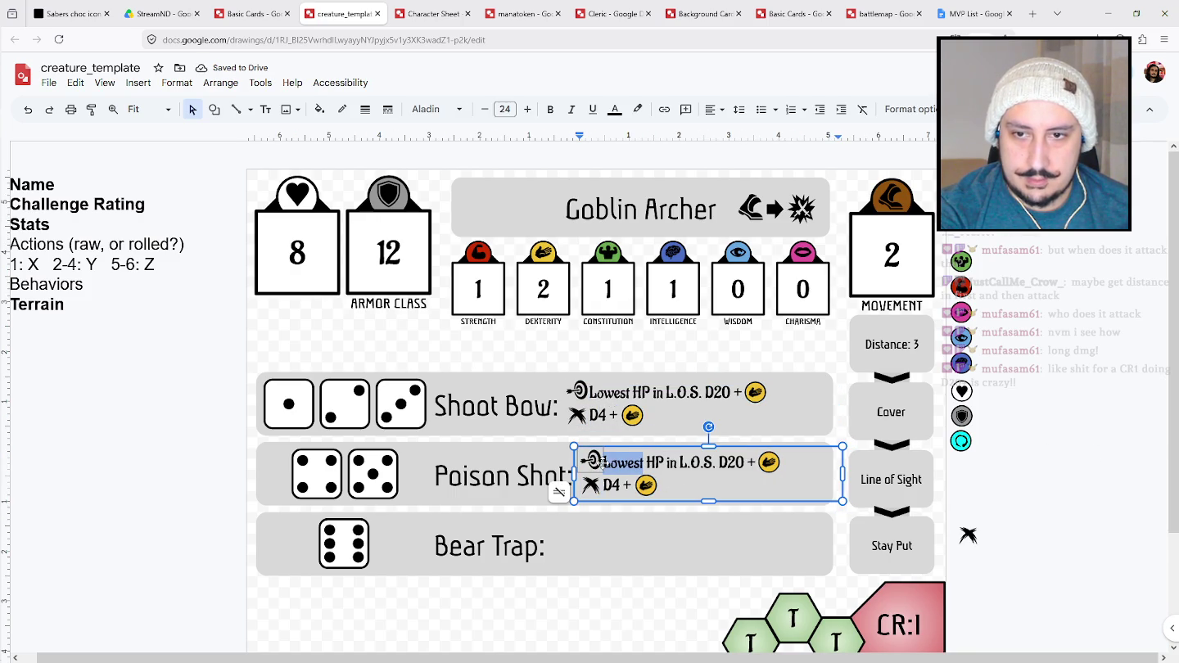
pyautogui.write('Highest')
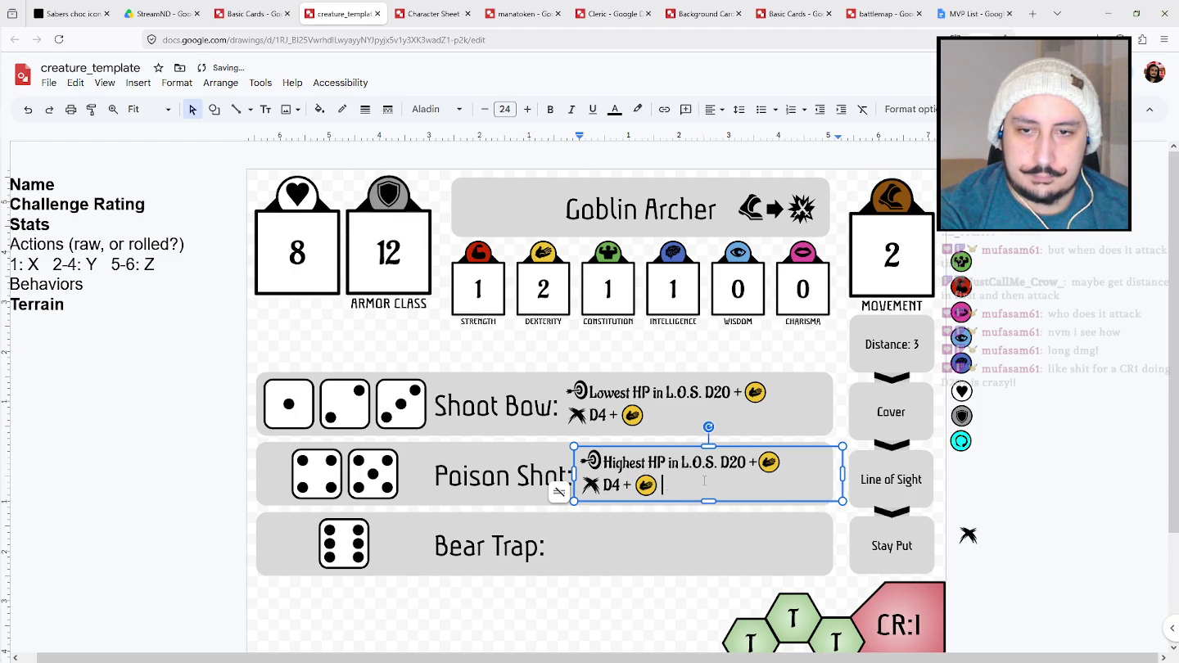
pyautogui.write('+ ')
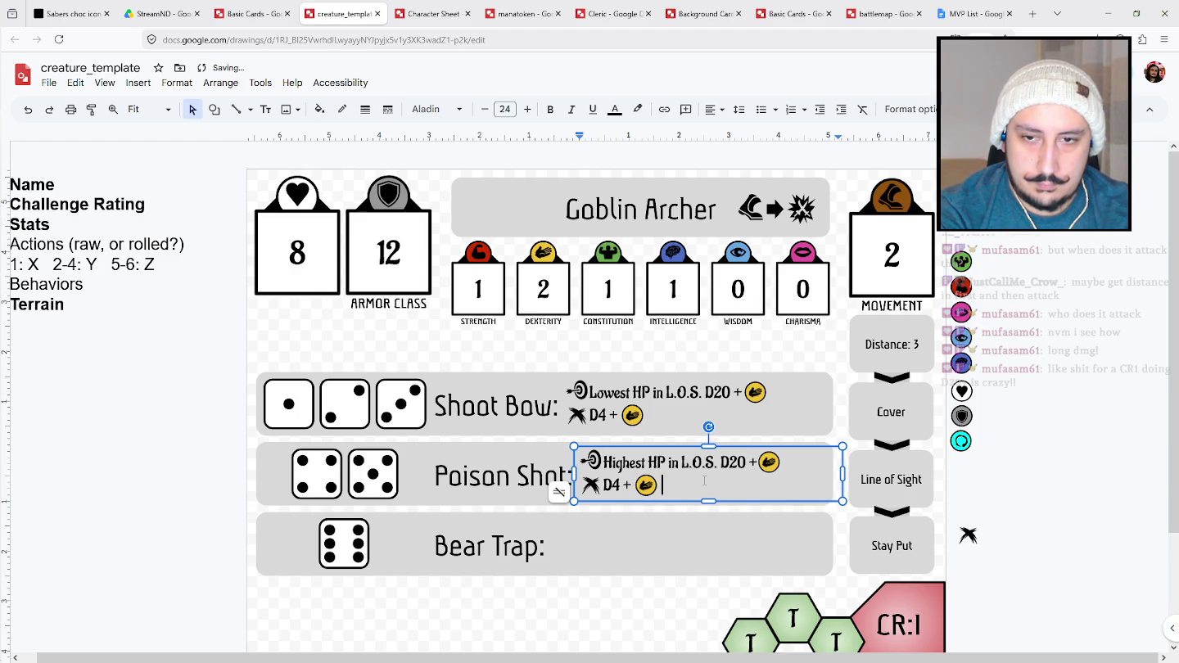
pyautogui.write('& 02')
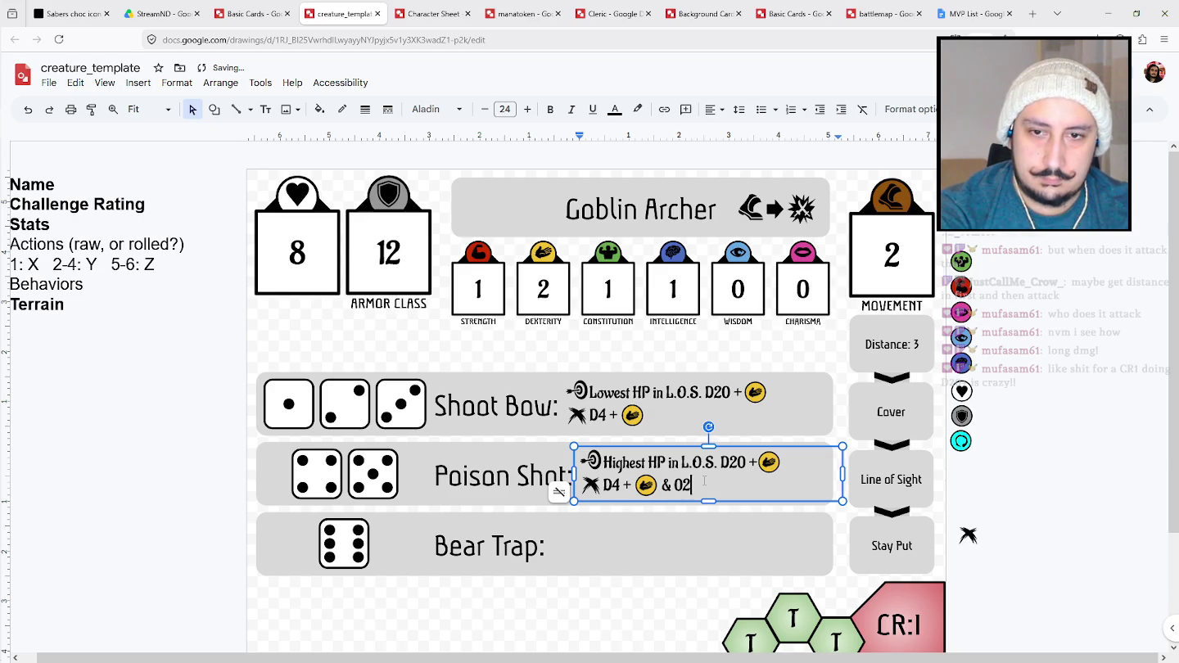
pyautogui.press('BackSpace')
pyautogui.press('BackSpace')
pyautogui.write('-2 Movement for 1')
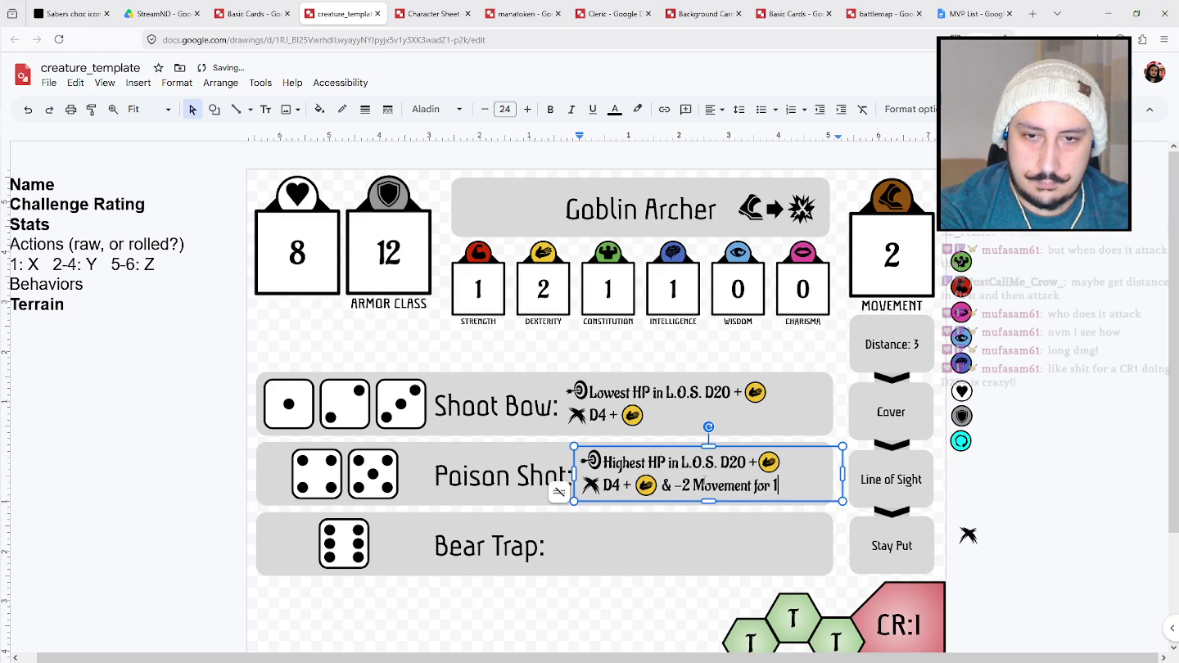
pyautogui.write(' Rd.')
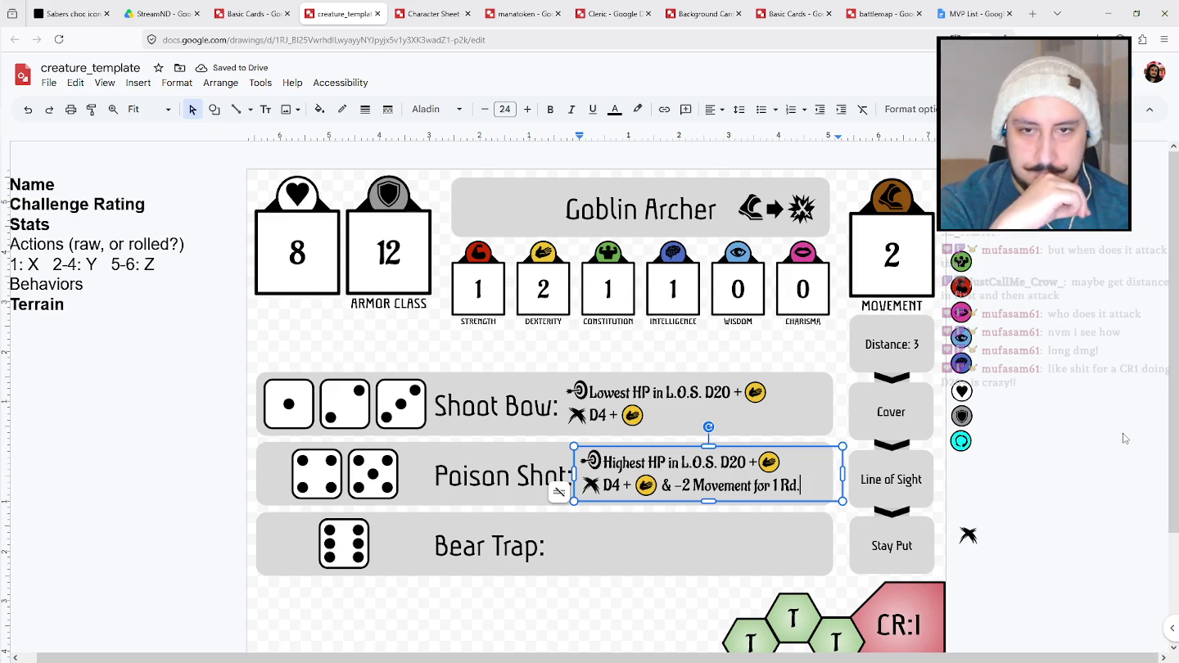
pyautogui.press('Escape')
pyautogui.press('Escape')
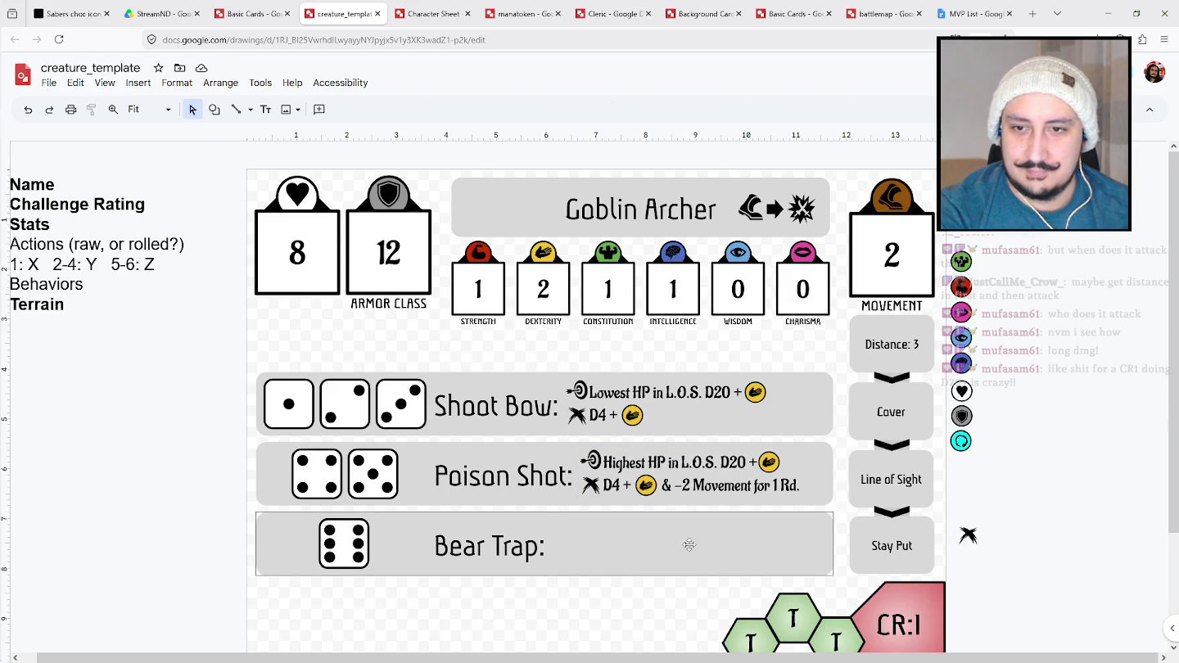
pyautogui.click(652, 528)
# Duplicate the Poison Shot effect text box into the Bear Trap row.
pyautogui.click(597, 555)
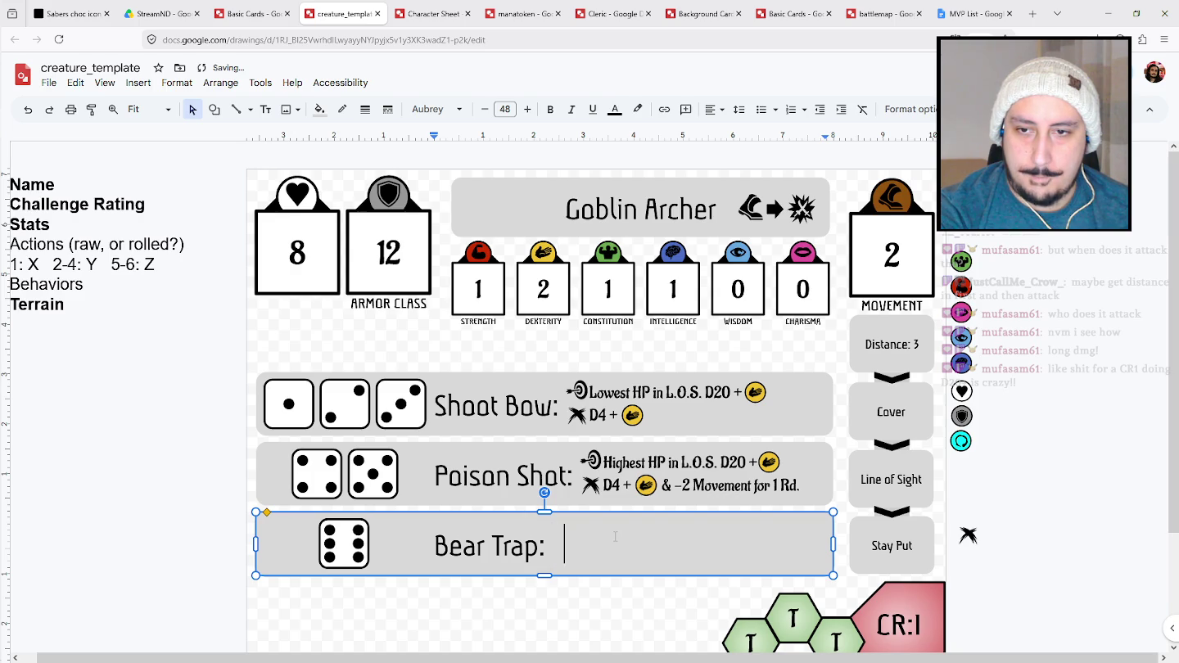
pyautogui.click(630, 453)
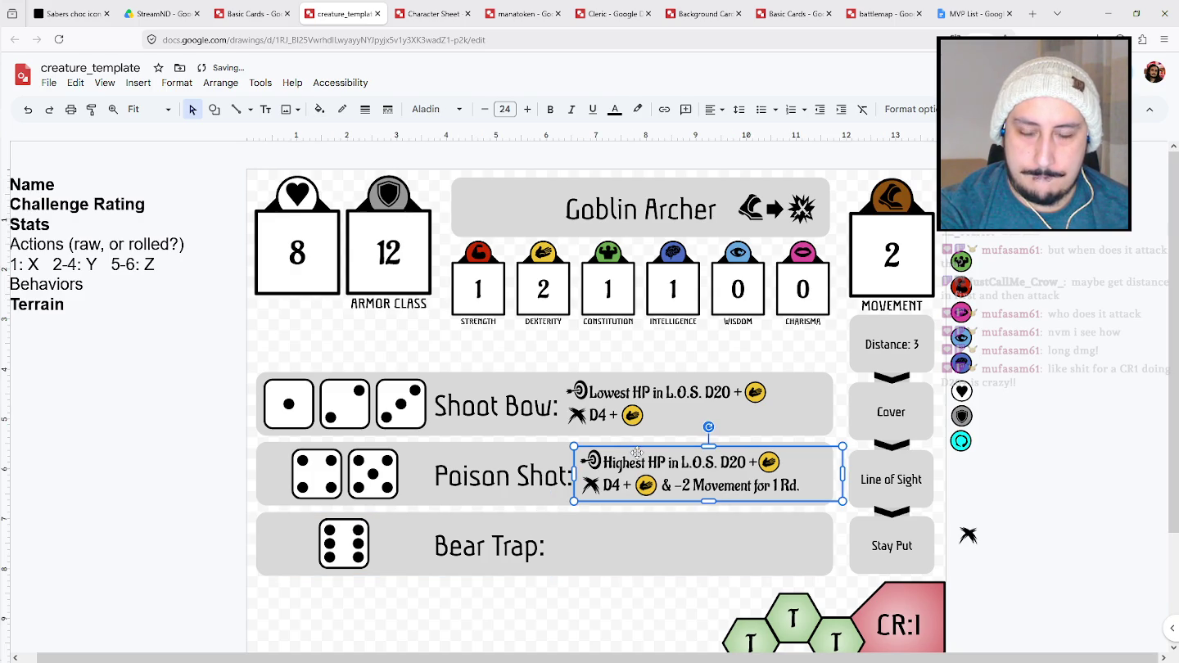
pyautogui.hotkey('ctrl', 'd')
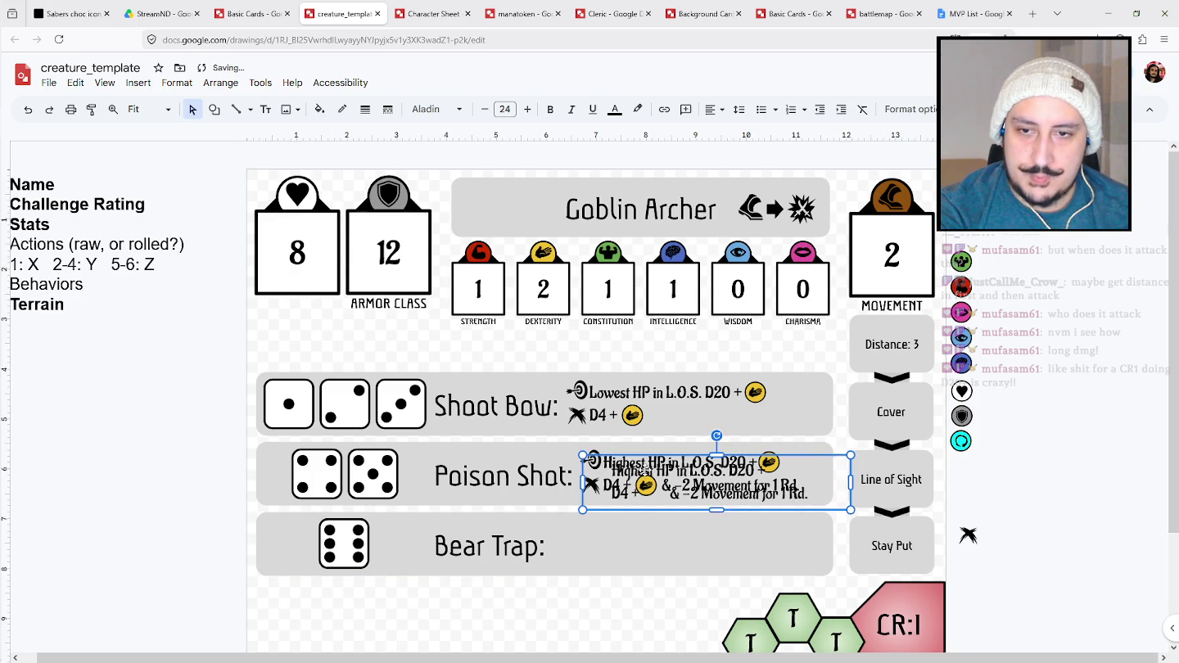
pyautogui.moveTo(655, 457); pyautogui.dragTo(618, 580)
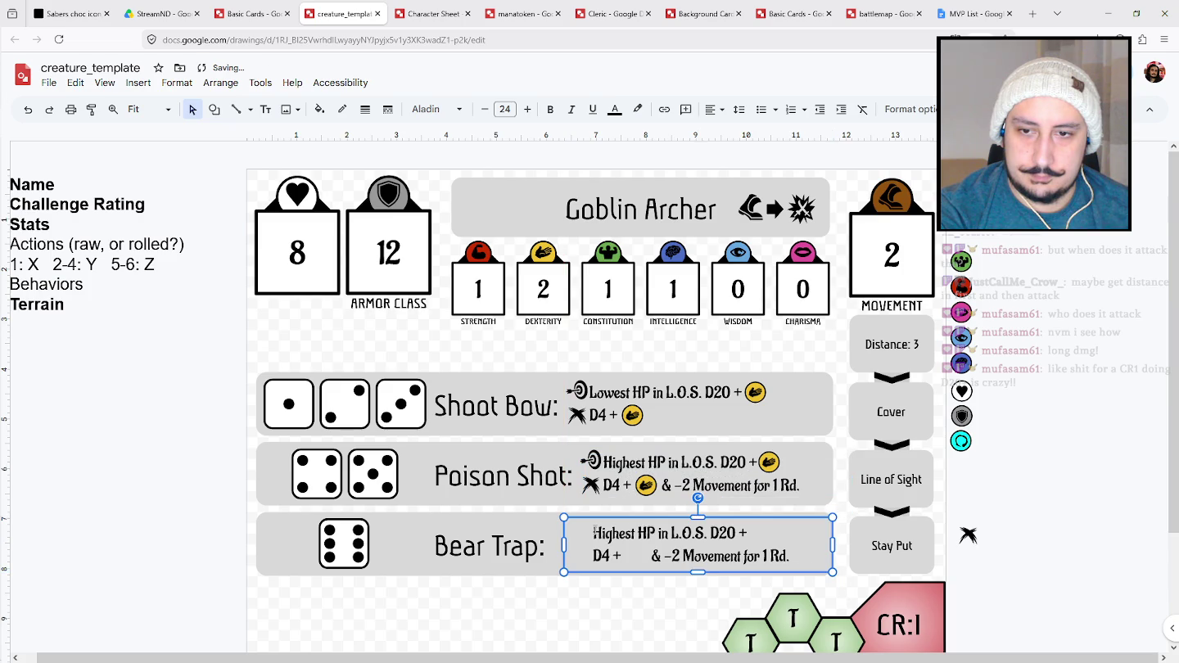
pyautogui.press('Return')
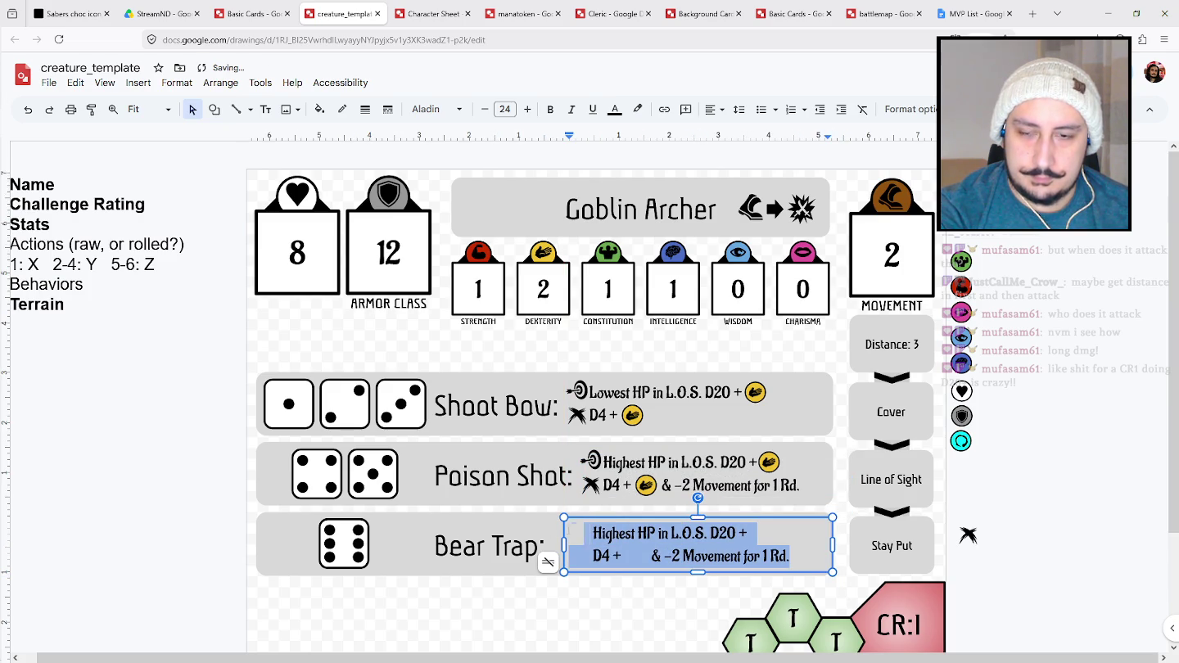
# Rewrite the copy as 'Create Bear Trap terrain between self and nearest player.'.
pyautogui.write('create')
pyautogui.press('BackSpace')
pyautogui.press('BackSpace')
pyautogui.press('BackSpace')
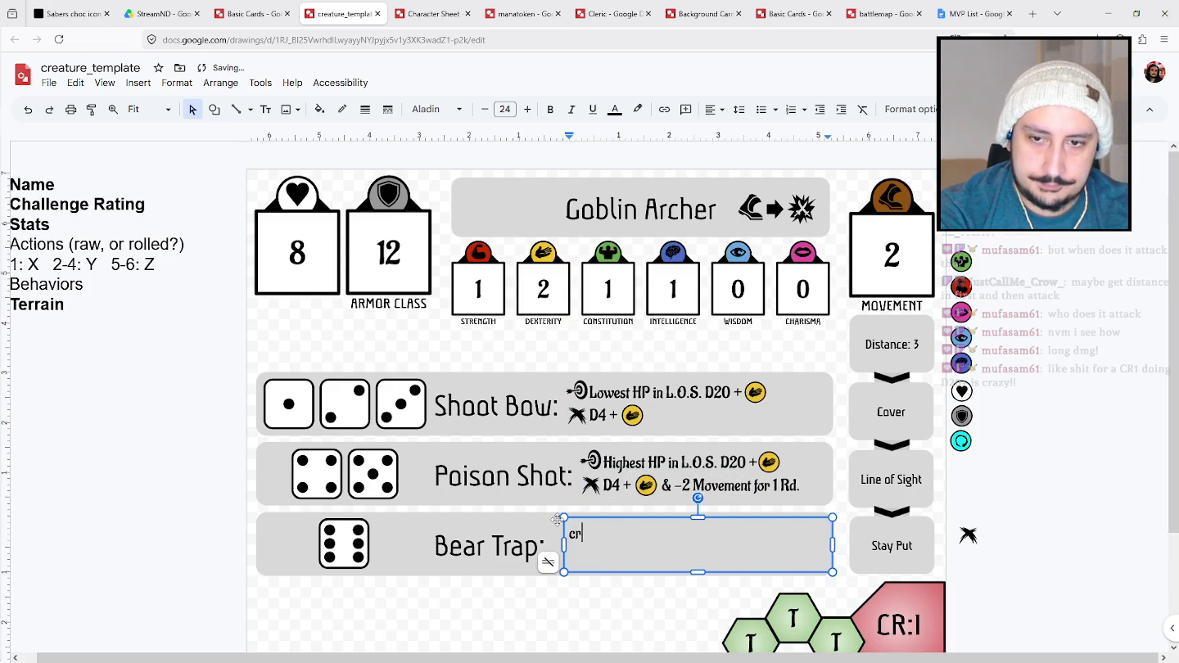
pyautogui.write('te Bea')
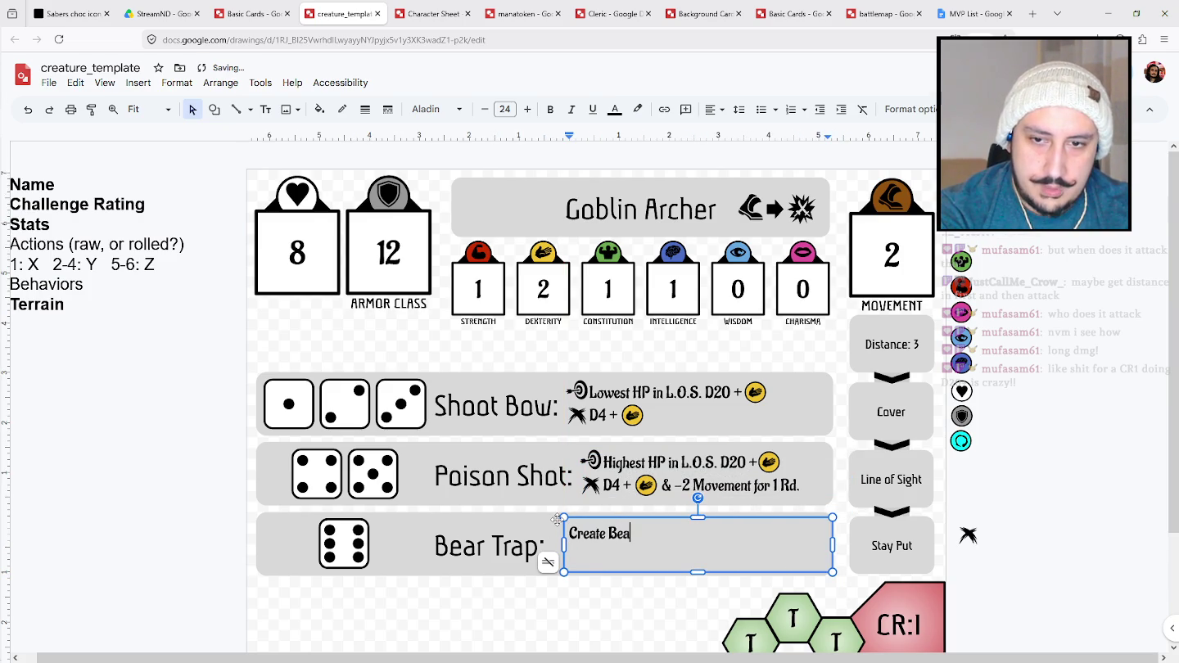
pyautogui.write('r trap ')
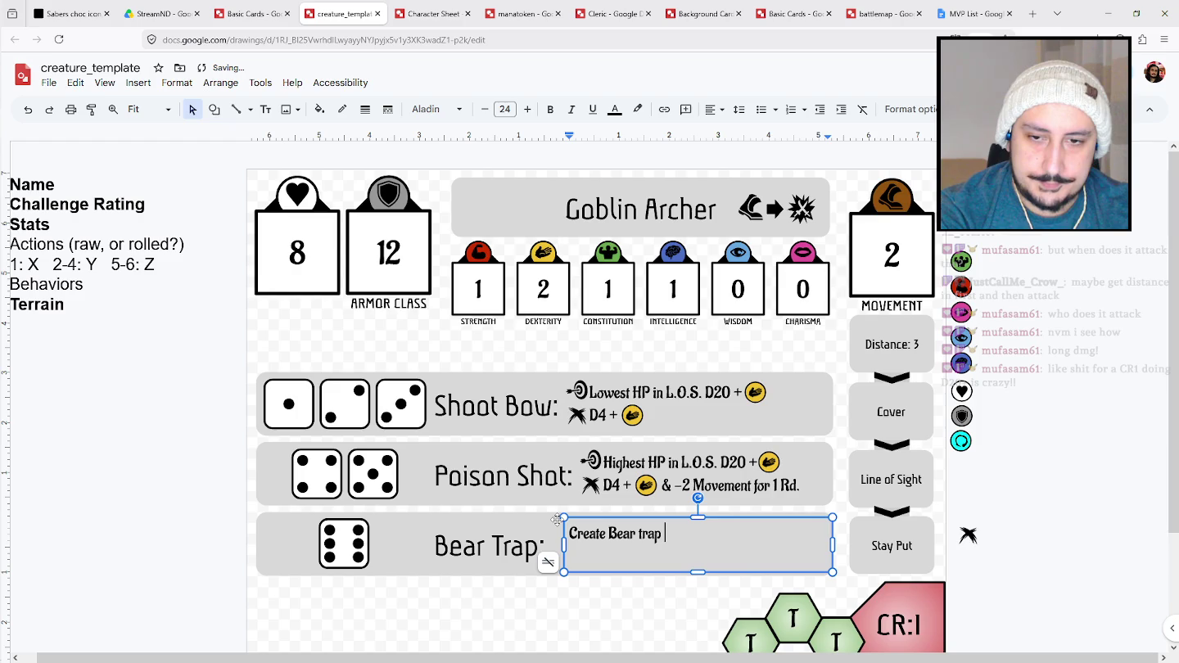
pyautogui.write('teok')
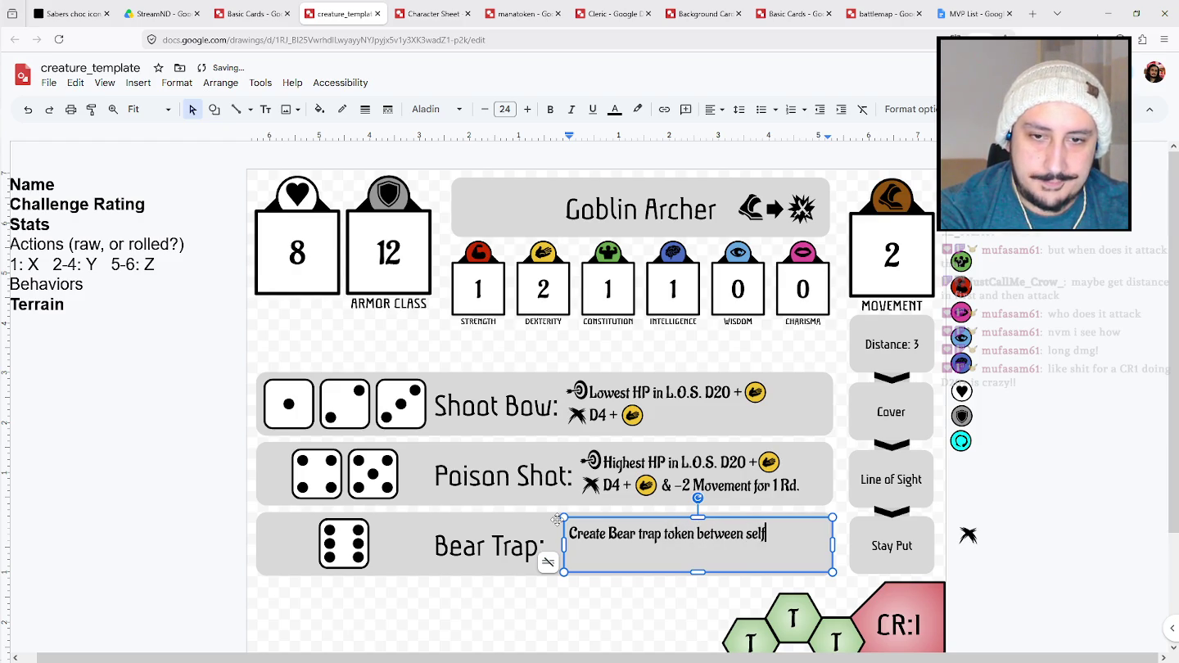
pyautogui.press('BackSpace')
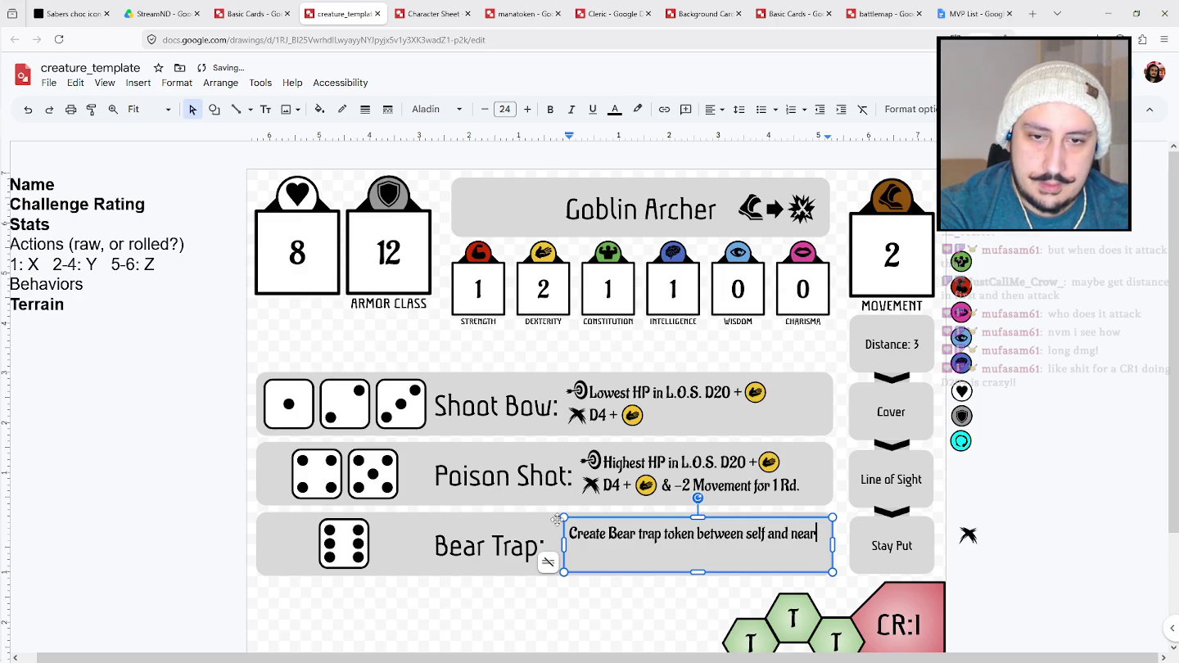
pyautogui.write('est player.')
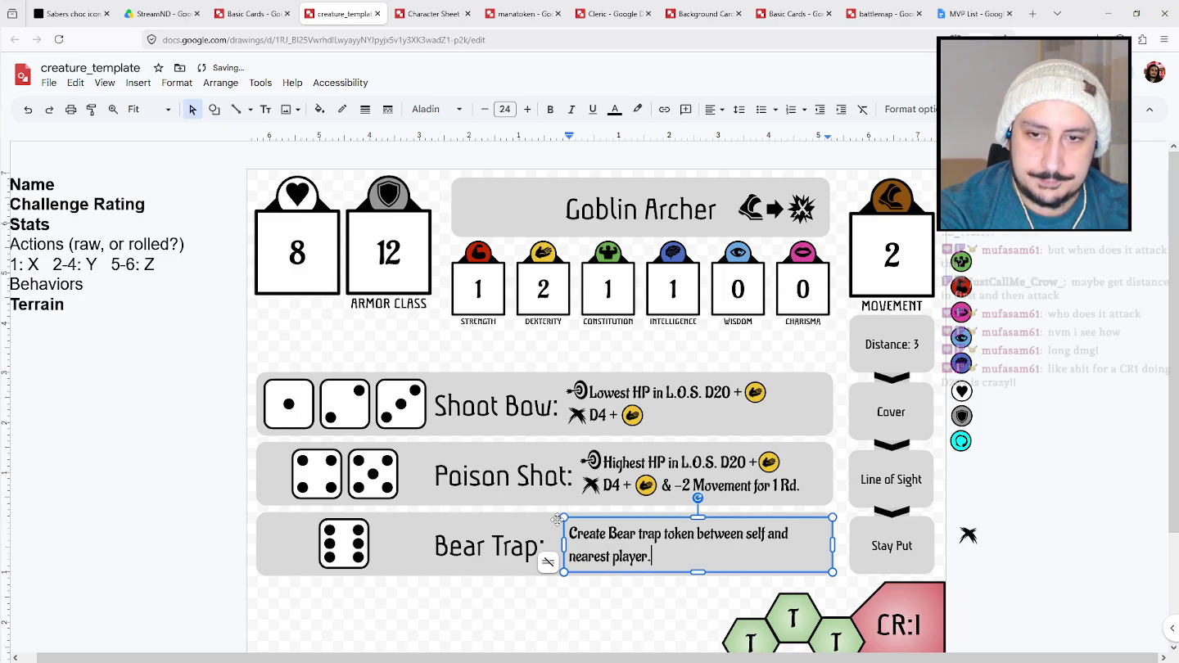
pyautogui.hotkey('ctrl', 'Right')
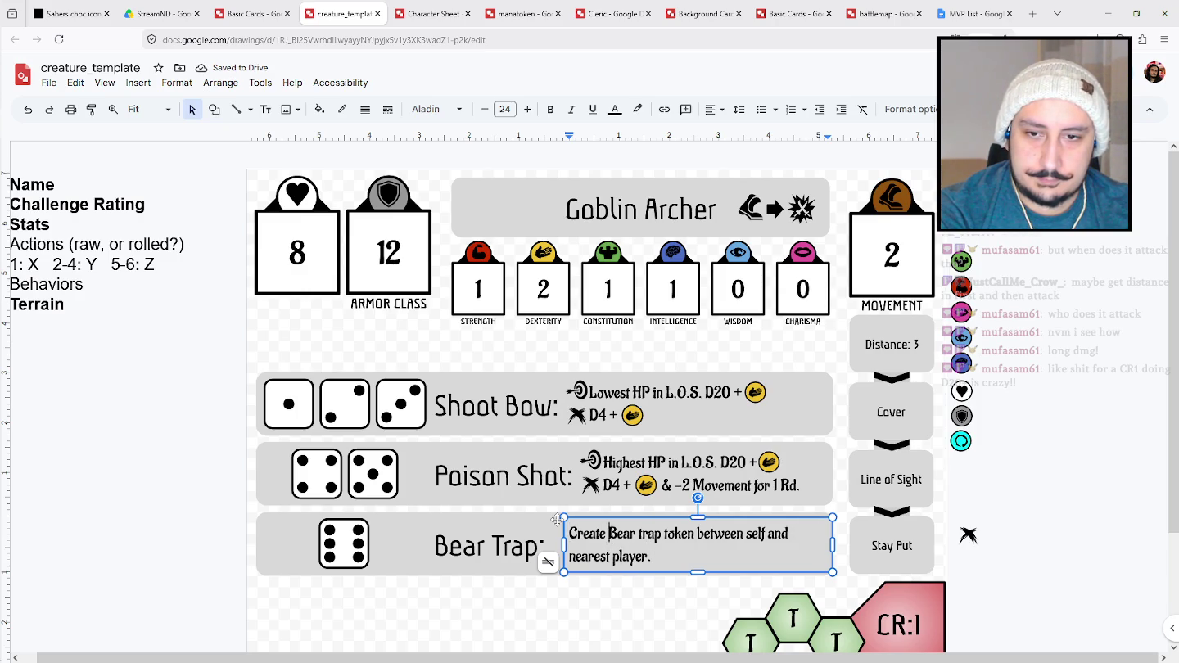
pyautogui.press('BackSpace')
pyautogui.press('BackSpace')
pyautogui.write('Tr')
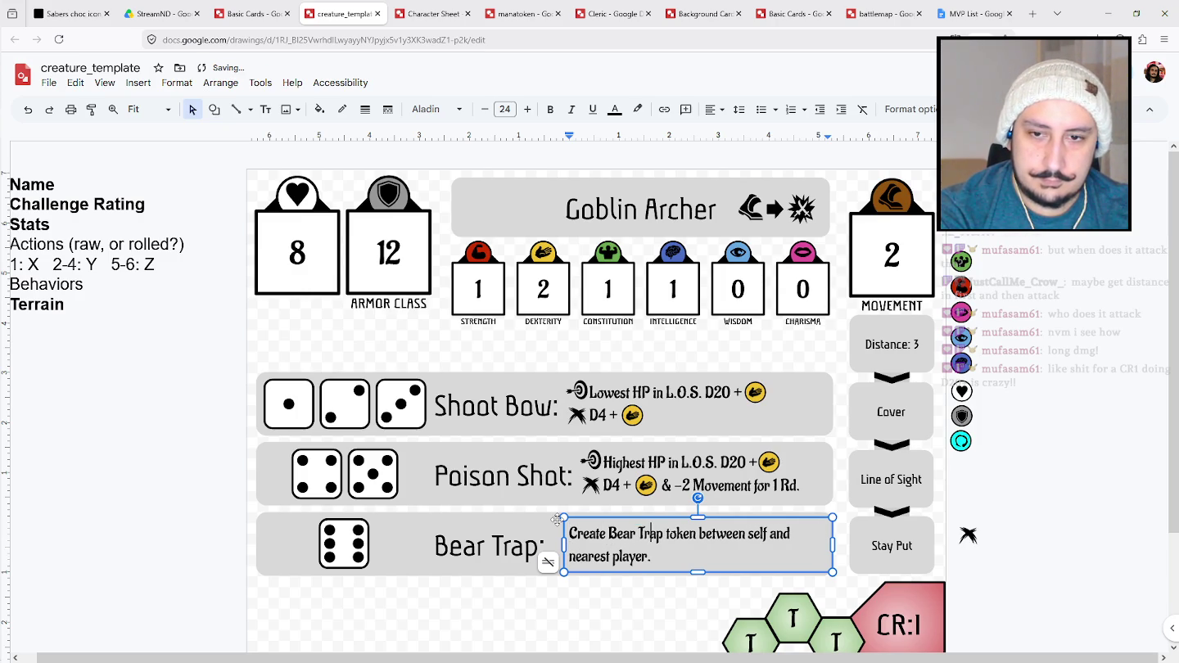
pyautogui.press('BackSpace')
pyautogui.press('BackSpace')
pyautogui.press('BackSpace')
pyautogui.write('terrain')
pyautogui.hotkey('ctrl', 'End')
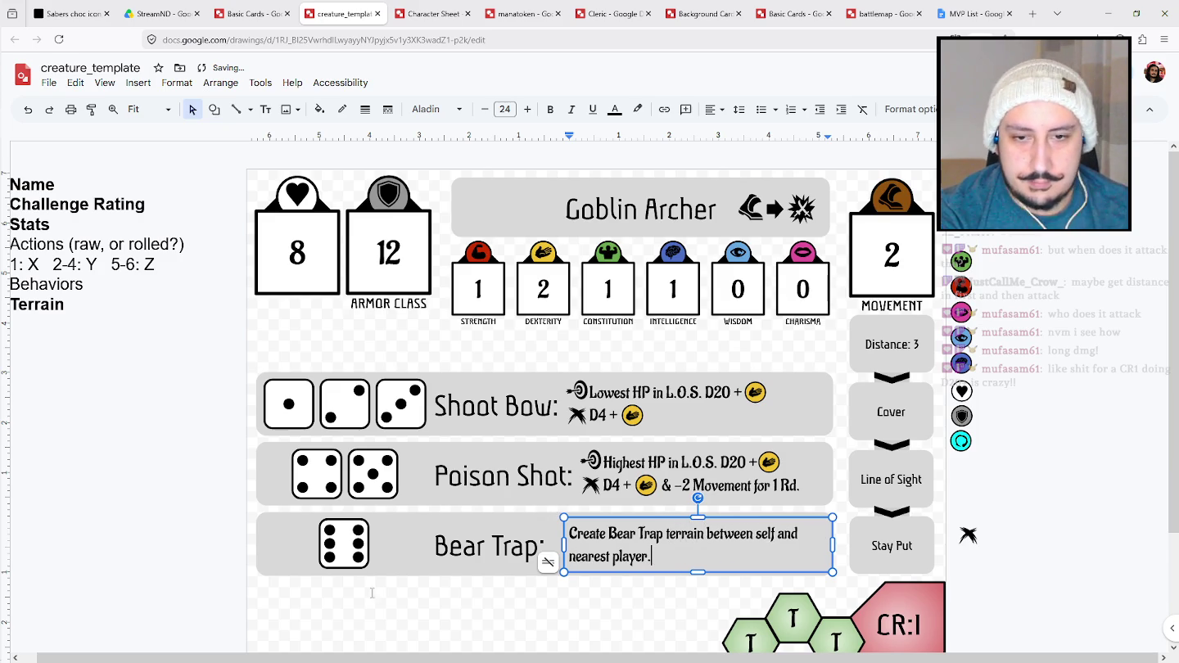
pyautogui.click(1043, 451)
pyautogui.scroll(-3, 1043, 451)
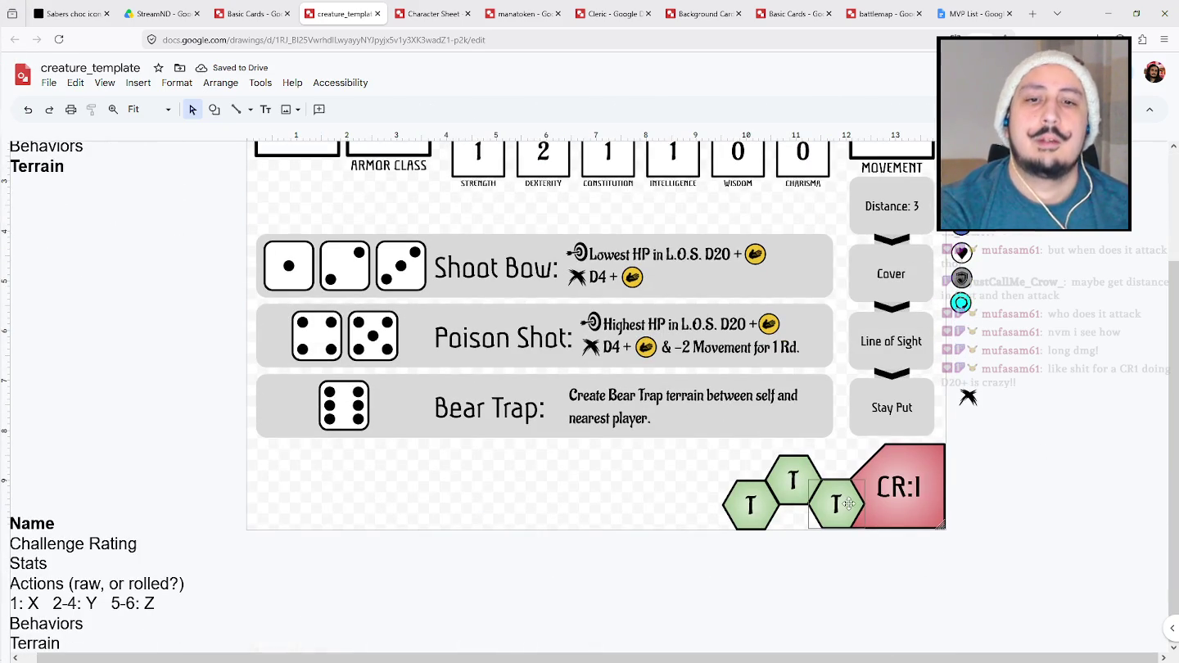
pyautogui.click(839, 515)
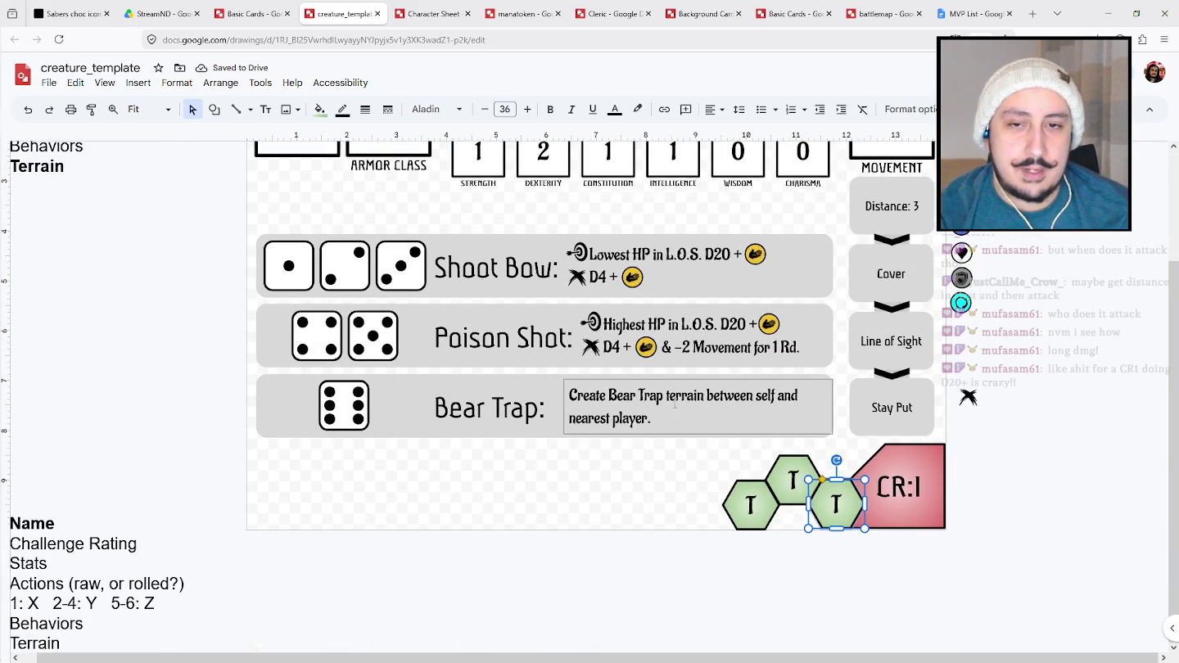
pyautogui.click(696, 475)
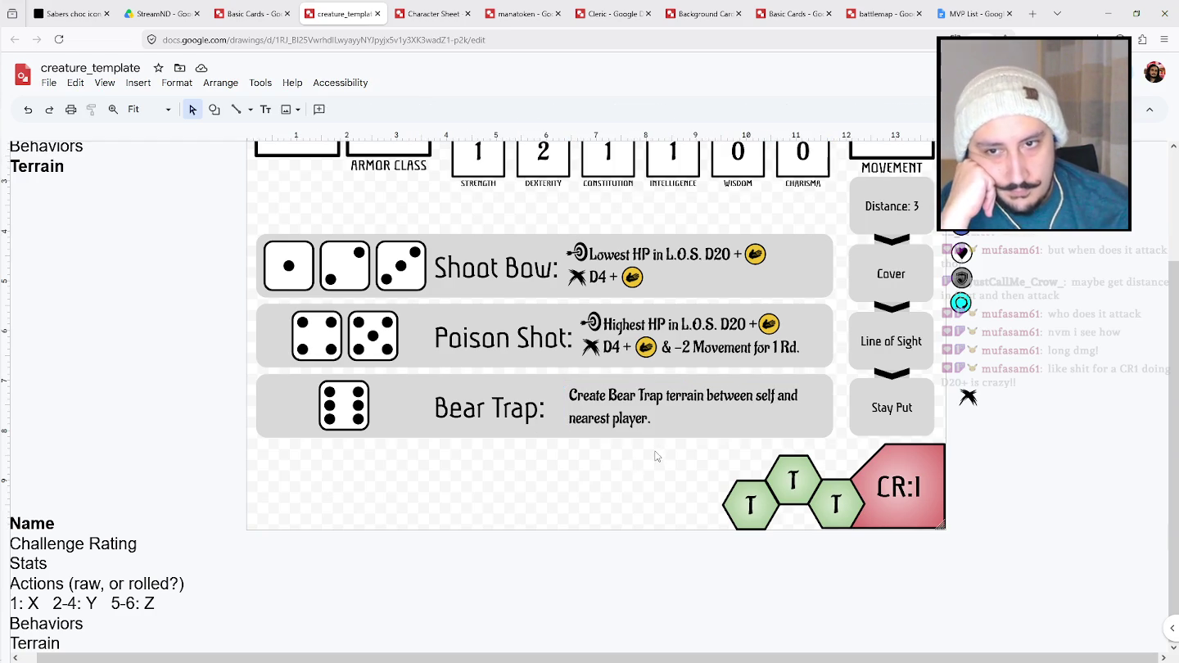
pyautogui.click(565, 419)
pyautogui.click(705, 598)
pyautogui.scroll(3, 709, 647)
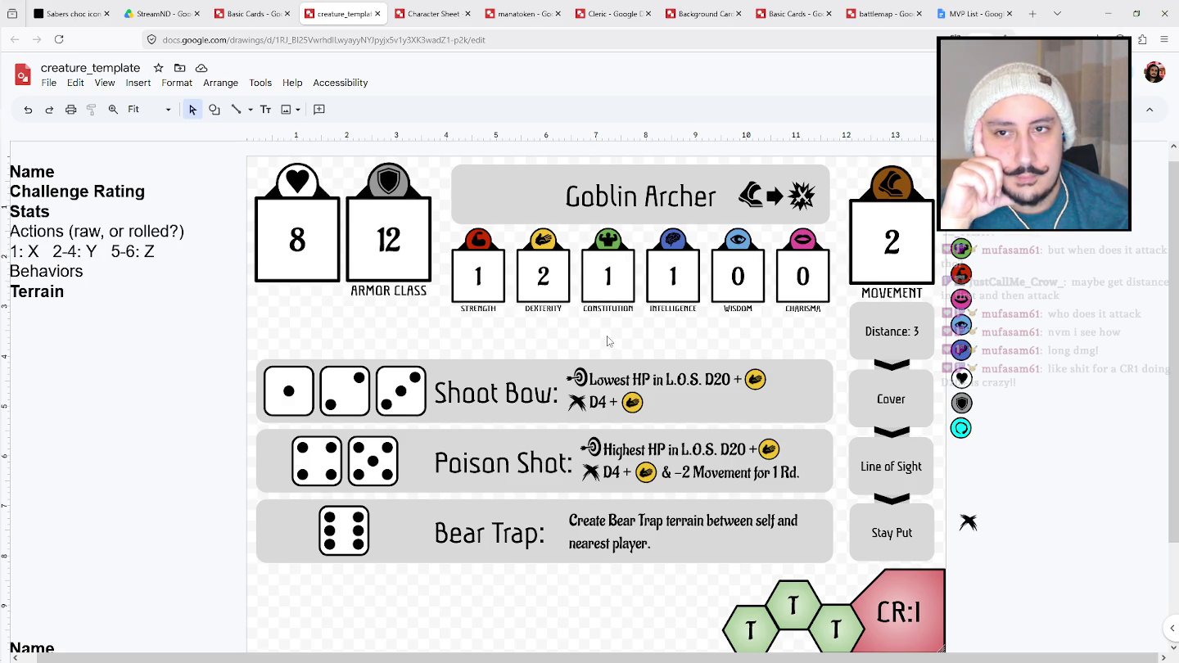
pyautogui.click(748, 194)
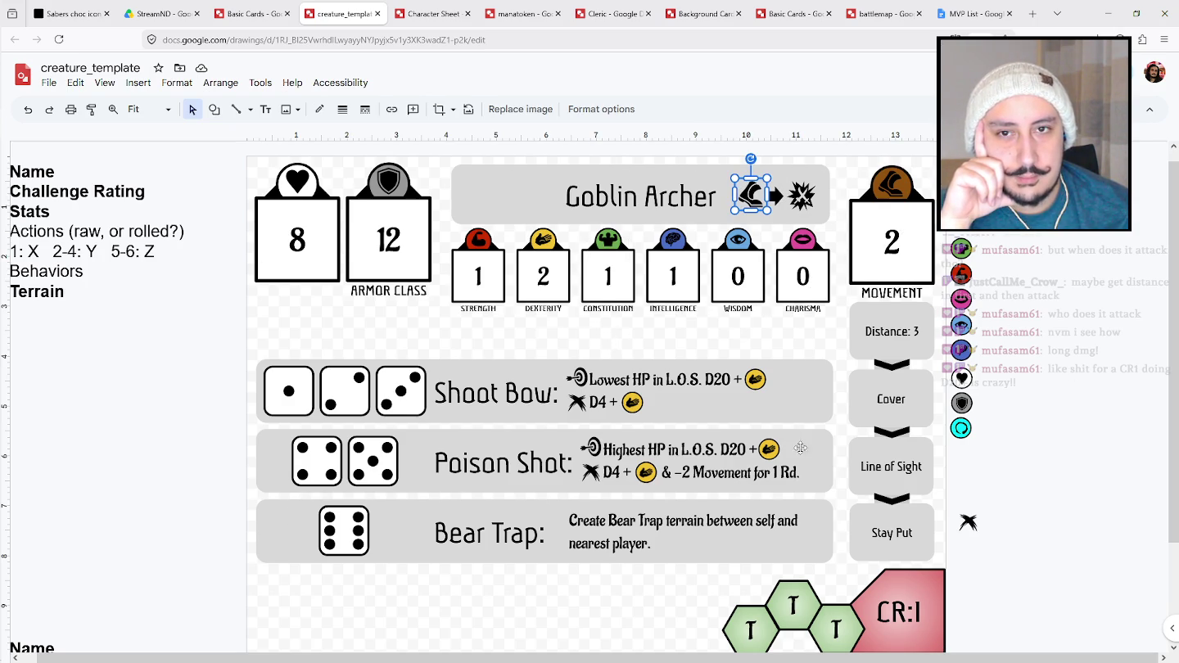
pyautogui.click(920, 325)
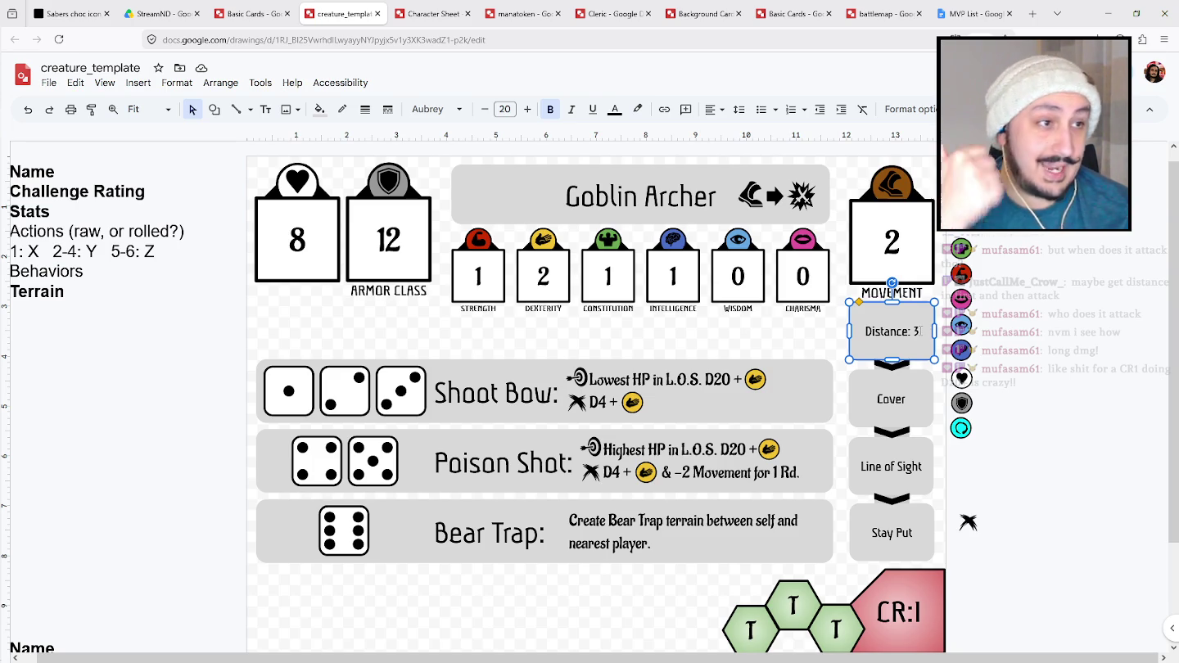
# Add '(all)' on a new line under Line of Sight in the third behaviour step.
pyautogui.click(916, 383)
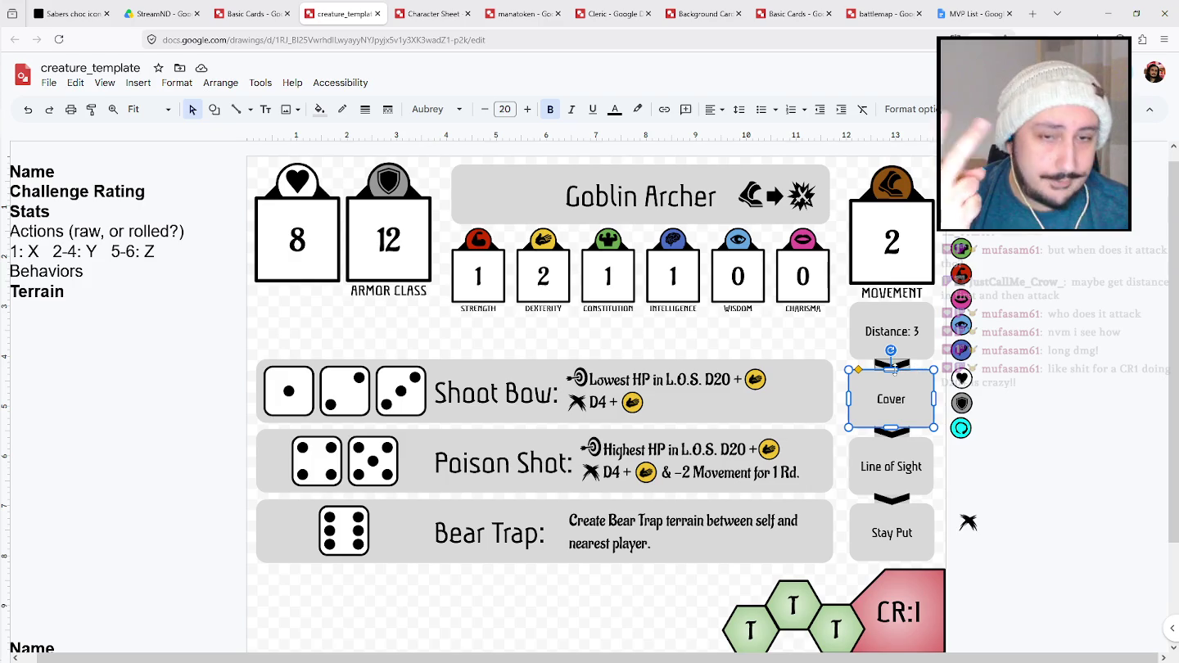
pyautogui.click(908, 451)
pyautogui.press('Return')
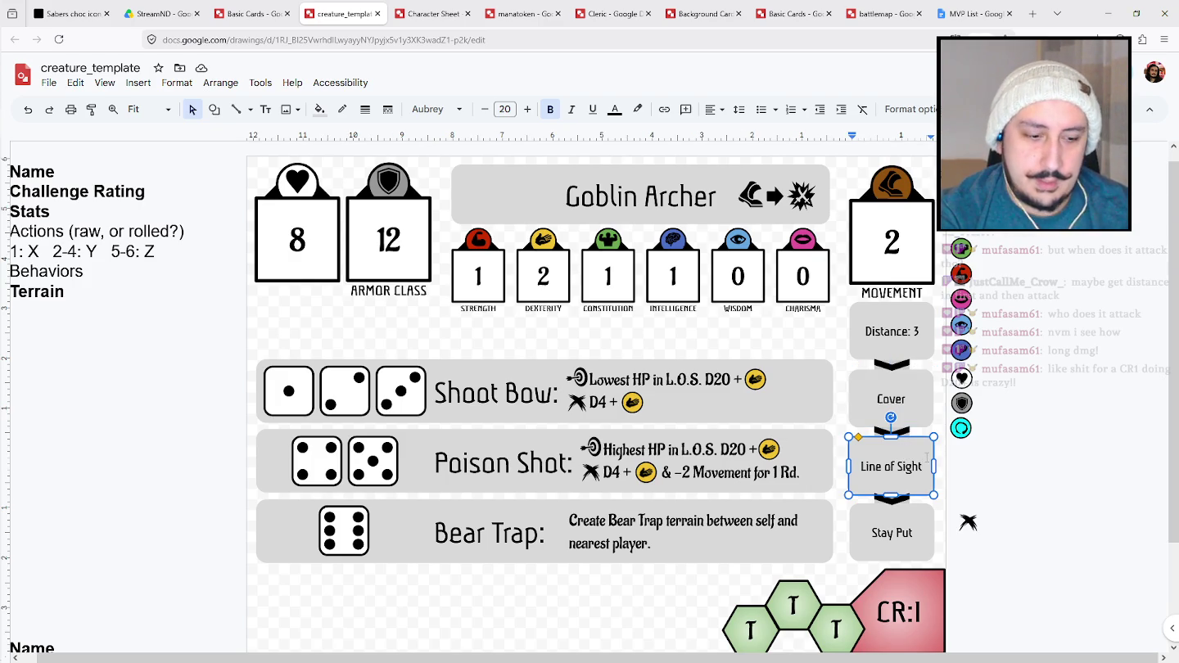
pyautogui.press('Return')
pyautogui.write('(all)')
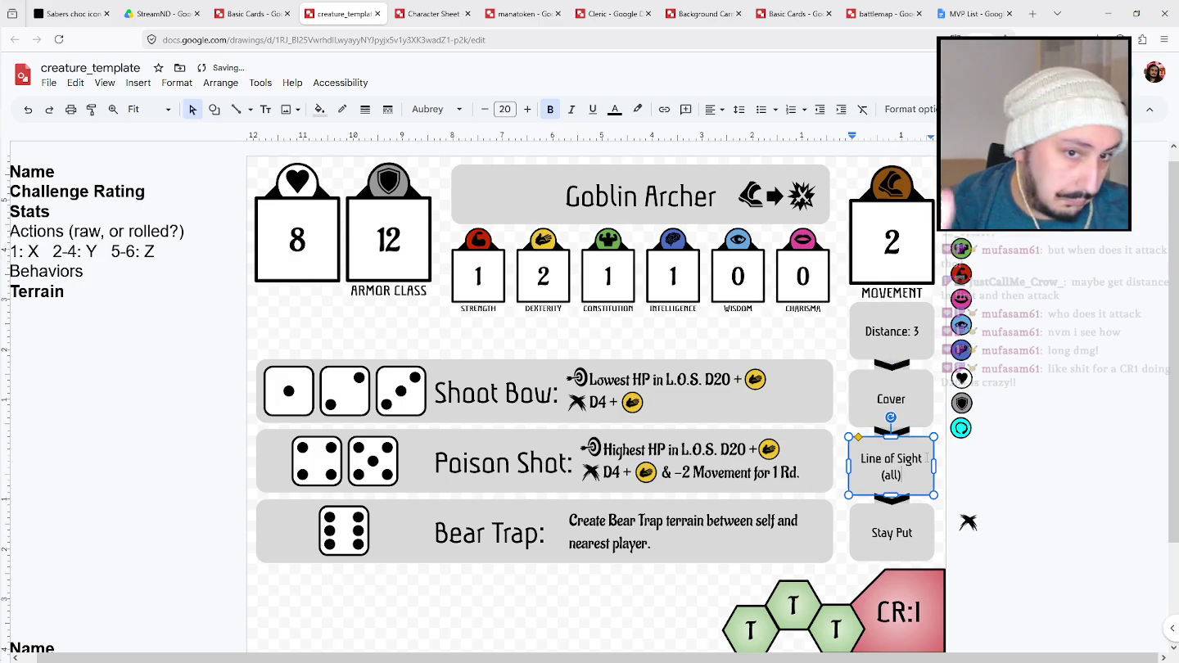
pyautogui.click(1075, 479)
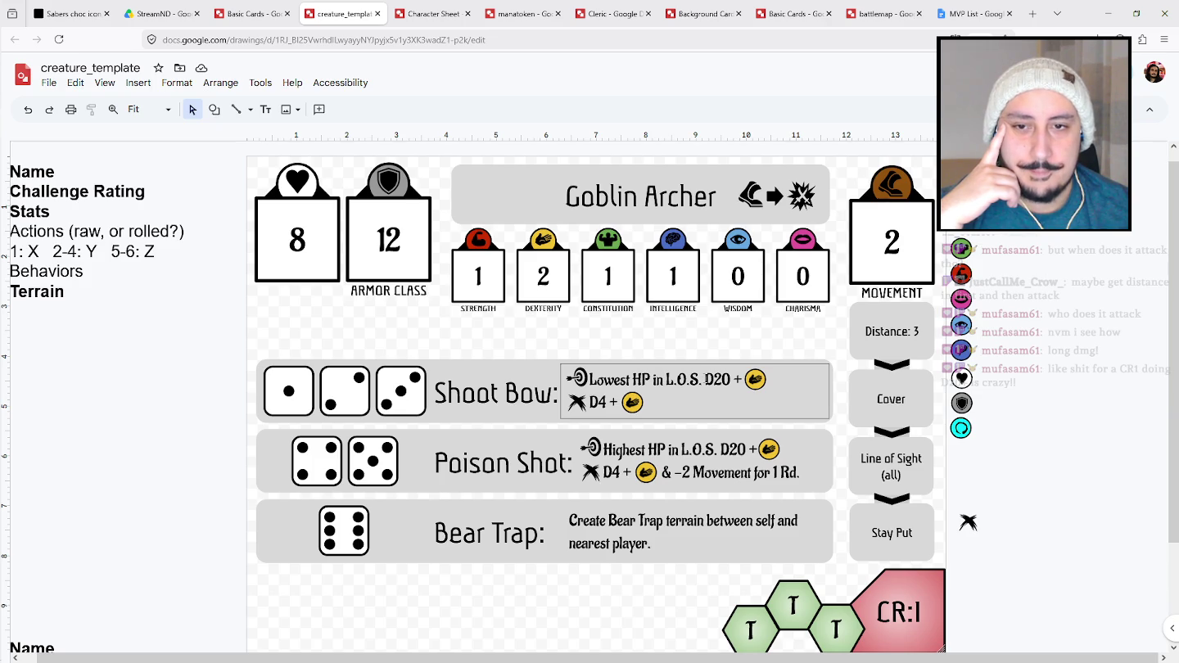
# Add 'to' to the Shoot Bow effect text, then select the boot, arrow and burst icons.
pyautogui.click(706, 380)
pyautogui.write('to')
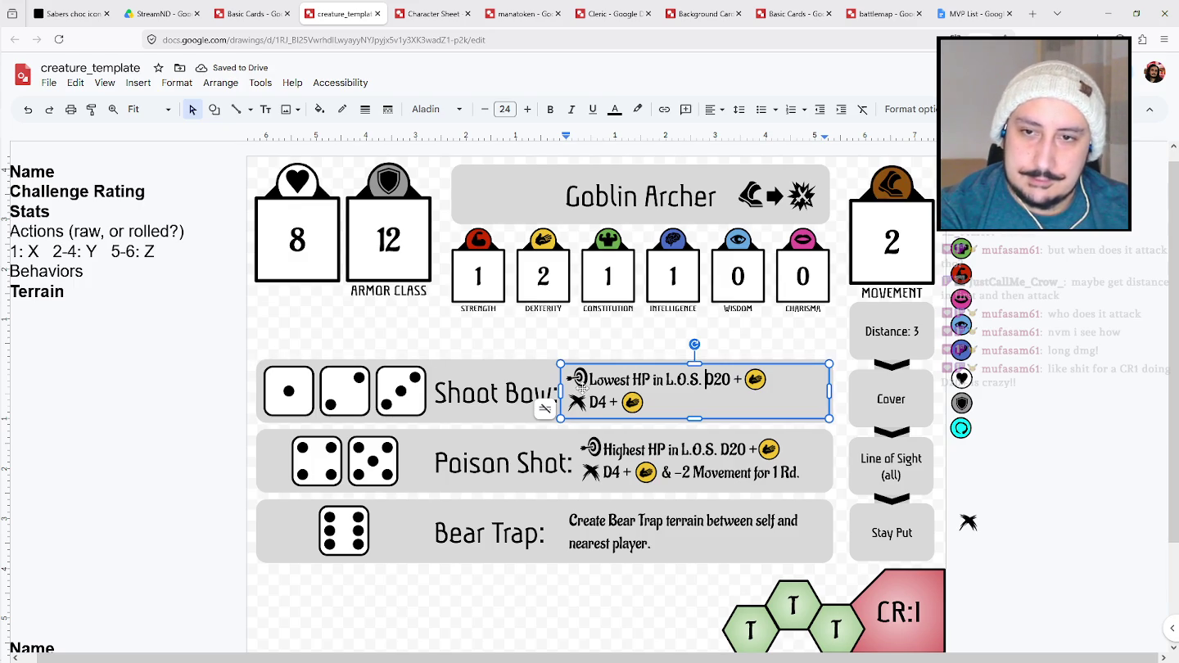
pyautogui.click(579, 378)
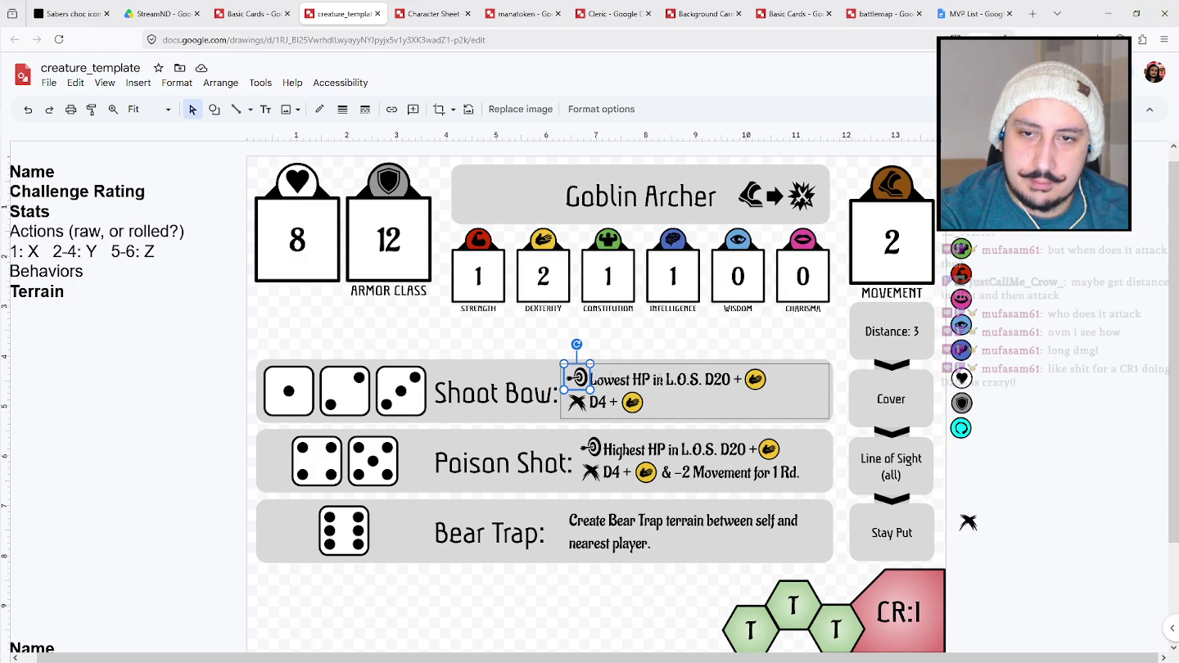
pyautogui.click(565, 613)
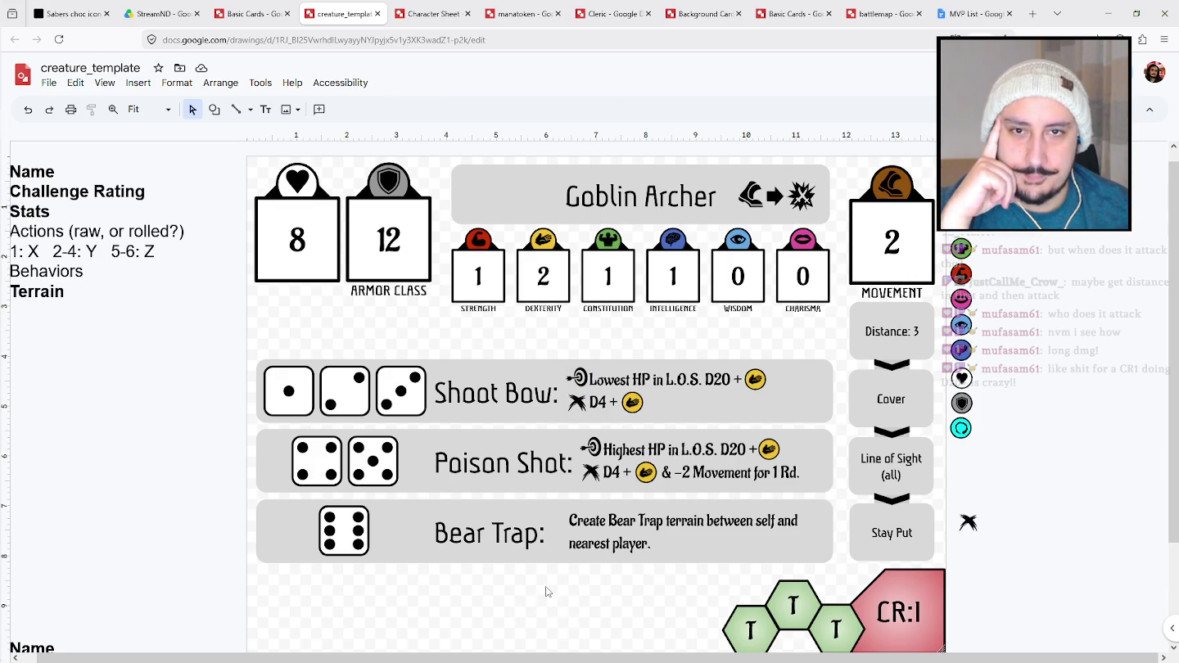
pyautogui.click(762, 195)
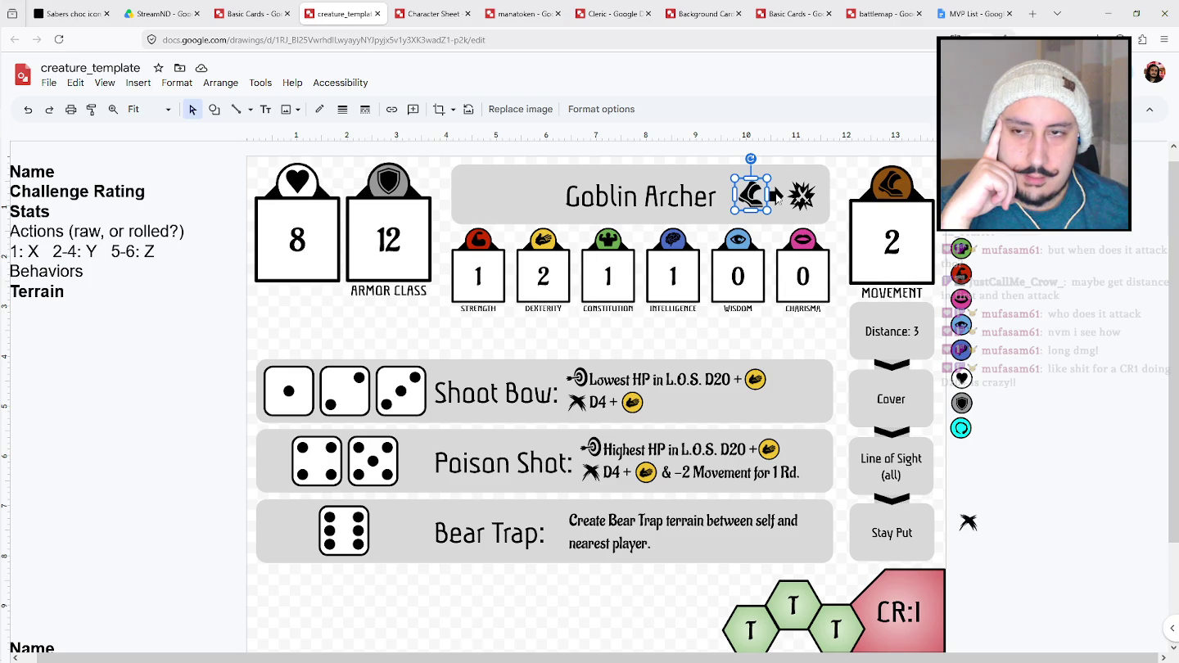
pyautogui.keyDown('shift'); pyautogui.click(808, 202); pyautogui.keyUp('shift')
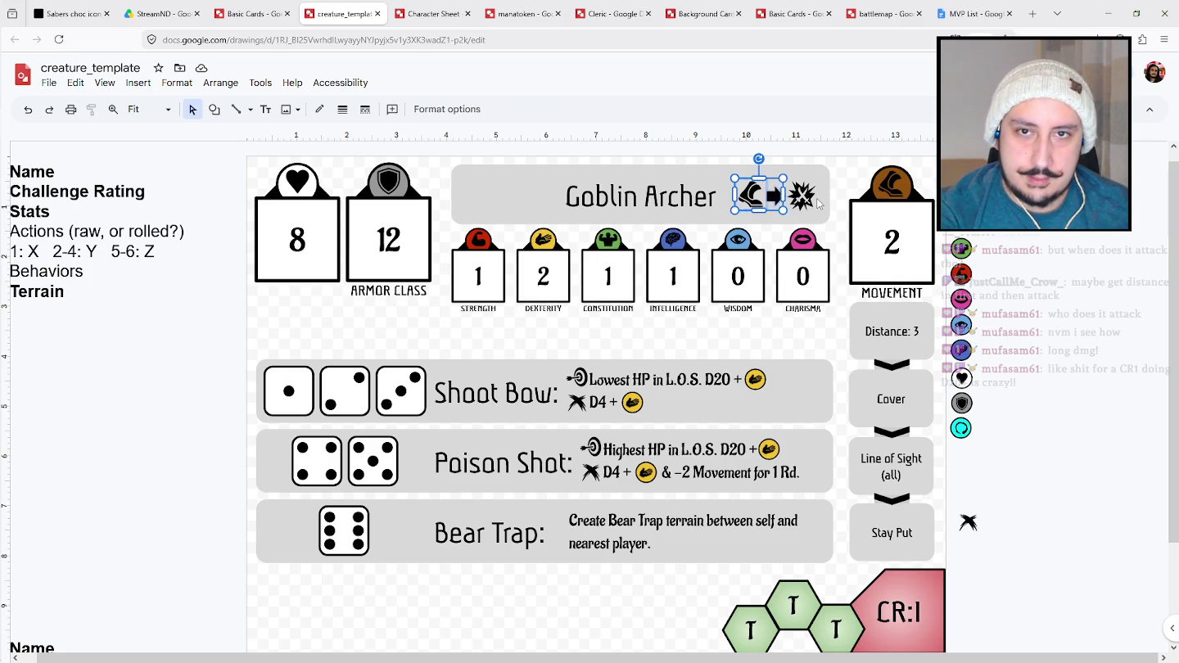
# Move the boot-arrow-burst icons below the stats, backed by an emptied, resized grey banner sent behind them.
pyautogui.moveTo(809, 203)
pyautogui.mouseDown()
pyautogui.moveTo(817, 212)
pyautogui.moveTo(340, 326)
pyautogui.mouseUp()
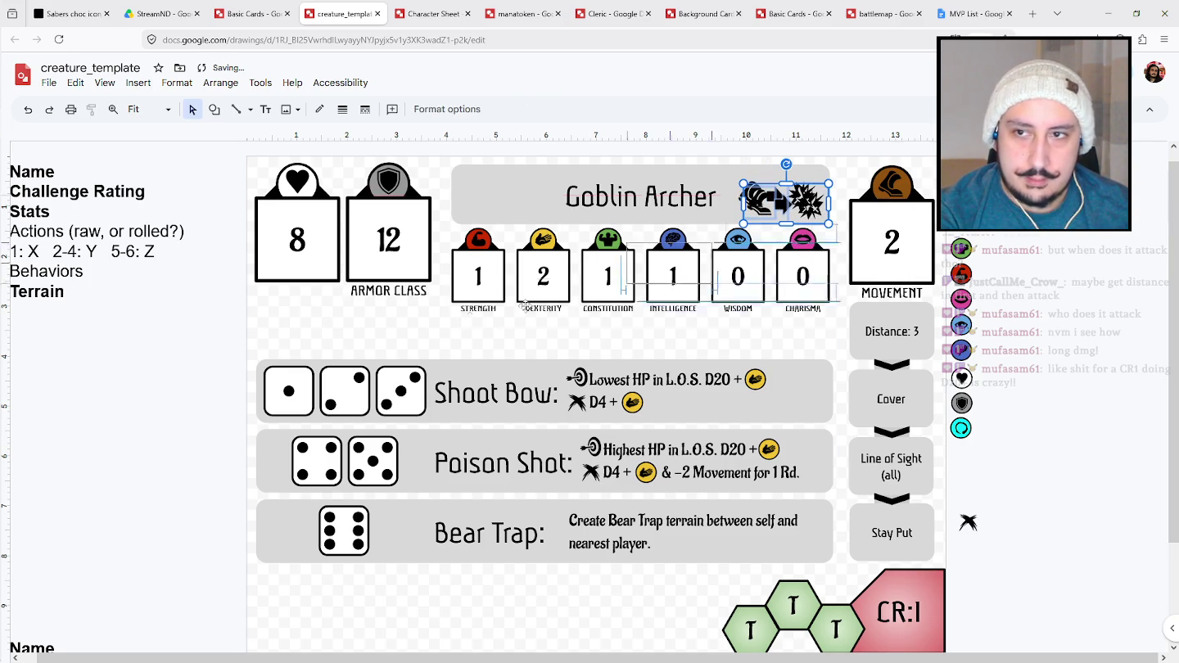
pyautogui.click(480, 189)
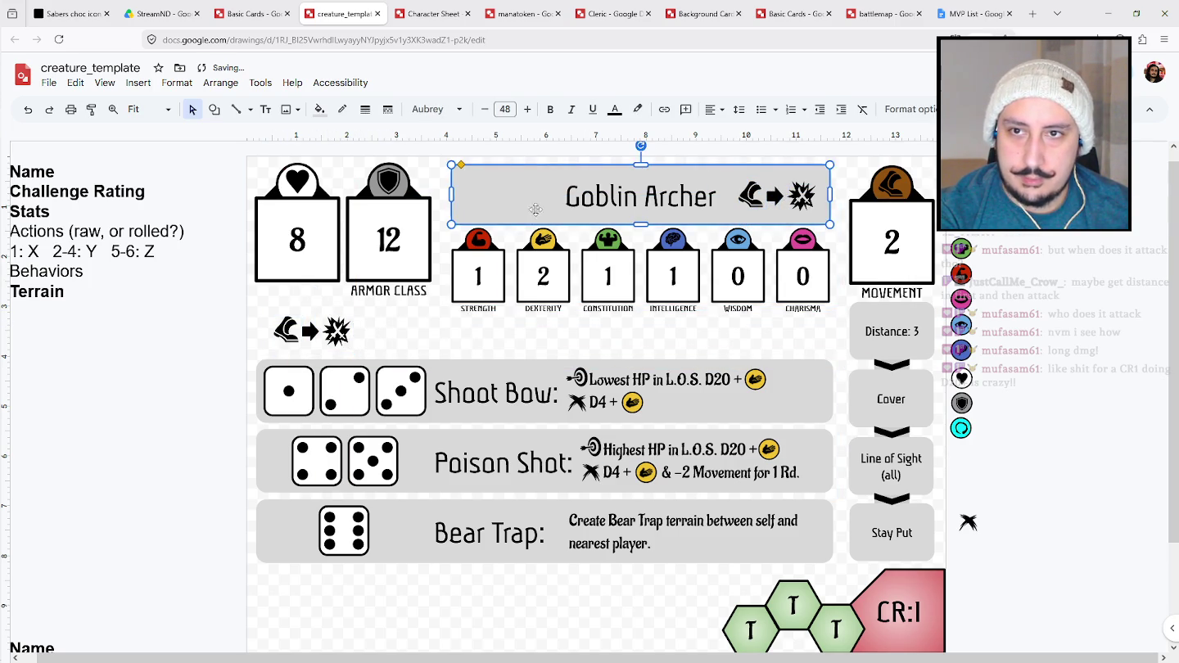
pyautogui.tripleClick(583, 209)
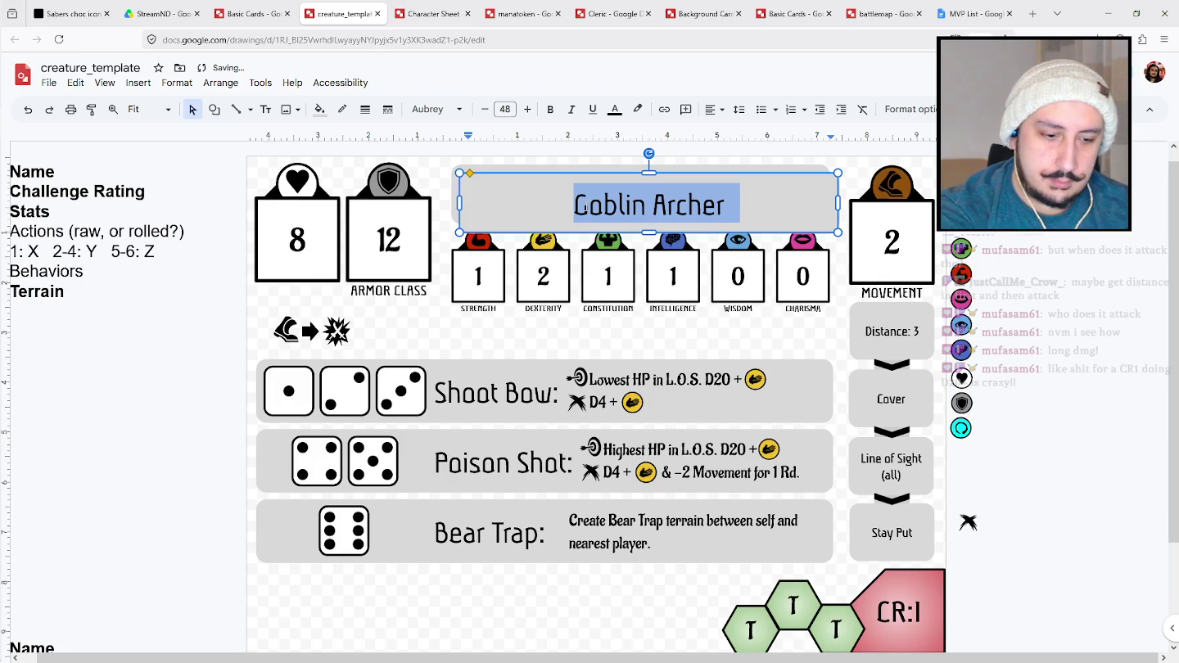
pyautogui.press('BackSpace')
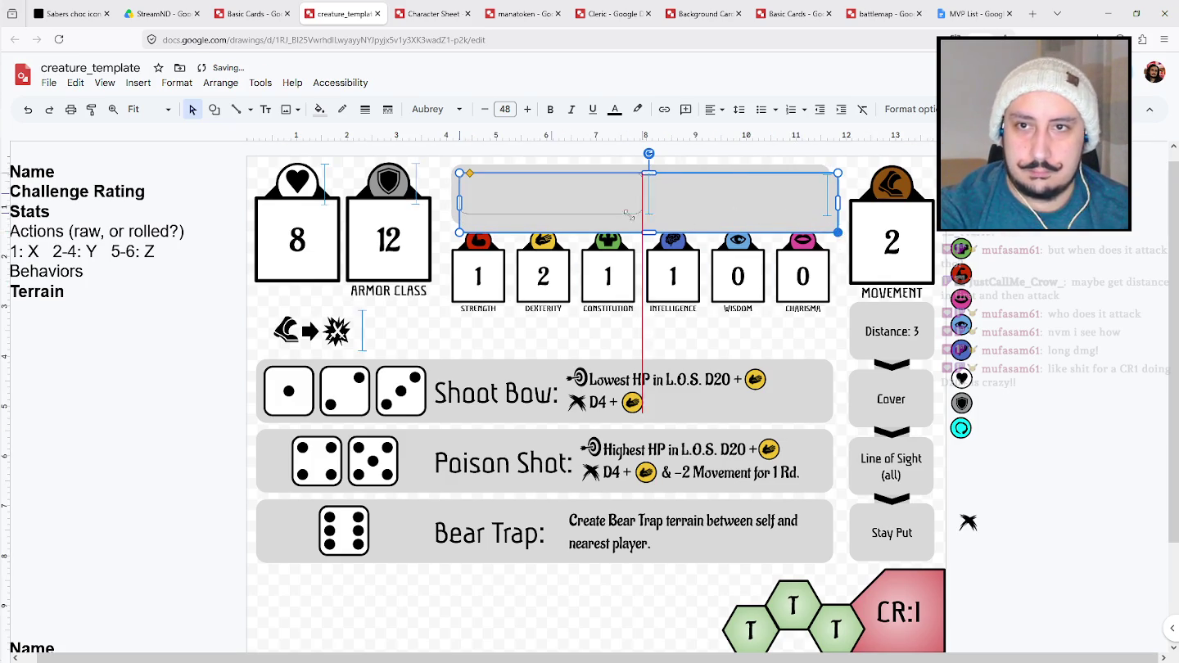
pyautogui.moveTo(838, 202); pyautogui.dragTo(602, 202)
pyautogui.moveTo(413, 321); pyautogui.dragTo(385, 325)
pyautogui.hotkey('ctrl', 'Down')
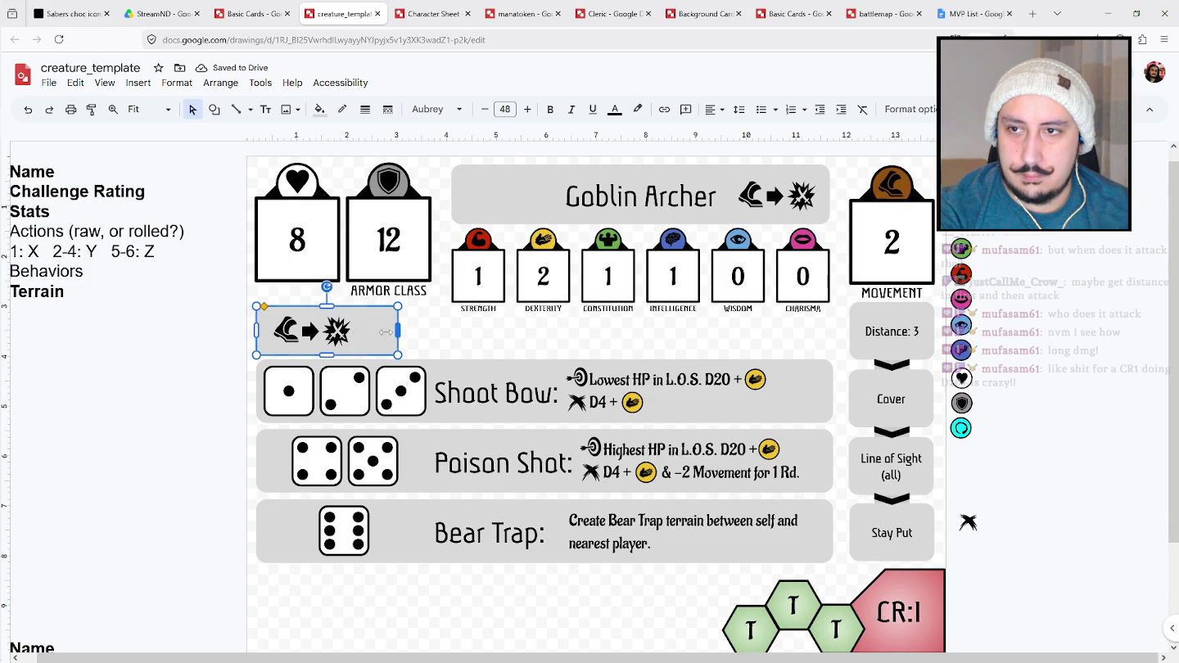
pyautogui.moveTo(396, 330); pyautogui.dragTo(369, 329)
pyautogui.click(217, 366)
pyautogui.moveTo(286, 331); pyautogui.dragTo(332, 339)
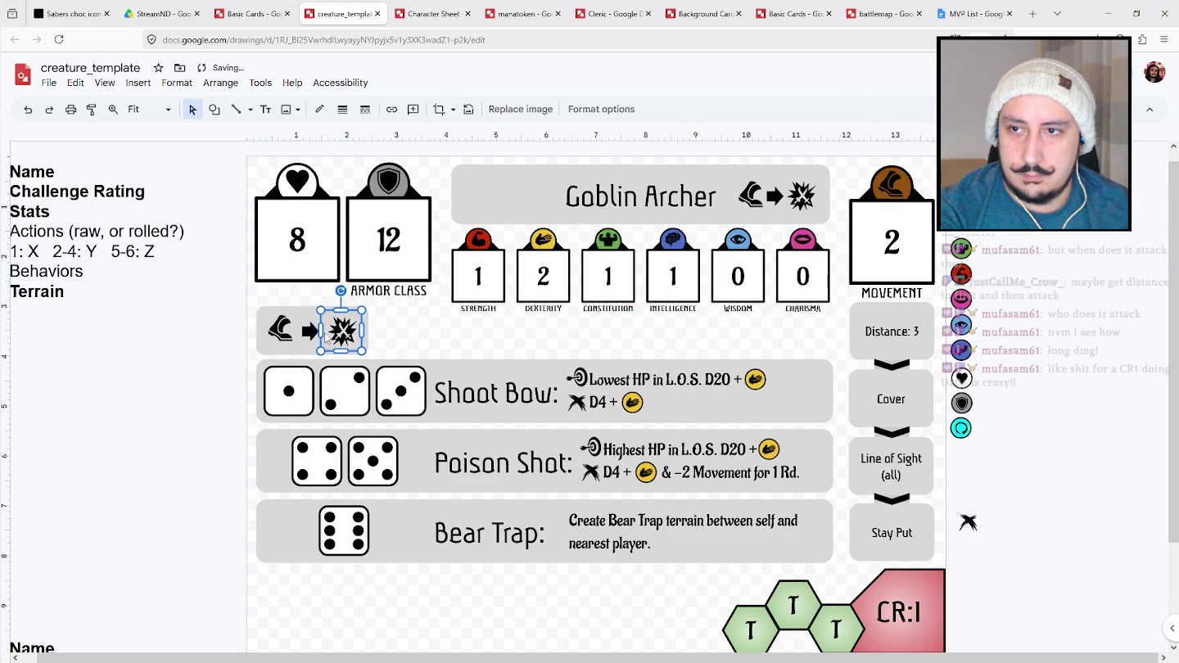
# Delete the leftover icons beside the Goblin Archer title.
pyautogui.click(202, 354)
pyautogui.click(802, 196)
pyautogui.keyDown('shift'); pyautogui.click(750, 196); pyautogui.keyUp('shift')
pyautogui.press('Delete')
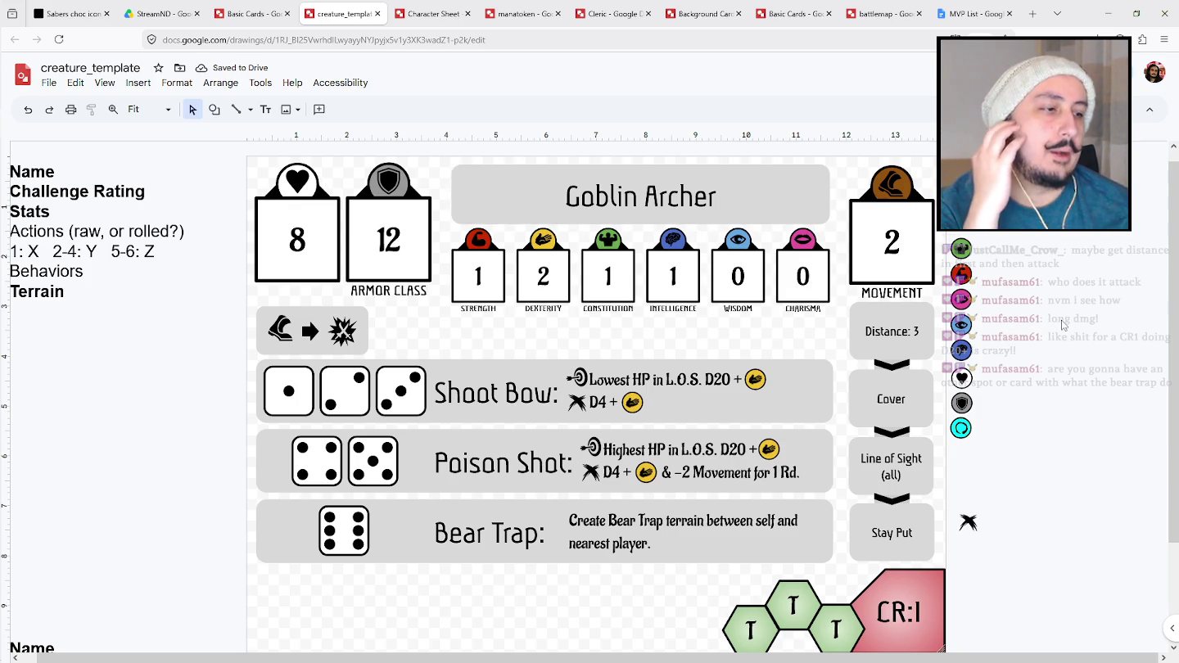
# Shift the left hexagon left, give it a dashed outline, and label it 'Bear Trap'.
pyautogui.scroll(-3, 490, 492)
pyautogui.scroll(3, 460, 516)
pyautogui.scroll(-1, 461, 516)
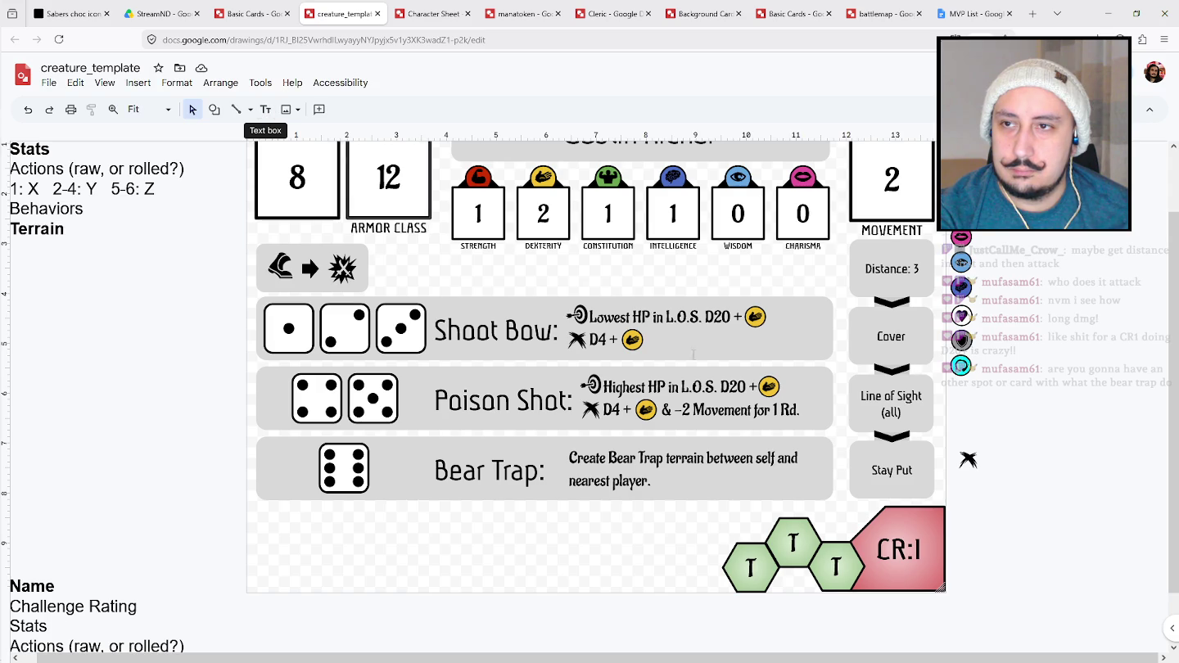
pyautogui.click(769, 579)
pyautogui.moveTo(785, 564)
pyautogui.mouseDown()
pyautogui.moveTo(726, 550)
pyautogui.moveTo(755, 571)
pyautogui.mouseUp()
pyautogui.click(837, 564)
pyautogui.press('Escape')
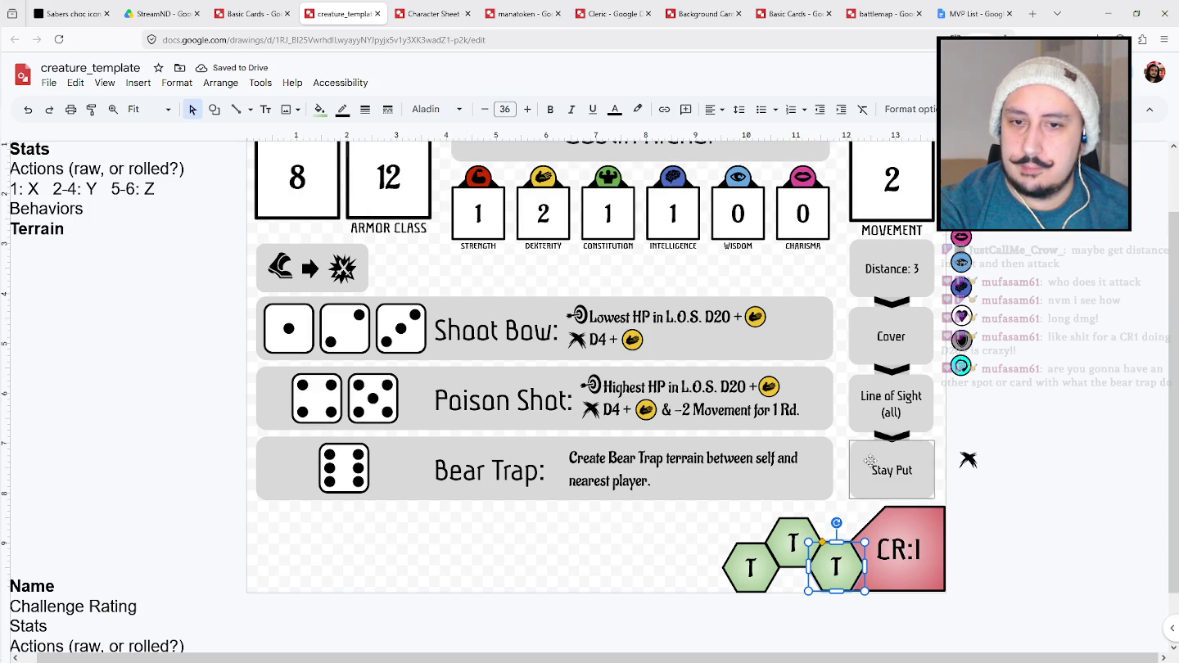
pyautogui.click(750, 550)
pyautogui.click(388, 108)
pyautogui.click(423, 187)
pyautogui.click(740, 572)
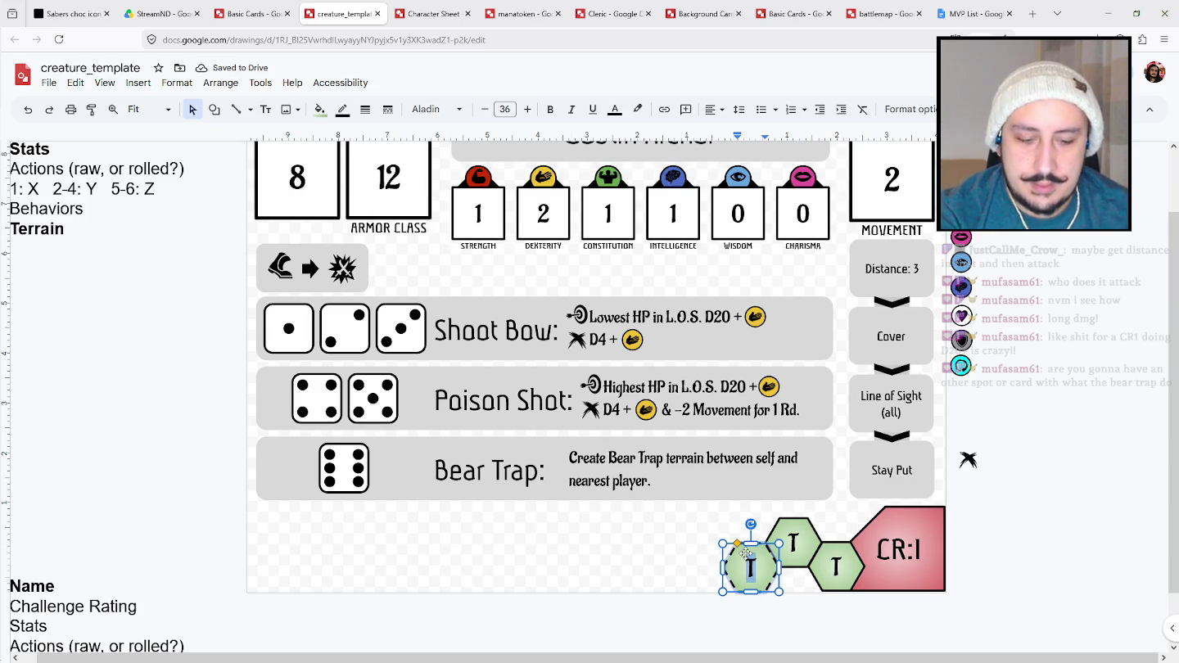
pyautogui.write('Bear')
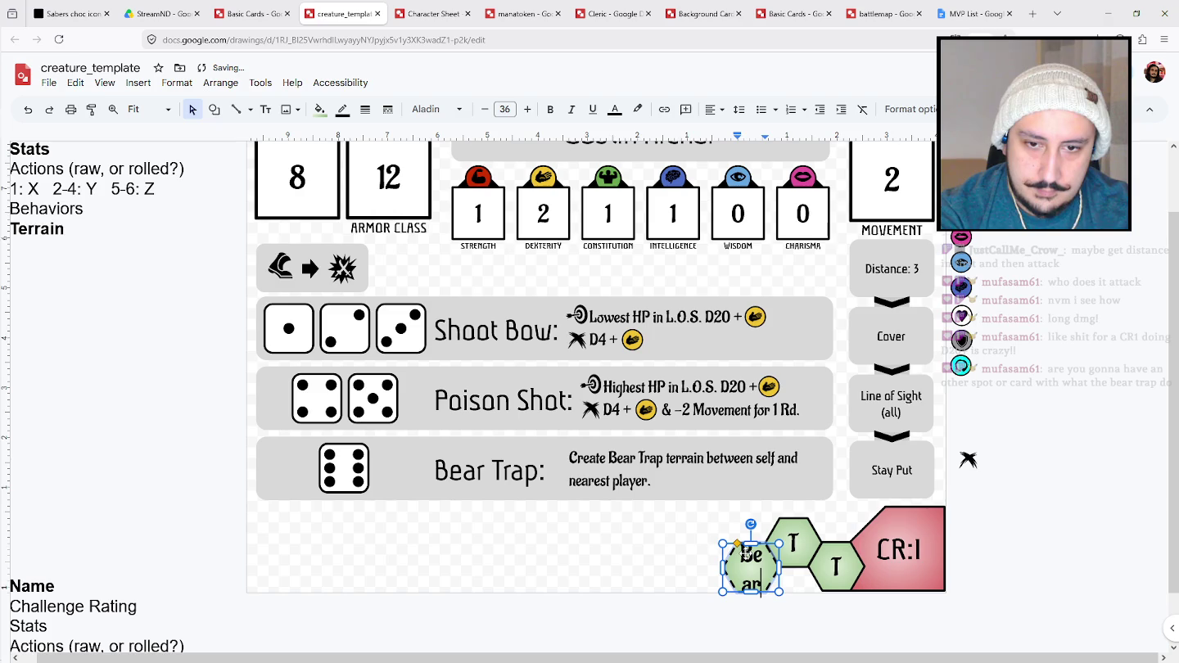
pyautogui.write(' Trap')
# Label the middle and right hexagons 'Tree' with a smaller font to fit.
pyautogui.doubleClick(794, 544)
pyautogui.write('Tree')
pyautogui.hotkey('ctrl', 'a')
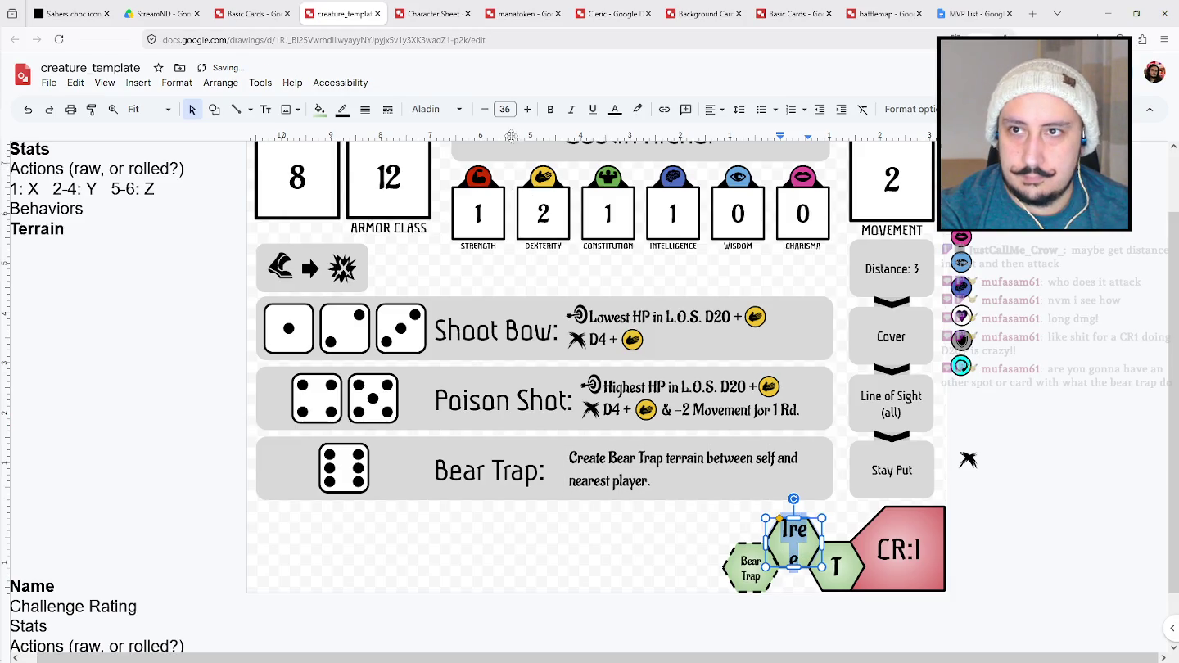
pyautogui.click(505, 108)
pyautogui.click(505, 305)
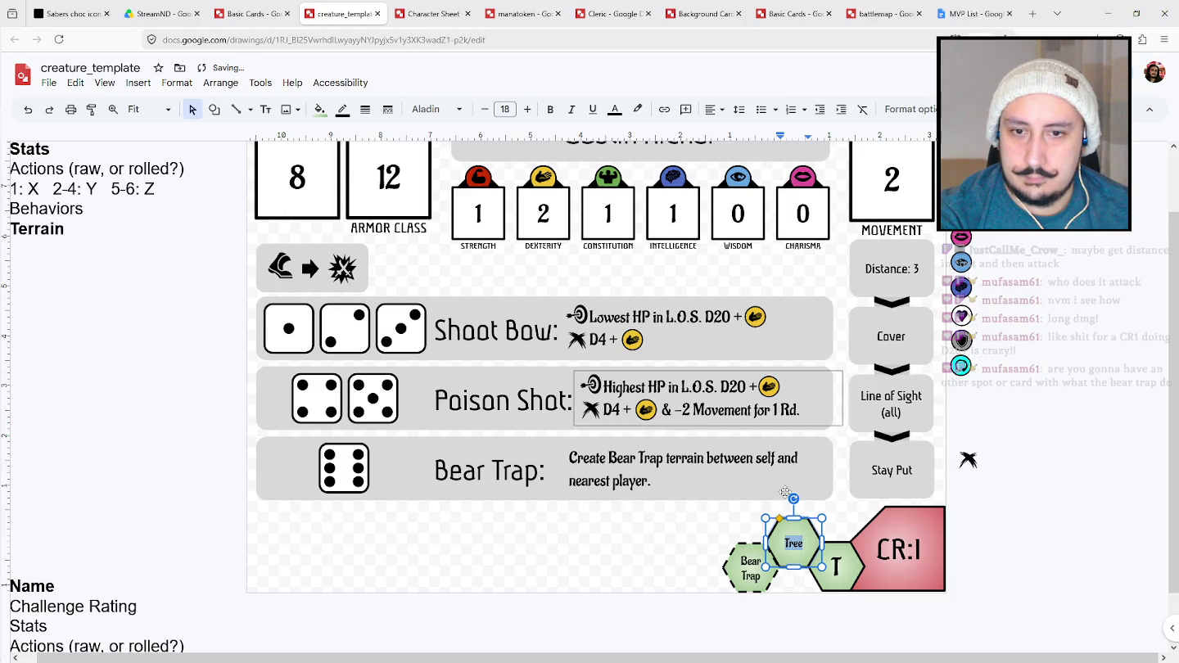
pyautogui.doubleClick(836, 564)
pyautogui.write('Tree')
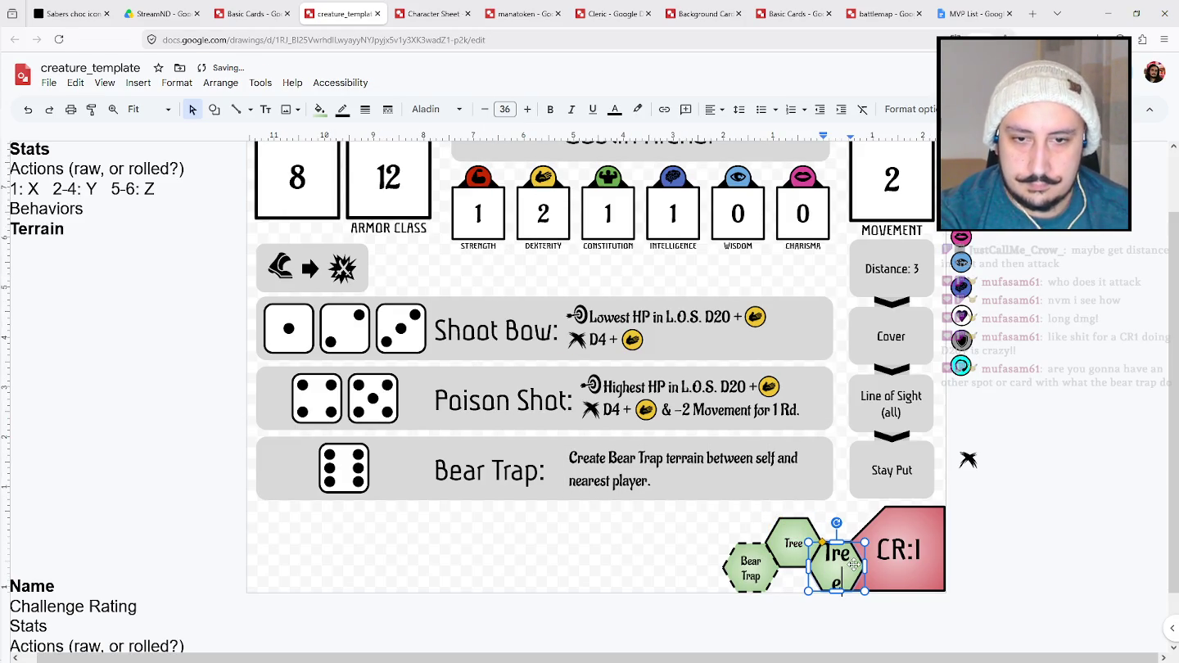
pyautogui.hotkey('ctrl', 'a')
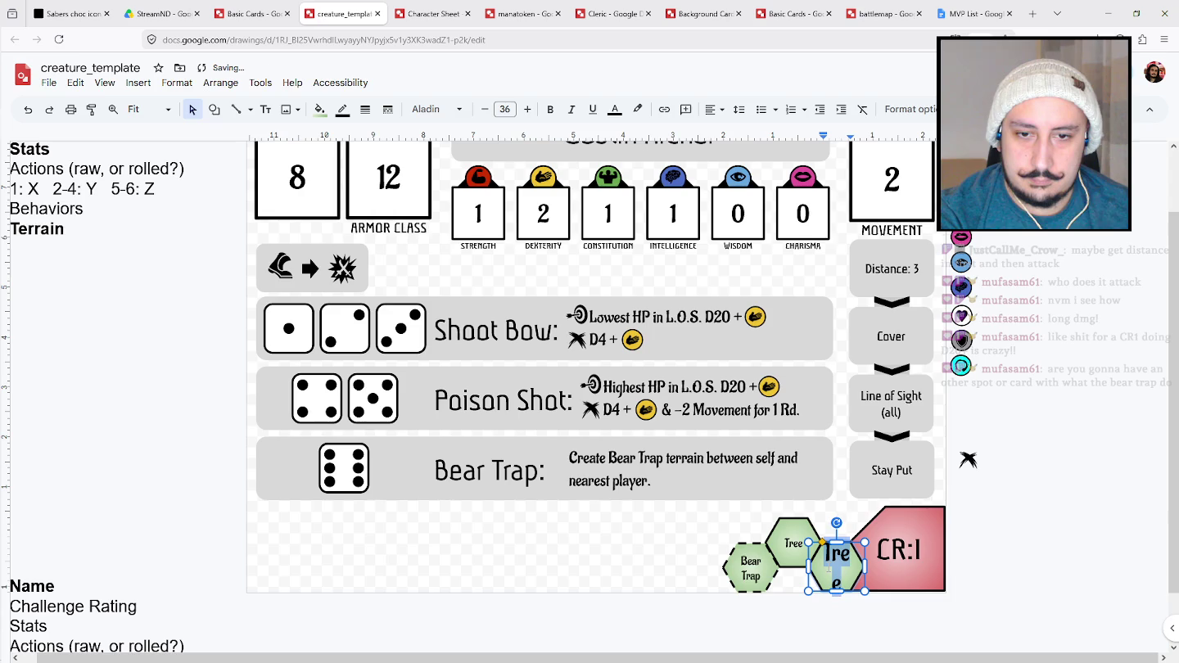
pyautogui.click(505, 109)
pyautogui.click(504, 305)
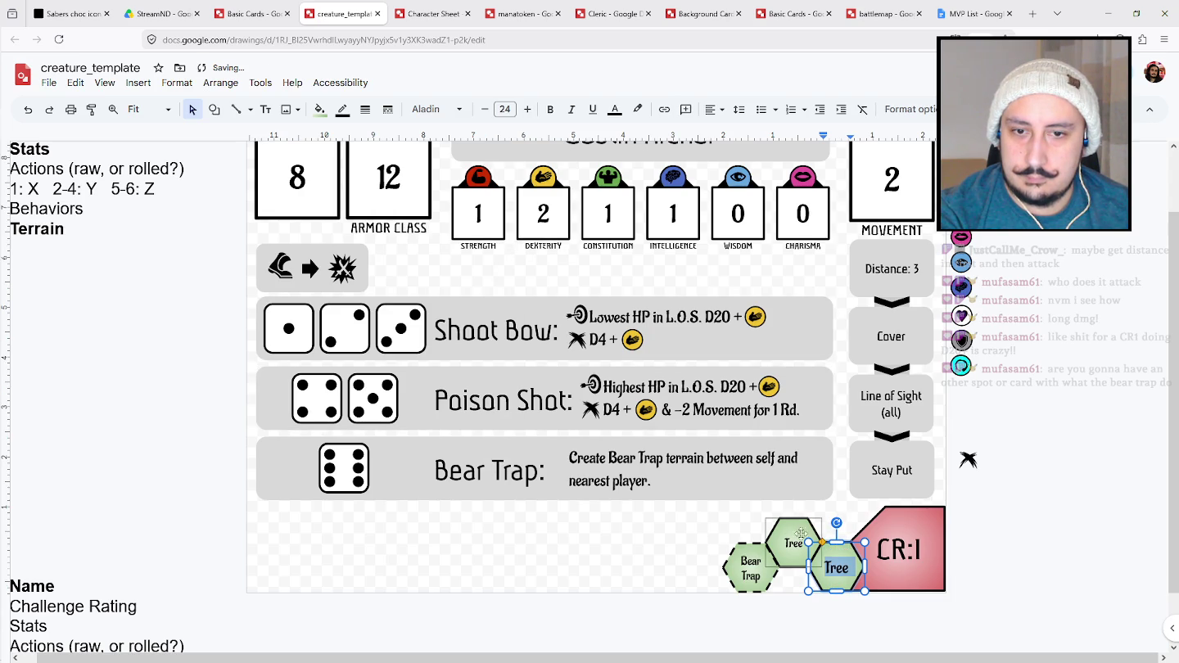
# Enlarge the middle Tree label to font size 24 and review the relabelled hexagons.
pyautogui.click(792, 540)
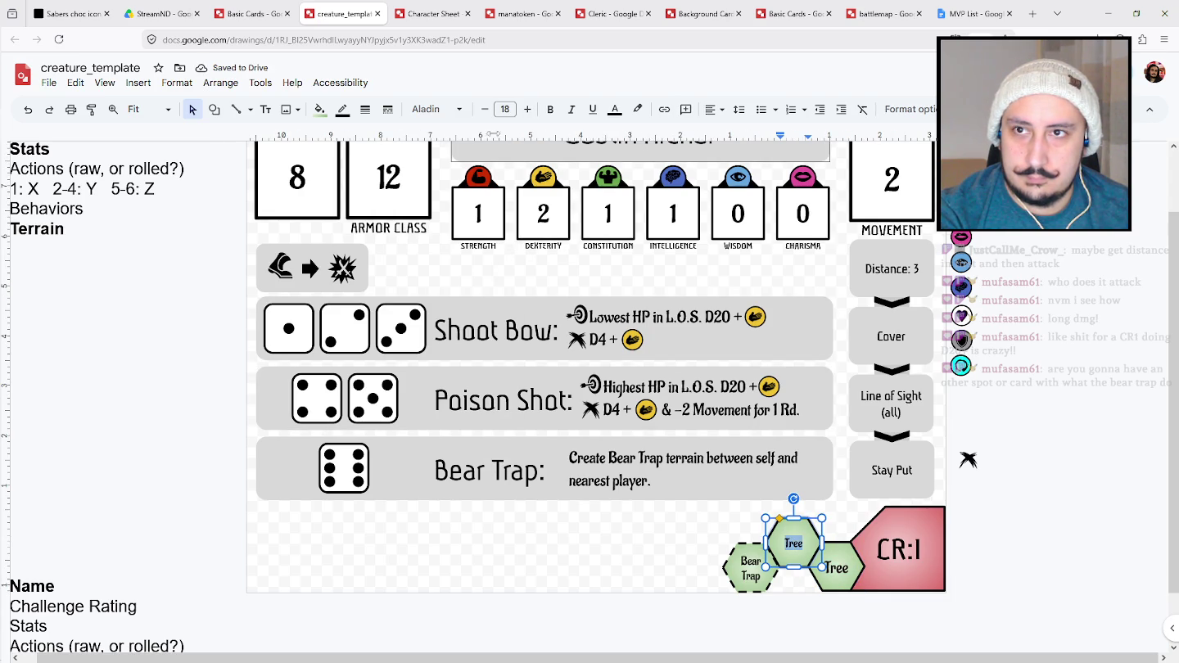
pyautogui.click(504, 109)
pyautogui.click(505, 349)
pyautogui.click(987, 516)
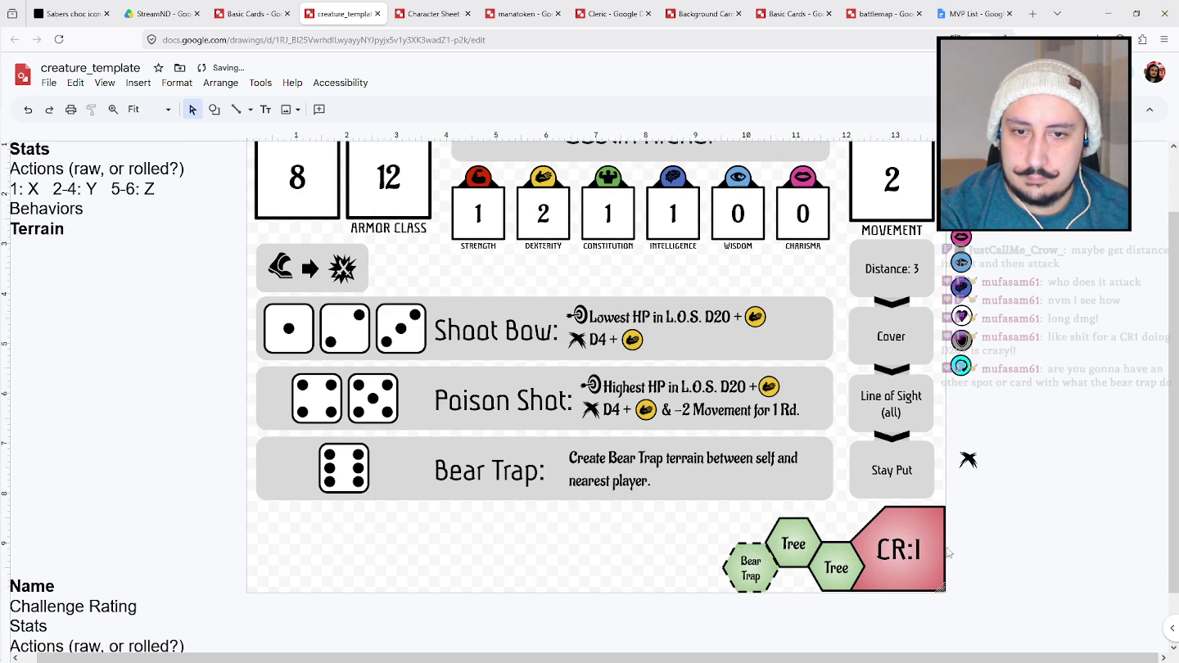
pyautogui.doubleClick(848, 567)
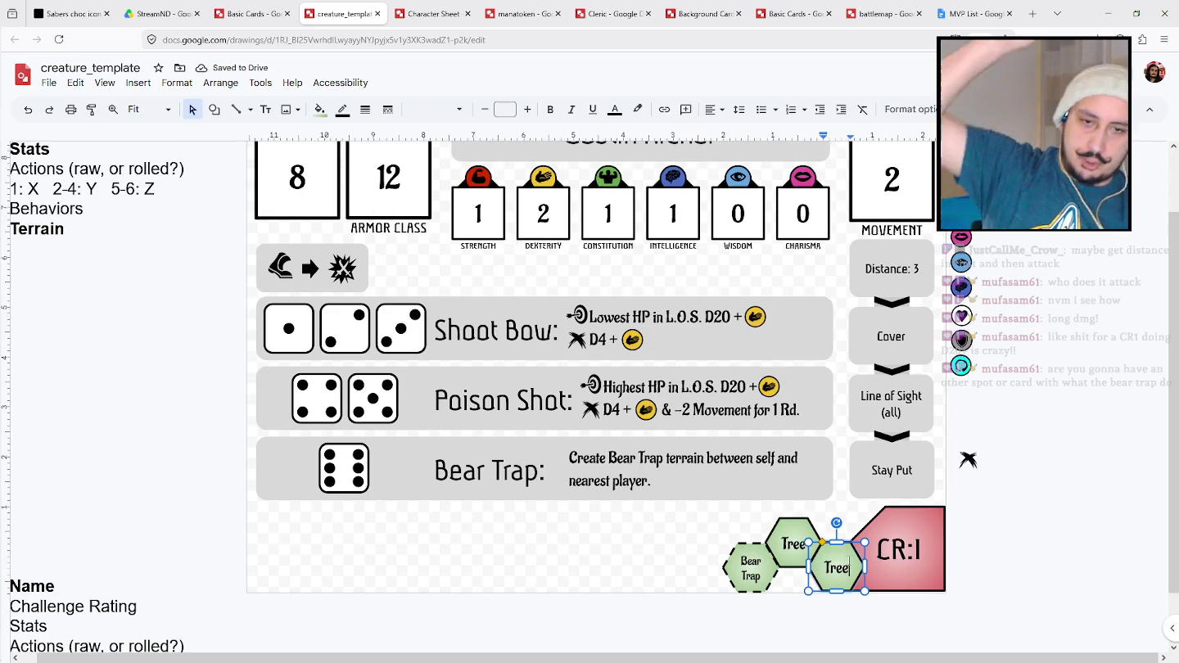
pyautogui.press('Escape')
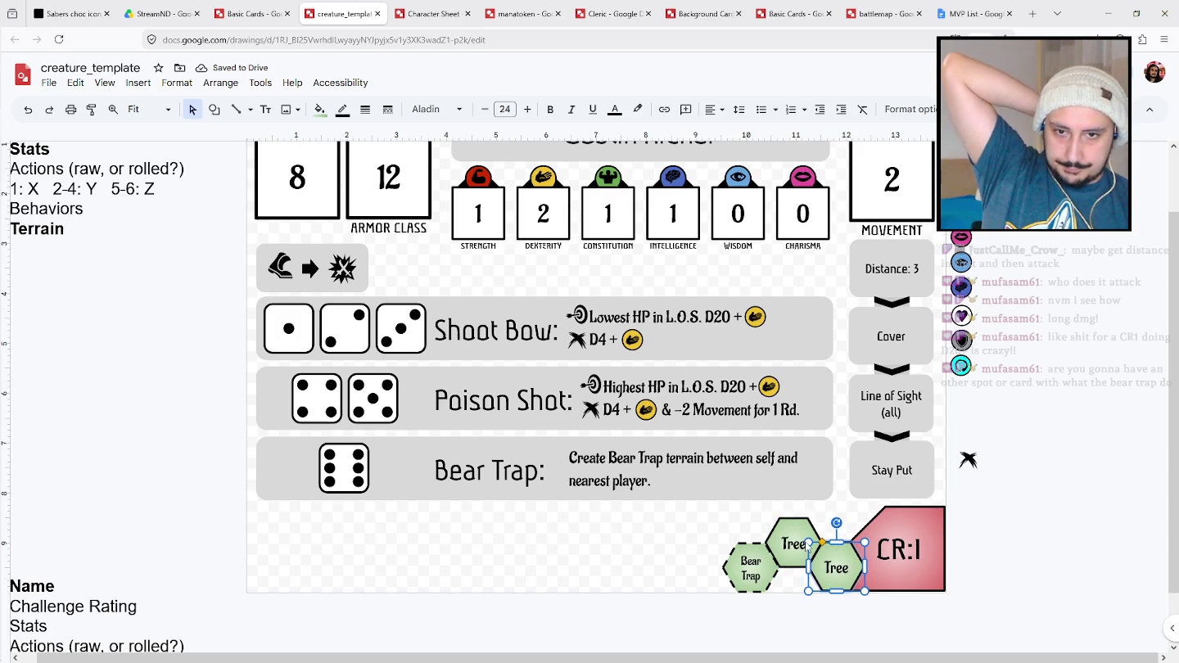
pyautogui.click(743, 560)
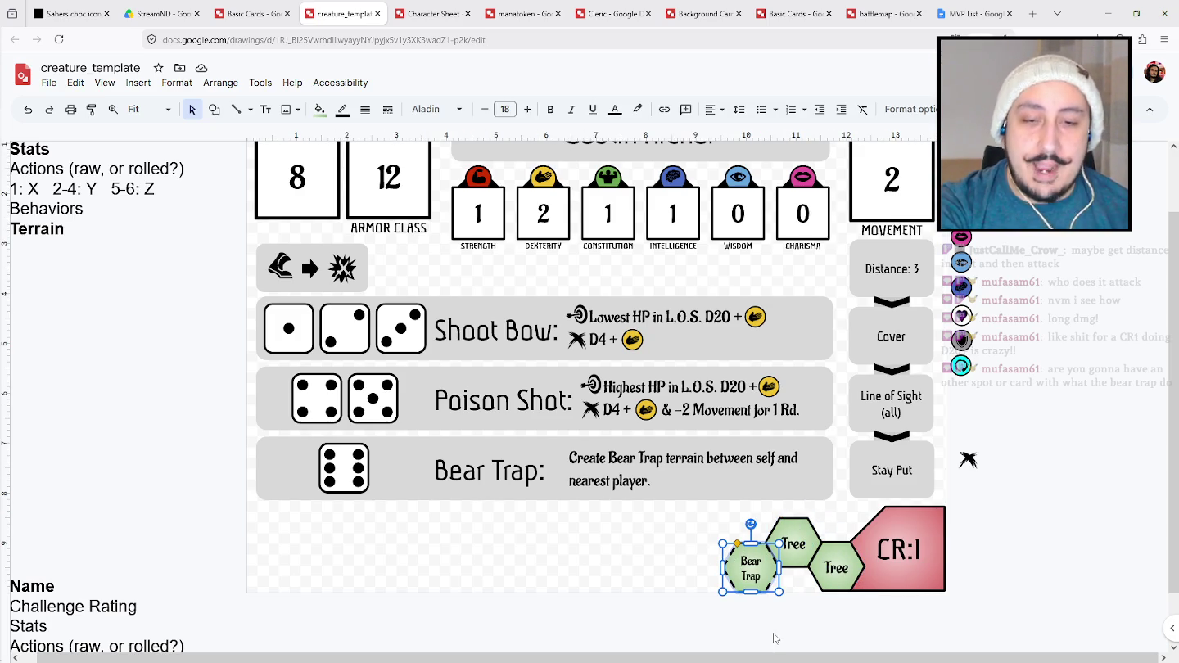
# Place a copy of the dashed Bear Trap hexagon beside the Tree hexes and review the Bear Trap rule text.
pyautogui.moveTo(757, 578)
pyautogui.mouseDown()
pyautogui.moveTo(764, 586)
pyautogui.moveTo(732, 541)
pyautogui.mouseUp()
pyautogui.click(728, 608)
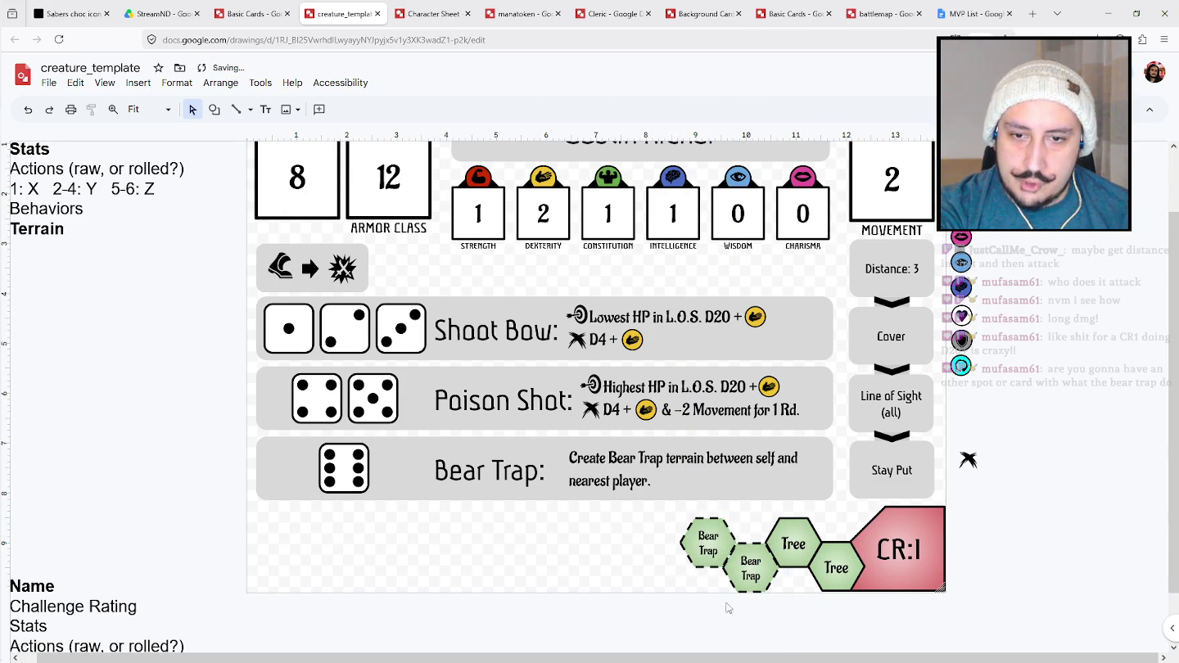
pyautogui.click(710, 520)
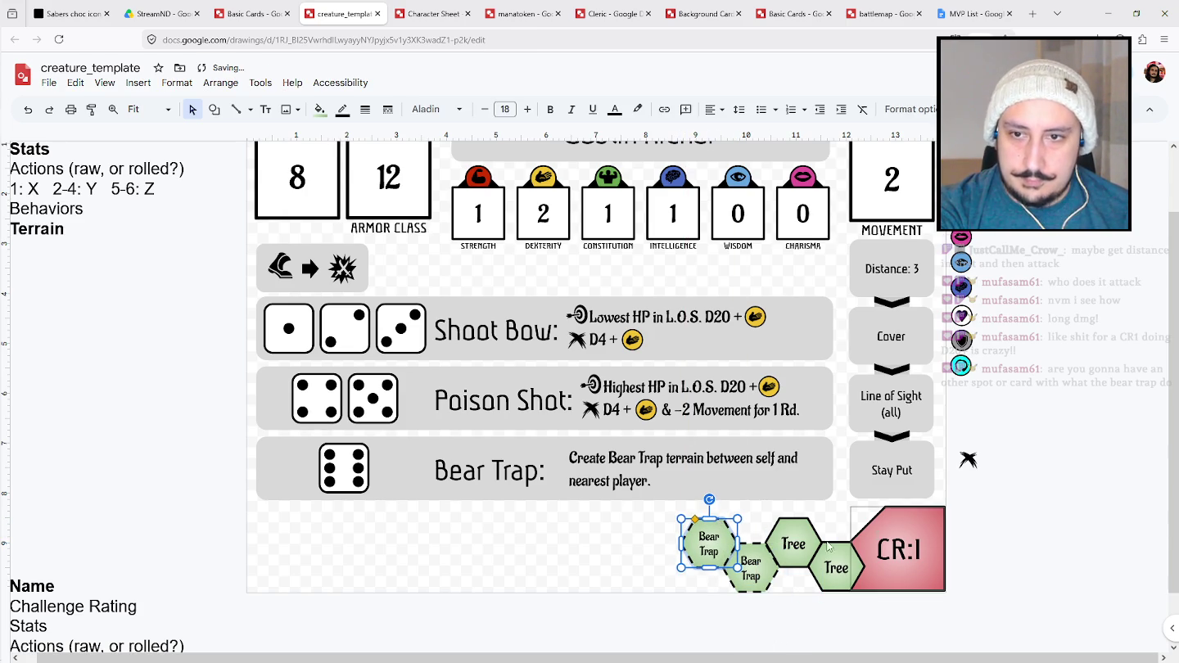
pyautogui.click(612, 481)
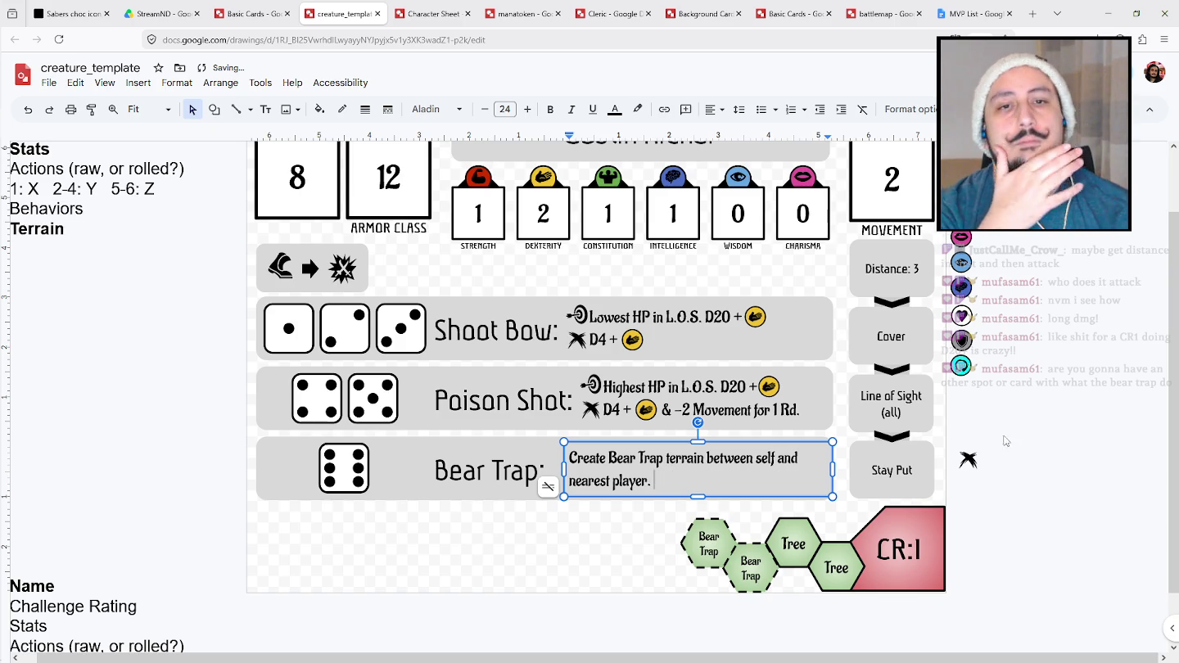
pyautogui.click(1099, 421)
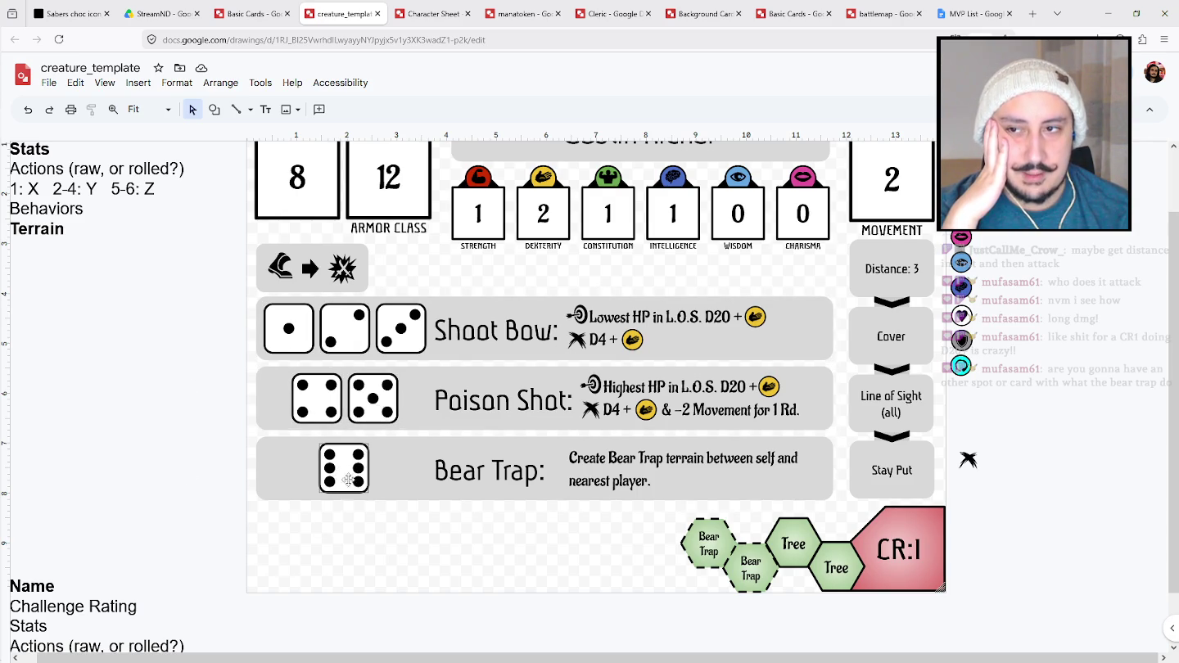
# Nudge the boot-arrow-burst icon group up slightly and scroll up to review the card.
pyautogui.click(282, 261)
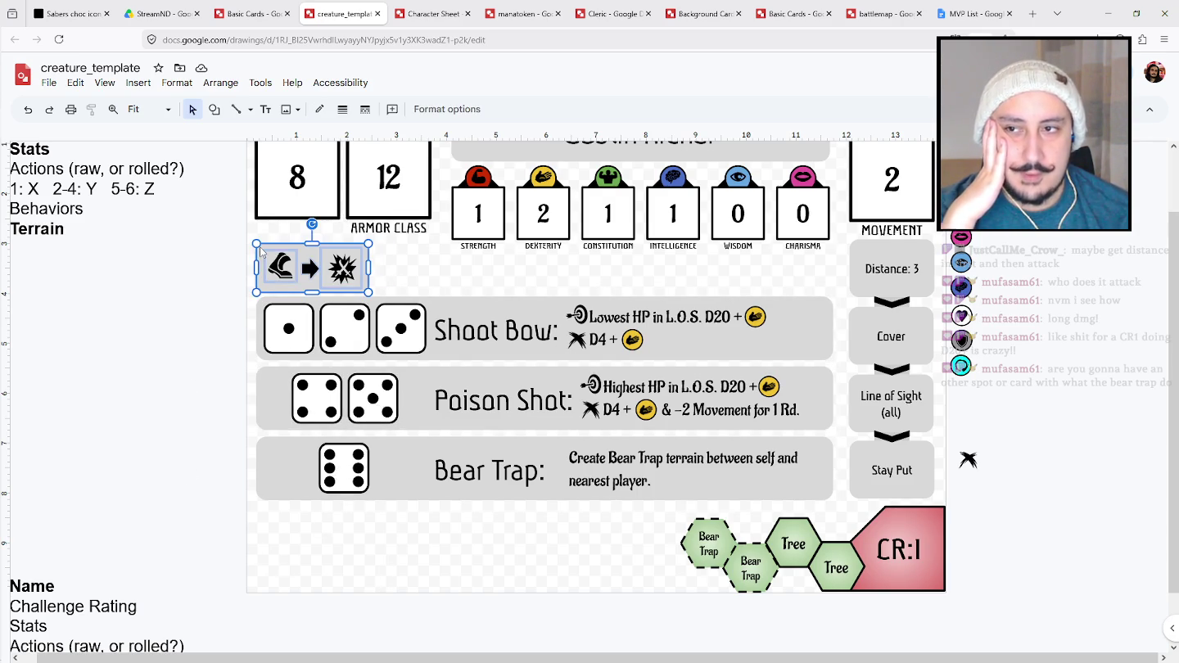
pyautogui.press('Up')
pyautogui.press('Up')
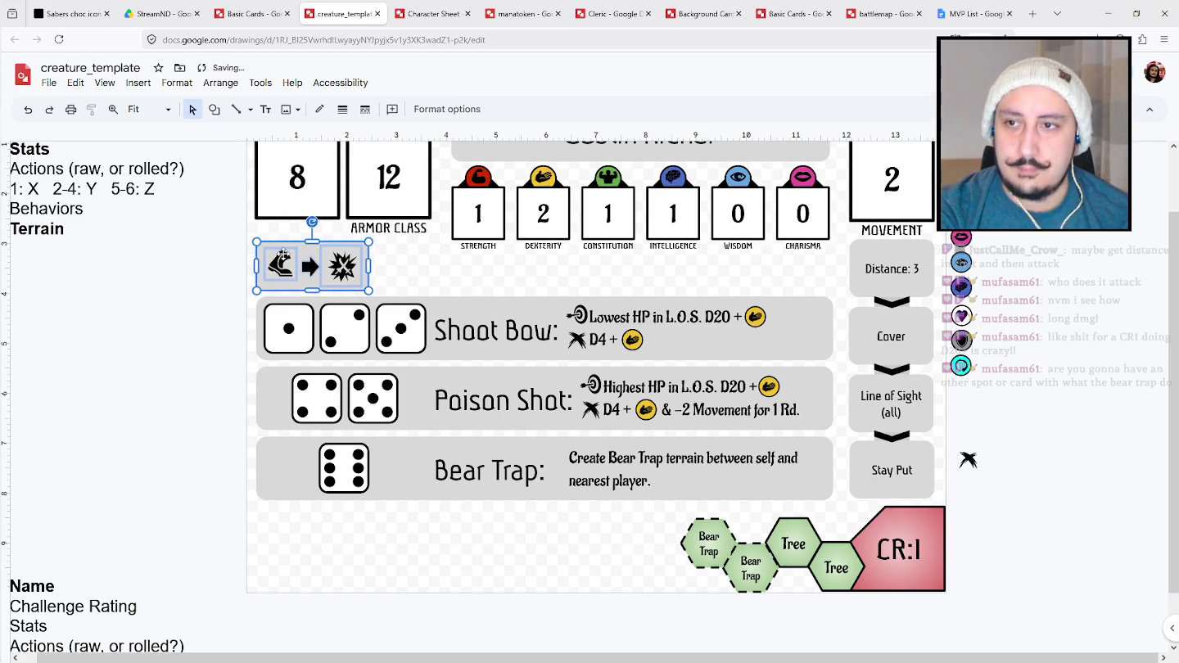
pyautogui.click(1033, 357)
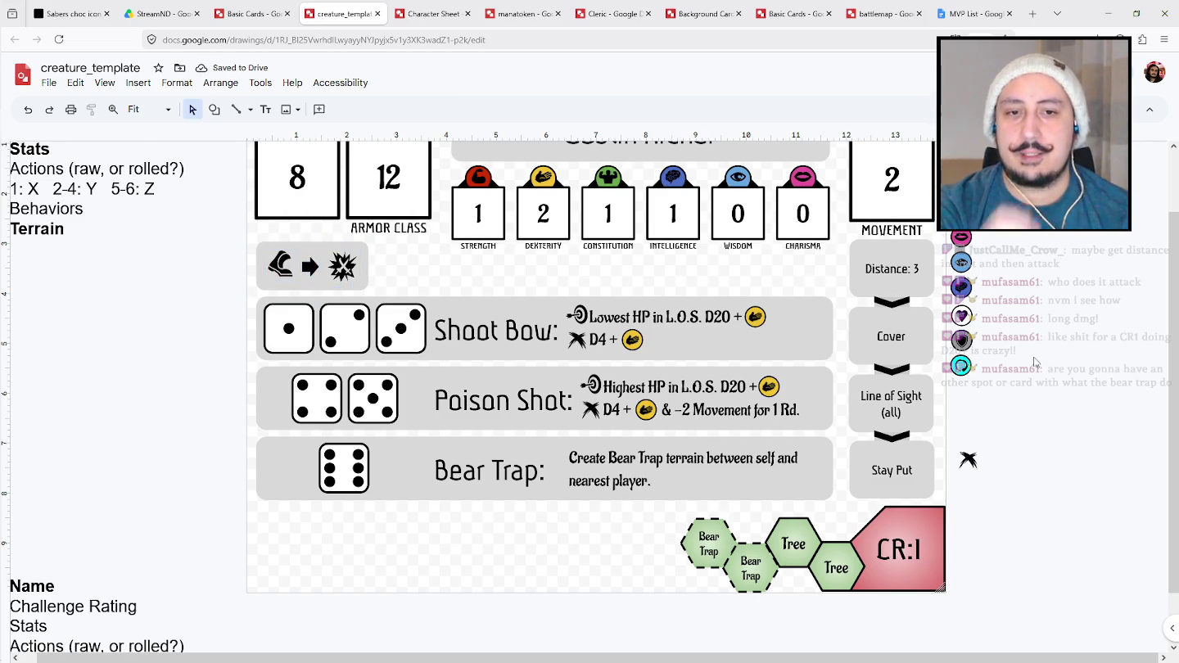
pyautogui.scroll(2, 1071, 504)
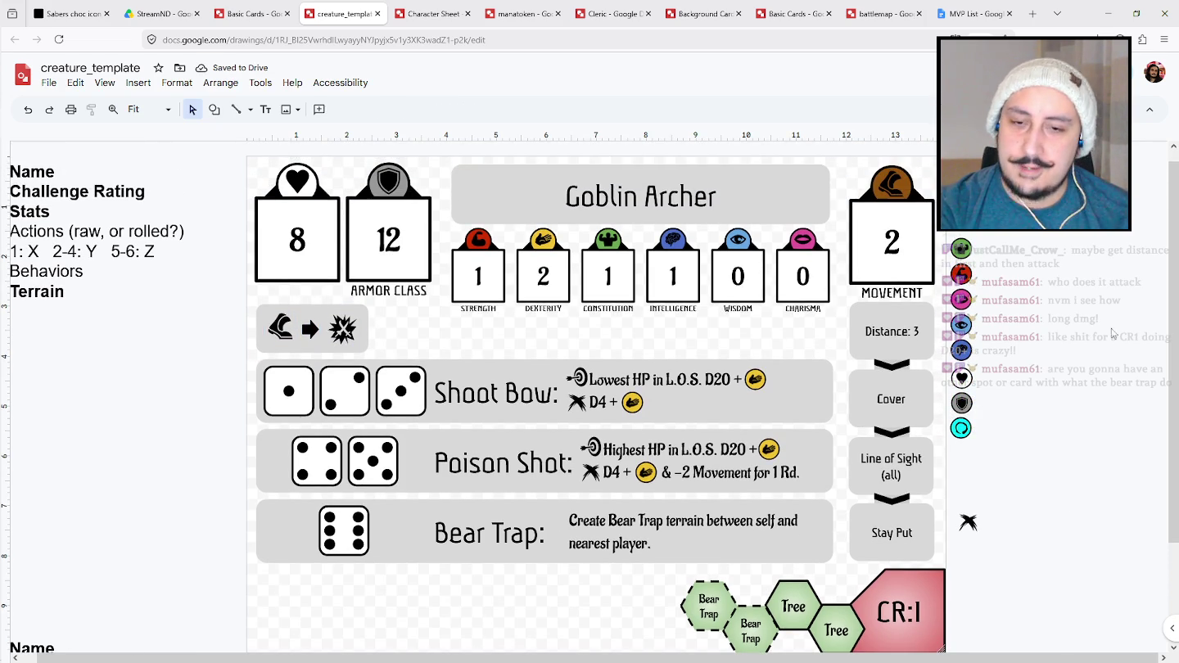
pyautogui.scroll(1, 1081, 298)
pyautogui.moveTo(1173, 286); pyautogui.dragTo(1167, 303)
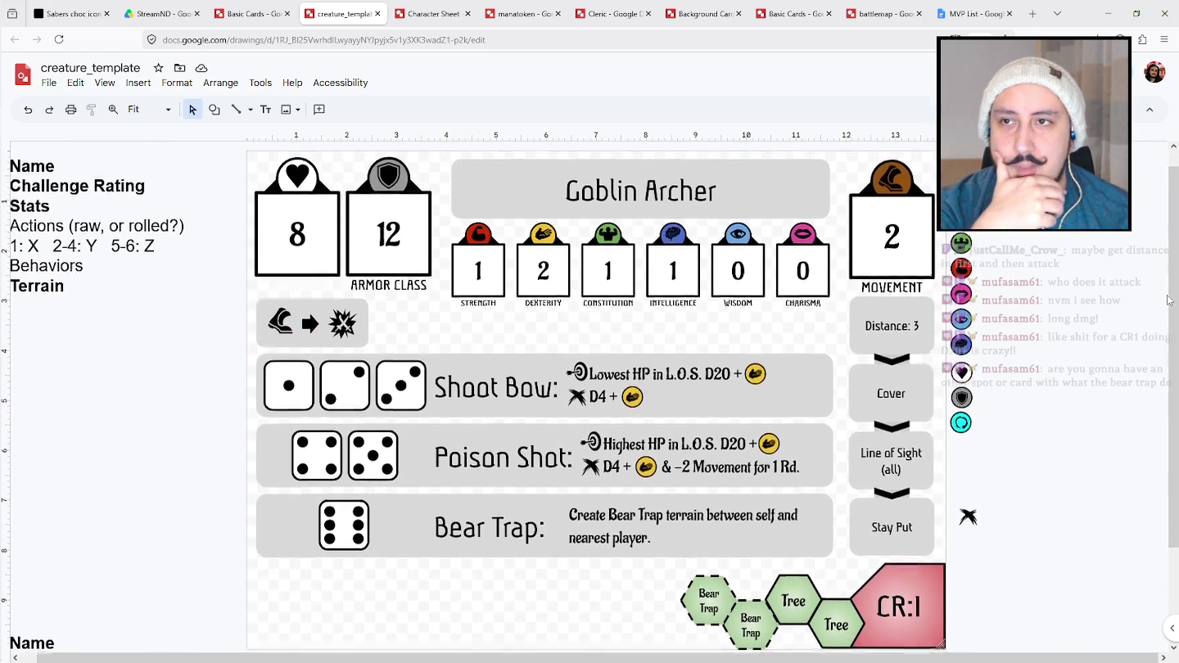
pyautogui.click(710, 598)
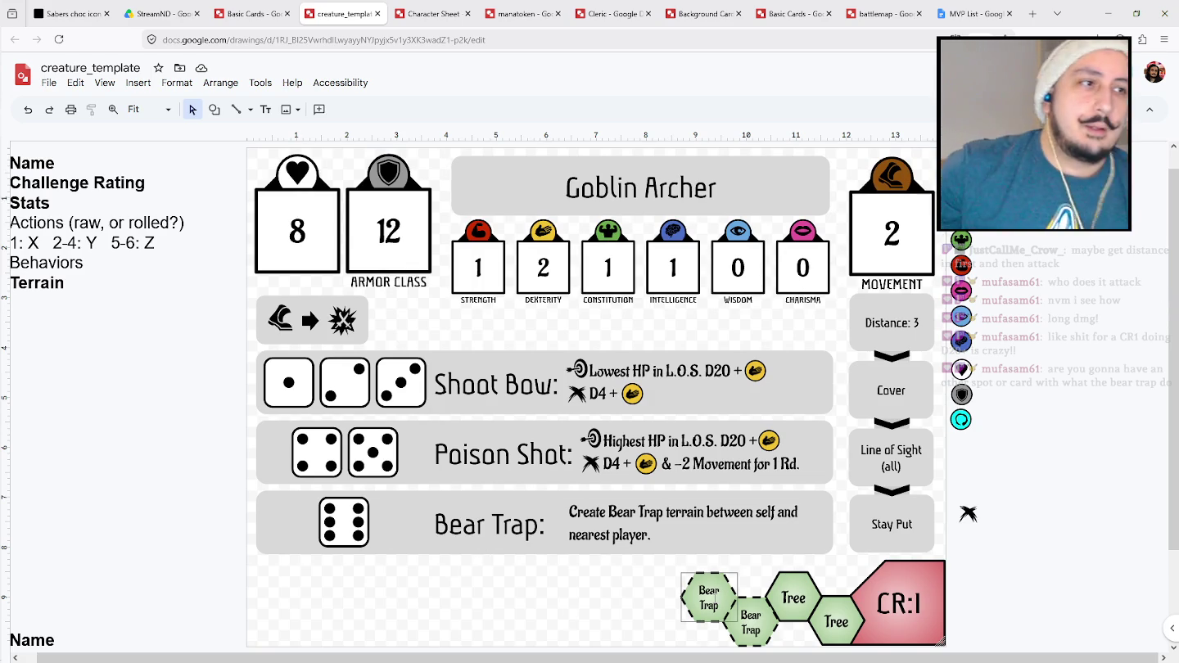
pyautogui.press('Escape')
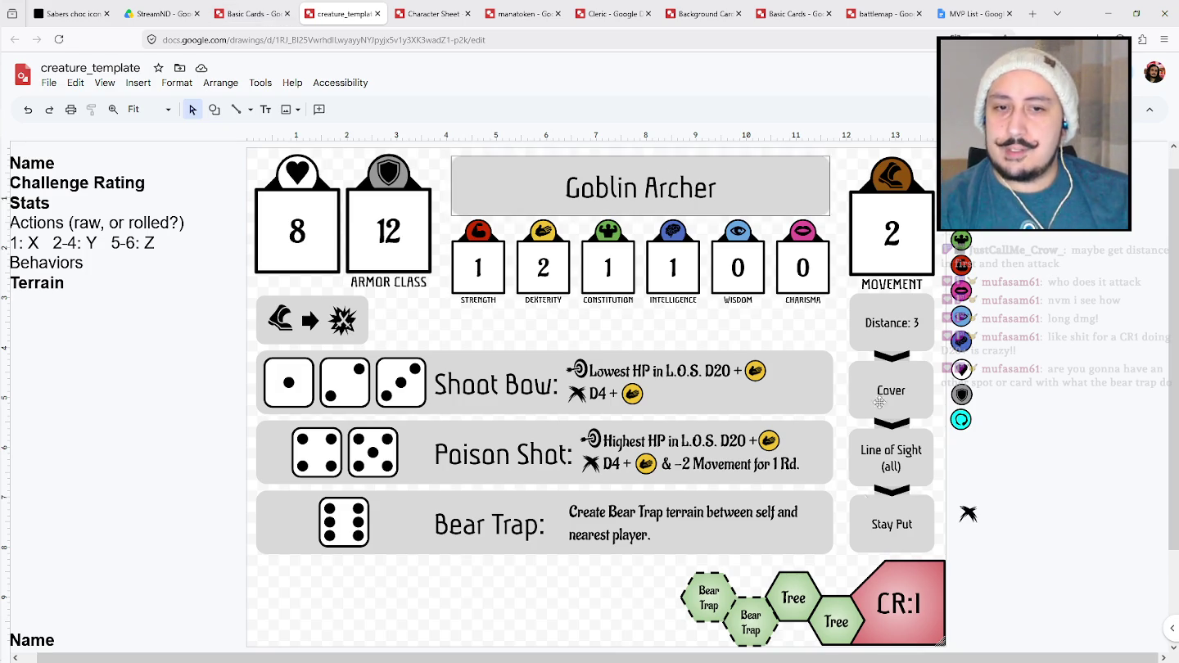
# Undo an accidental nudge of the yellow Shoot Bow icon, then go to Basic Cards.
pyautogui.click(756, 371)
pyautogui.moveTo(755, 372); pyautogui.dragTo(763, 379)
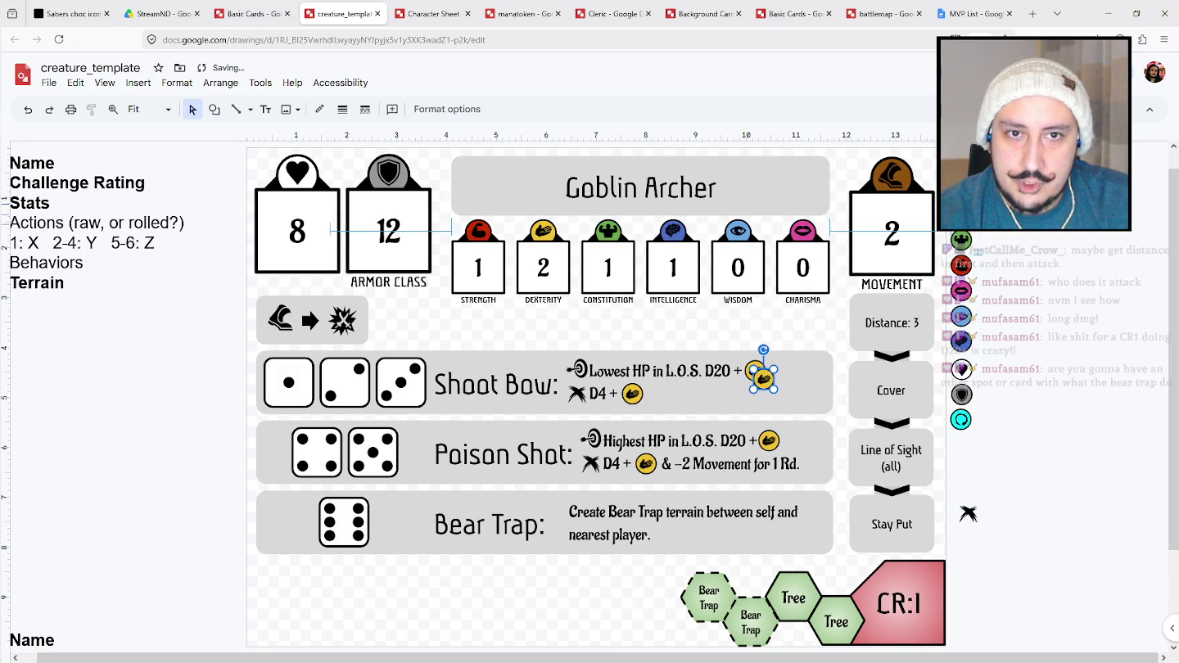
pyautogui.hotkey('ctrl', 'z')
pyautogui.click(282, 16)
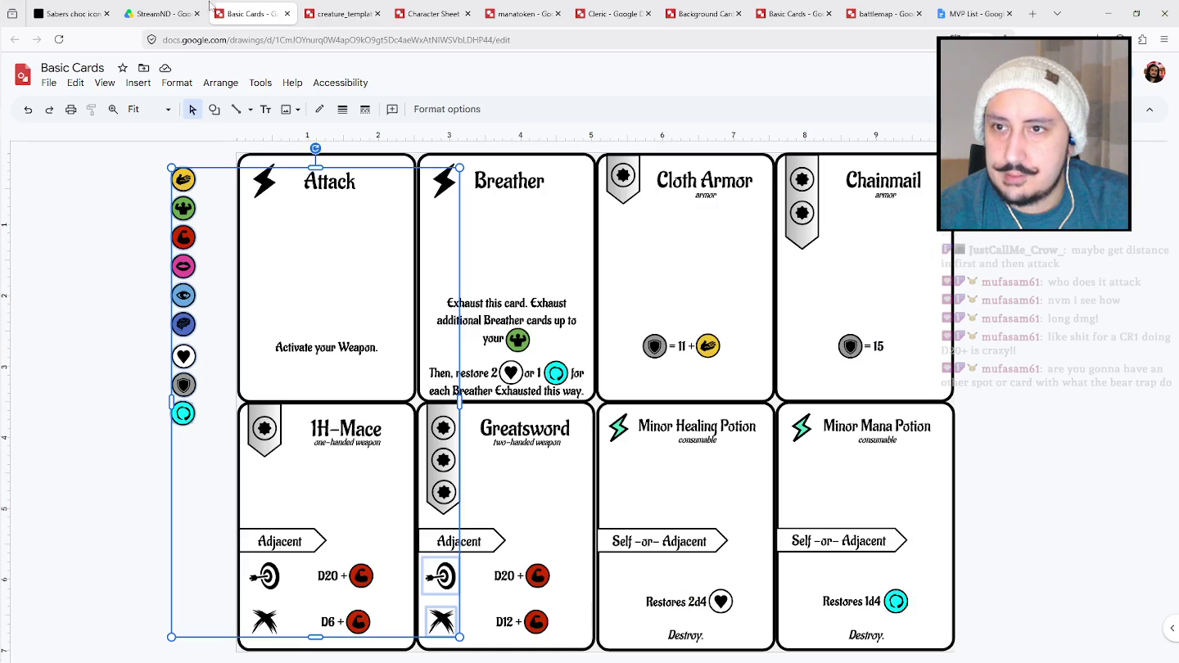
# Make a copy of Basic Cards in StreamND and open 'Copy of Basic Cards'.
pyautogui.click(159, 13)
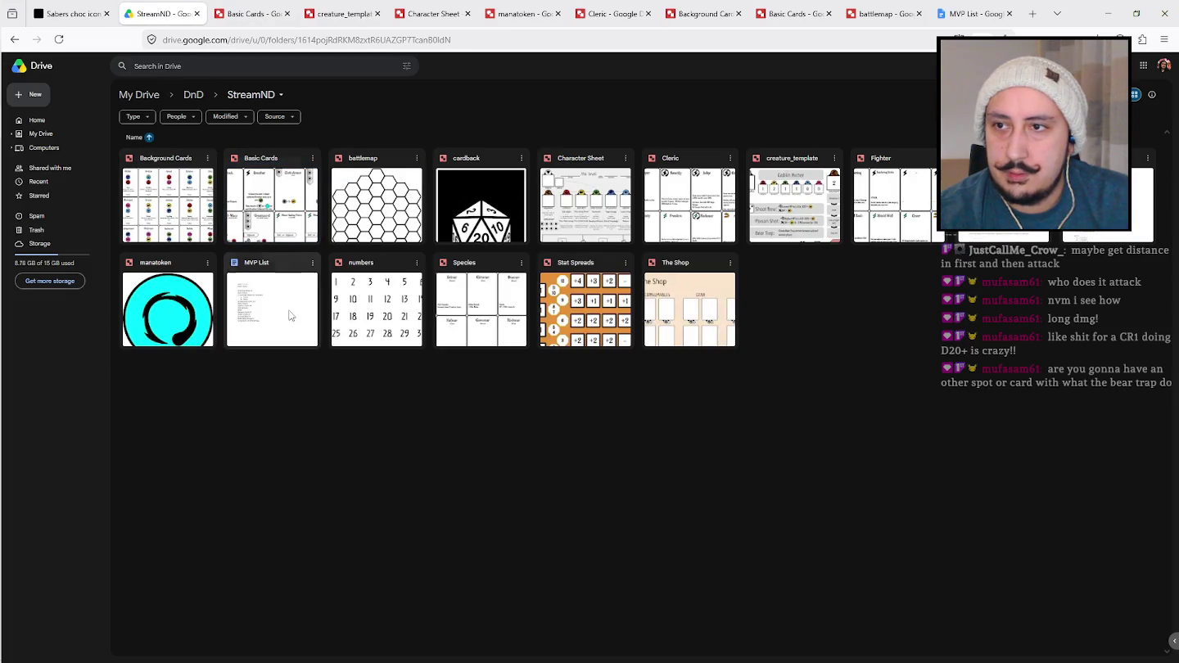
pyautogui.rightClick(905, 242)
pyautogui.press('Escape')
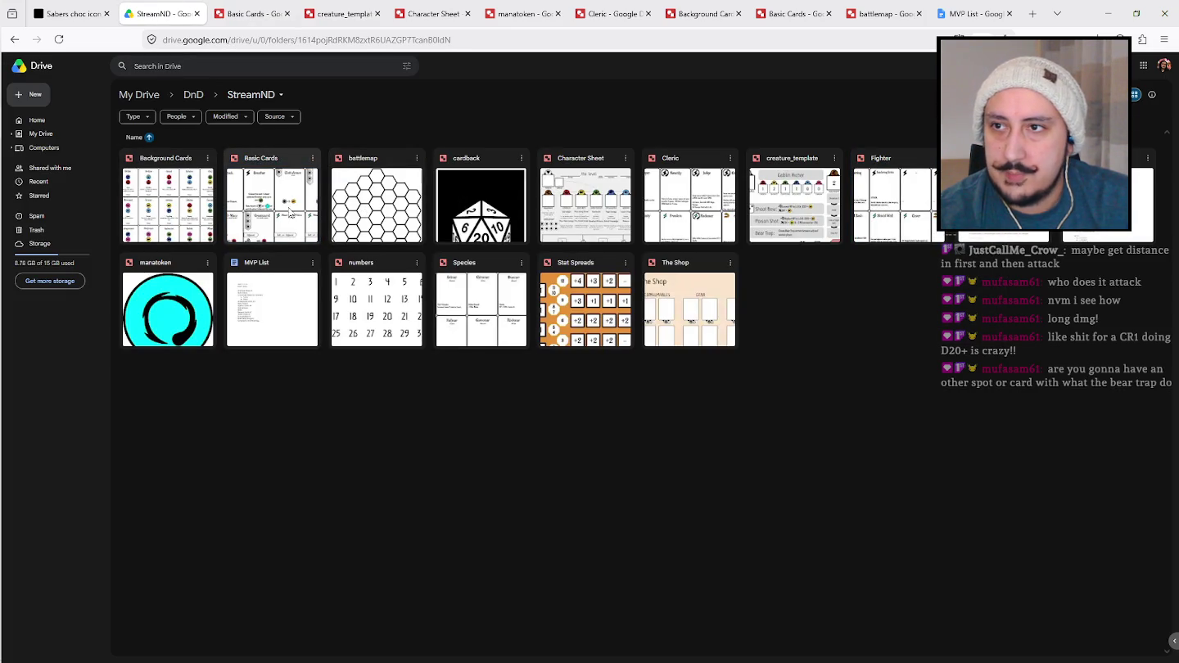
pyautogui.rightClick(274, 211)
pyautogui.click(338, 270)
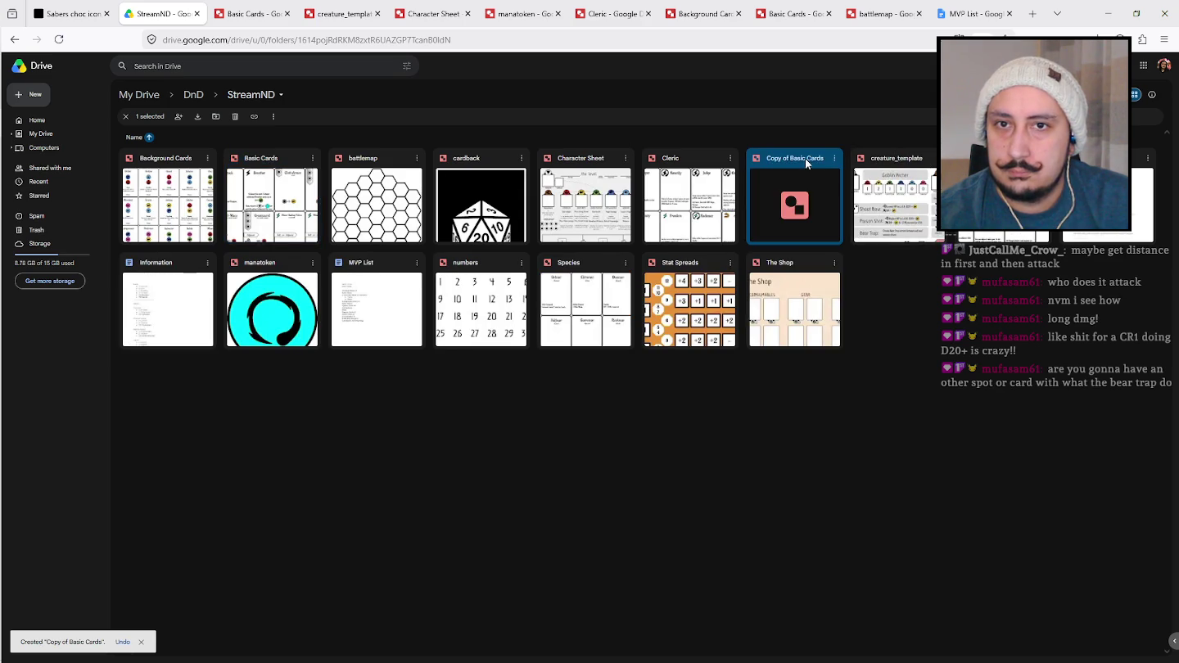
pyautogui.doubleClick(805, 158)
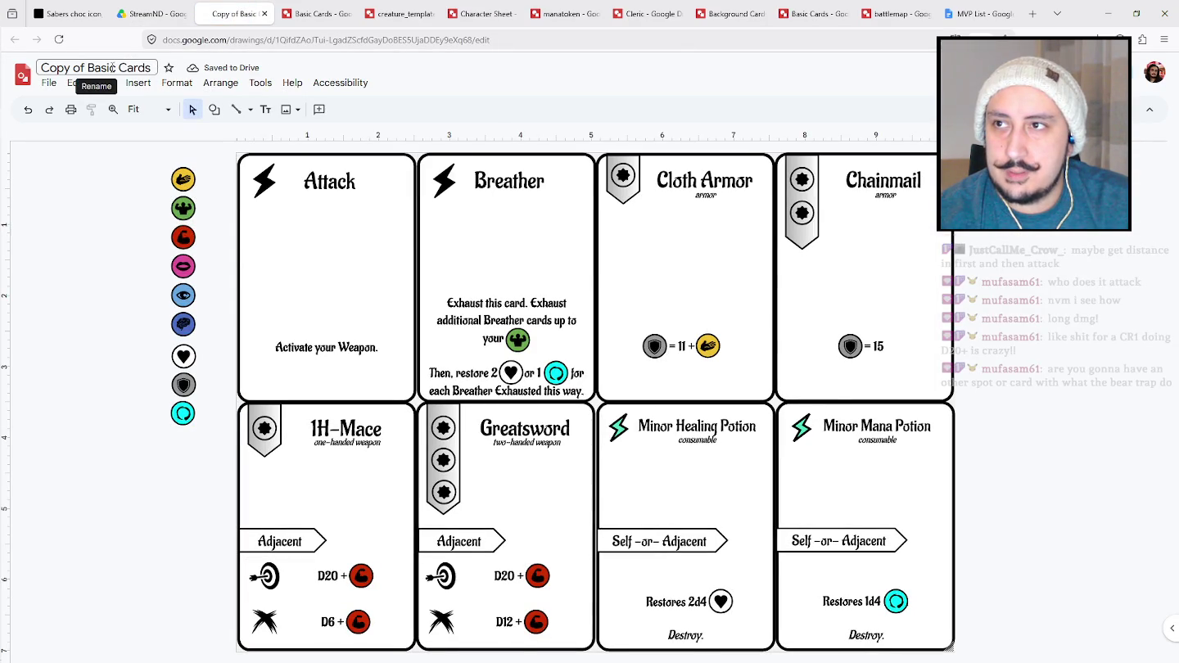
# Rename the file 'Terrain Cards' and delete every card except the Attack card.
pyautogui.moveTo(115, 70); pyautogui.dragTo(35, 70)
pyautogui.write('Terrain')
pyautogui.click(905, 368)
pyautogui.click(1010, 651)
pyautogui.moveTo(1030, 631); pyautogui.dragTo(442, 164)
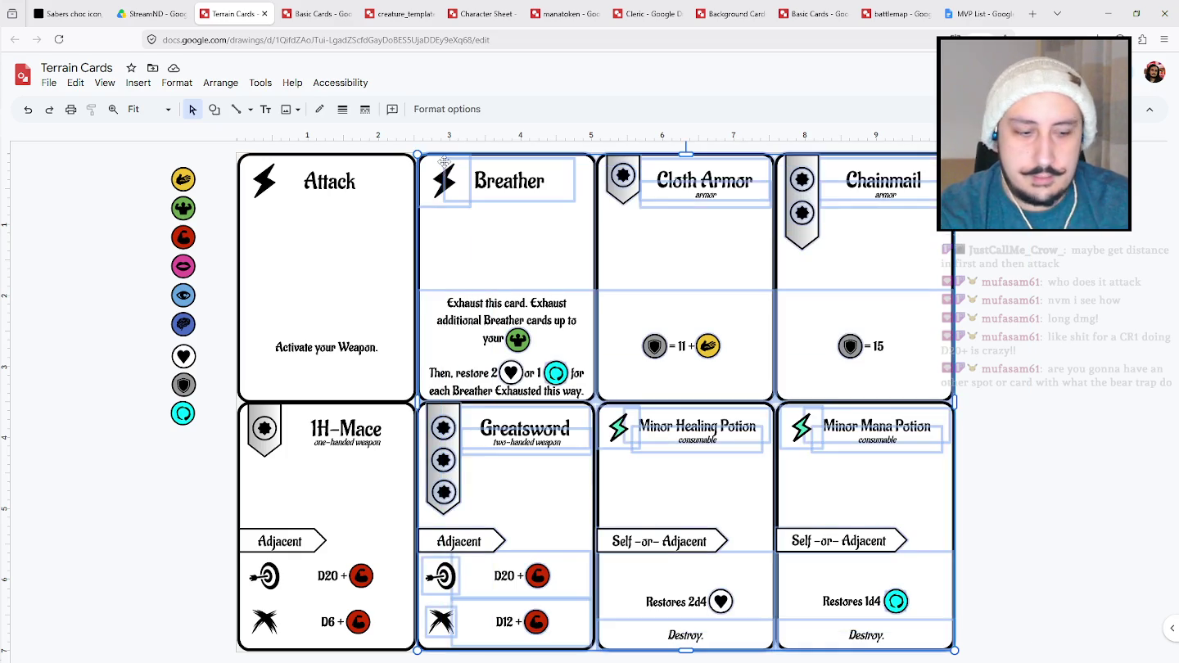
pyautogui.press('Delete')
pyautogui.moveTo(435, 640); pyautogui.dragTo(193, 367)
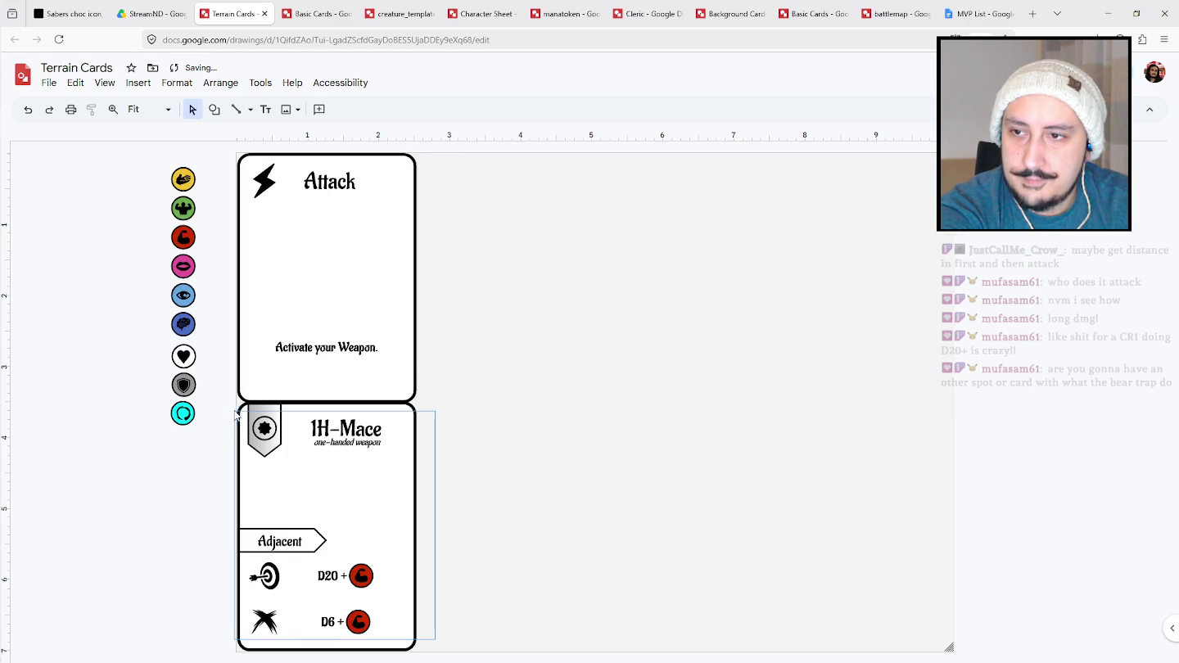
pyautogui.press('Delete')
# Retitle the Attack card 'Tree', delete its lightning icon, and centre the title.
pyautogui.click(307, 177)
pyautogui.doubleClick(306, 178)
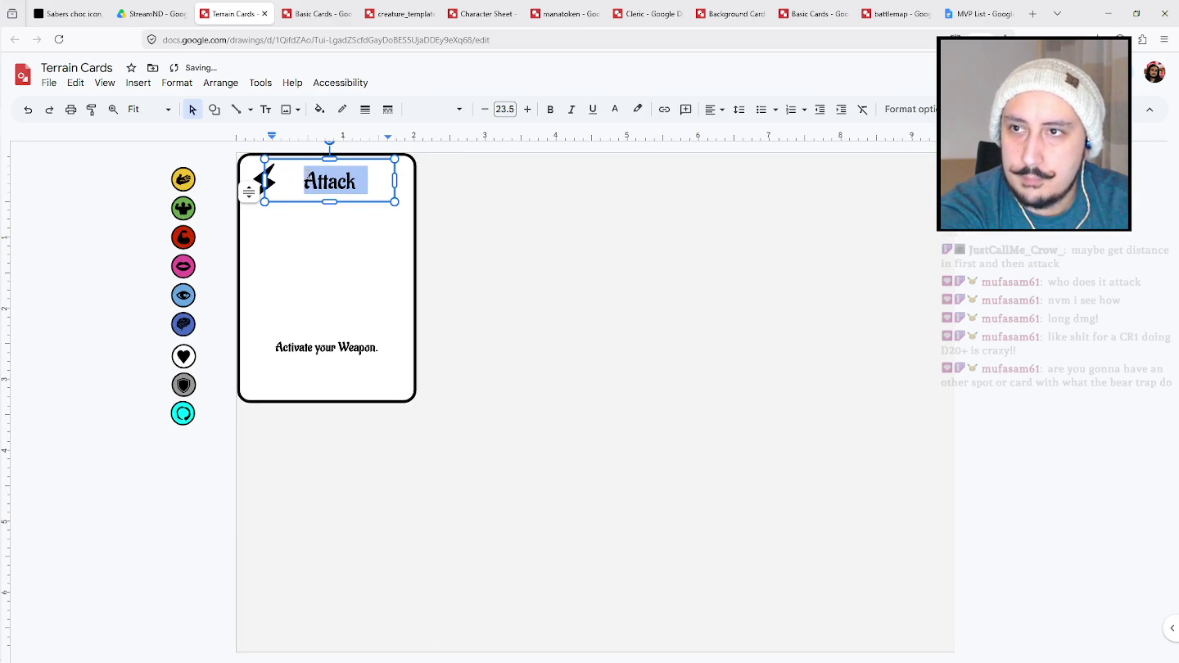
pyautogui.write('Tree')
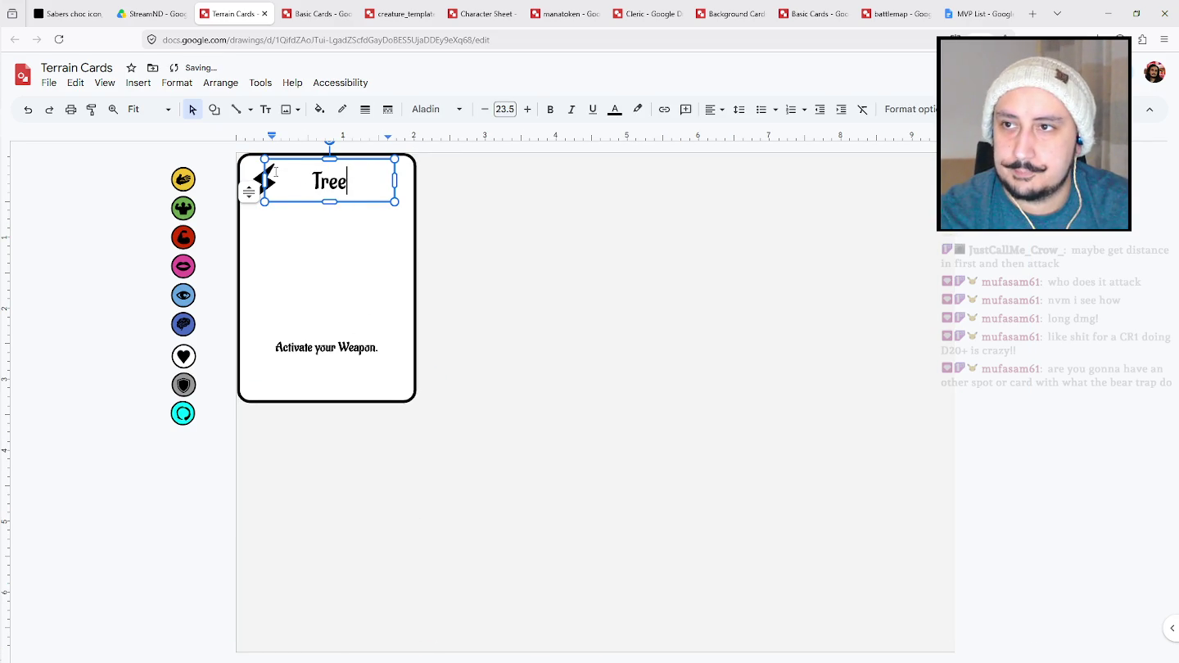
pyautogui.click(262, 181)
pyautogui.press('Delete')
pyautogui.moveTo(393, 188); pyautogui.dragTo(389, 187)
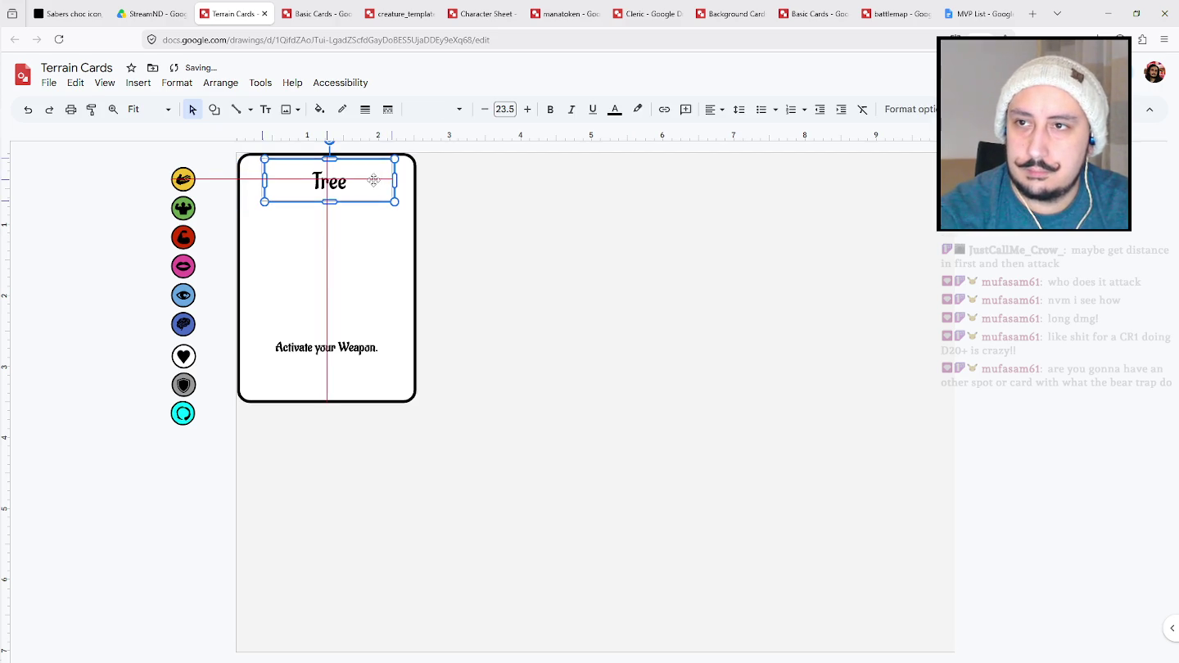
pyautogui.click(444, 234)
pyautogui.click(358, 321)
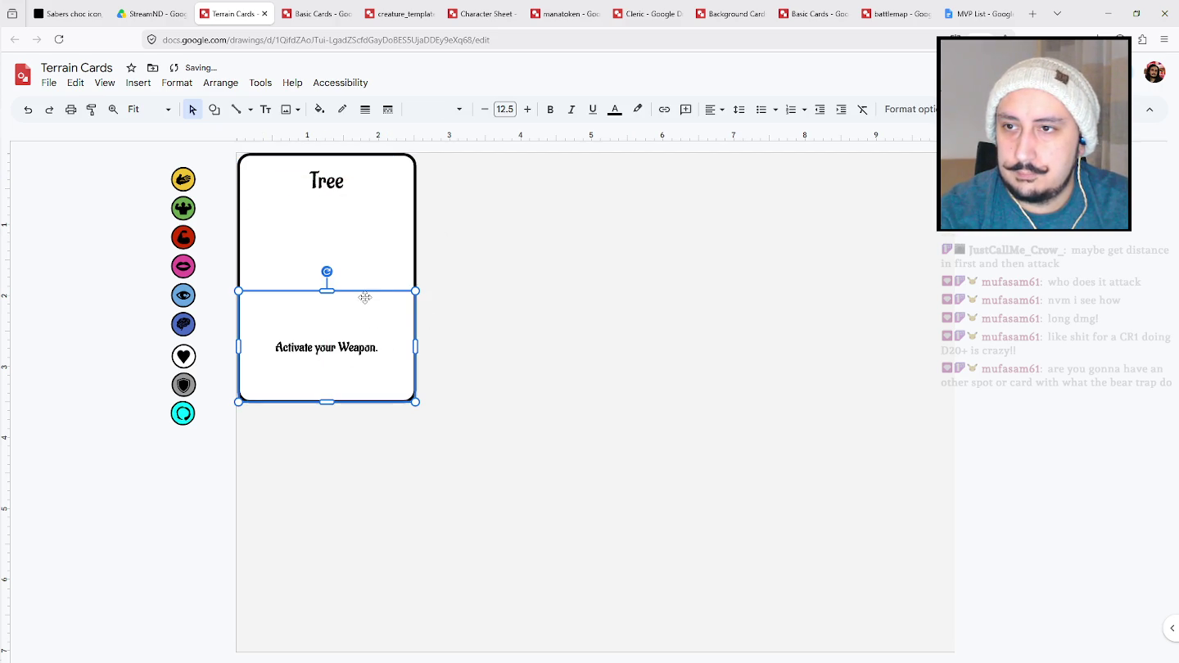
# Lower the rule text, then copy a single battlemap hexagon into Terrain Cards.
pyautogui.moveTo(365, 298); pyautogui.dragTo(365, 317)
pyautogui.click(478, 269)
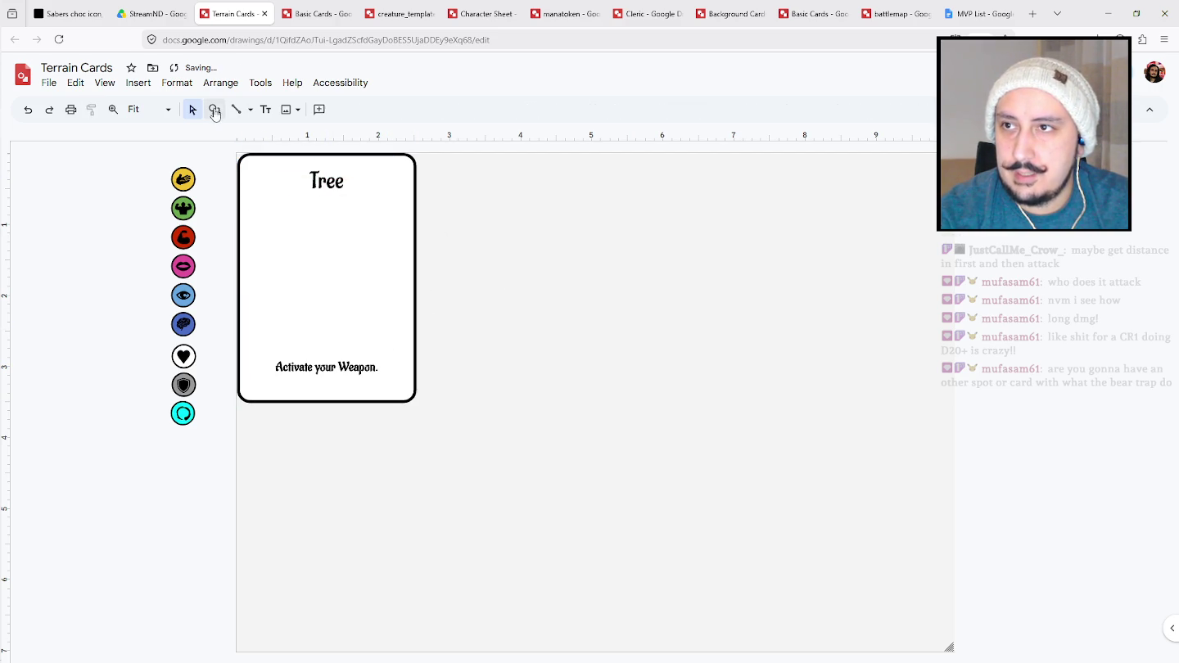
pyautogui.click(151, 13)
pyautogui.doubleClick(387, 214)
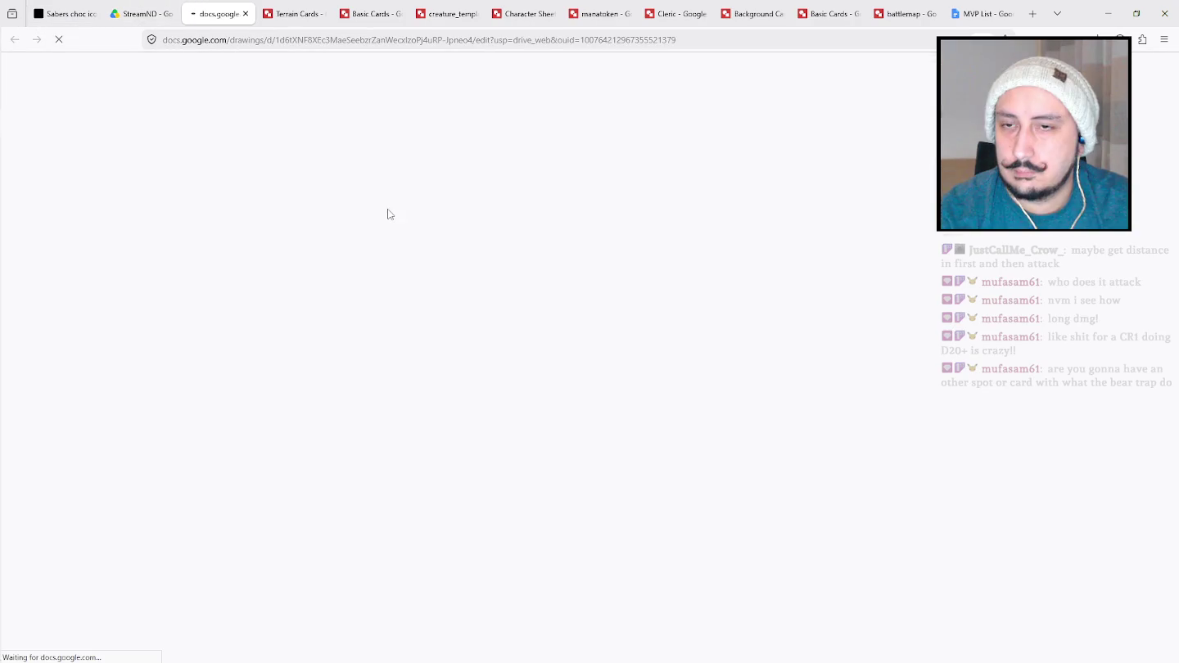
pyautogui.click(544, 227)
pyautogui.click(543, 222)
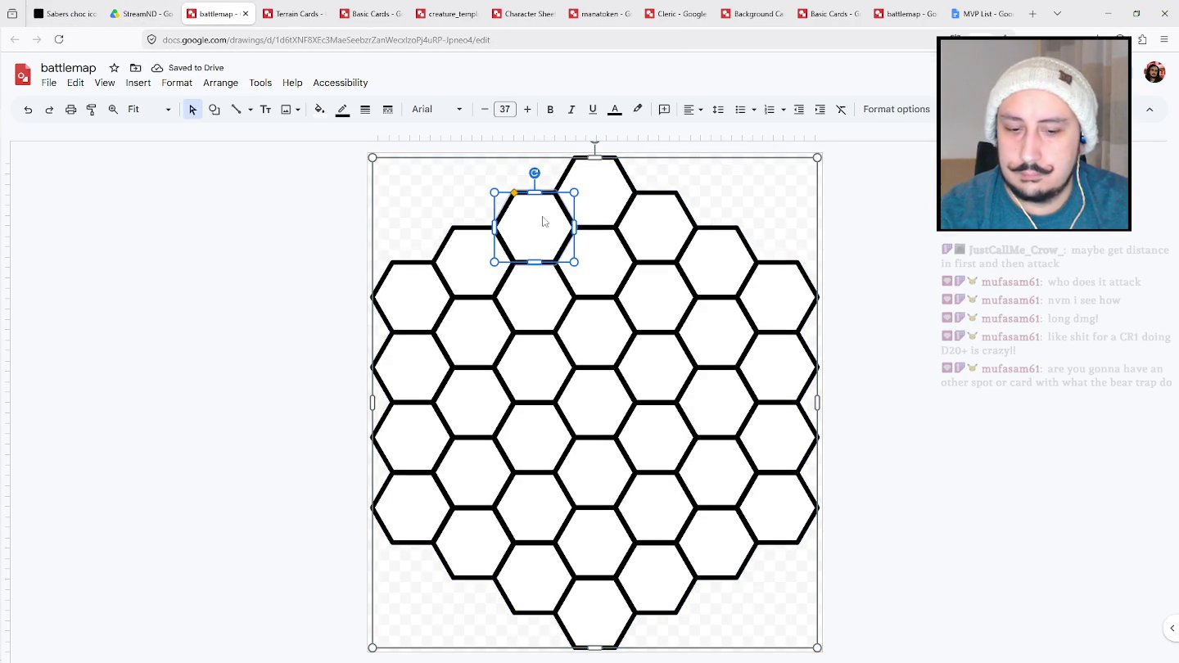
pyautogui.hotkey('ctrl', 'c')
pyautogui.click(295, 12)
pyautogui.hotkey('ctrl', 'v')
# Shrink the hexagon, fill it light grey with a thick dashed outline, and centre it on the Tree card.
pyautogui.moveTo(784, 409); pyautogui.dragTo(591, 343)
pyautogui.moveTo(475, 219); pyautogui.dragTo(643, 365)
pyautogui.click(343, 113)
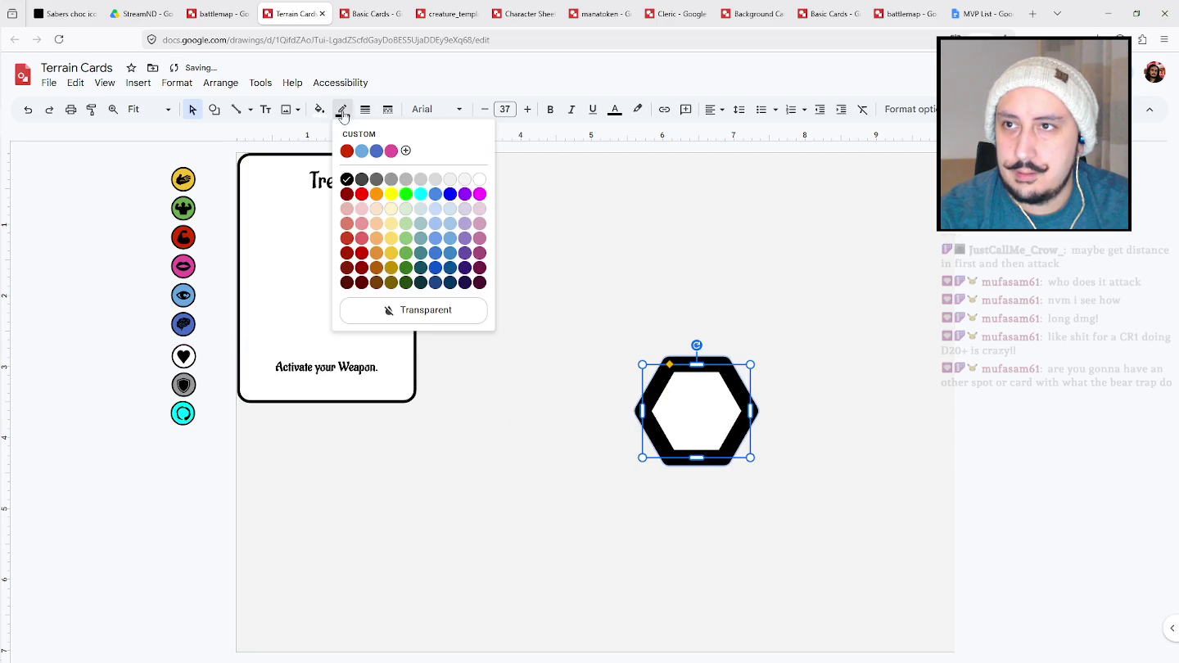
pyautogui.click(426, 311)
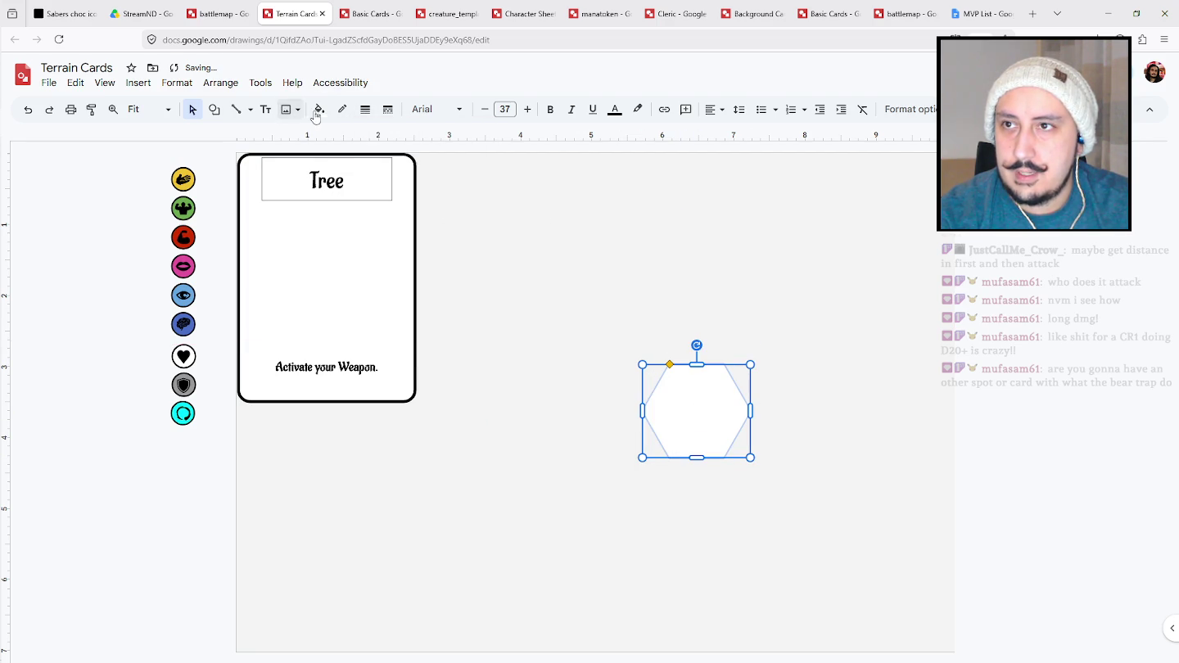
pyautogui.click(319, 109)
pyautogui.click(414, 204)
pyautogui.click(369, 114)
pyautogui.click(392, 159)
pyautogui.click(388, 109)
pyautogui.click(414, 174)
pyautogui.moveTo(695, 401); pyautogui.dragTo(328, 256)
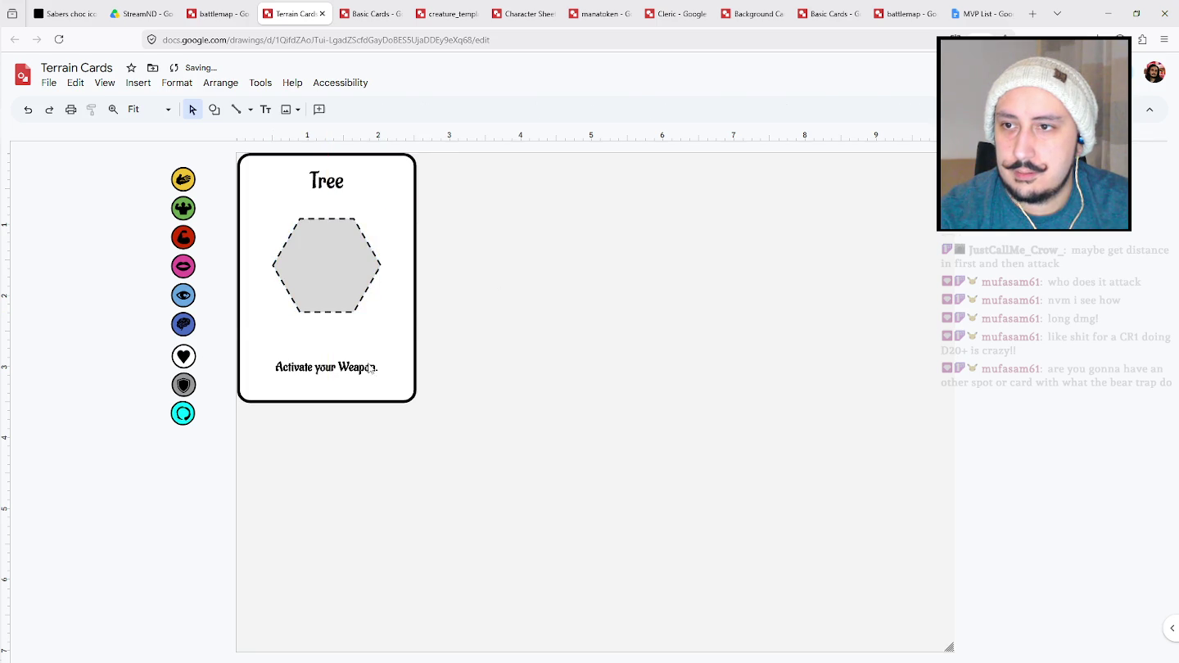
pyautogui.tripleClick(364, 366)
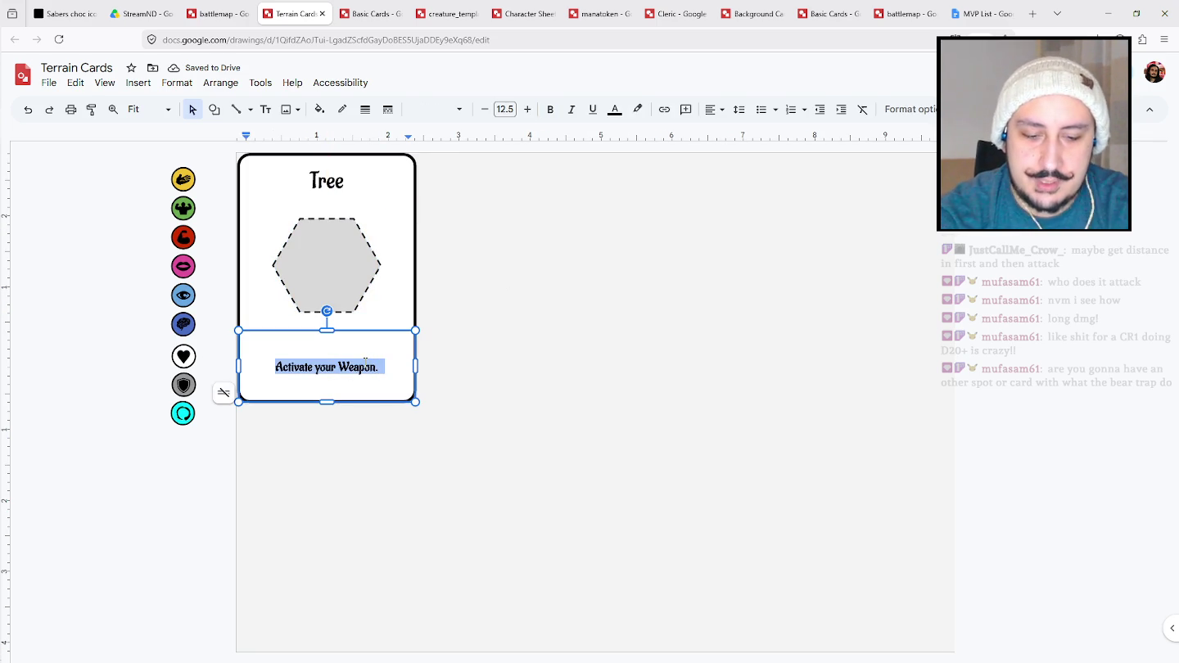
# Type 'Break Line of Sight in a straight line.' as the Tree card's rule, fixing typos.
pyautogui.write('Break')
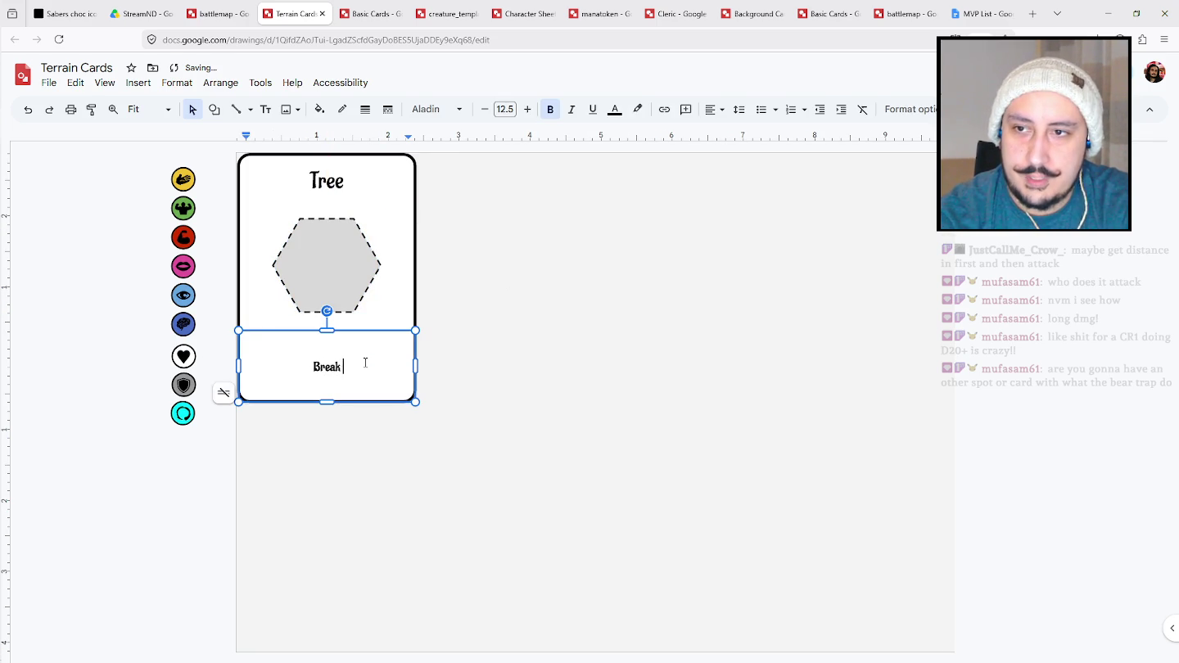
pyautogui.write(' Lin of')
pyautogui.press('BackSpace')
pyautogui.press('BackSpace')
pyautogui.write('e of Sight.')
pyautogui.press('Return')
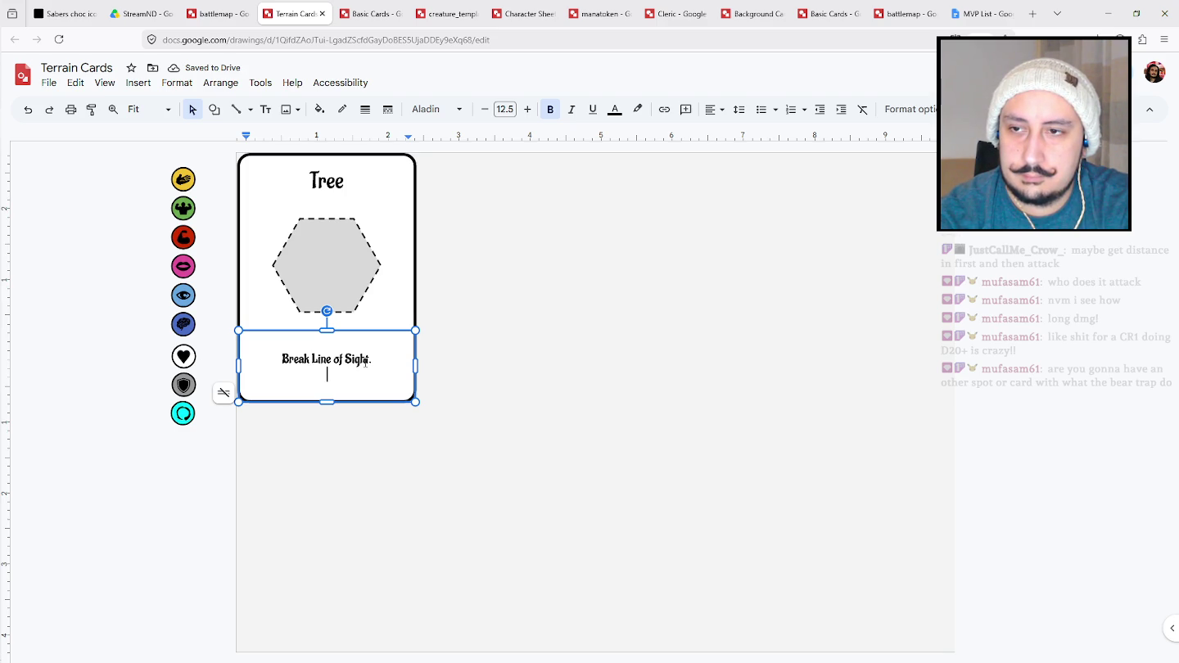
pyautogui.press('BackSpace')
pyautogui.press('BackSpace')
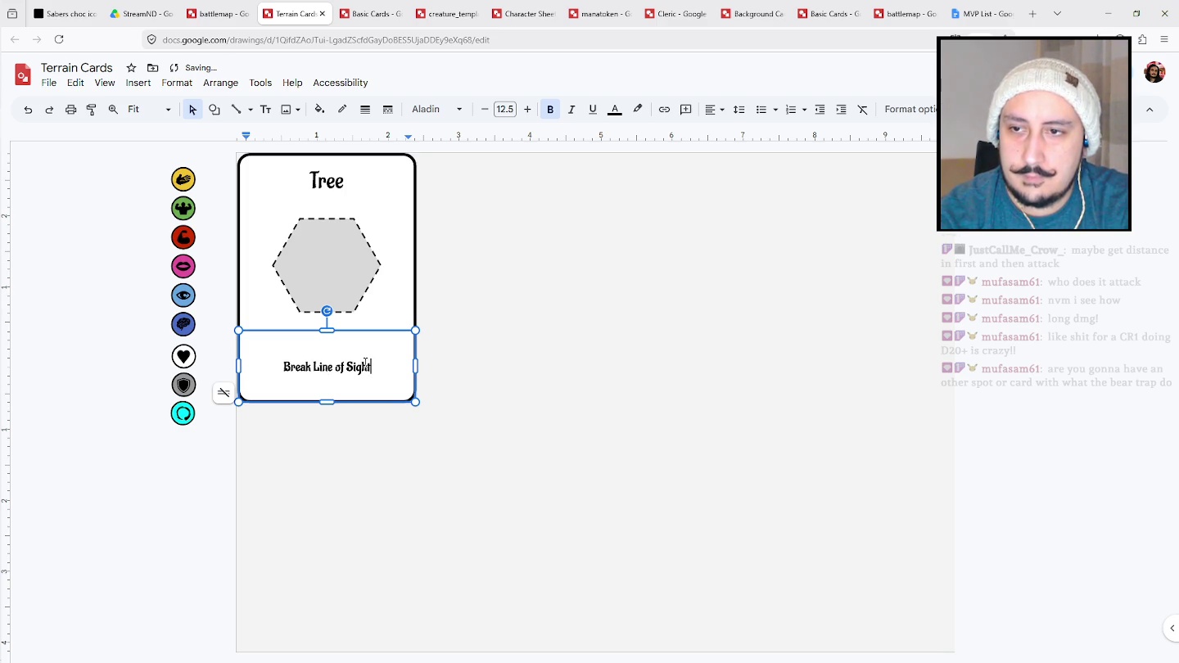
pyautogui.write(' in a straight line')
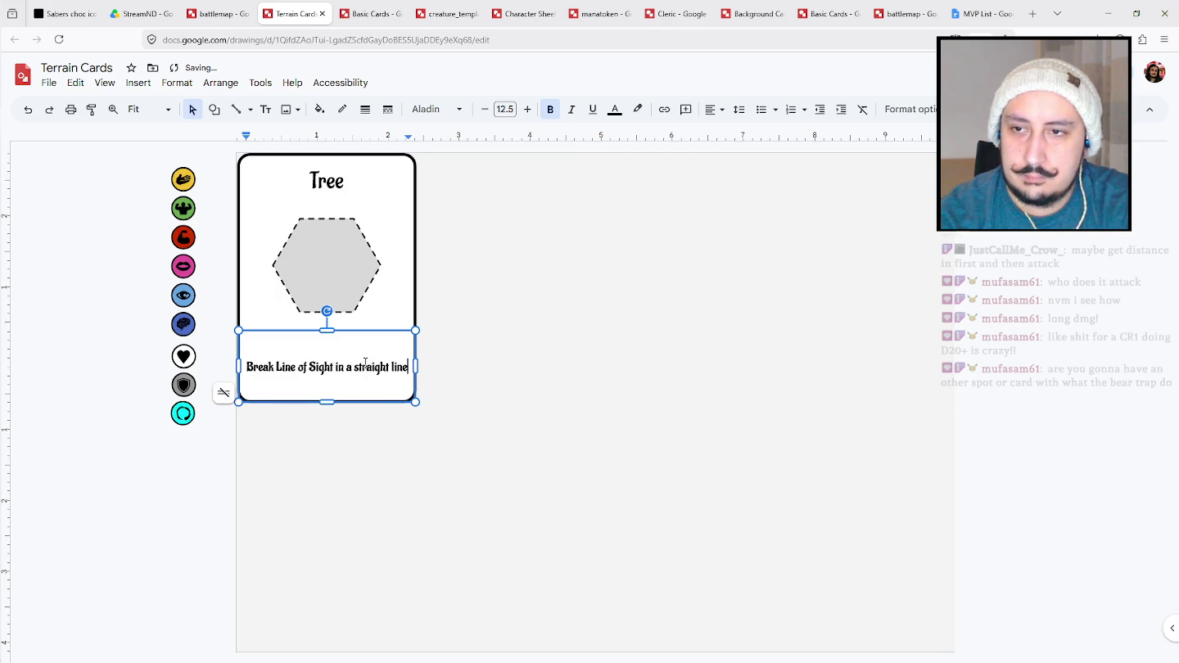
pyautogui.write('.')
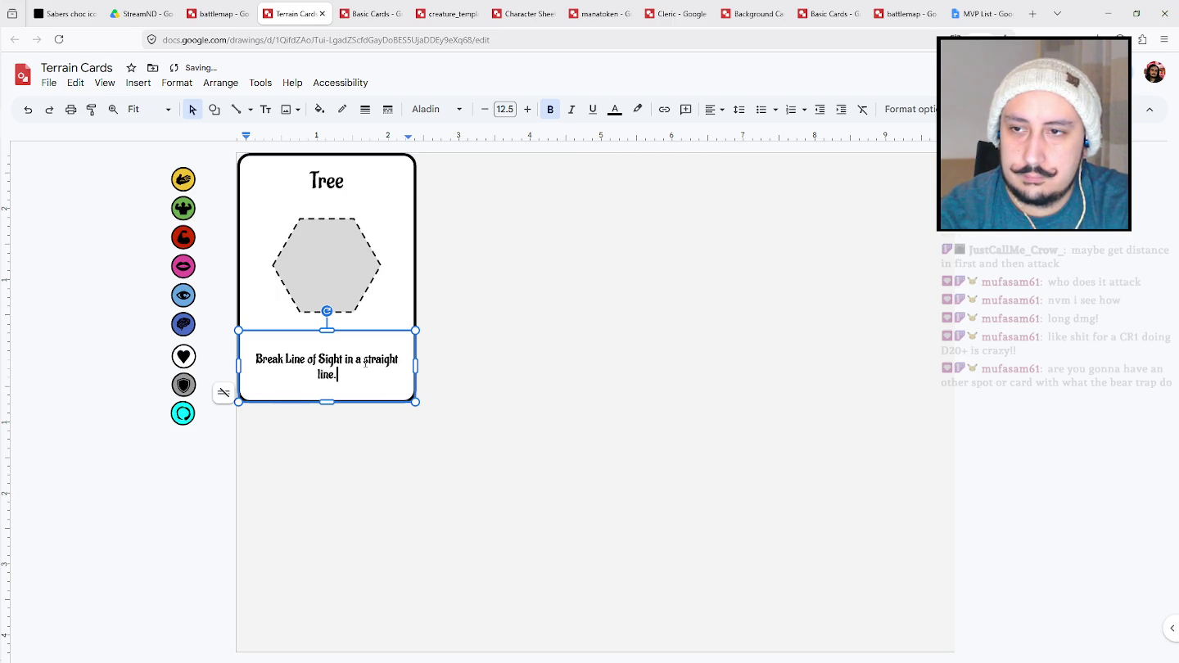
pyautogui.click(603, 446)
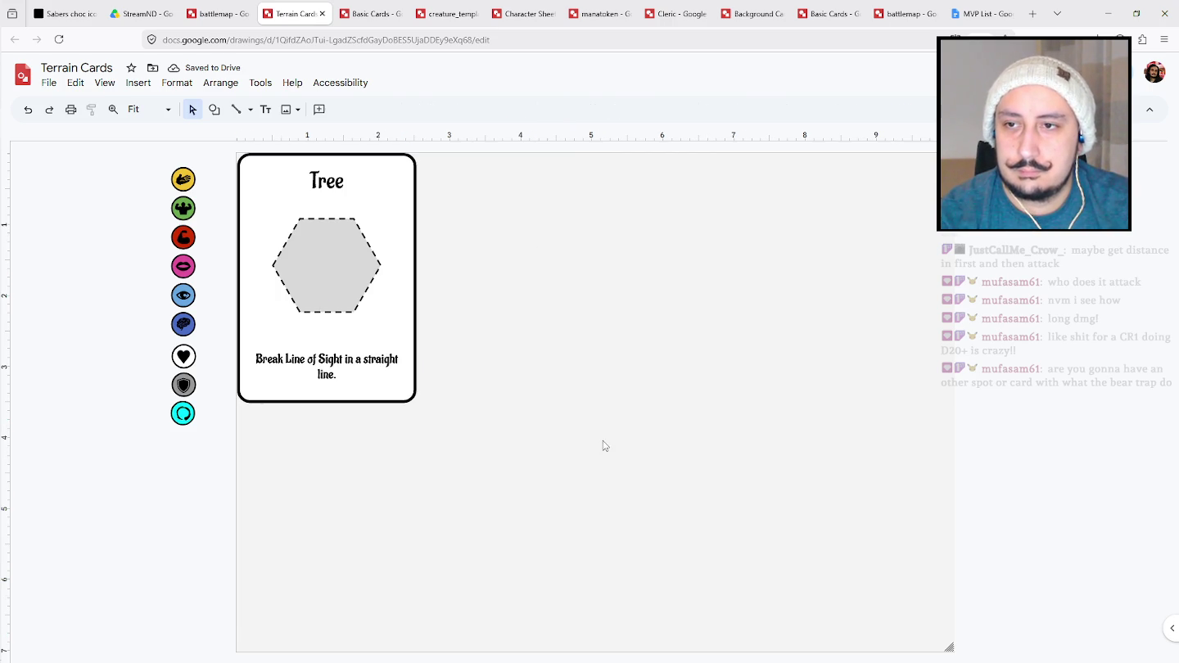
# Duplicate the Tree card twice, placing the copies side by side to the right.
pyautogui.moveTo(453, 427); pyautogui.dragTo(243, 161)
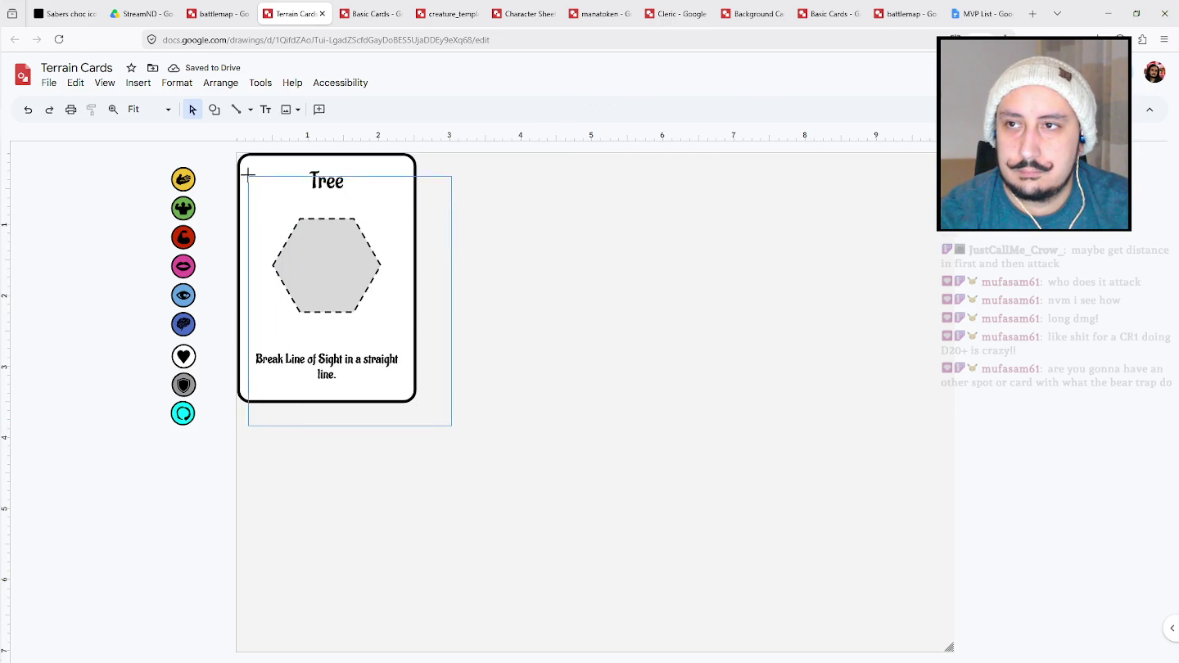
pyautogui.hotkey('ctrl', 'd')
pyautogui.moveTo(304, 192); pyautogui.dragTo(483, 211)
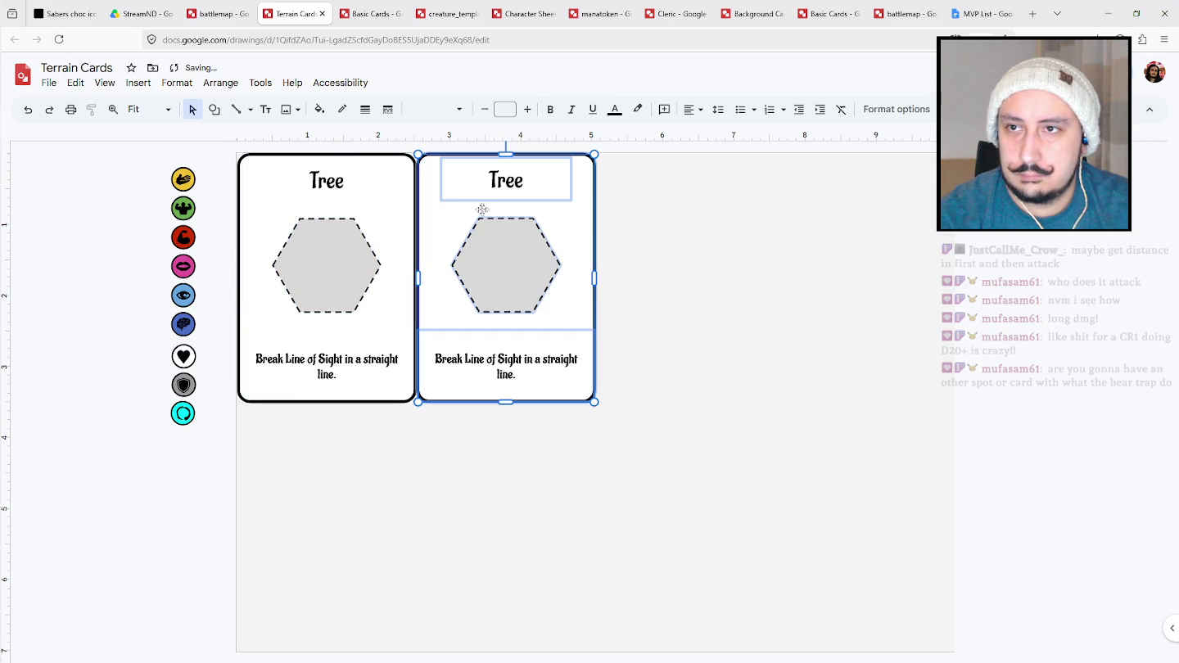
pyautogui.click(713, 488)
pyautogui.moveTo(661, 437)
pyautogui.mouseDown()
pyautogui.moveTo(468, 177)
pyautogui.moveTo(634, 182)
pyautogui.mouseUp()
pyautogui.click(891, 465)
# Retitle the middle card 'Bear Trap' and select its description text for replacement.
pyautogui.click(521, 183)
pyautogui.doubleClick(514, 182)
pyautogui.write('Bear Trap')
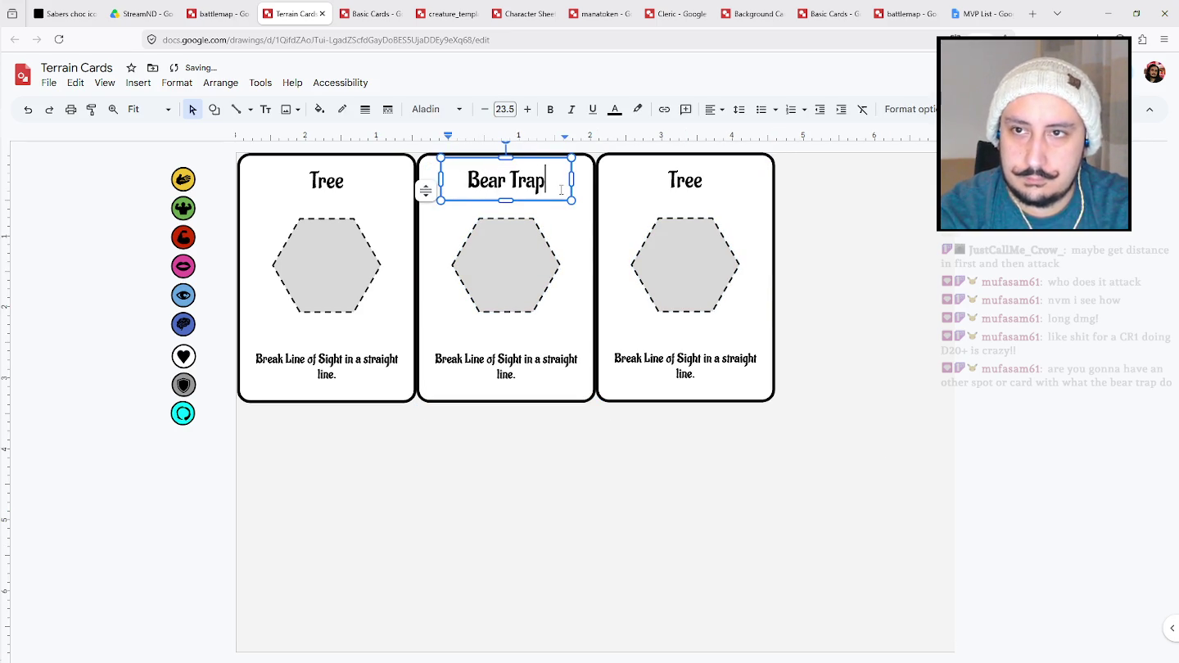
pyautogui.click(512, 373)
pyautogui.moveTo(468, 358); pyautogui.dragTo(434, 357)
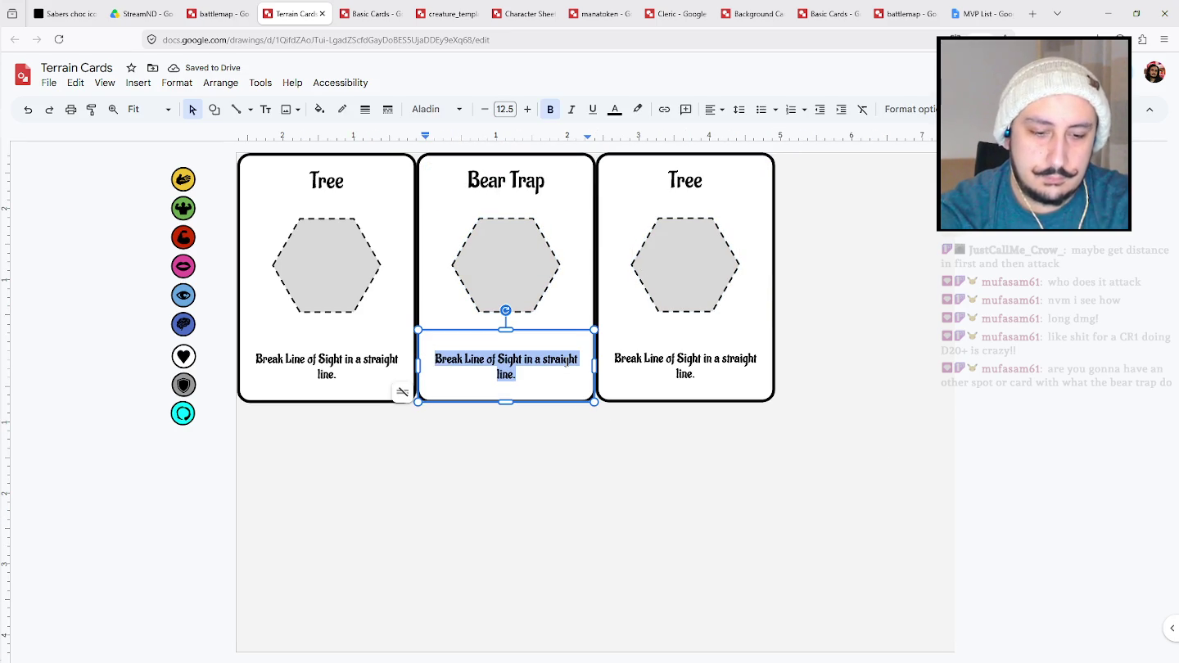
# Write the Bear Trap rule's opening line ending in 'Throw (13):'.
pyautogui.write('D')
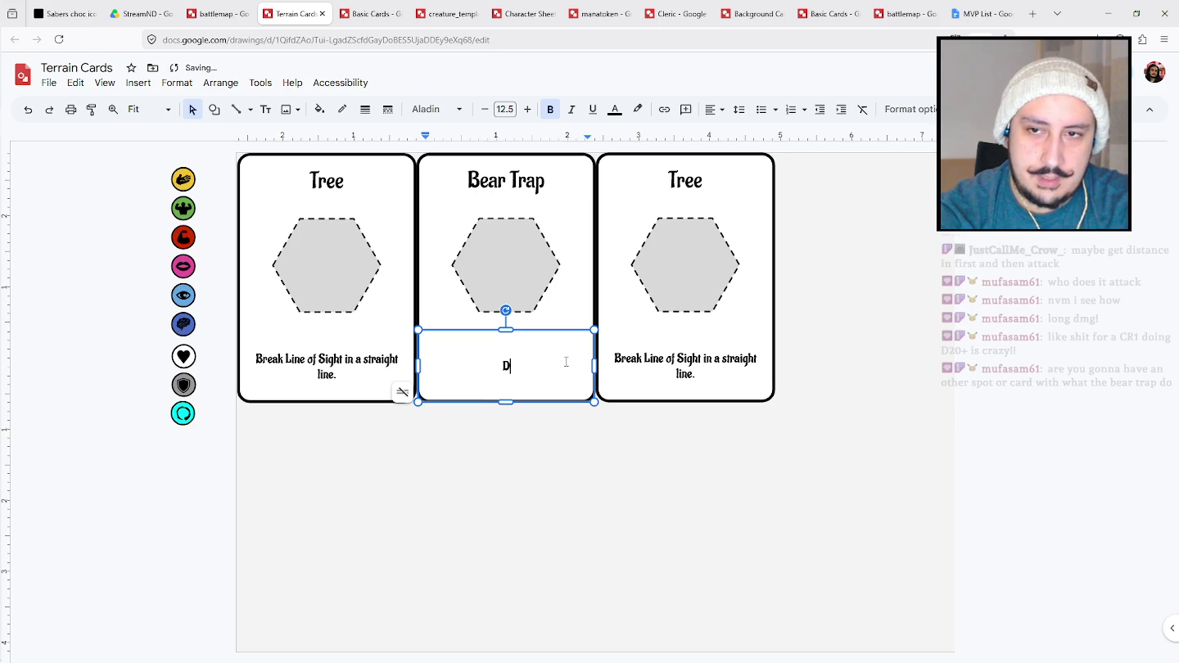
pyautogui.write(' Trow')
pyautogui.press('BackSpace')
pyautogui.press('BackSpace')
pyautogui.press('BackSpace')
pyautogui.write('hrow (')
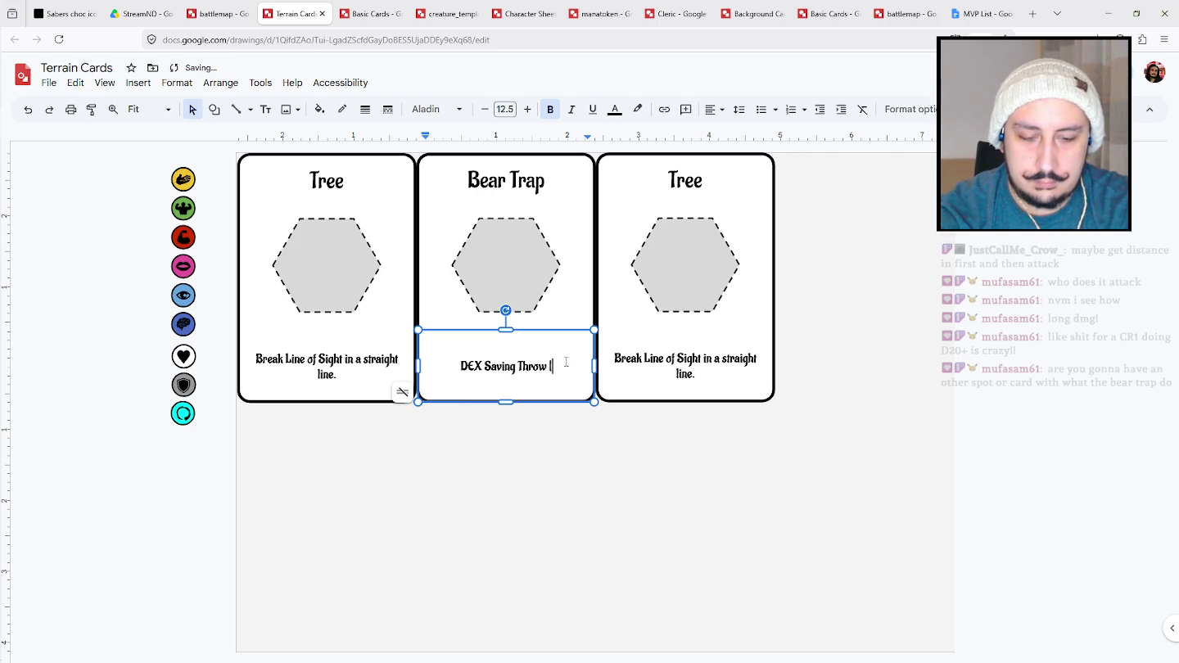
pyautogui.write('1')
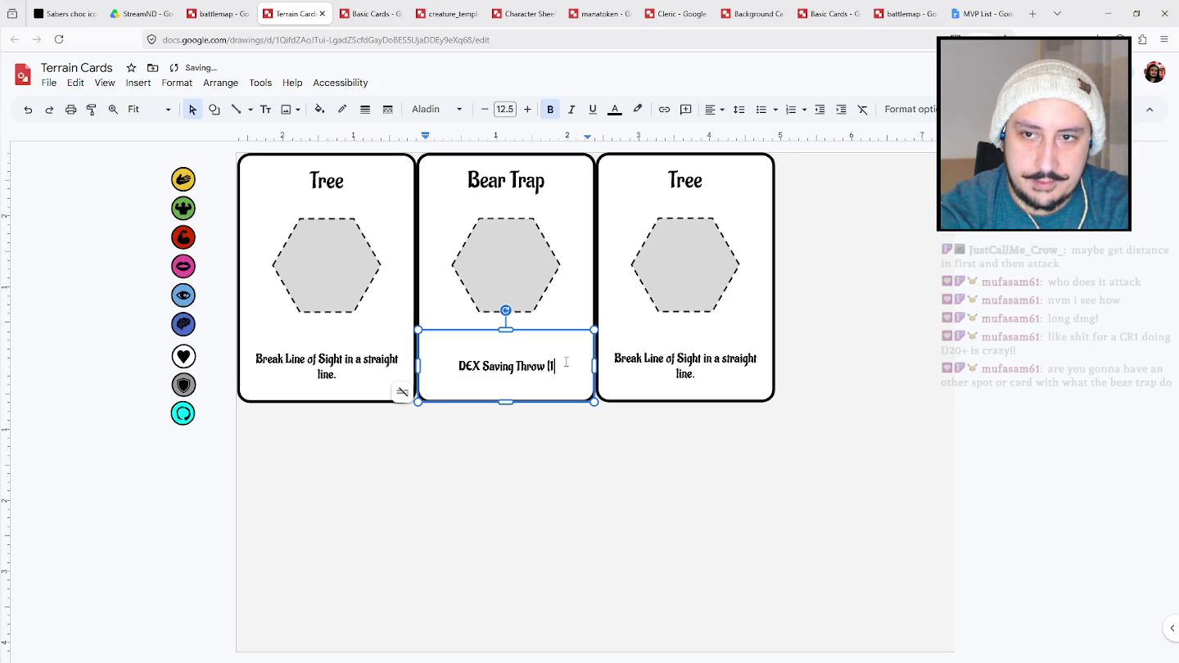
pyautogui.write('3)')
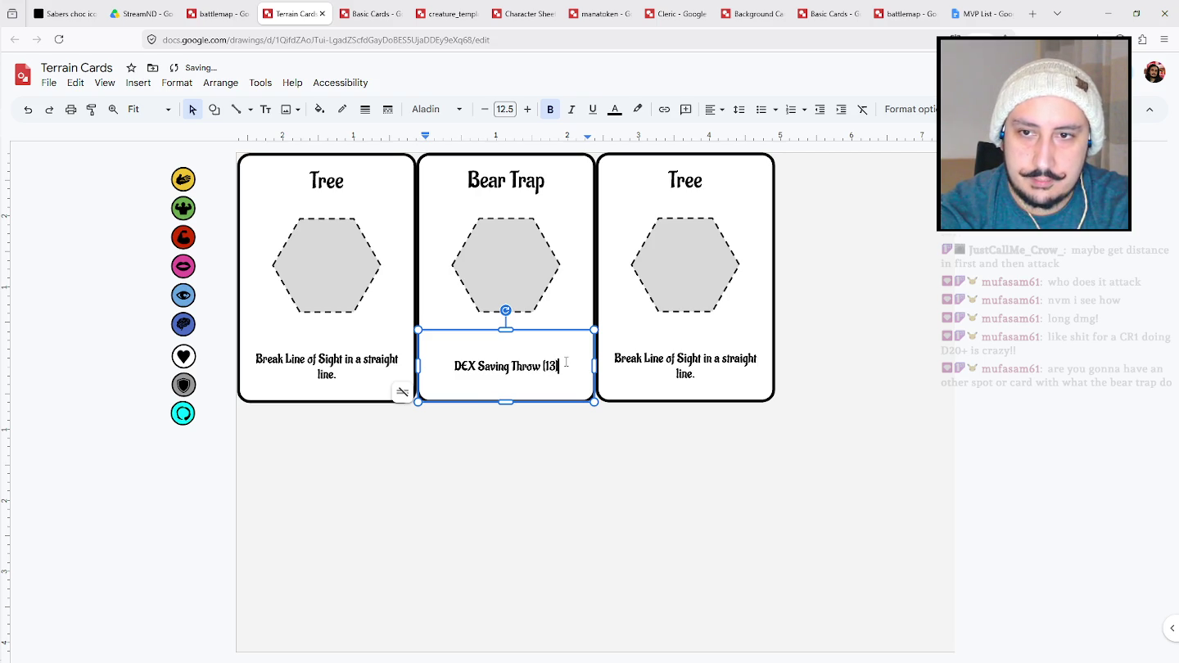
pyautogui.press('Return')
pyautogui.press('BackSpace')
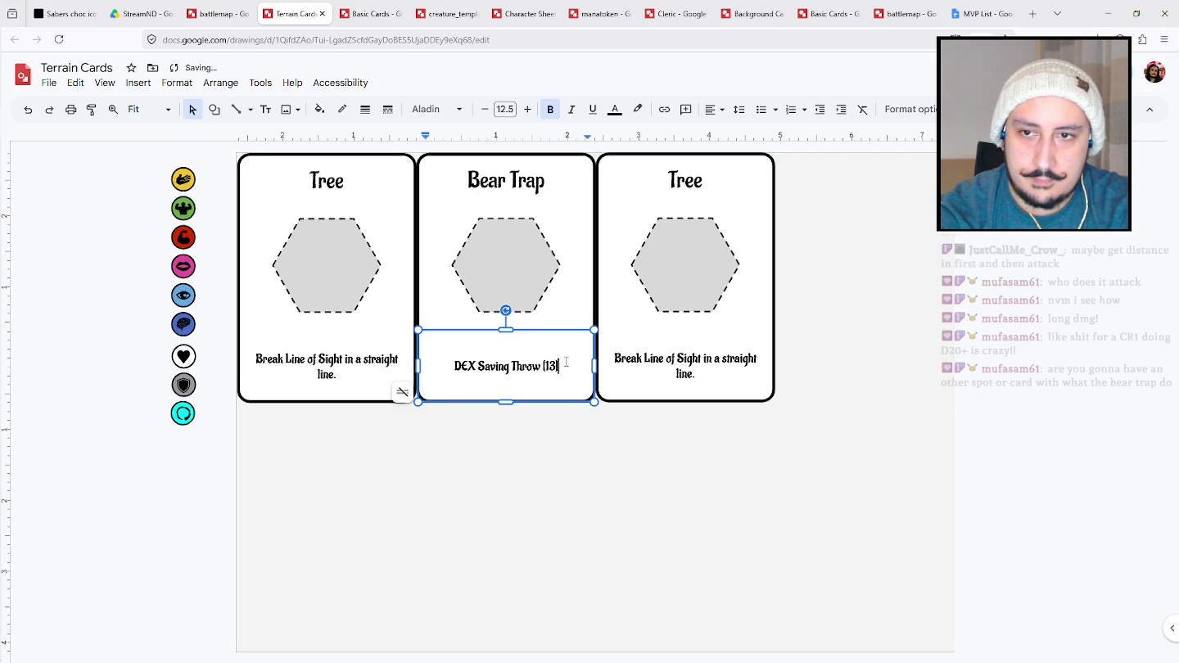
pyautogui.write(':')
pyautogui.press('Return')
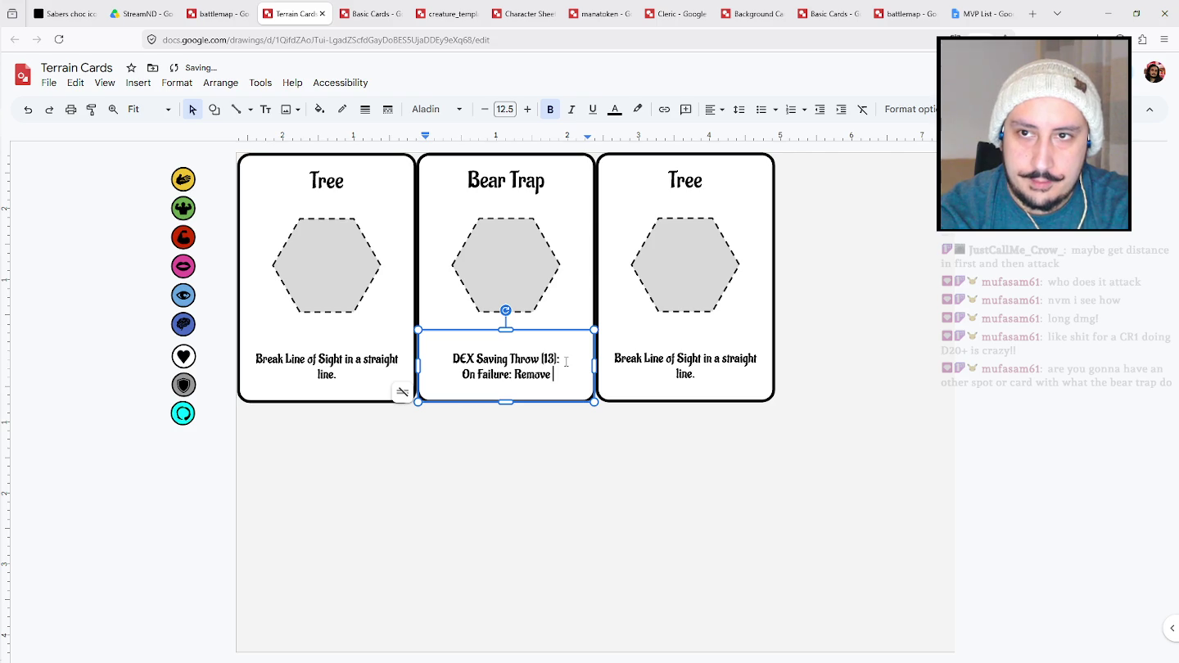
# Add the failure effect: reduce movement by 3 for 2 turns, deal 1D8 Damage.
pyautogui.write('Trap, end movement')
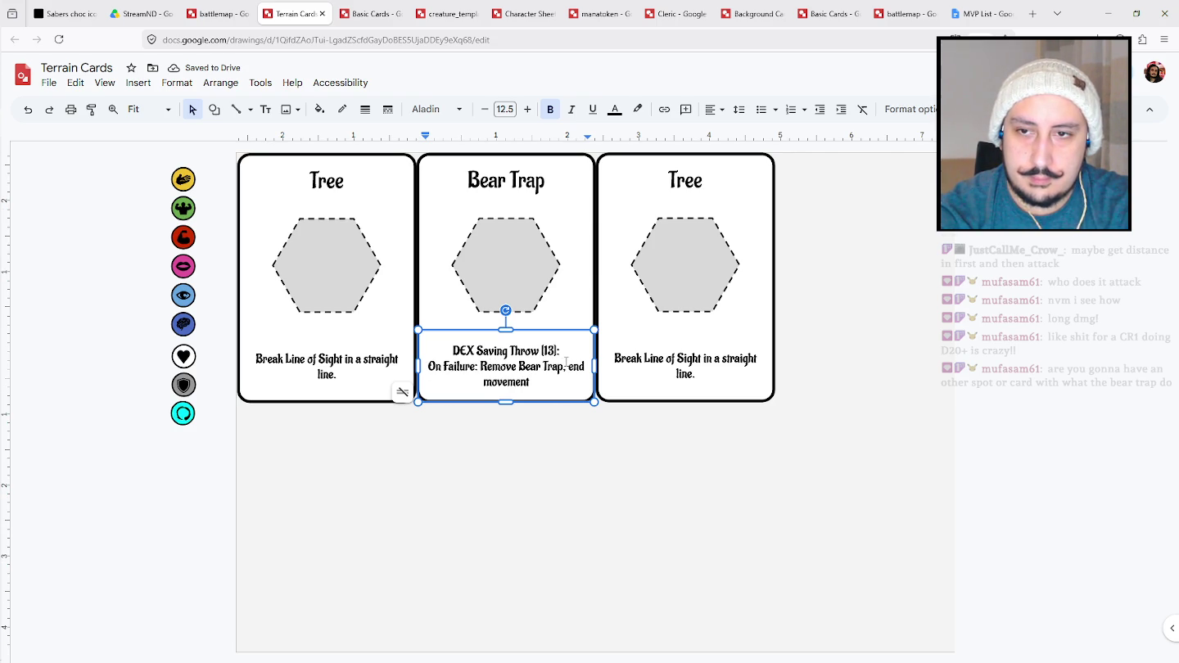
pyautogui.hotkey('ctrl', 'BackSpace')
pyautogui.hotkey('ctrl', 'BackSpace')
pyautogui.hotkey('ctrl', 'BackSpace')
pyautogui.write('.')
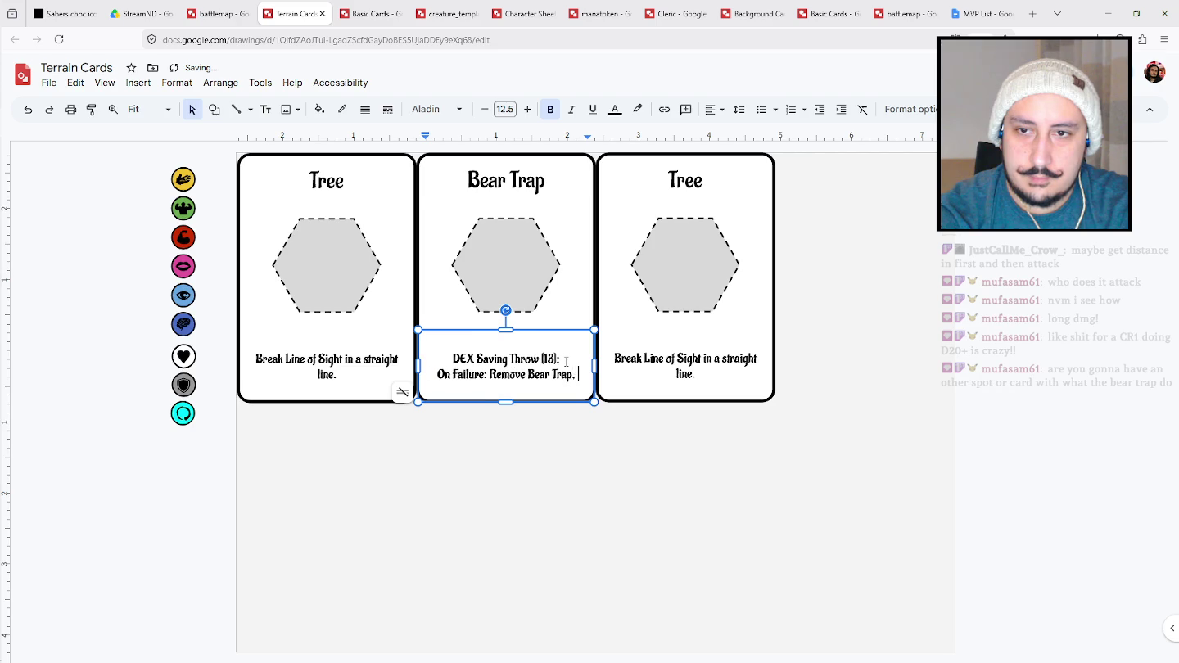
pyautogui.press('BackSpace')
pyautogui.write(', reduce')
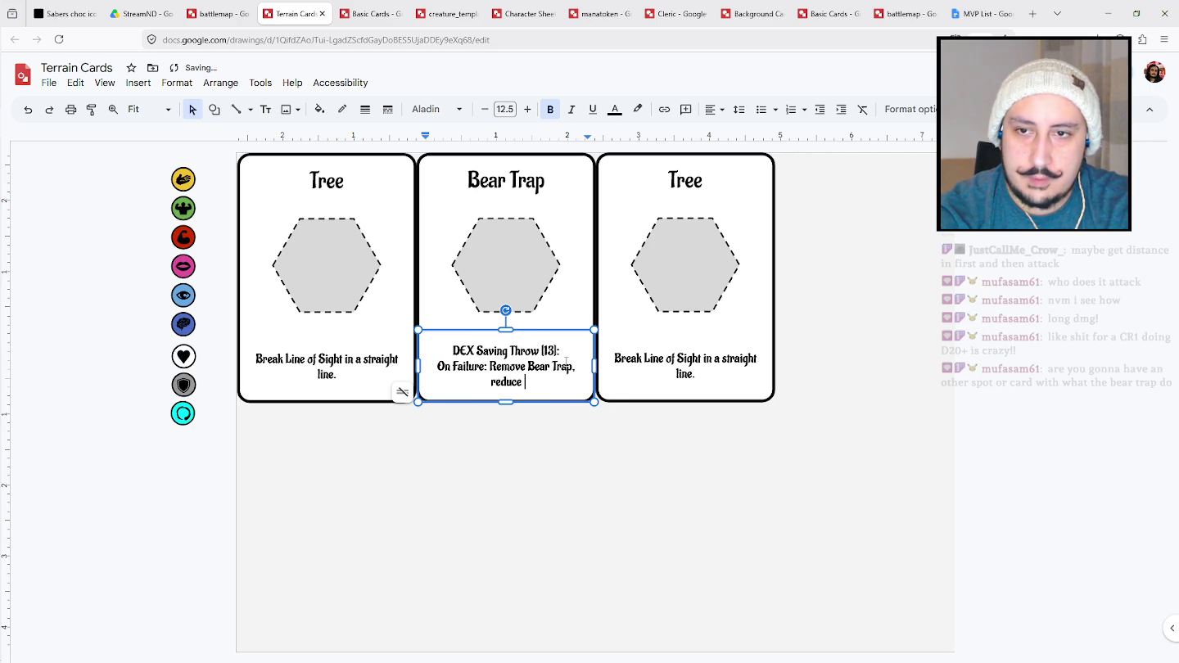
pyautogui.write(' movement by ')
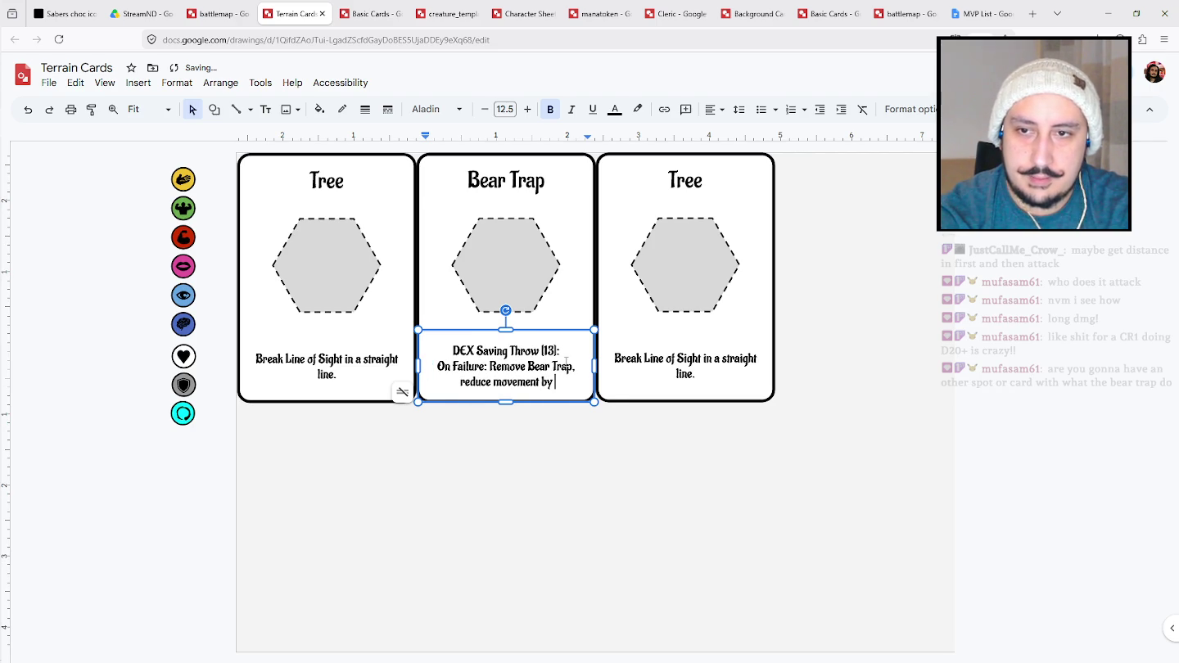
pyautogui.write('3 for 2 turns. Deal 1')
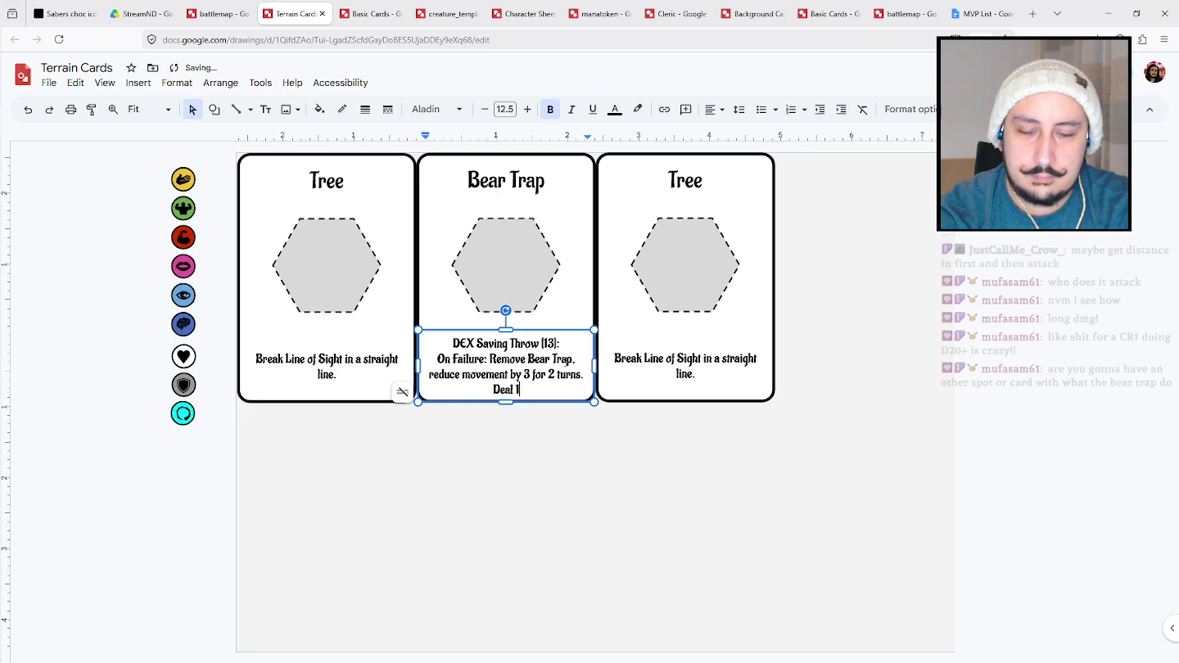
pyautogui.write('D8 Damage.')
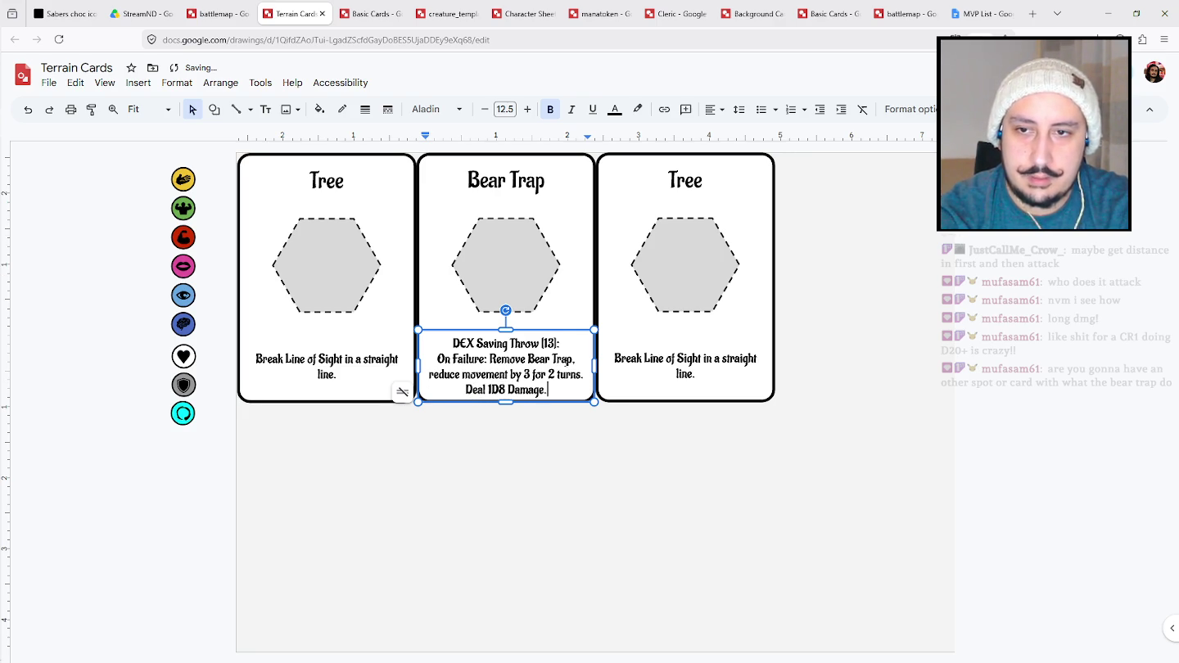
pyautogui.click(605, 550)
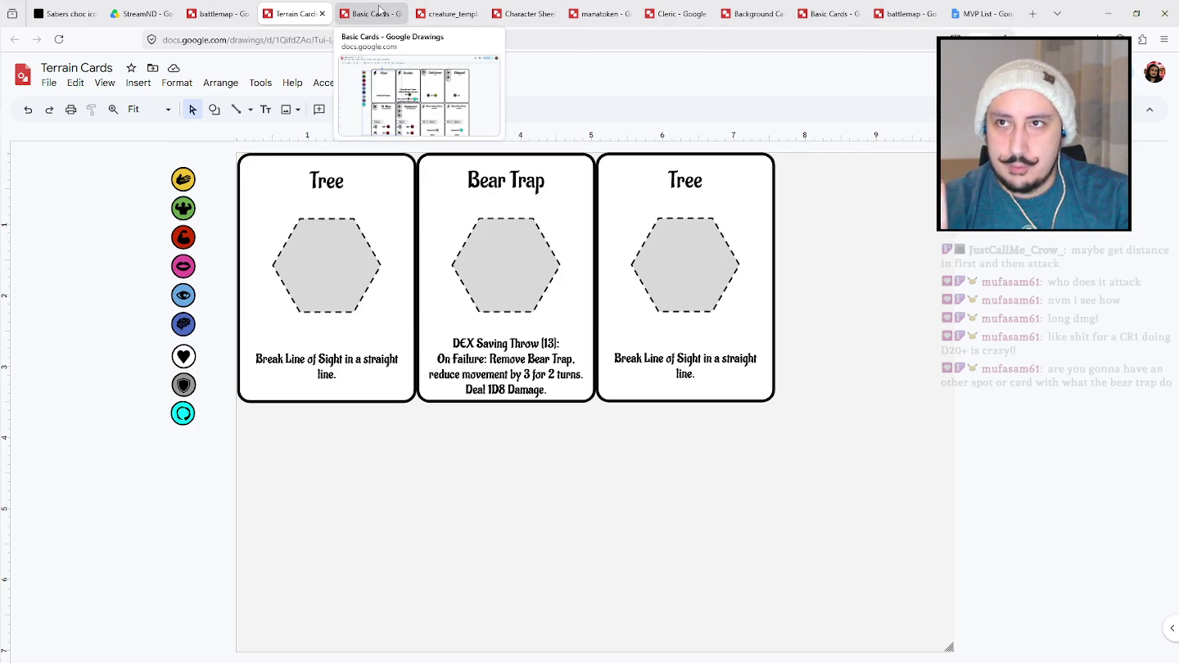
pyautogui.click(445, 14)
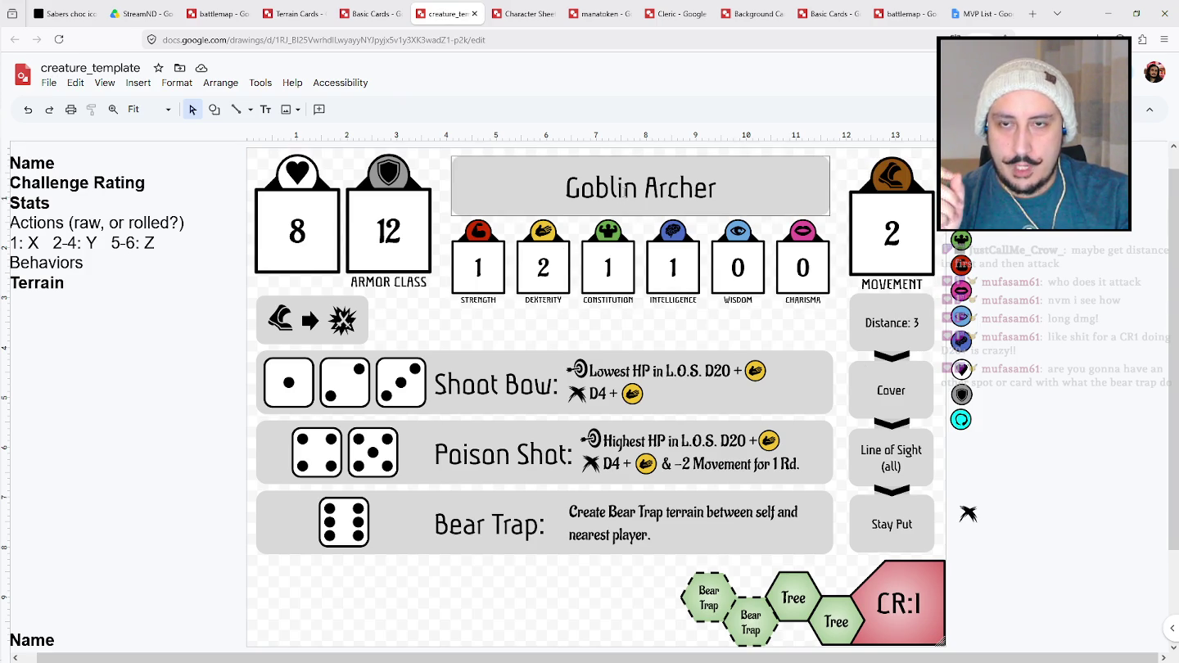
# Check the Tree and Bear Trap hexes, then return to the Terrain Cards drawing.
pyautogui.click(855, 598)
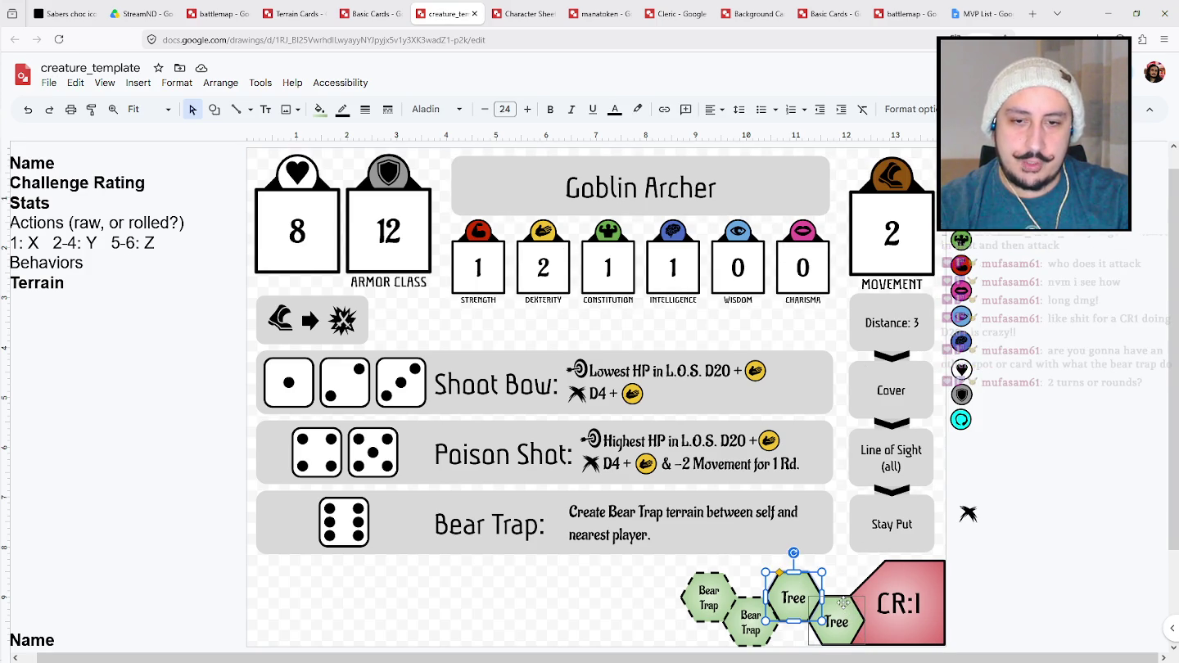
pyautogui.click(755, 606)
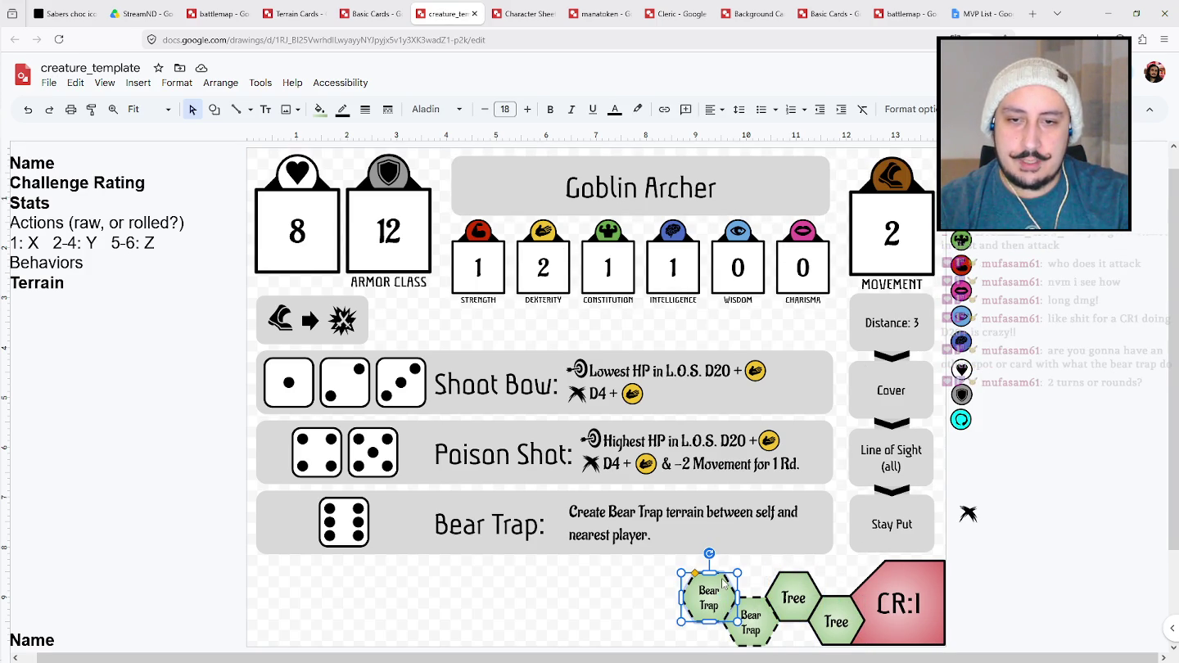
pyautogui.click(387, 8)
pyautogui.click(316, 8)
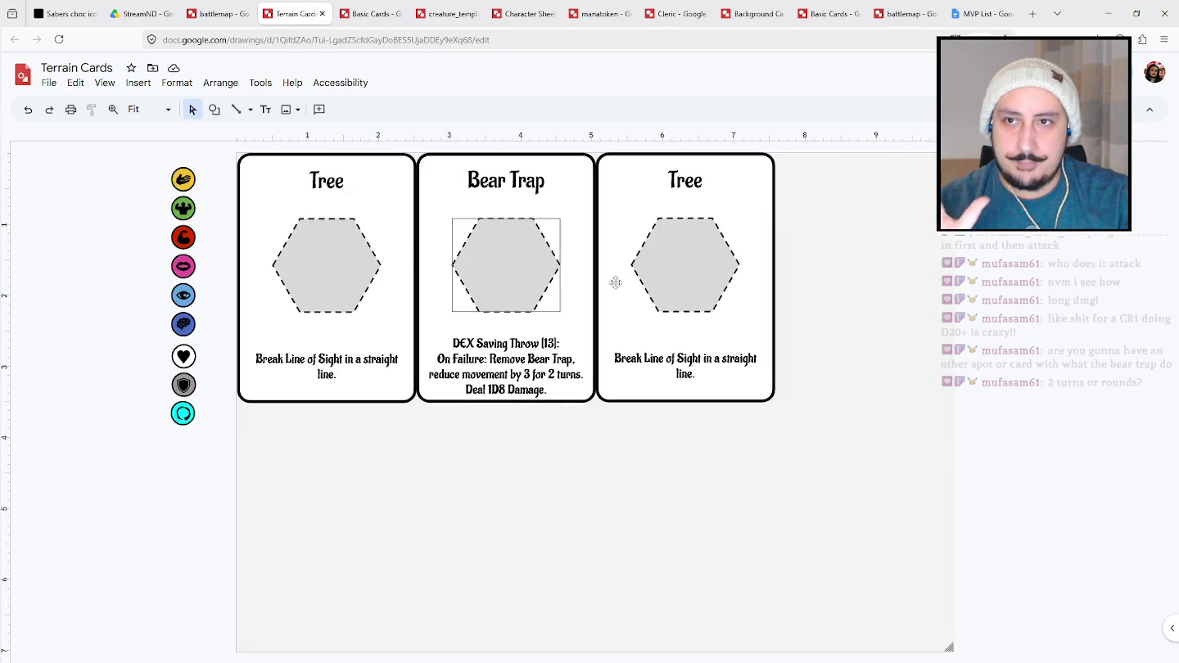
# Delete the spare third Tree card, leaving the Tree and Bear Trap cards.
pyautogui.moveTo(855, 442); pyautogui.dragTo(609, 169)
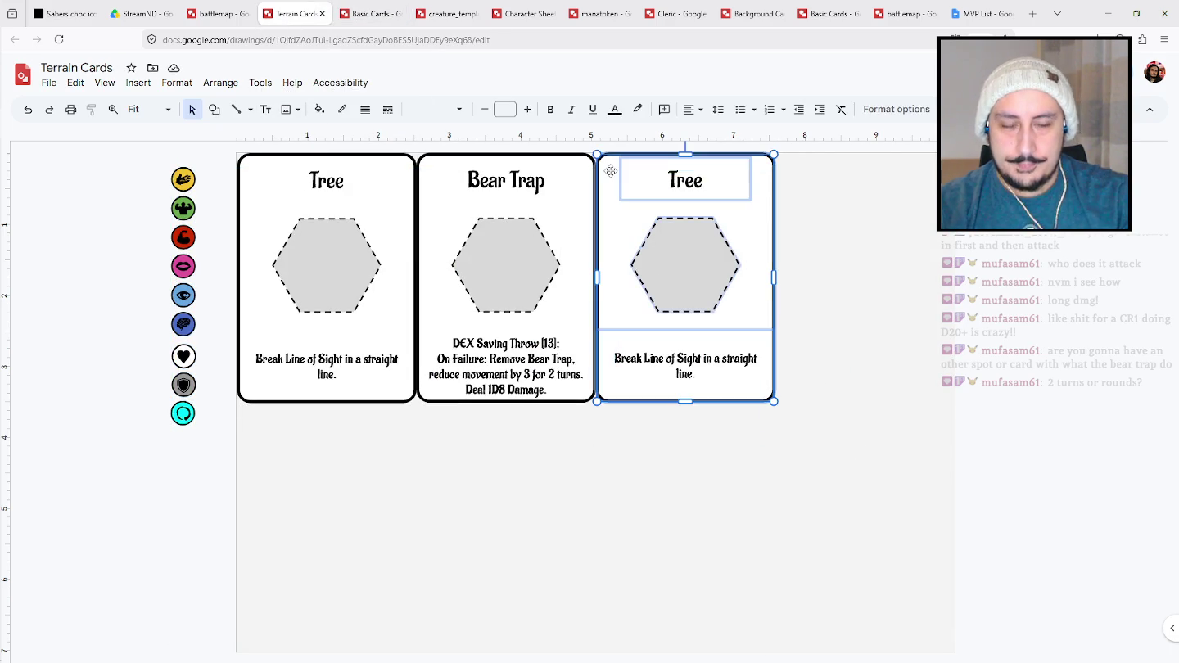
pyautogui.press('Delete')
pyautogui.click(497, 273)
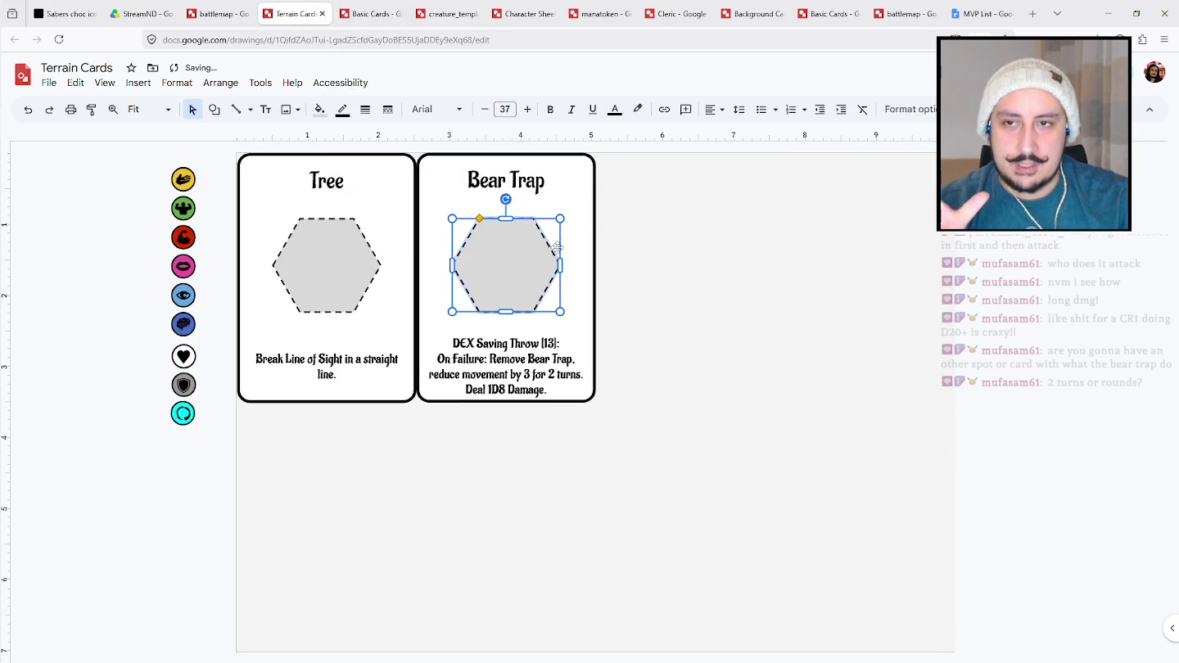
pyautogui.hotkey('ctrl', '1')
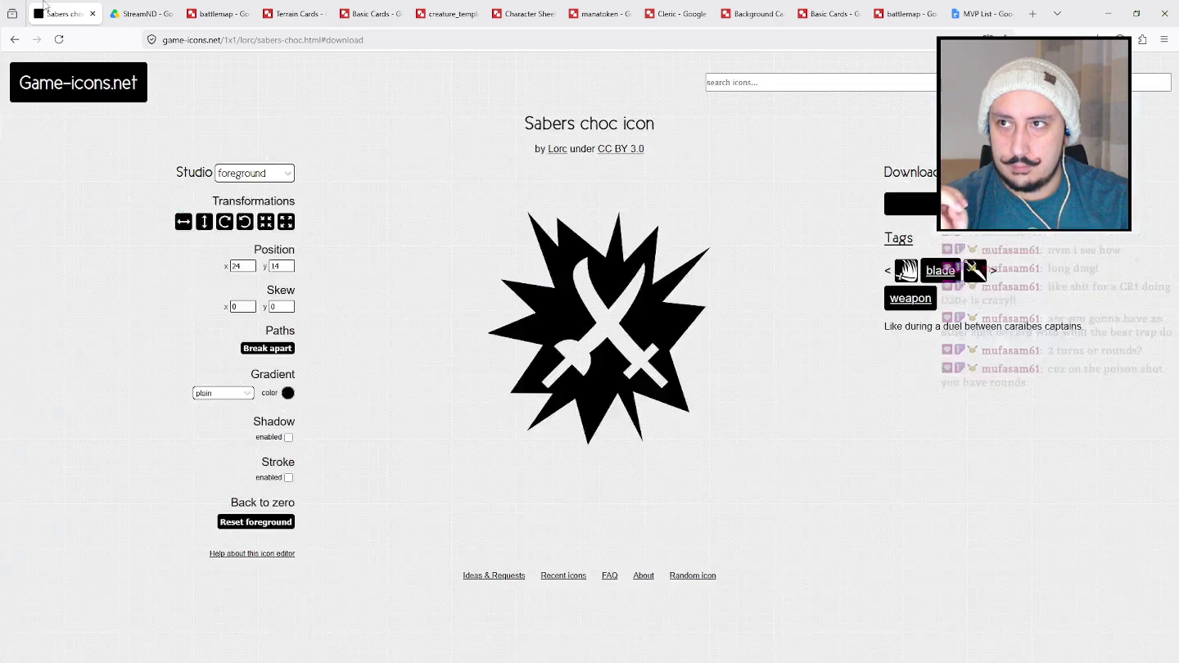
# Search Game-icons.net for 'bear trap' and download the Grease trap icon as grease-trap.png.
pyautogui.click(765, 82)
pyautogui.write('bear')
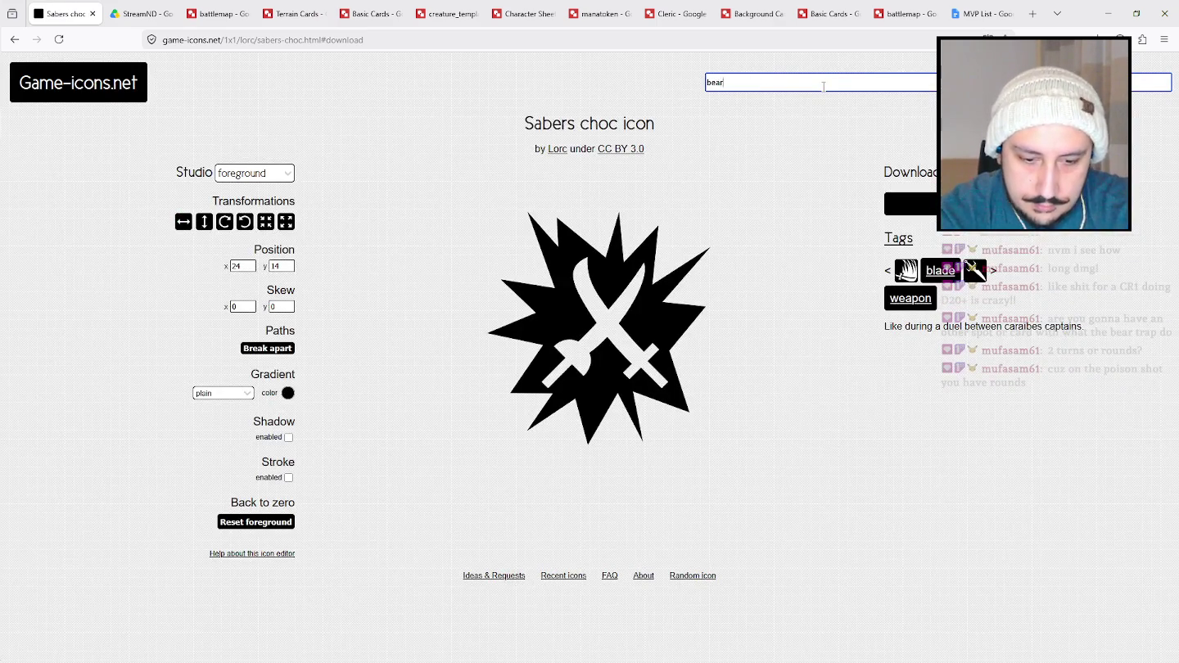
pyautogui.write(' trap')
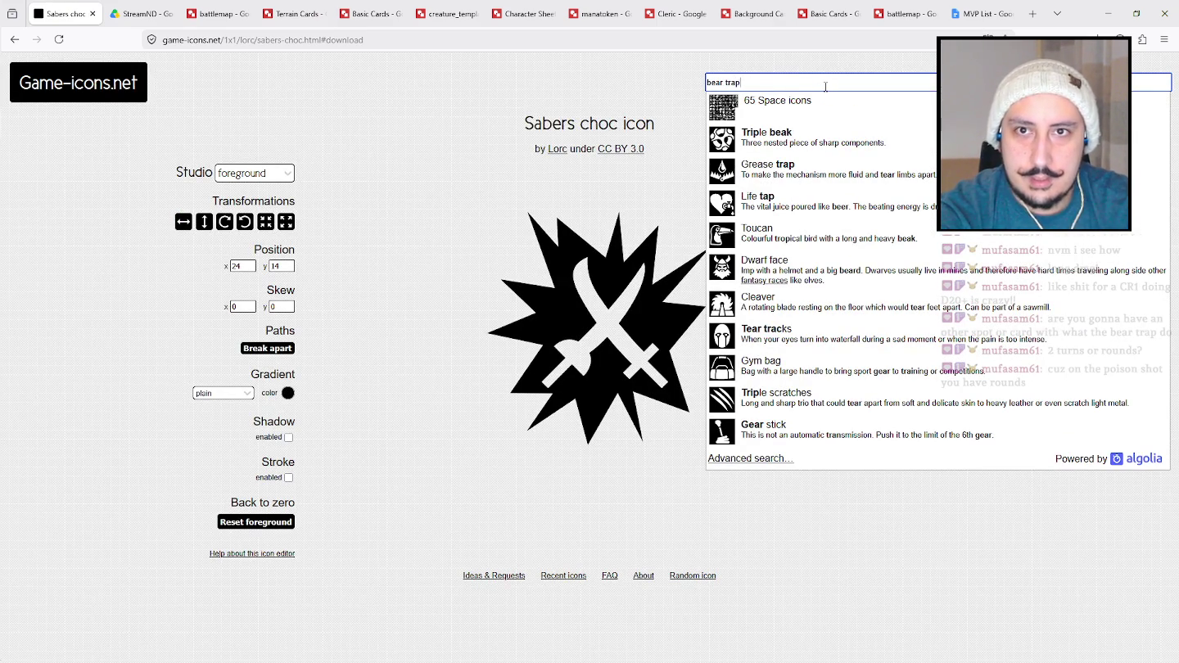
pyautogui.click(792, 171)
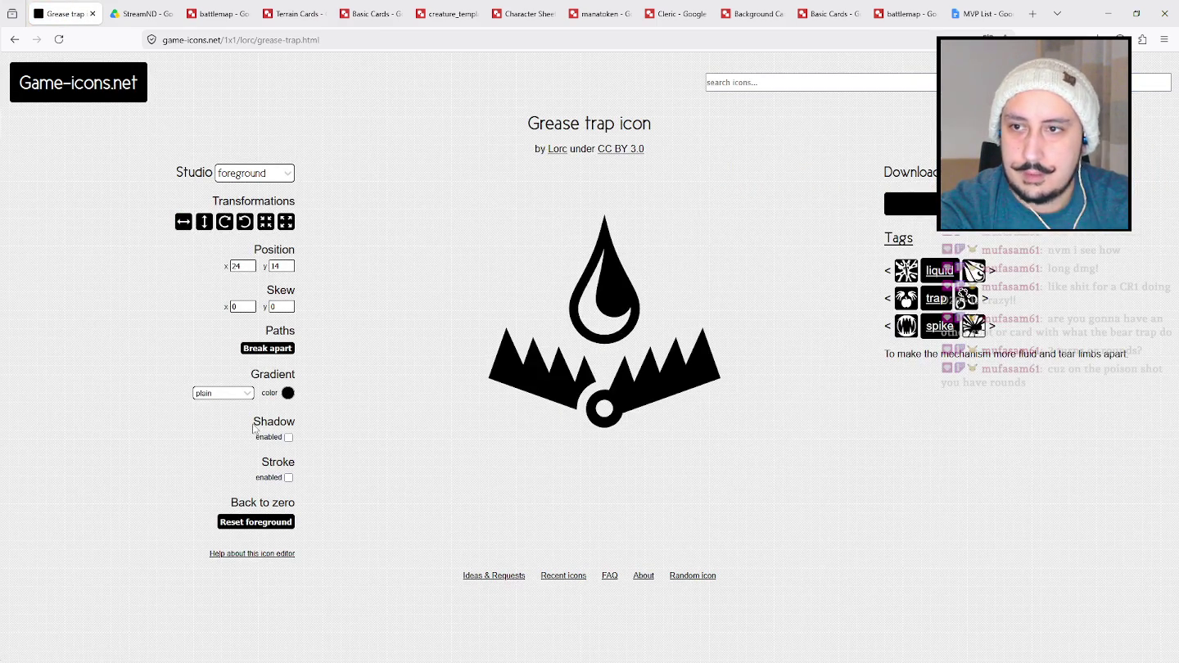
pyautogui.click(909, 204)
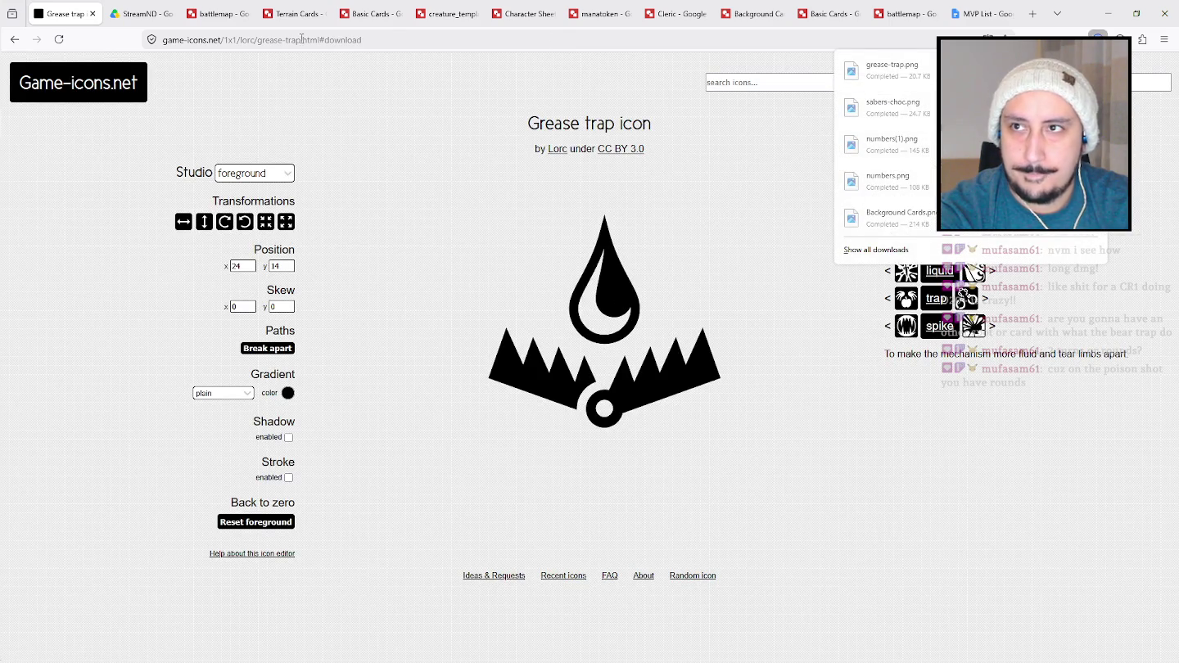
pyautogui.click(220, 14)
pyautogui.click(293, 13)
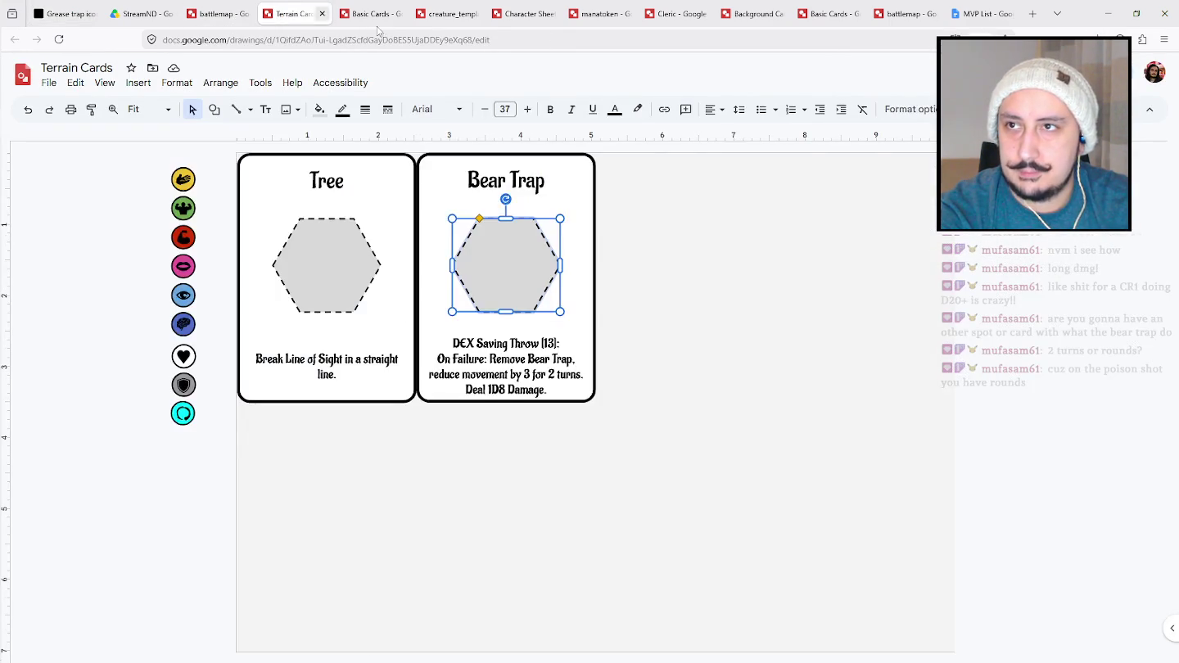
# Place the downloaded grease-trap.png image on the canvas and shrink it.
pyautogui.click(1097, 39)
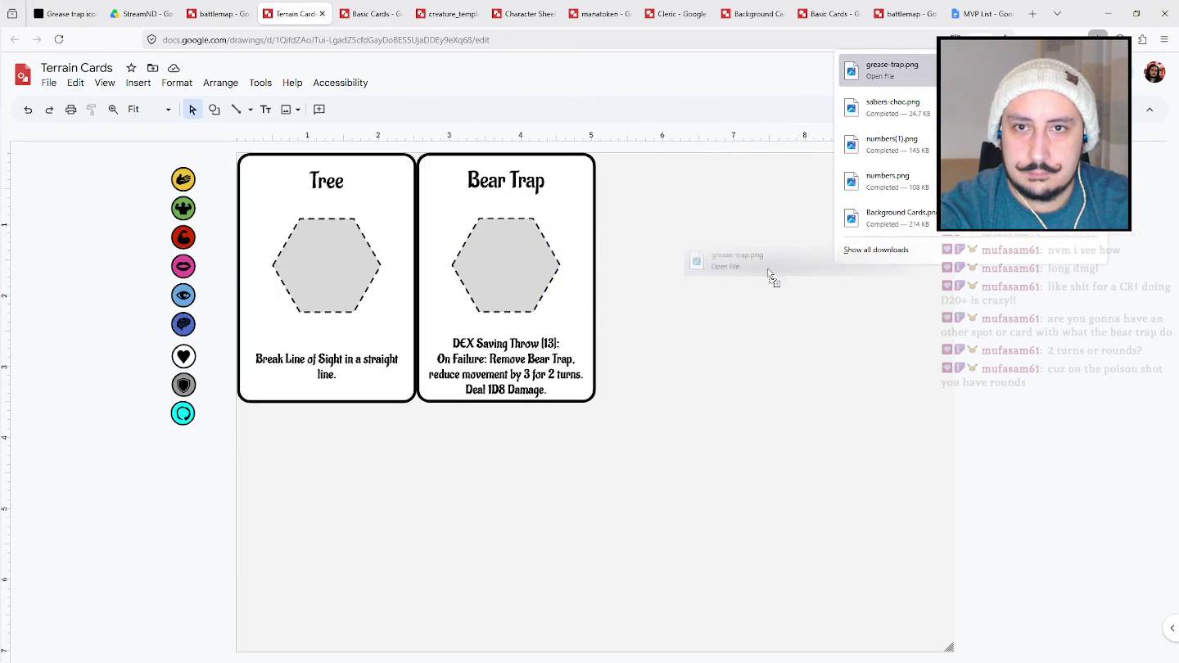
pyautogui.moveTo(904, 69); pyautogui.dragTo(780, 255)
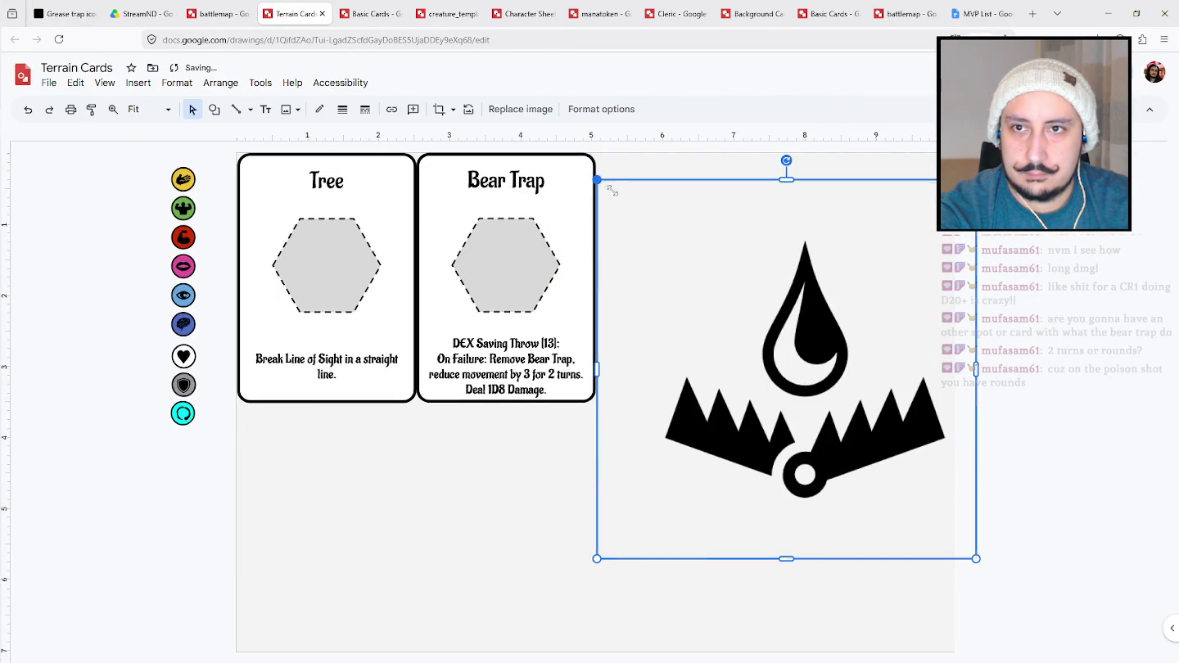
pyautogui.moveTo(594, 179); pyautogui.dragTo(828, 394)
# Duplicate the Bear Trap hexagon beside the cards, with a salmon-red fill and solid border.
pyautogui.click(480, 274)
pyautogui.hotkey('ctrl', 'd')
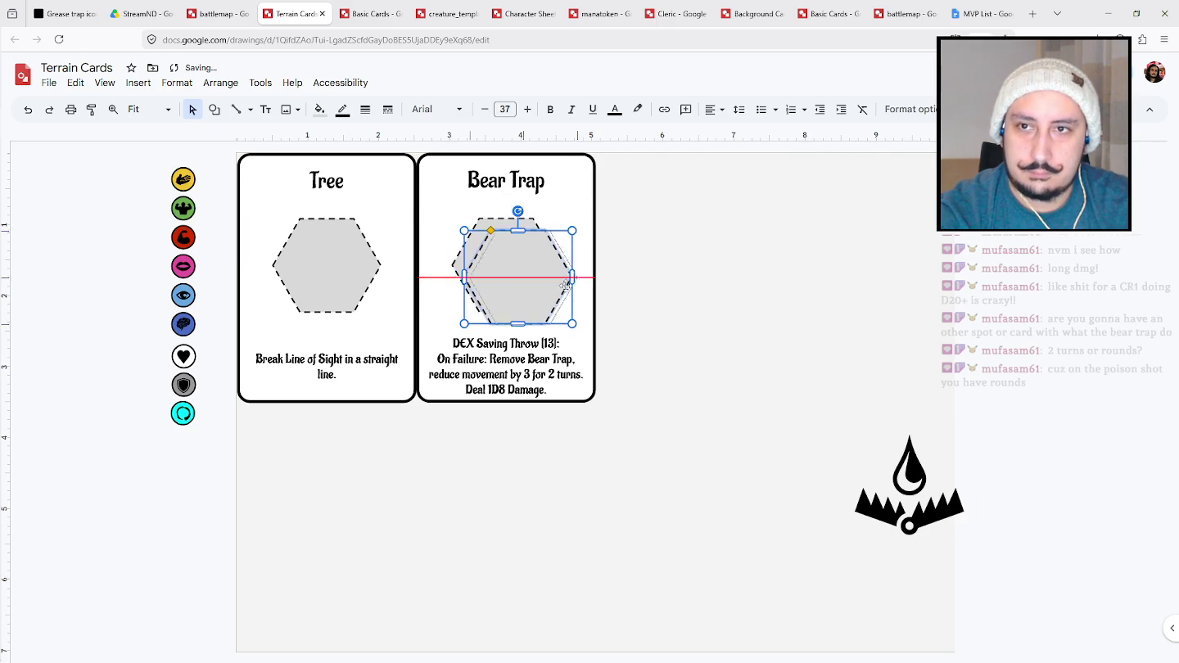
pyautogui.moveTo(506, 282); pyautogui.dragTo(793, 260)
pyautogui.click(321, 109)
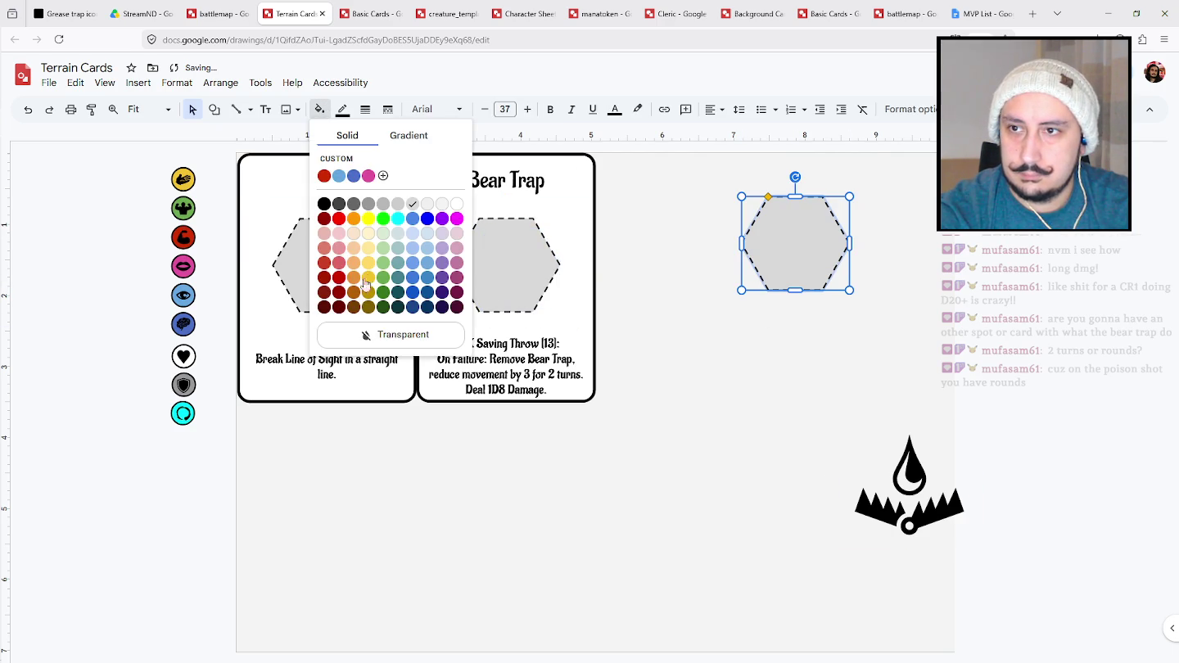
pyautogui.click(331, 247)
pyautogui.click(365, 112)
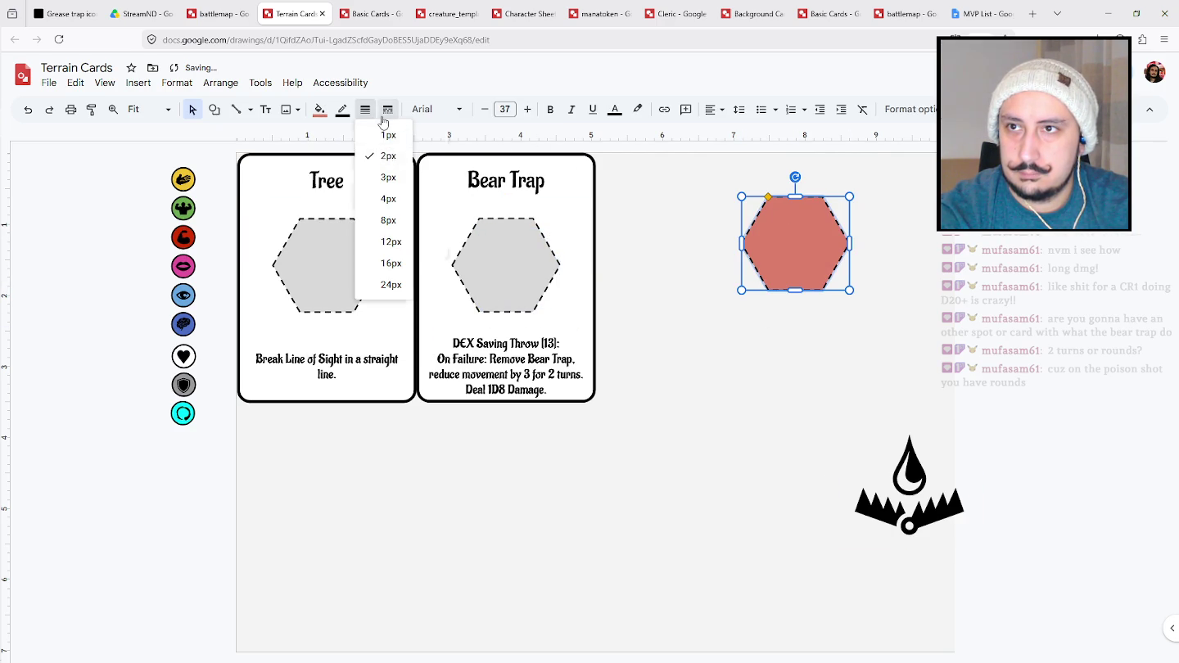
pyautogui.click(387, 110)
pyautogui.click(409, 134)
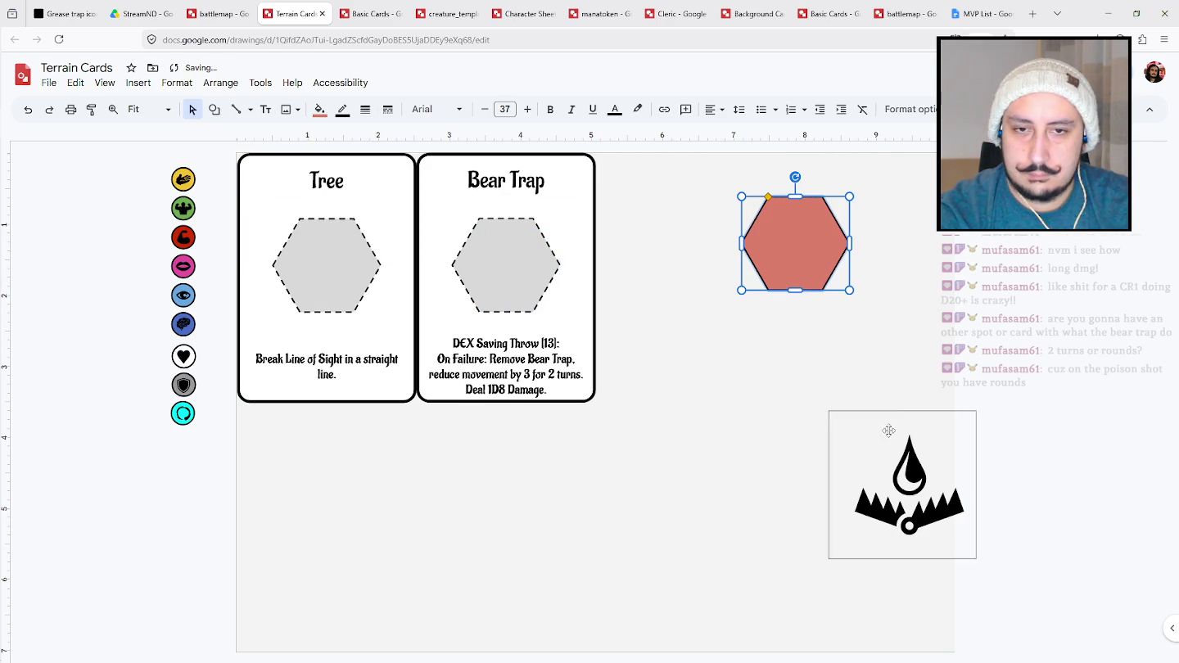
# Centre the bear-trap icon in front of the red hexagon and group them into one token.
pyautogui.moveTo(928, 455); pyautogui.dragTo(825, 217)
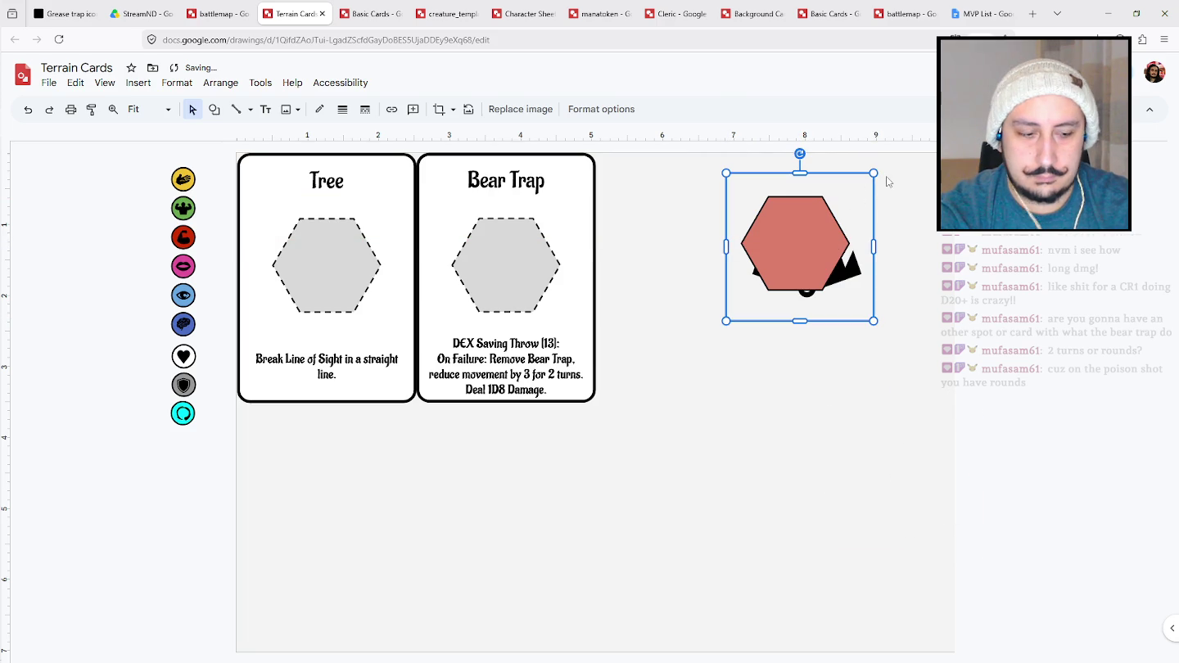
pyautogui.hotkey('ctrl', 'shift', 'Up')
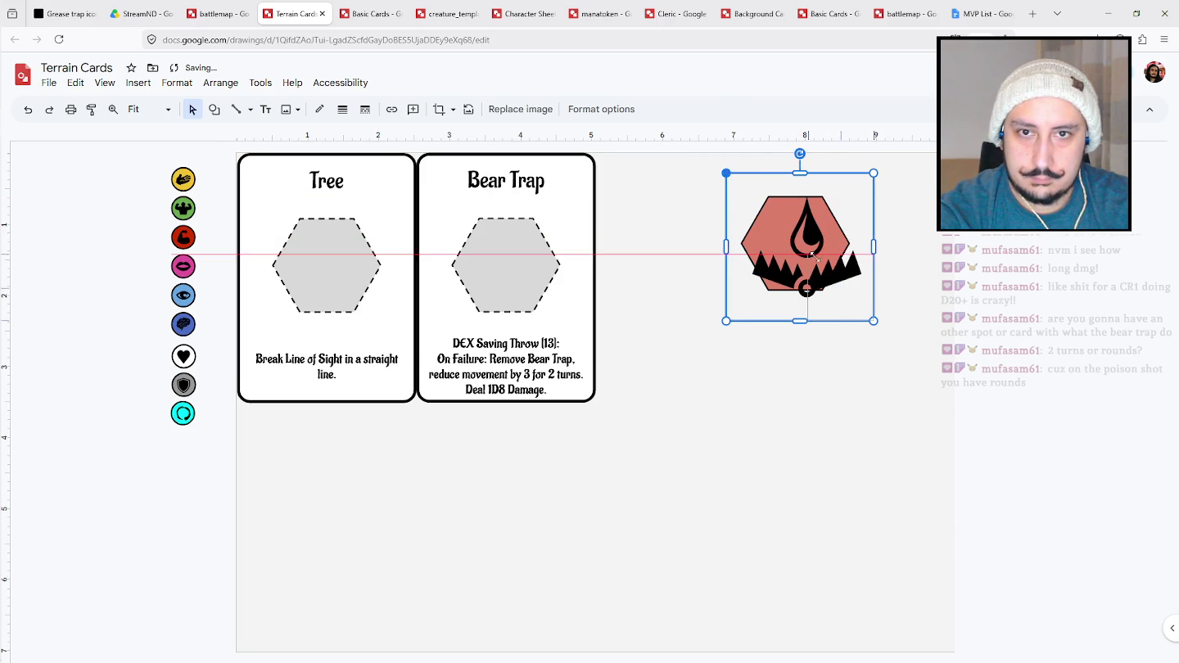
pyautogui.moveTo(810, 255)
pyautogui.mouseDown()
pyautogui.moveTo(817, 264)
pyautogui.moveTo(774, 217)
pyautogui.mouseUp()
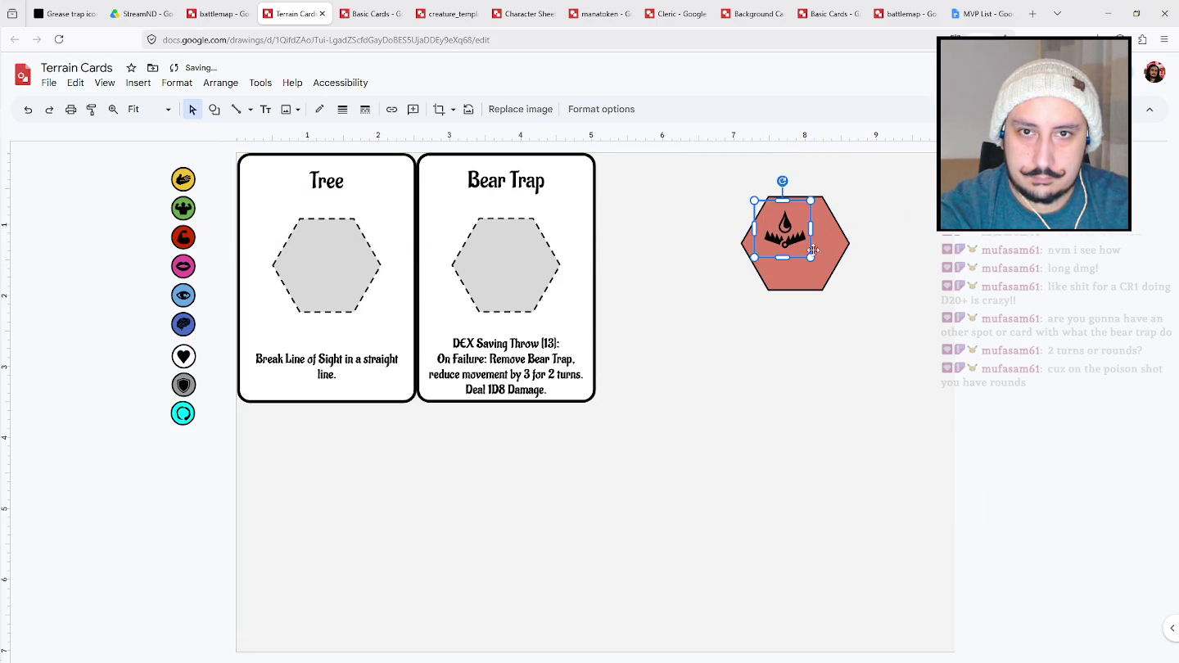
pyautogui.moveTo(813, 259); pyautogui.dragTo(831, 276)
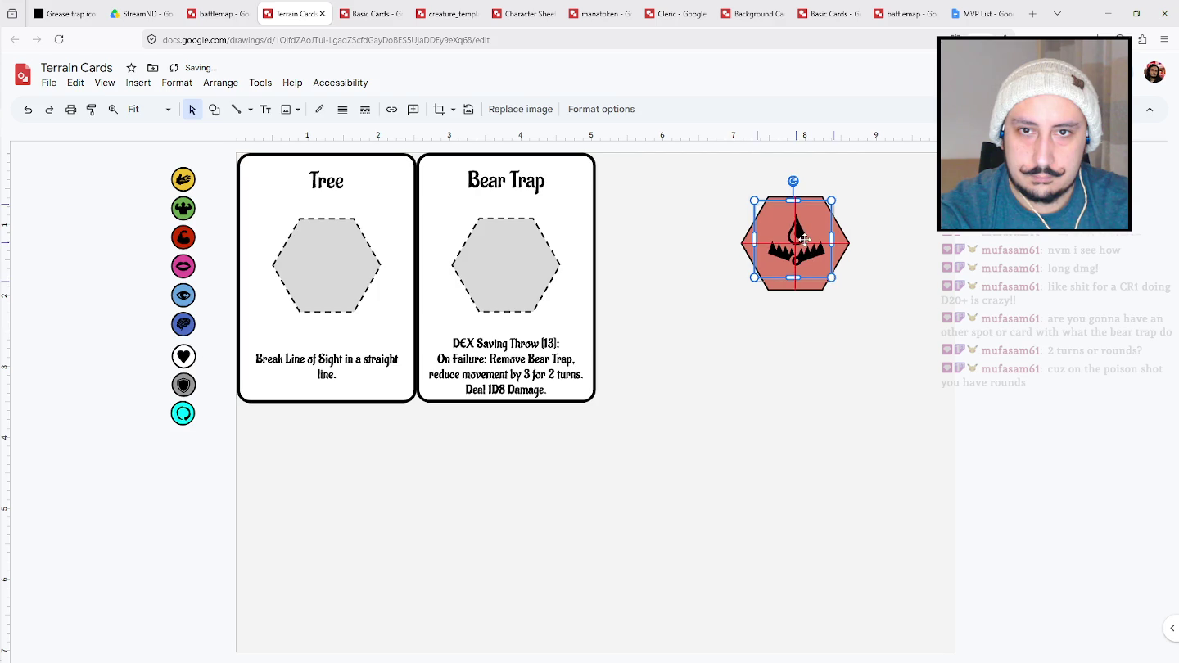
pyautogui.moveTo(807, 240); pyautogui.dragTo(811, 245)
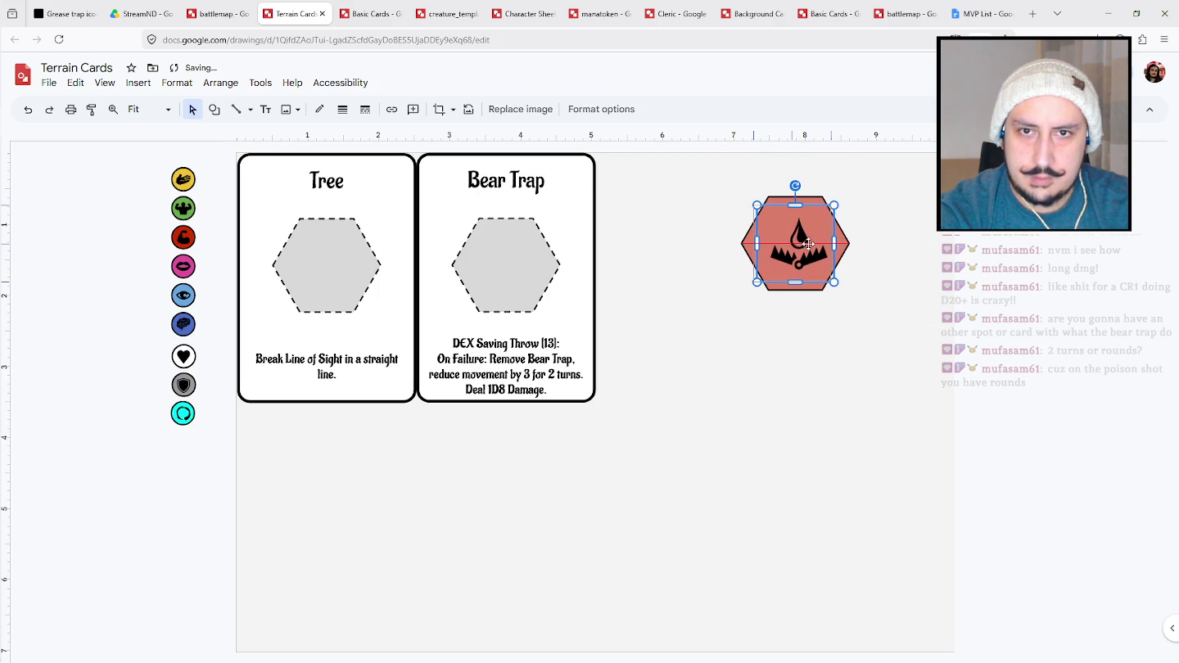
pyautogui.moveTo(900, 320); pyautogui.dragTo(743, 198)
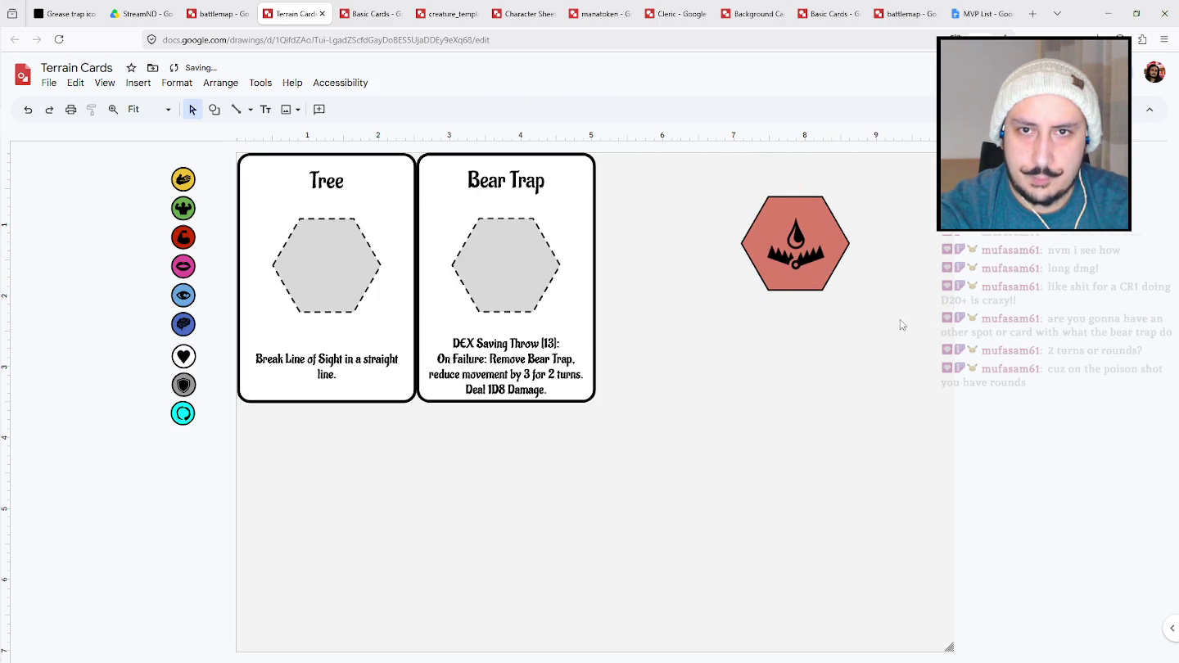
pyautogui.hotkey('ctrl', 'alt', 'g')
# Put a copy of the bear-trap icon centred on the Bear Trap card's hexagon.
pyautogui.click(805, 260)
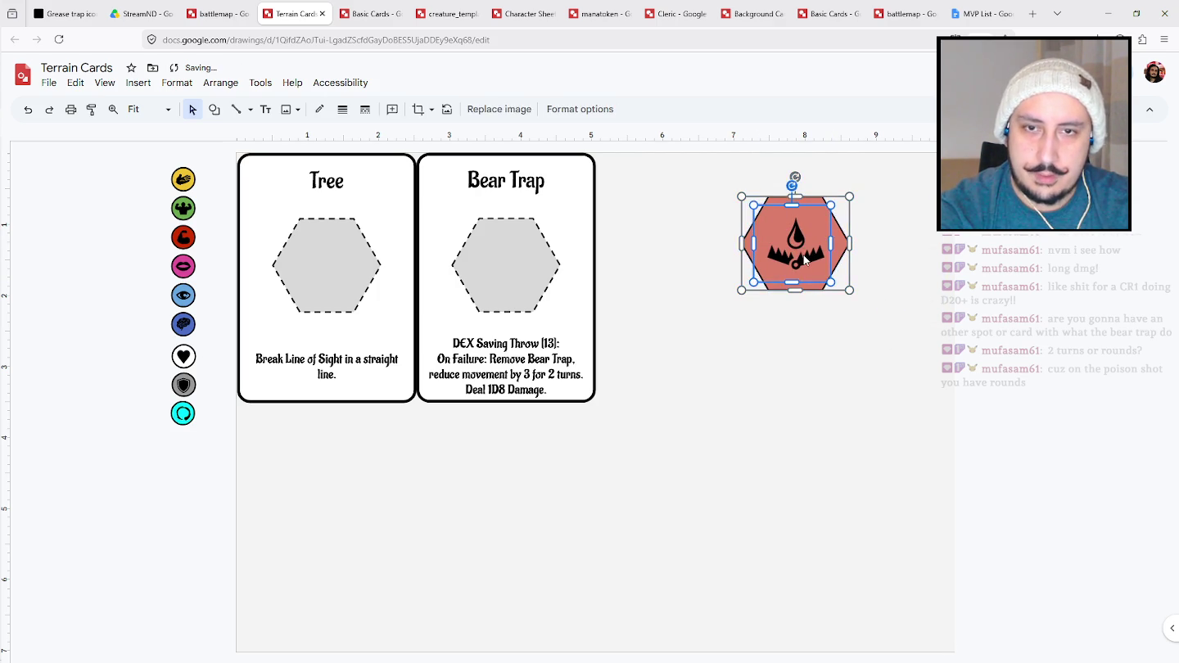
pyautogui.moveTo(822, 269); pyautogui.dragTo(537, 290)
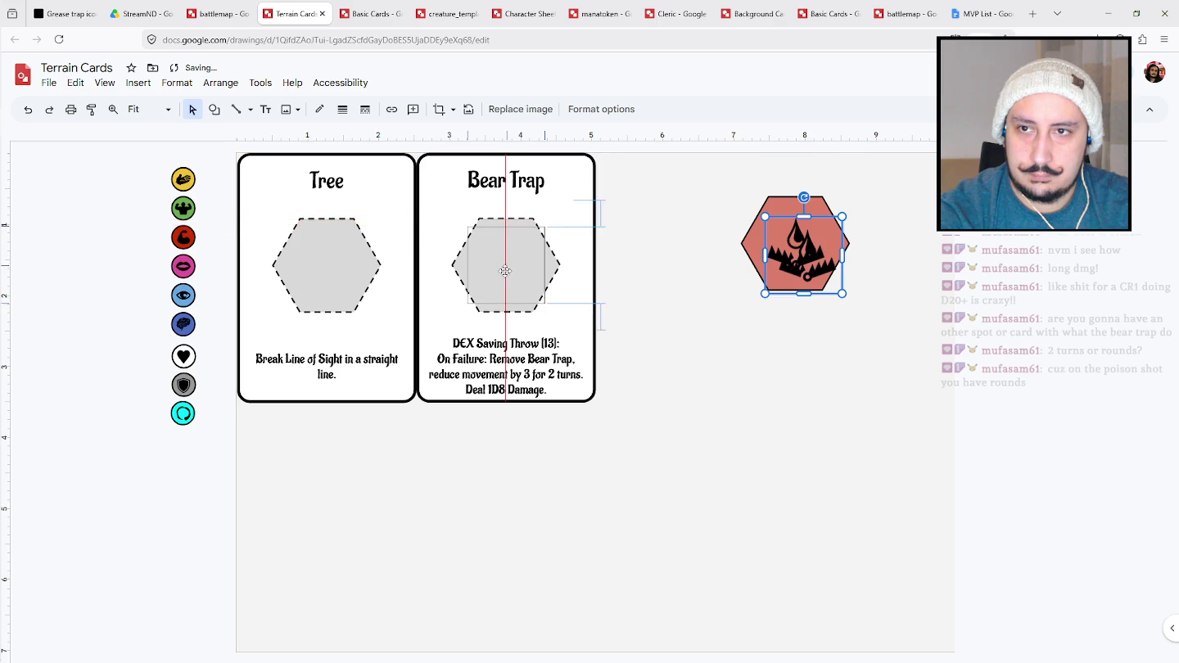
pyautogui.press('Left')
pyautogui.press('Left')
pyautogui.press('Left')
pyautogui.press('Left')
pyautogui.press('Up')
pyautogui.press('Left')
pyautogui.press('Down')
pyautogui.press('Escape')
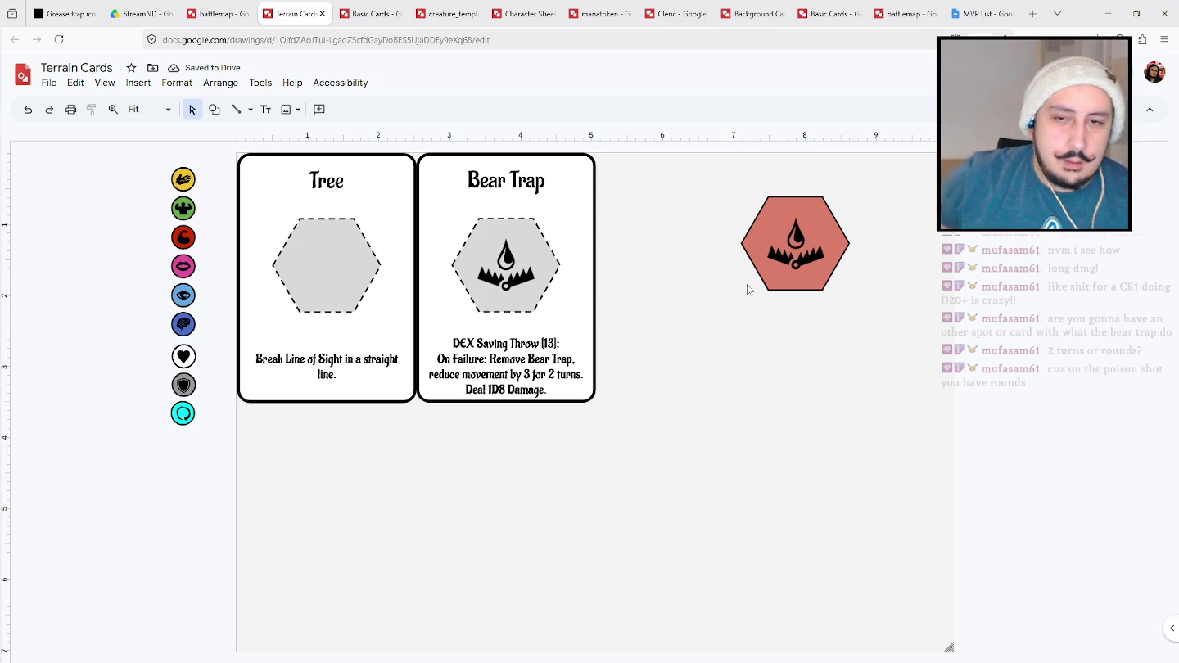
pyautogui.click(505, 369)
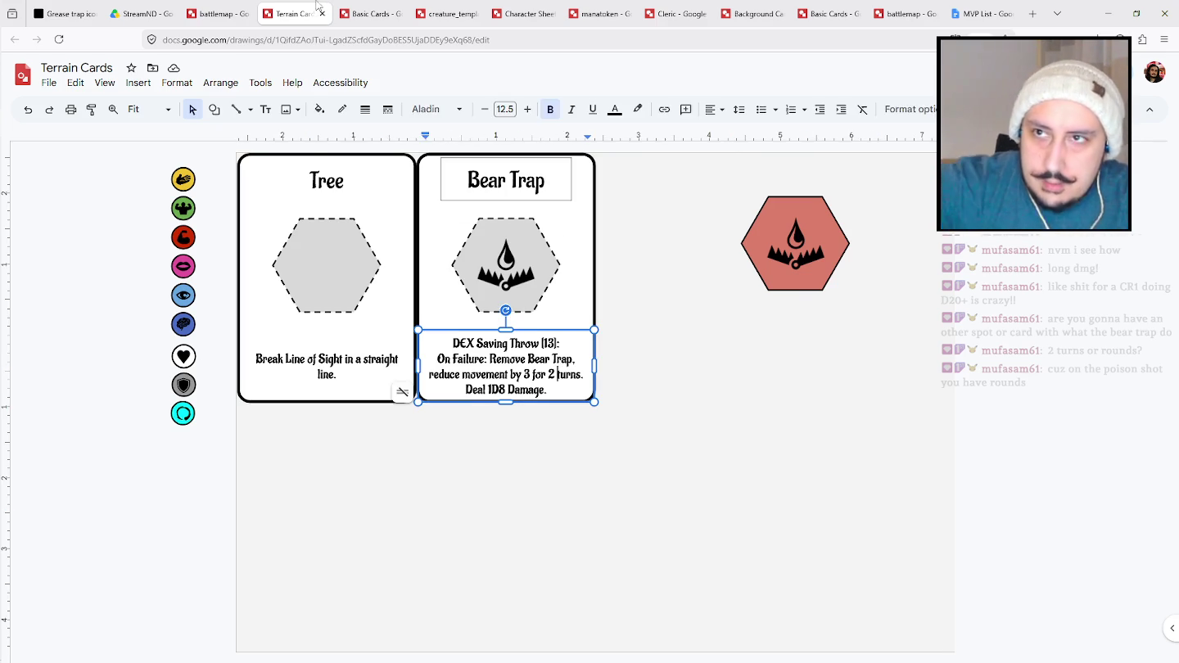
# Change the Bear Trap rule from '2 turns' to '2 rounds'.
pyautogui.click(371, 11)
pyautogui.click(293, 13)
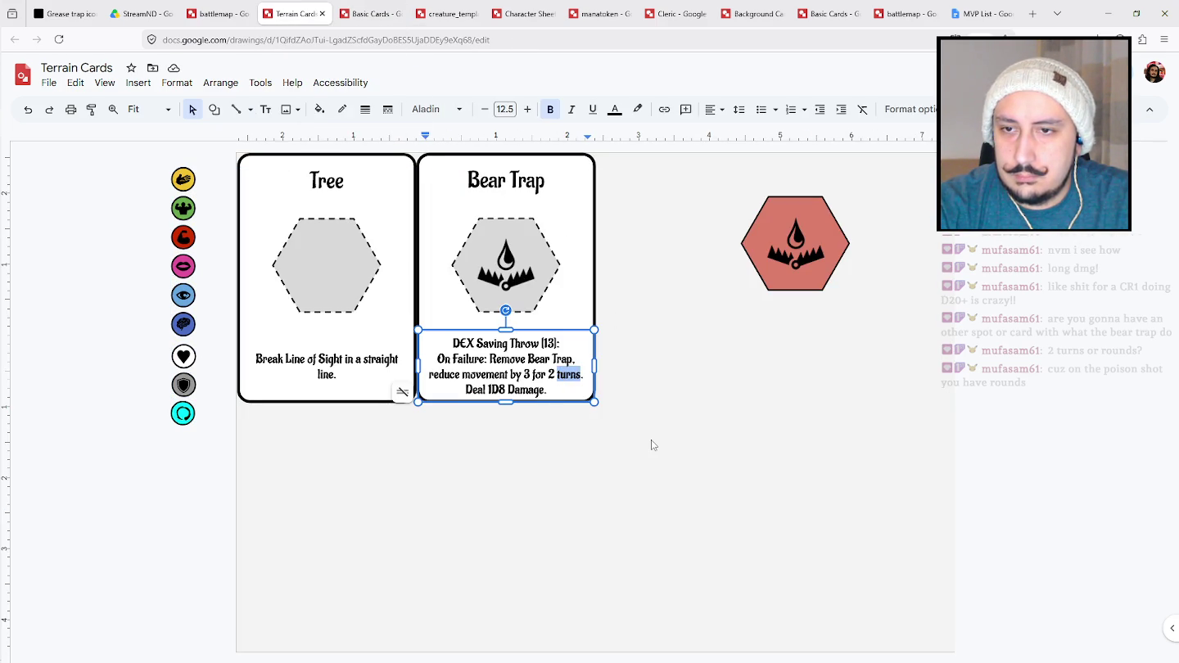
pyautogui.write('rounds')
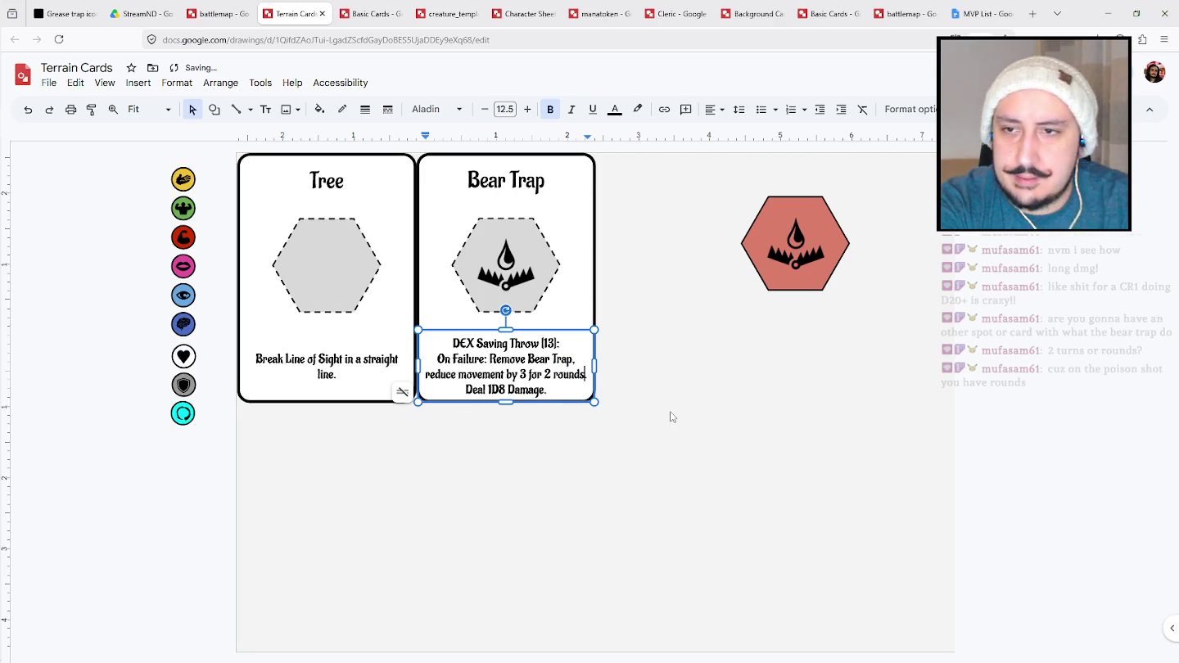
pyautogui.click(686, 424)
# Try moving the red hexagon token onto the Bear Trap card, then undo it.
pyautogui.moveTo(765, 189); pyautogui.dragTo(878, 313)
pyautogui.moveTo(823, 240)
pyautogui.mouseDown()
pyautogui.moveTo(531, 269)
pyautogui.moveTo(544, 260)
pyautogui.mouseUp()
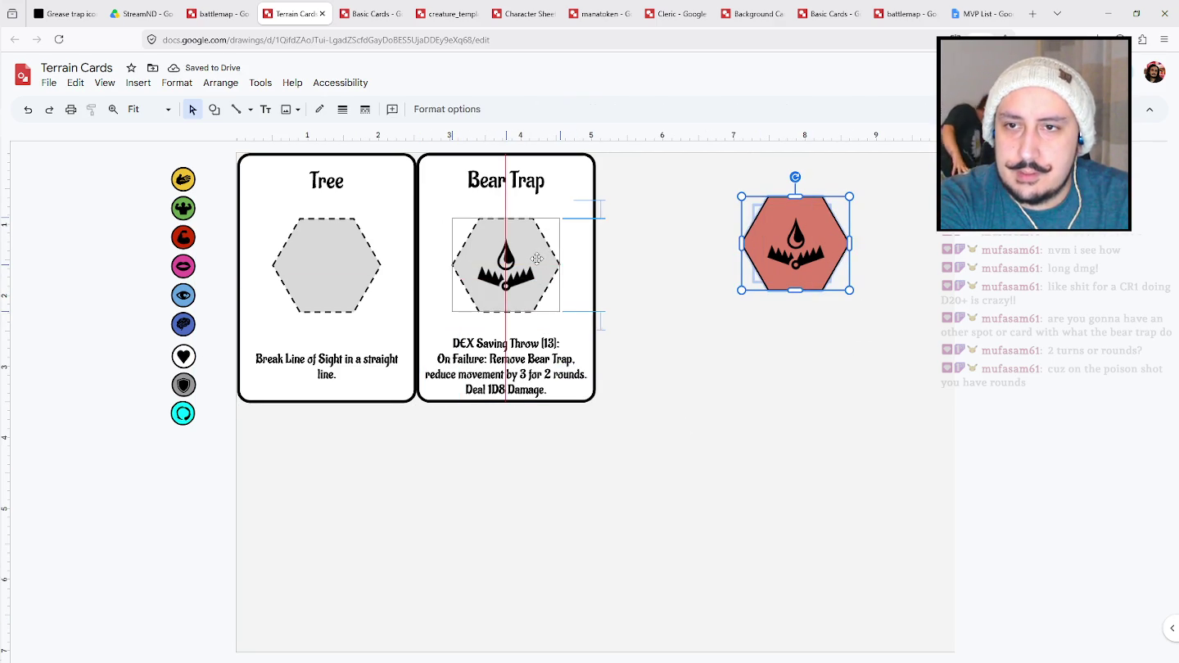
pyautogui.moveTo(537, 259); pyautogui.dragTo(536, 259)
pyautogui.hotkey('ctrl', 'z')
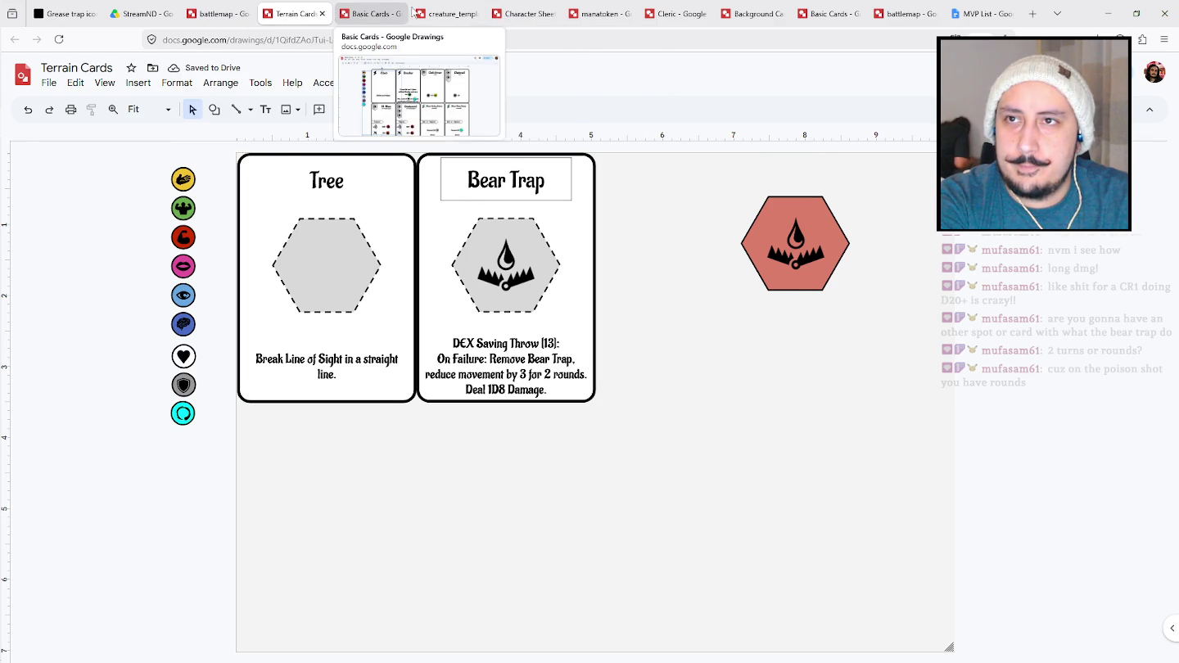
pyautogui.click(447, 13)
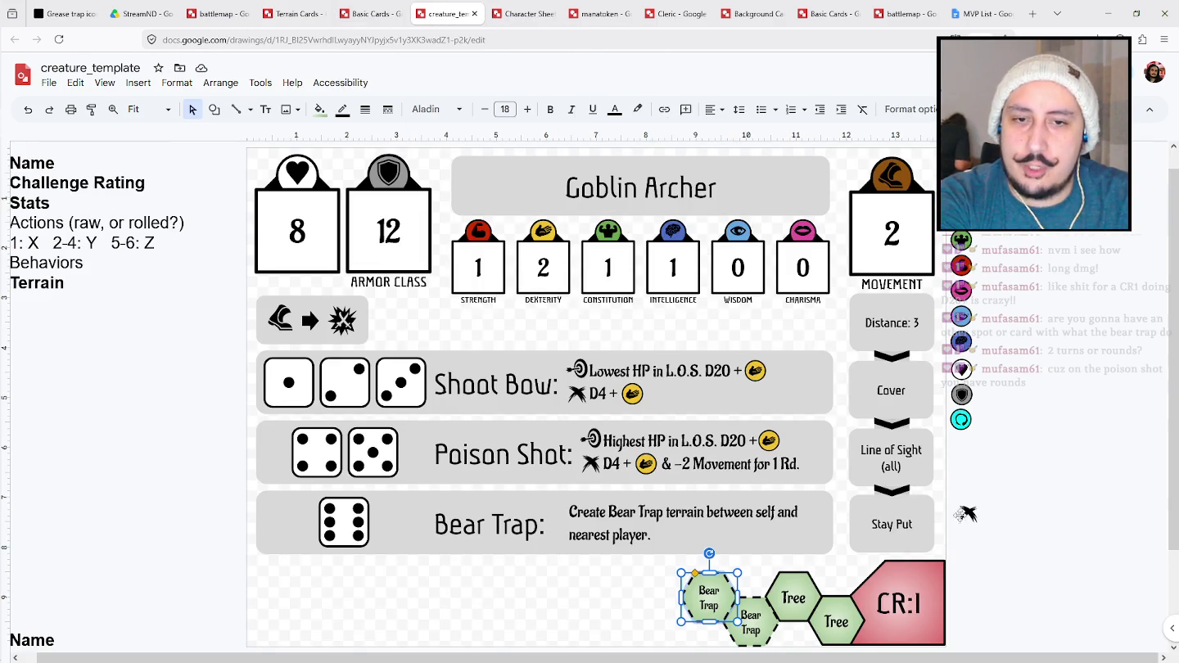
pyautogui.click(609, 610)
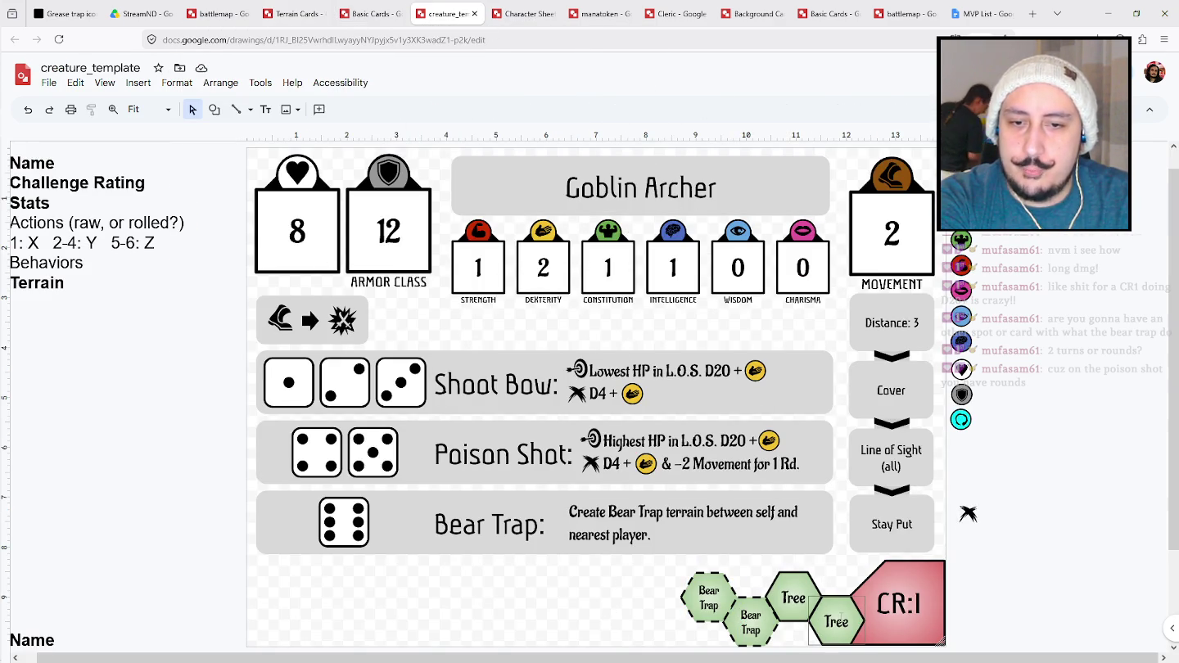
pyautogui.click(348, 12)
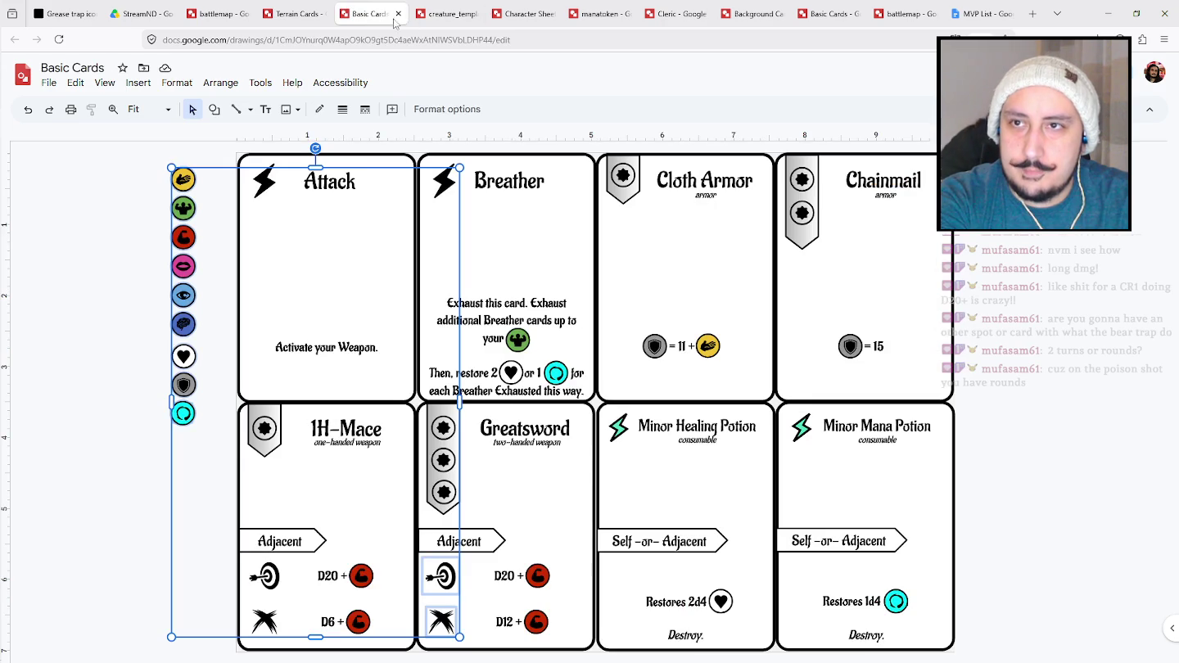
pyautogui.click(292, 12)
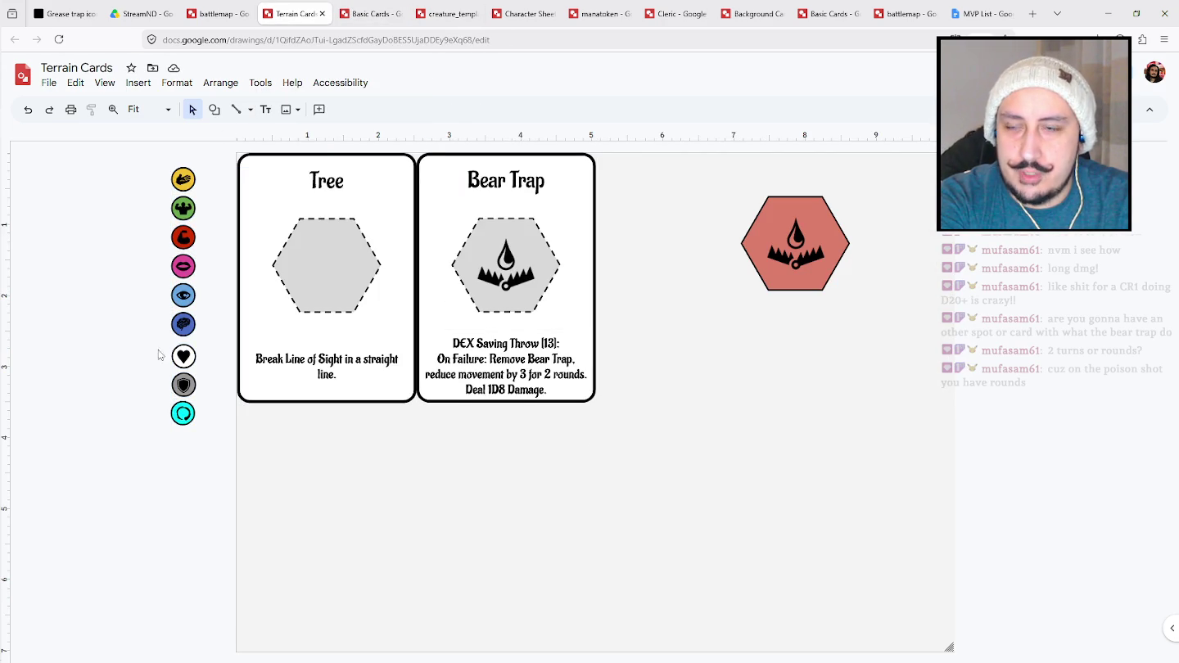
# Search Game-icons.net for 'tree' and download the Beech icon as beech.png.
pyautogui.click(79, 19)
pyautogui.click(786, 83)
pyautogui.write('tree')
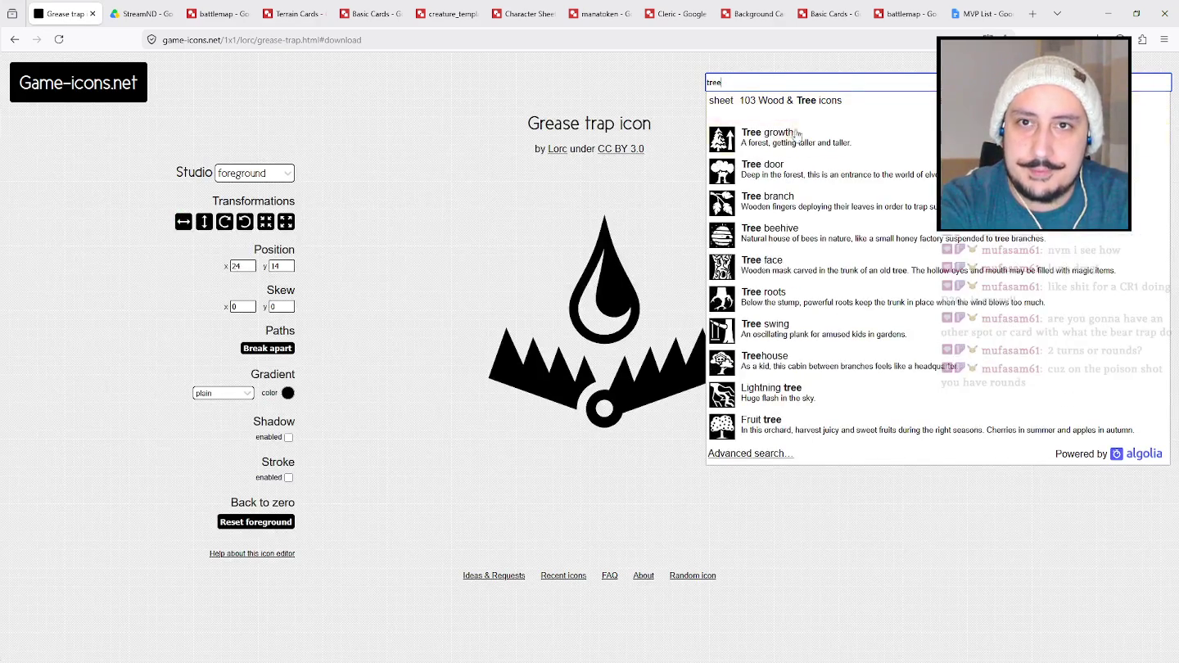
pyautogui.click(799, 99)
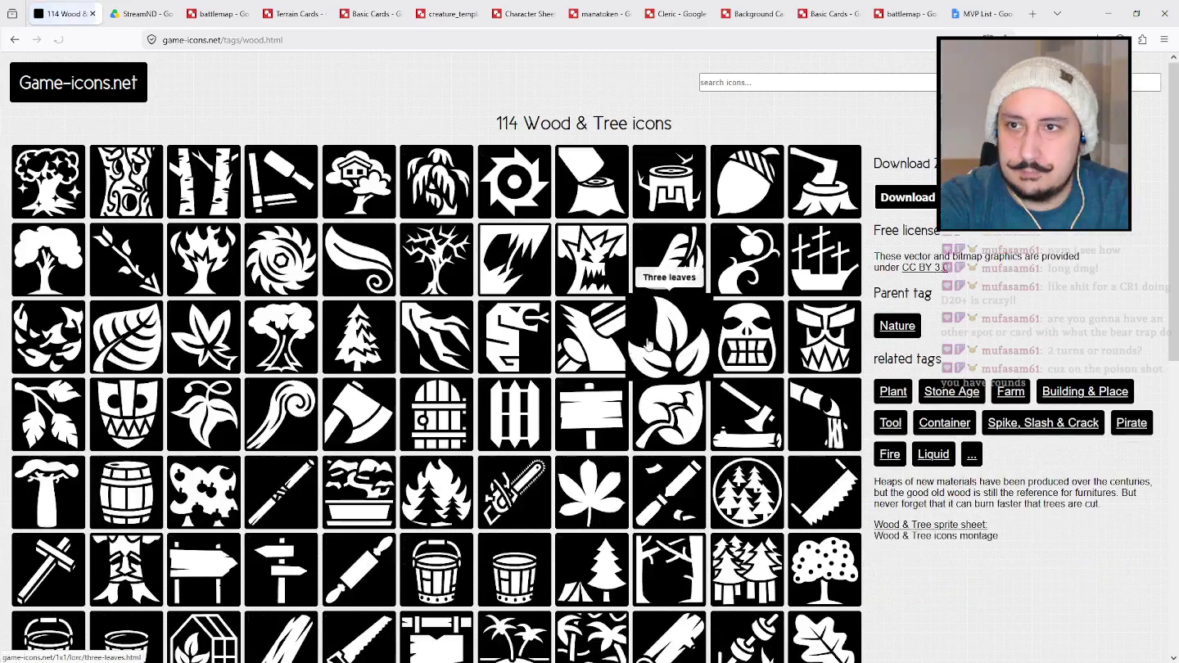
pyautogui.scroll(-1, 417, 327)
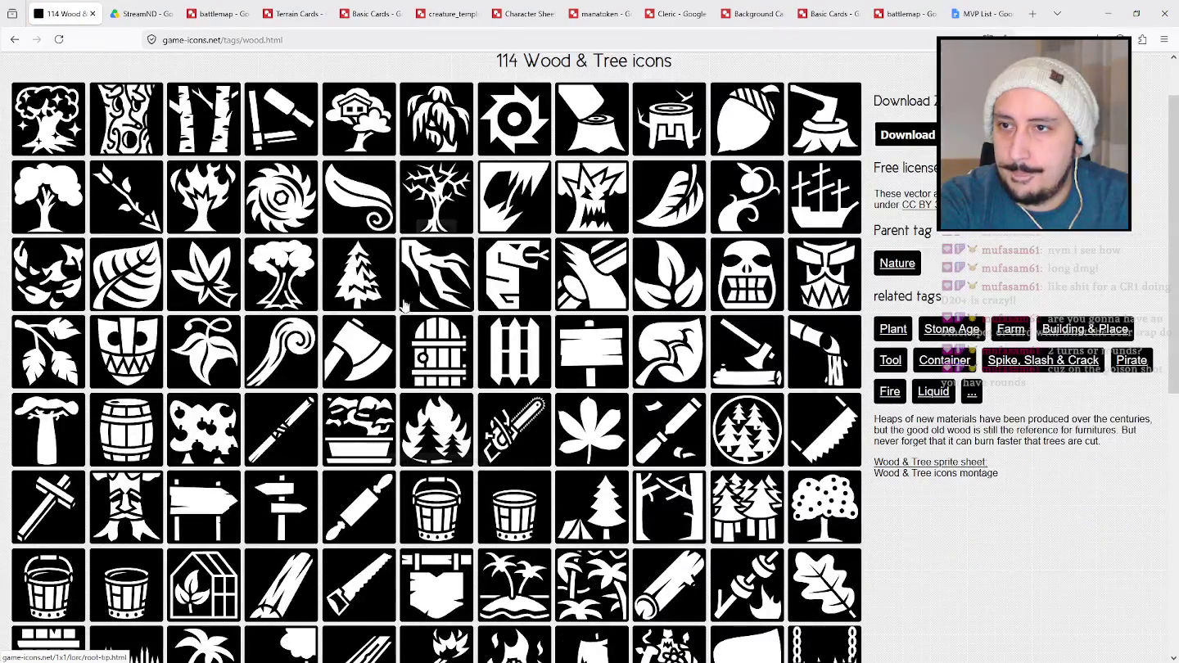
pyautogui.click(62, 211)
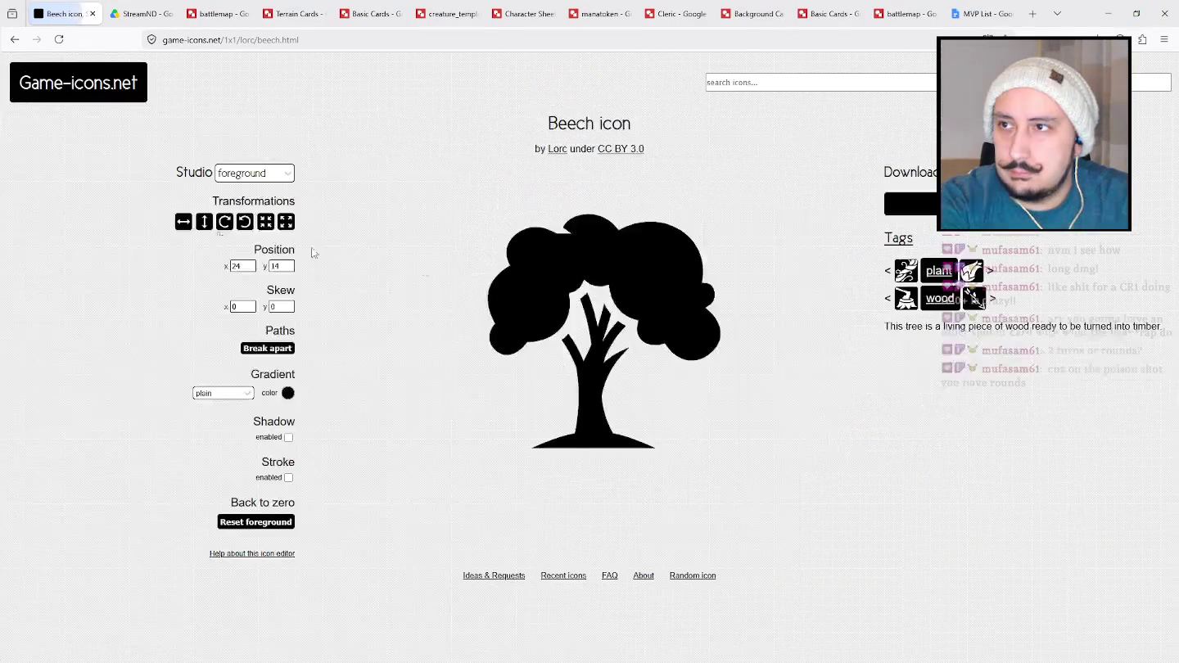
pyautogui.click(909, 203)
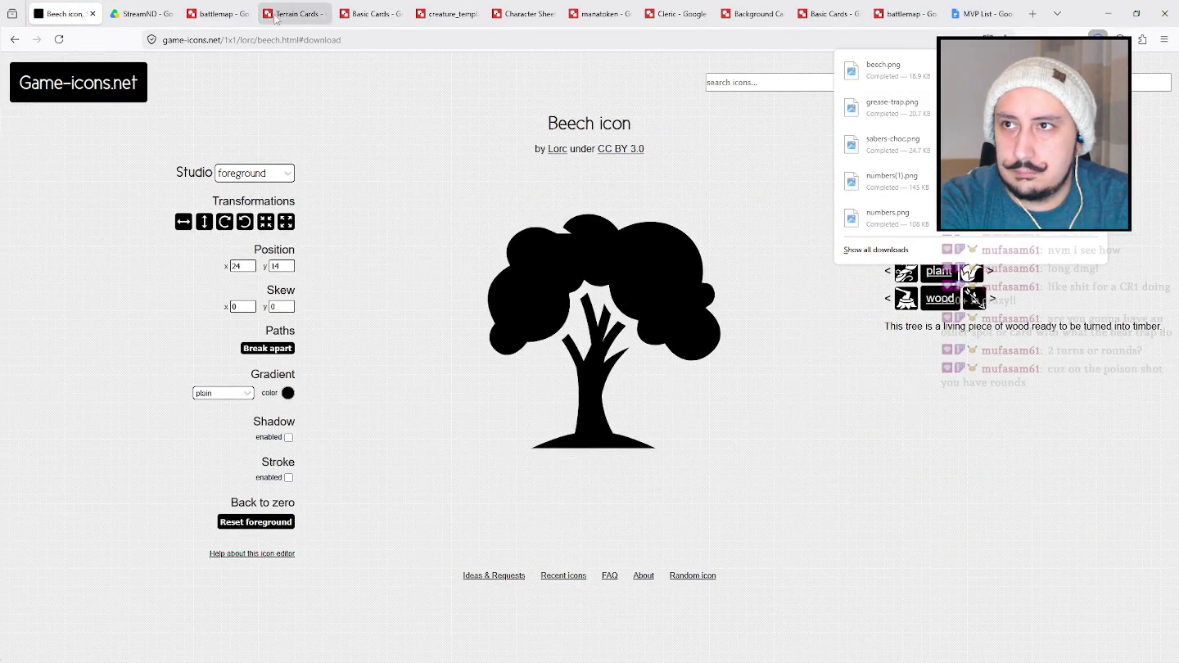
pyautogui.click(293, 14)
pyautogui.click(1098, 37)
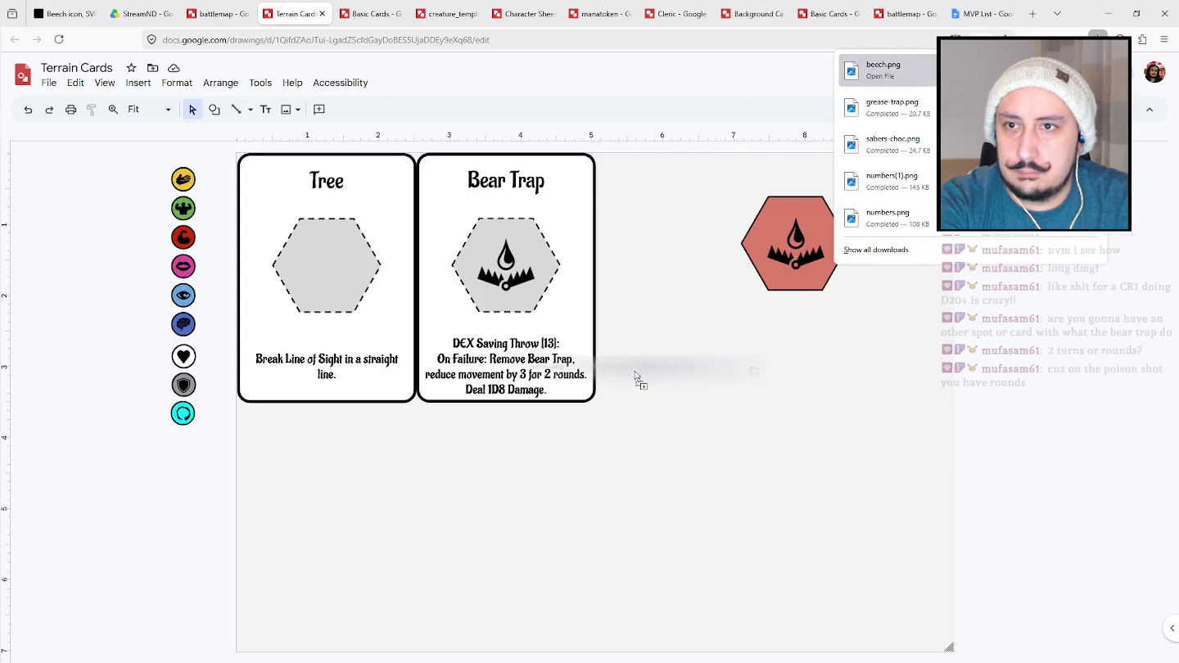
# Place the beech.png tree icon, resized, inside the Tree card's hexagon.
pyautogui.moveTo(883, 70); pyautogui.dragTo(671, 356)
pyautogui.moveTo(430, 186); pyautogui.dragTo(753, 510)
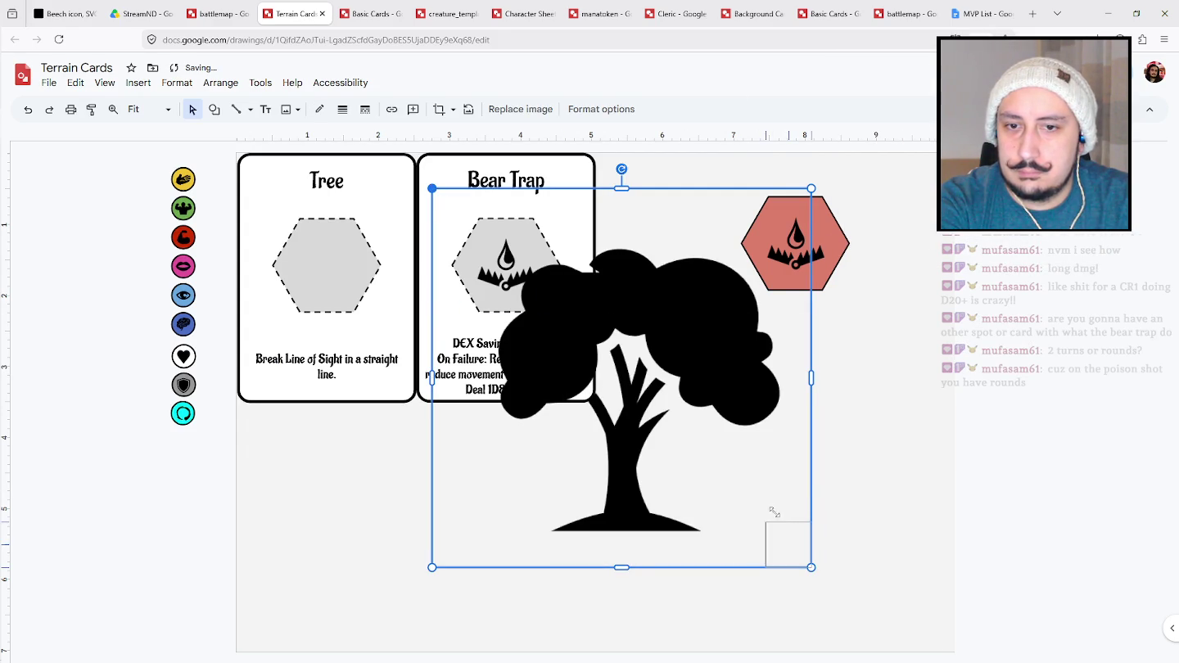
pyautogui.moveTo(331, 276); pyautogui.dragTo(333, 261)
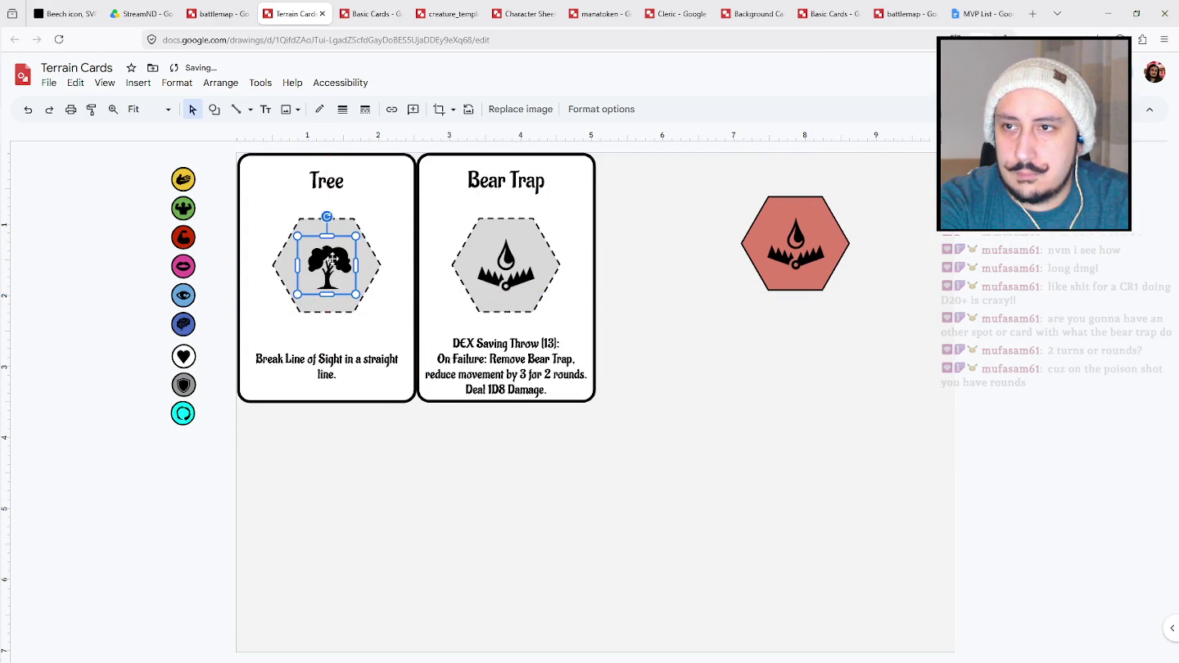
pyautogui.click(827, 535)
# Add a new line 'HP: 10' to the Tree card's description.
pyautogui.click(351, 379)
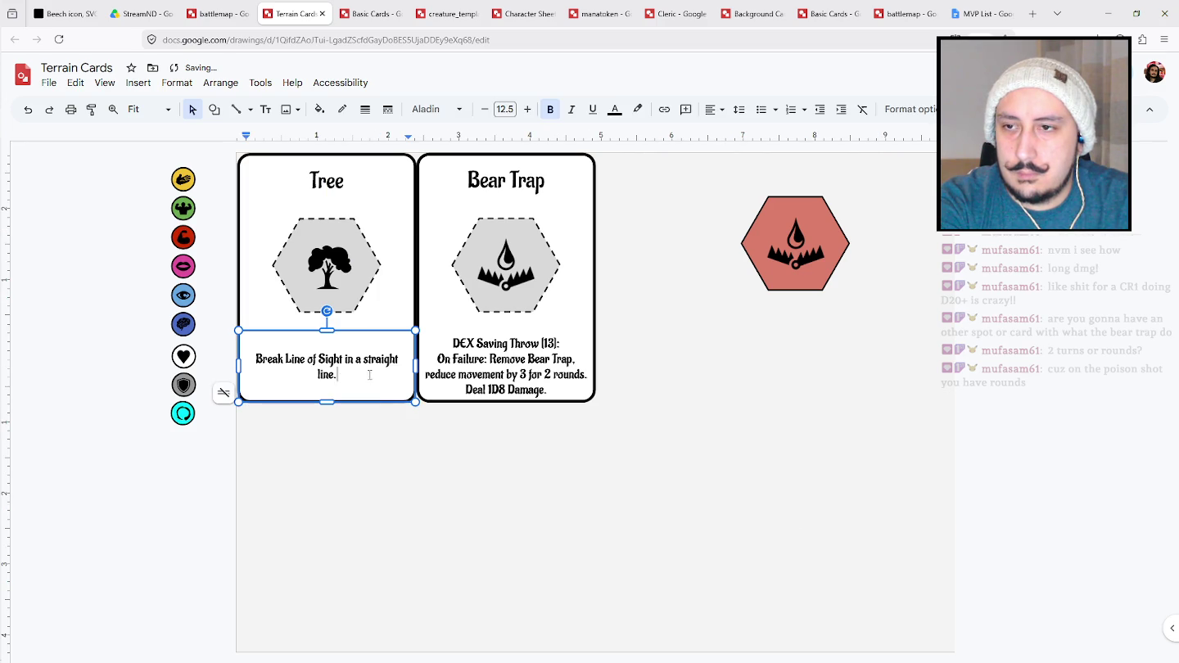
pyautogui.press('Return')
pyautogui.write('HP: ')
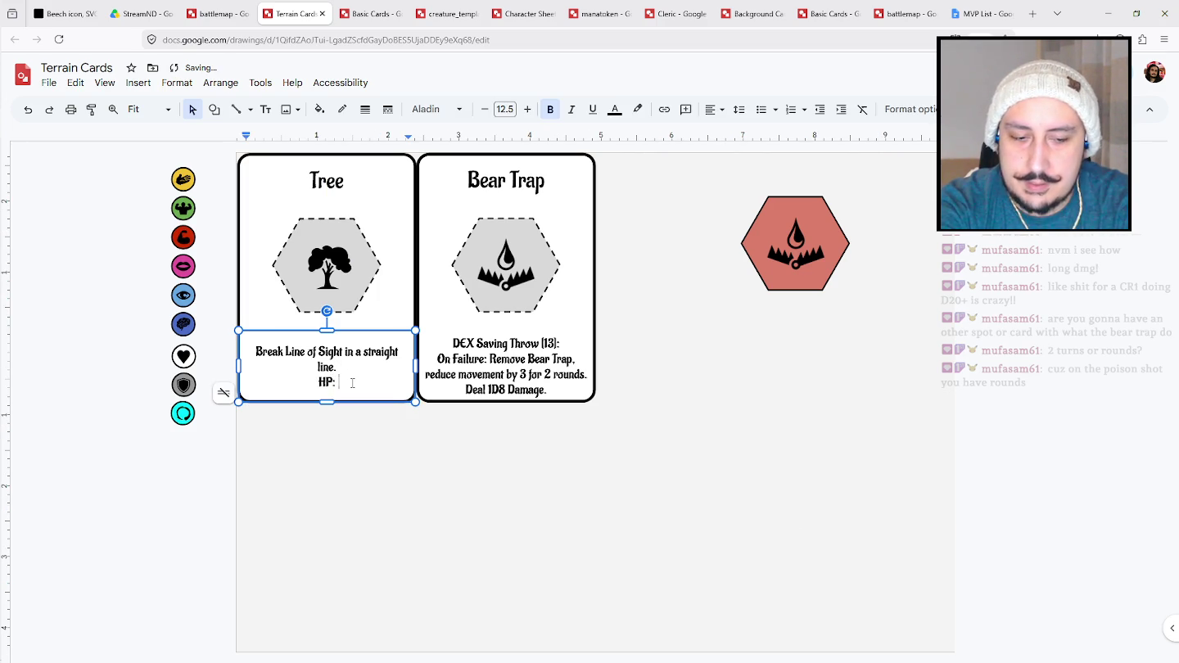
pyautogui.write('10')
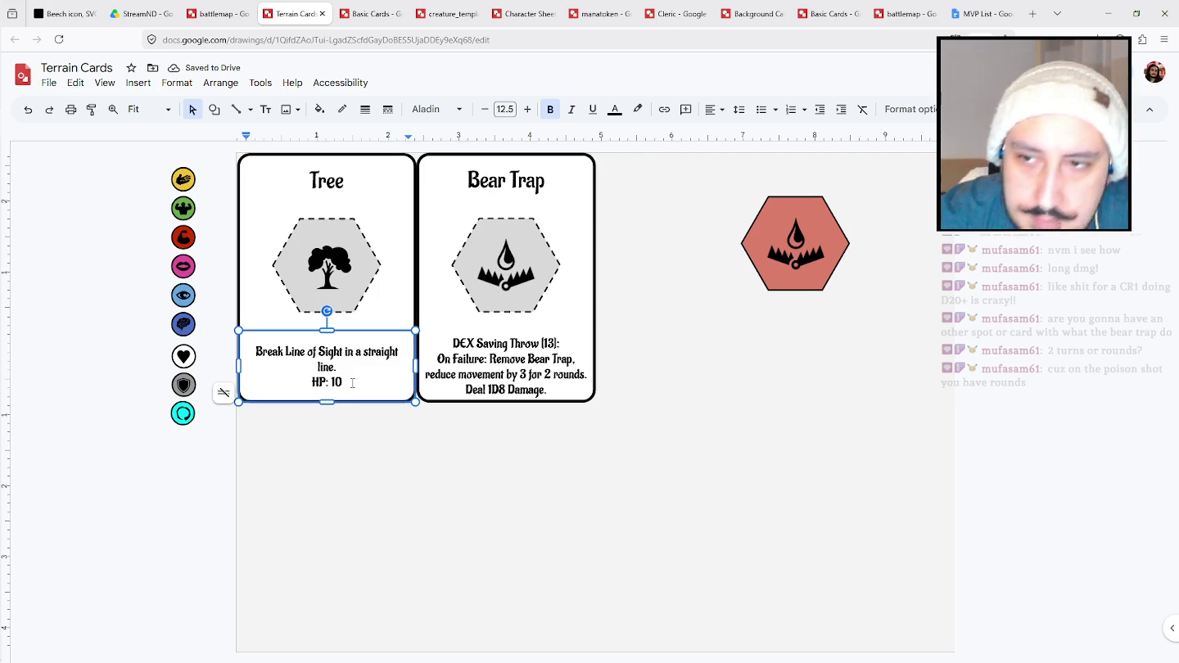
pyautogui.click(402, 518)
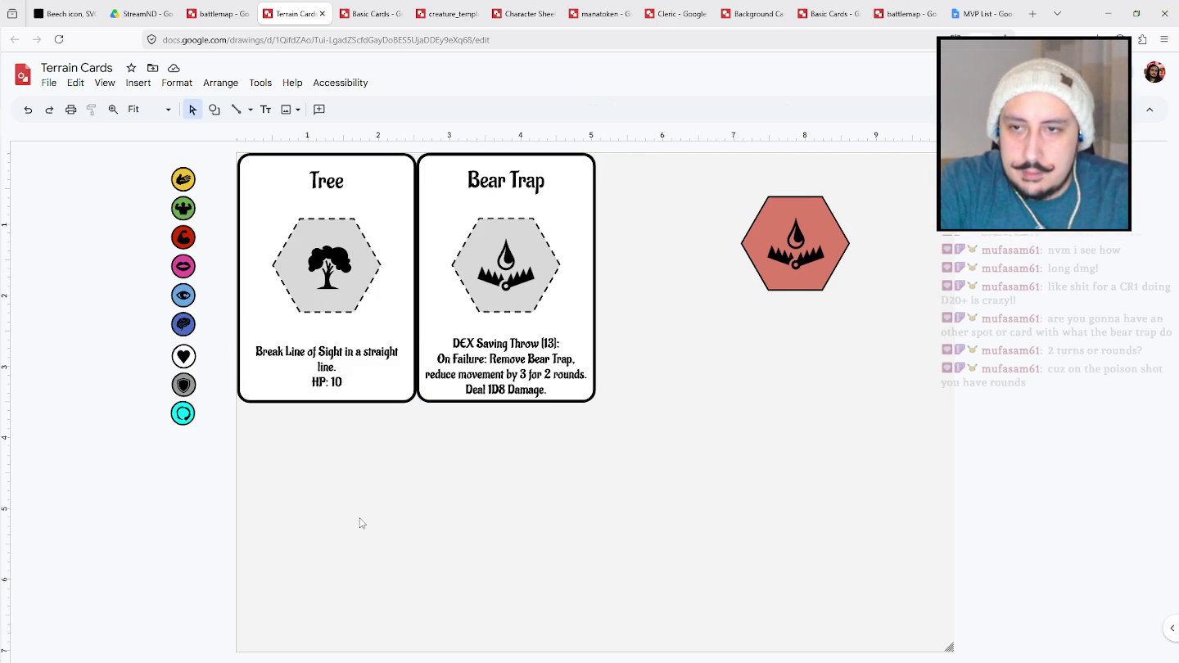
# Reword the Bear Trap save line to 'DEX Saving Throw – 13'.
pyautogui.click(550, 389)
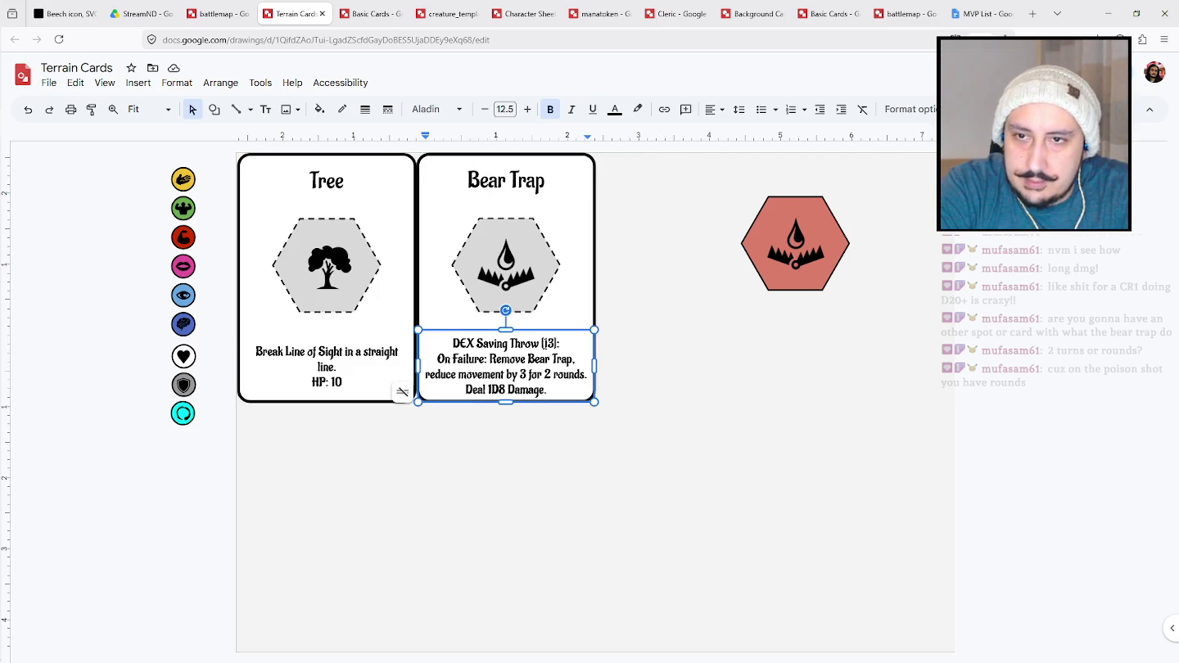
pyautogui.press('Delete')
pyautogui.write('-')
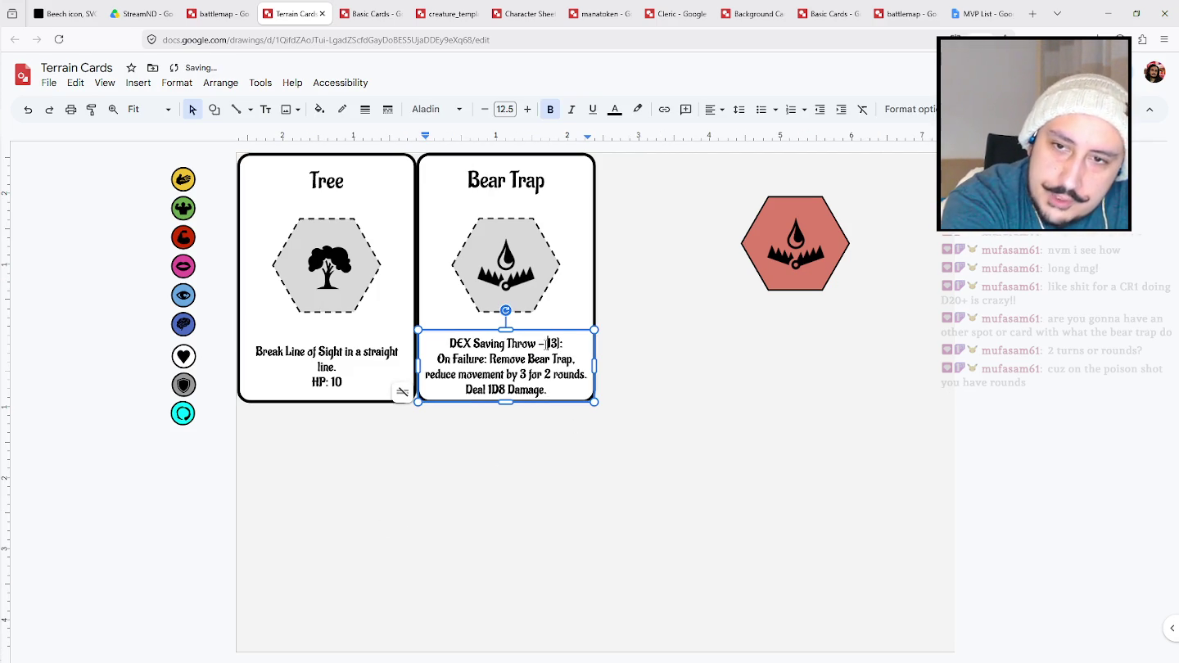
pyautogui.press('End')
pyautogui.press('BackSpace')
pyautogui.press('BackSpace')
pyautogui.write(':')
pyautogui.click(682, 427)
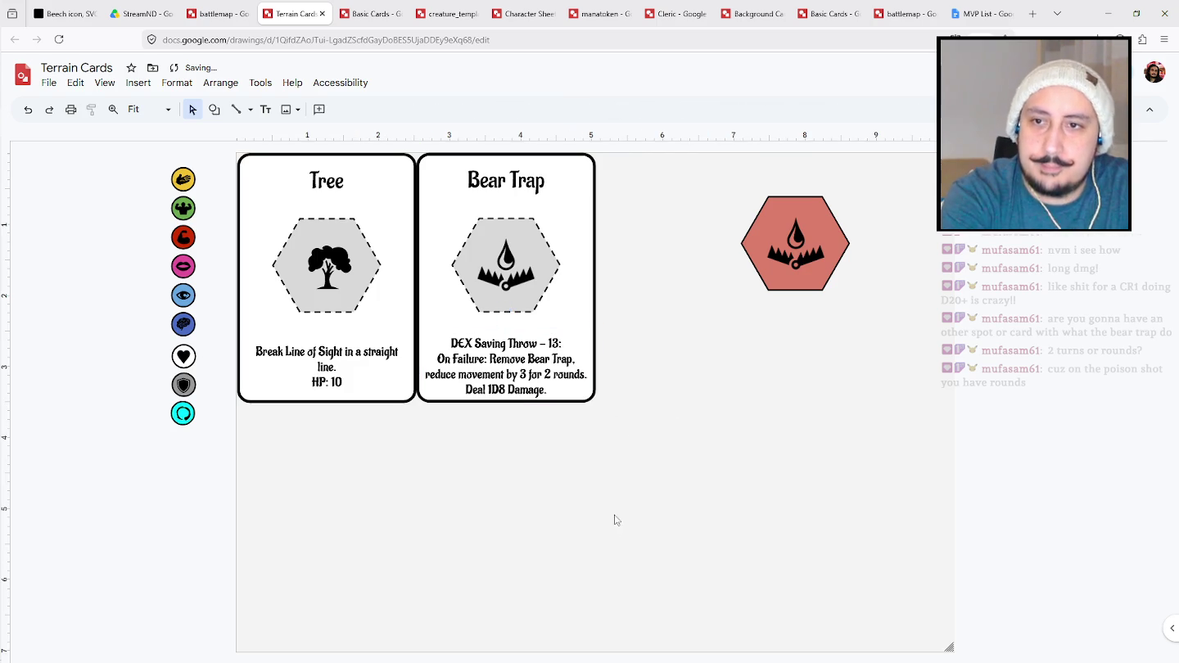
pyautogui.hotkey('ctrl', 'z')
pyautogui.hotkey('ctrl', 'y')
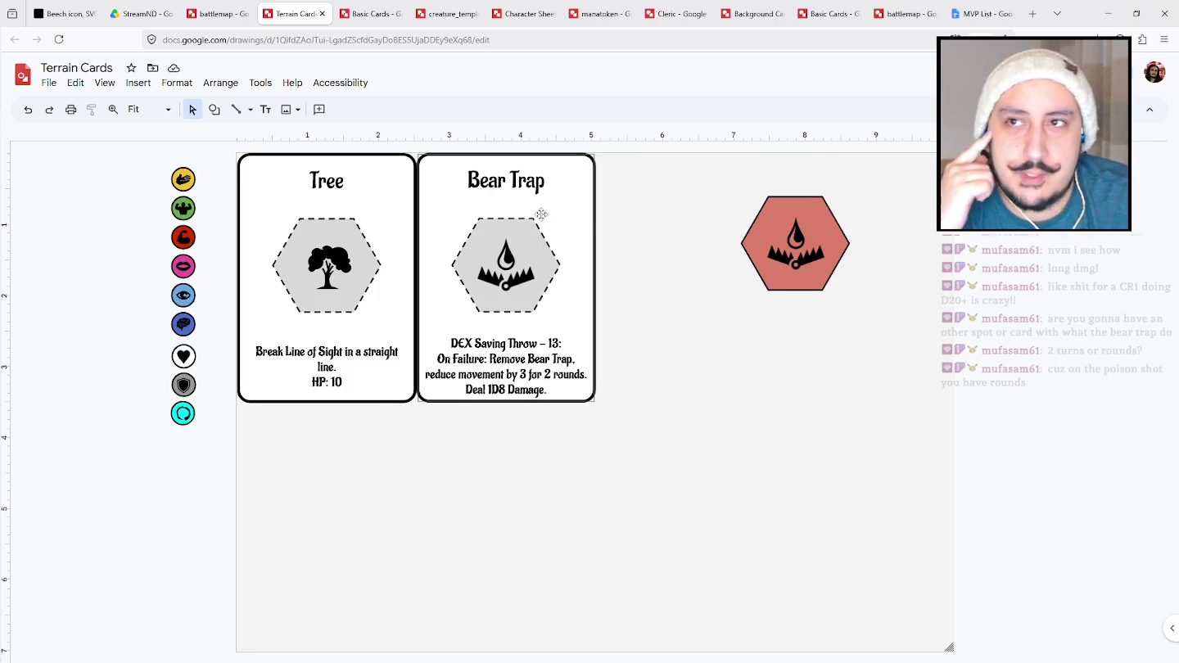
# Switch to the creature_template drawing to view the Goblin Archer card.
pyautogui.click(448, 12)
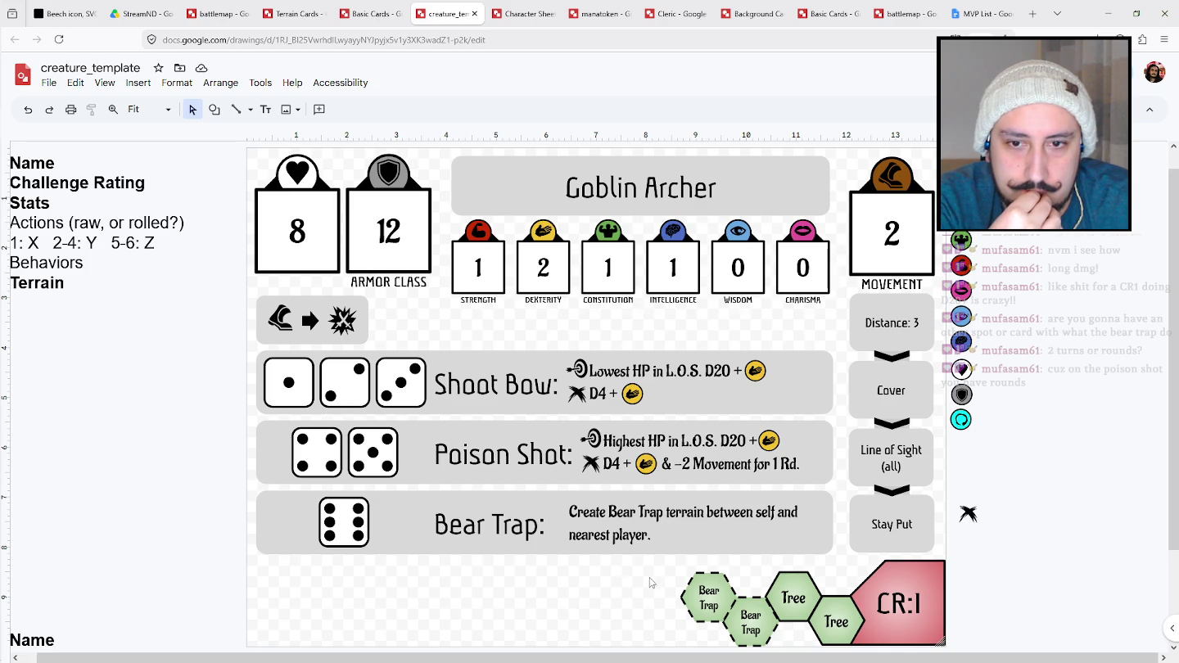
# Delete 'terrain' and replace 'Create' with 'Place' in the Bear Trap action.
pyautogui.doubleClick(687, 513)
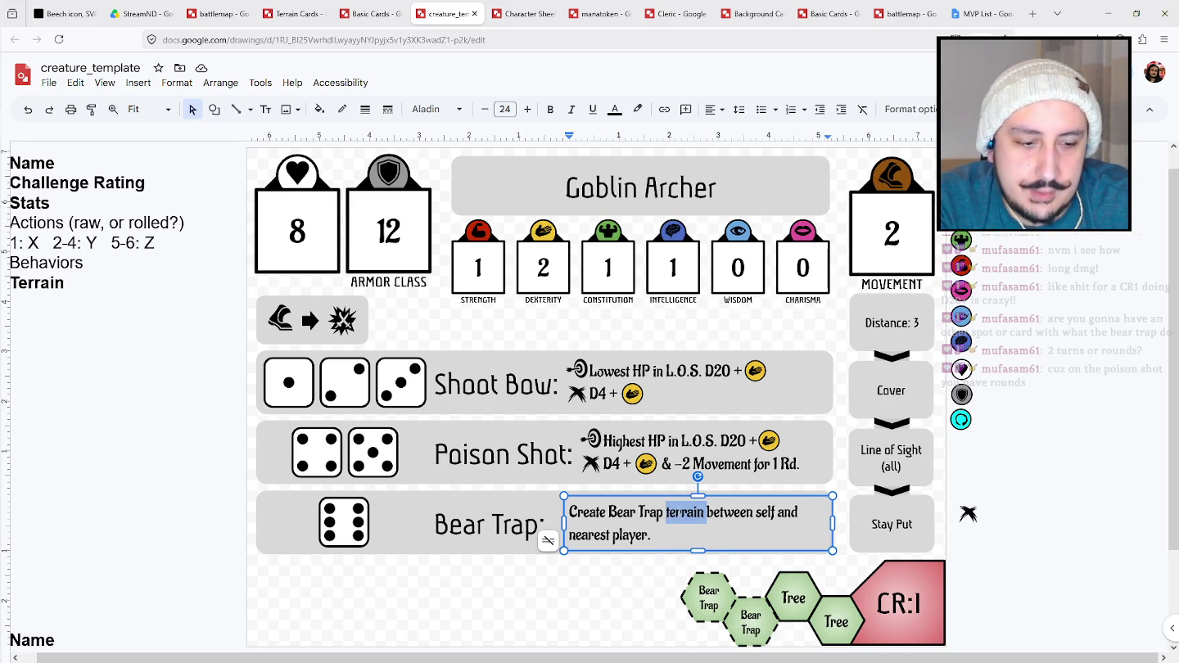
pyautogui.press('BackSpace')
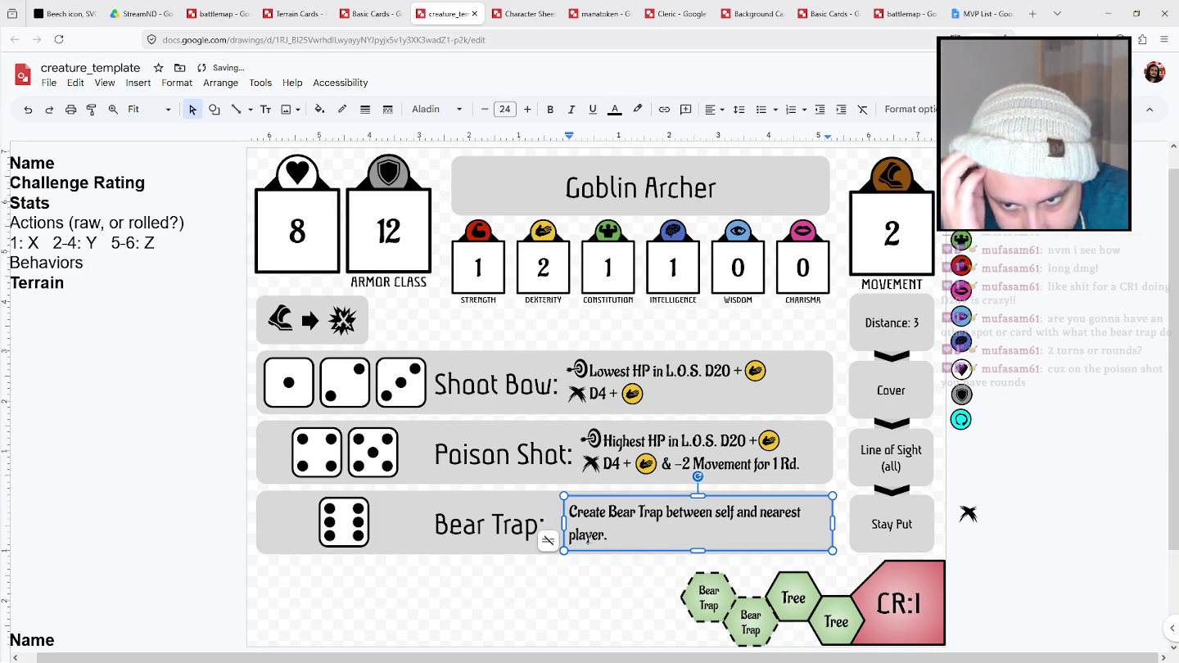
pyautogui.moveTo(606, 513); pyautogui.dragTo(560, 512)
pyautogui.write('Place')
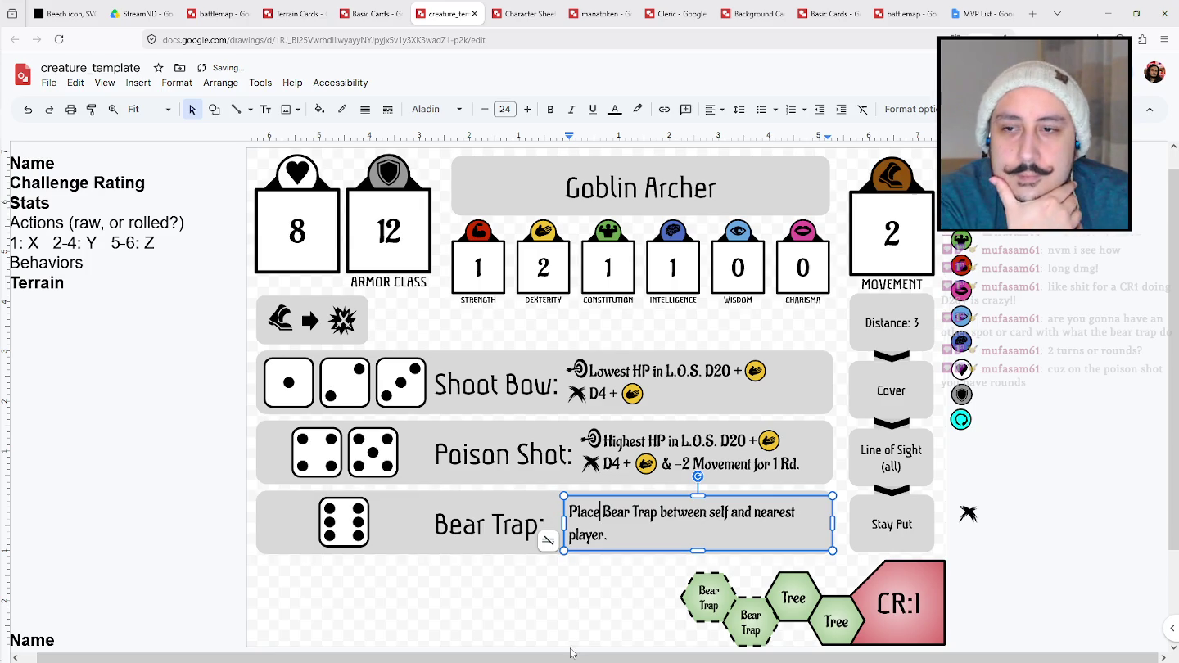
pyautogui.click(562, 622)
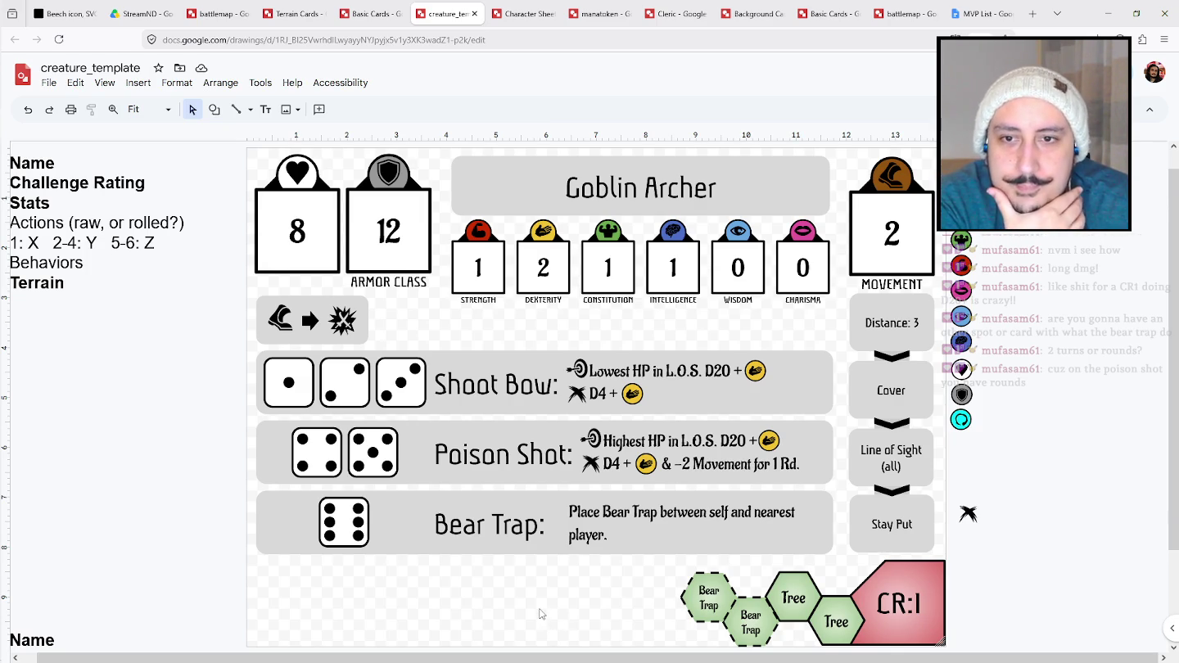
# Append 'If none: reroll' to the Bear Trap text and add 'A' to the Goblin Archer title.
pyautogui.scroll(-2, 538, 613)
pyautogui.scroll(3, 560, 619)
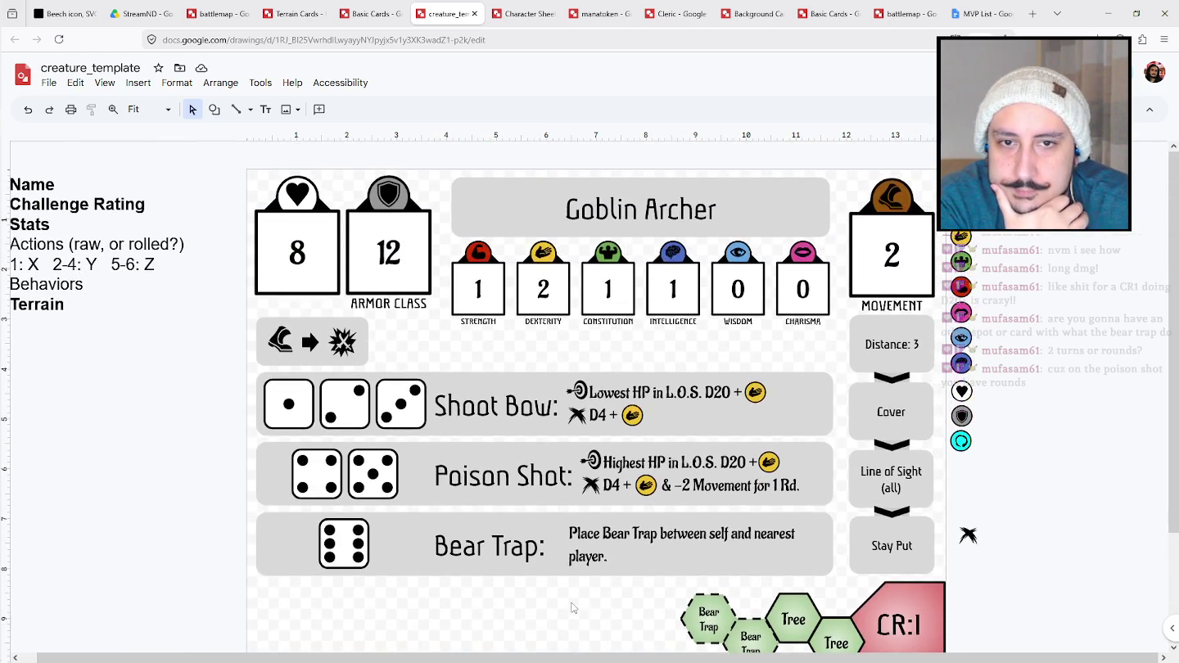
pyautogui.scroll(-1, 1162, 247)
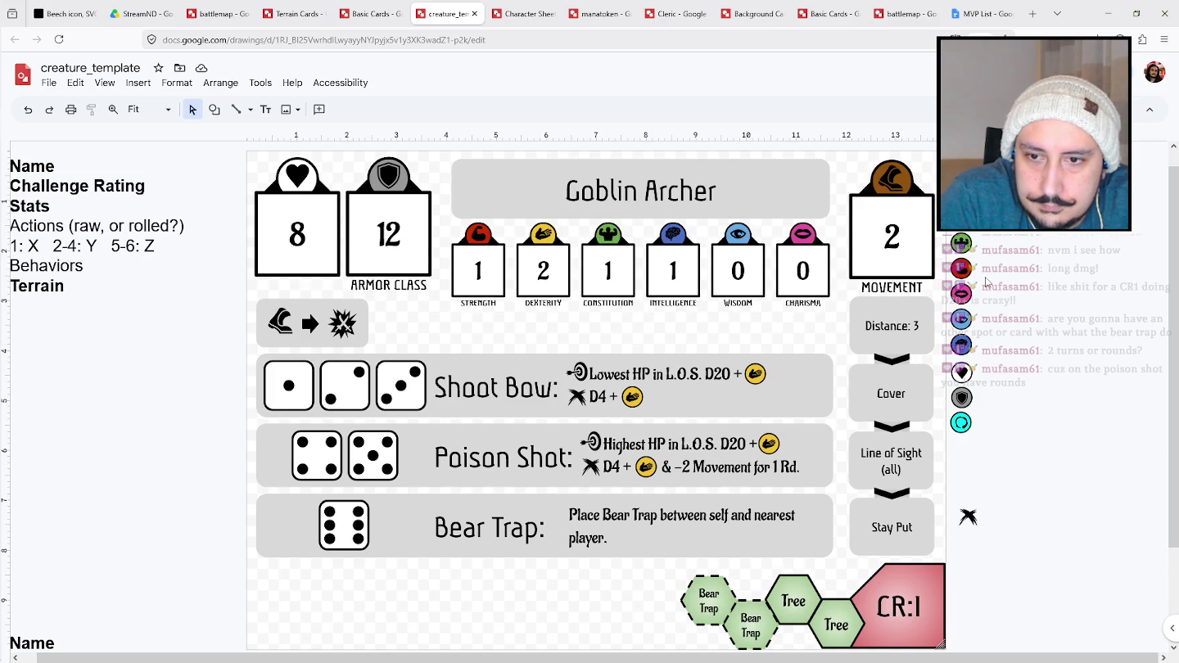
pyautogui.click(630, 536)
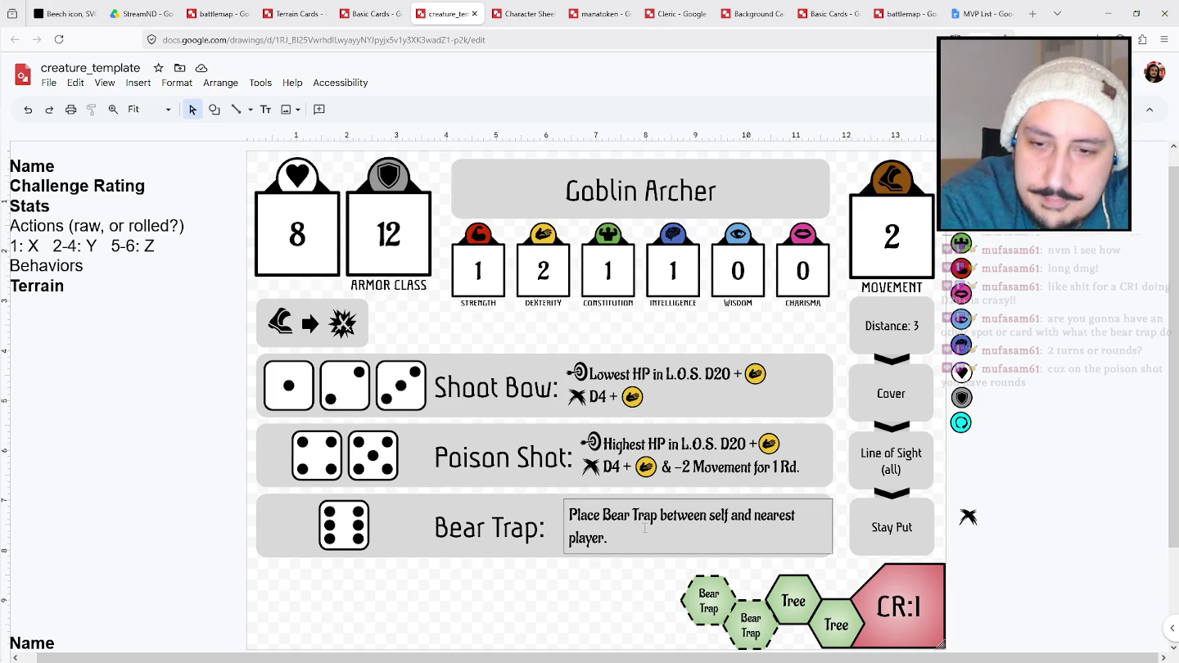
pyautogui.write(' If none: reroll')
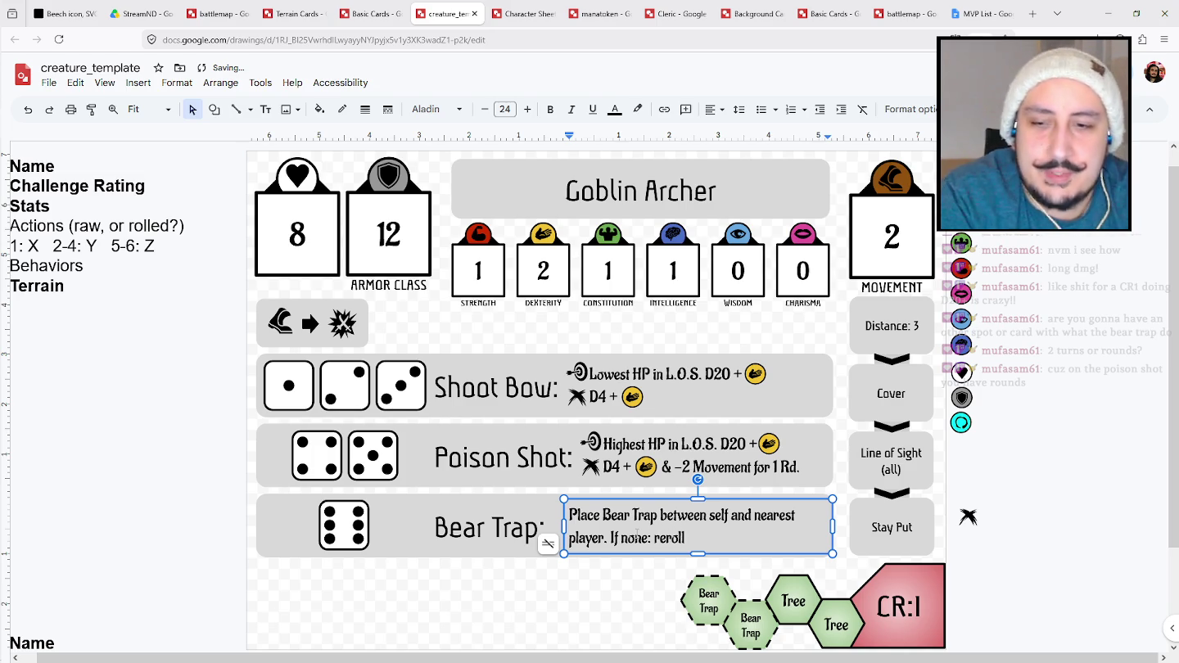
pyautogui.click(651, 607)
pyautogui.click(690, 541)
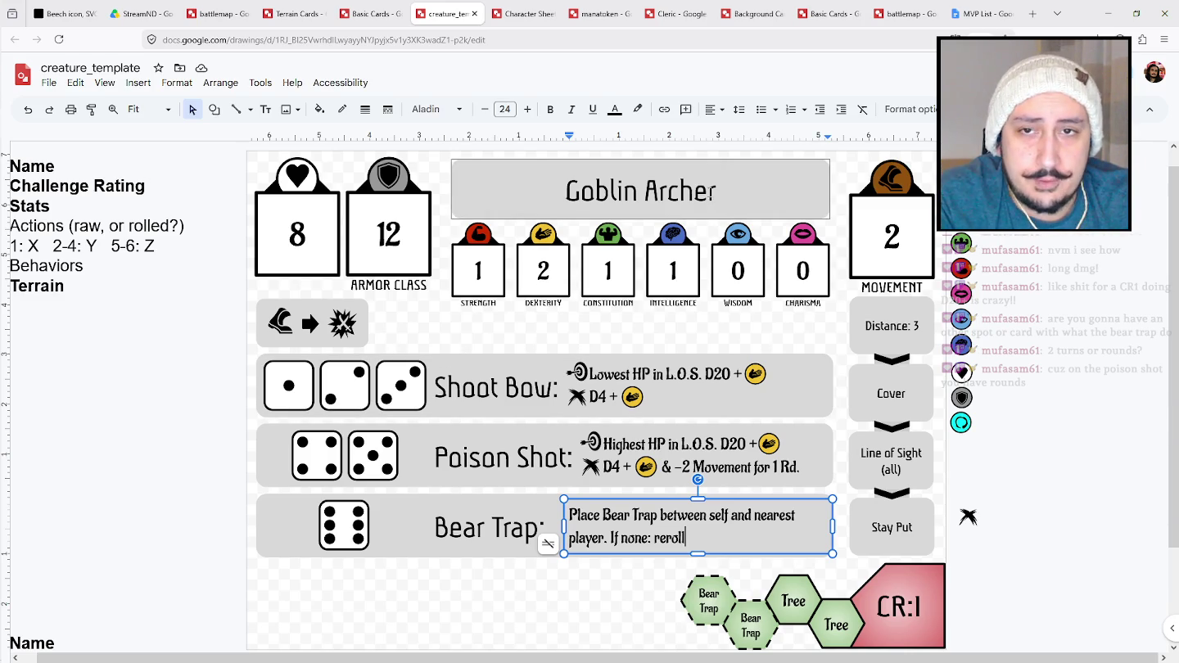
pyautogui.click(719, 196)
pyautogui.write('A')
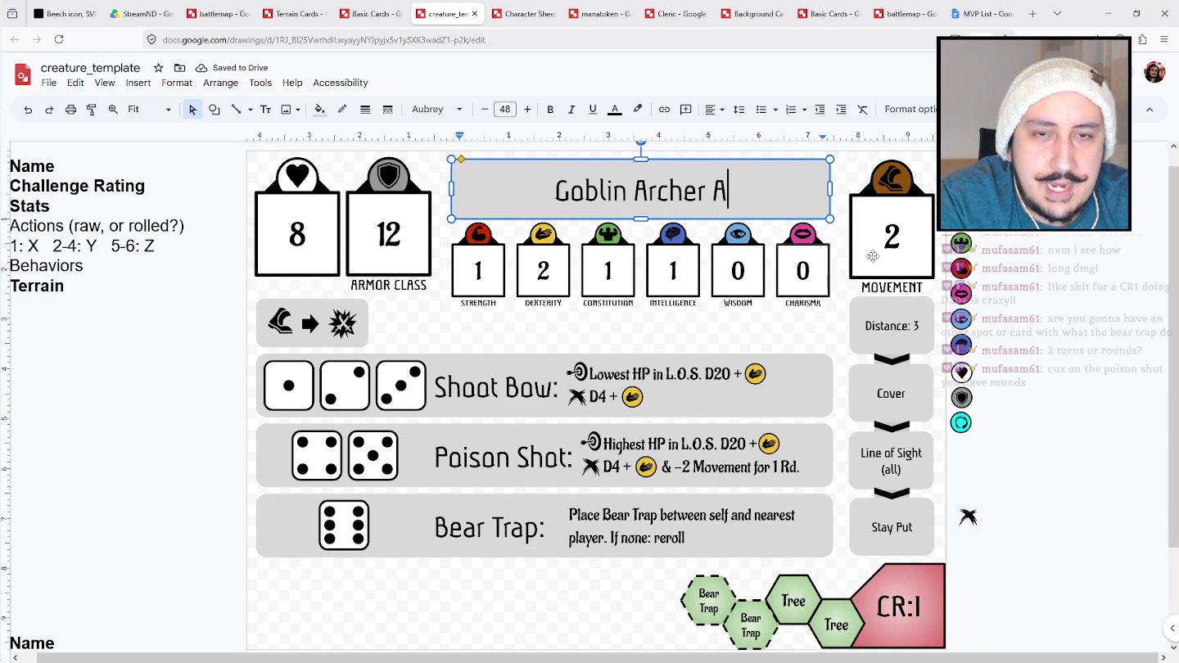
# Check the movement and HP values, then remove the 'A' so the title reads 'Goblin Archer'.
pyautogui.doubleClick(891, 237)
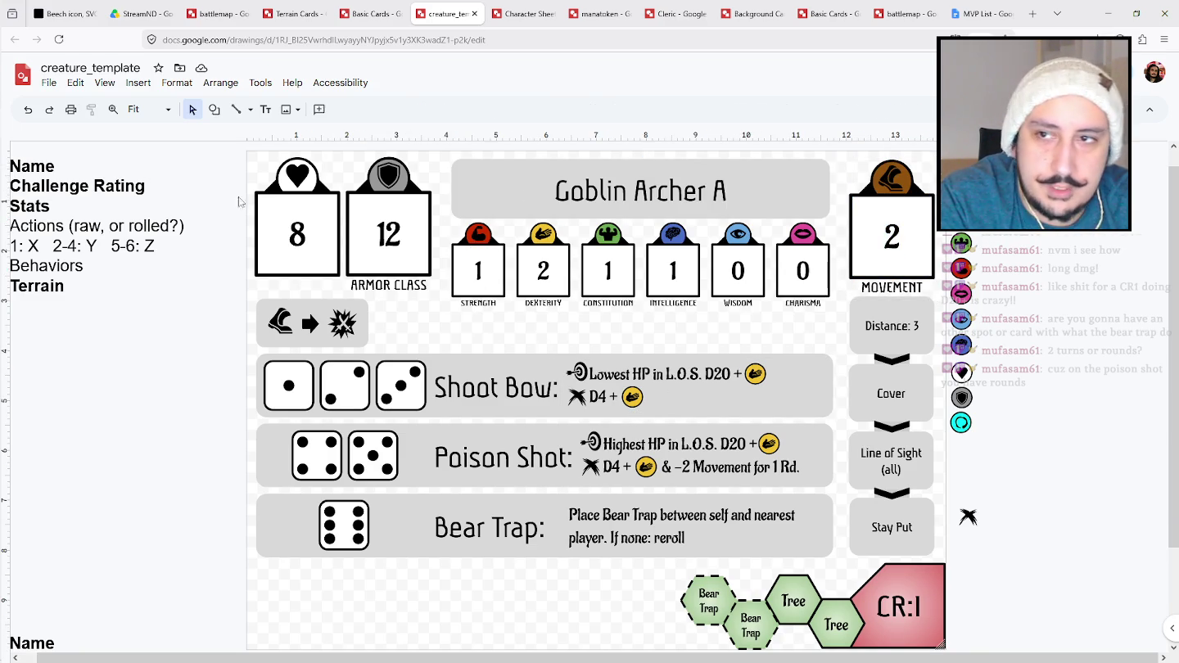
pyautogui.doubleClick(299, 237)
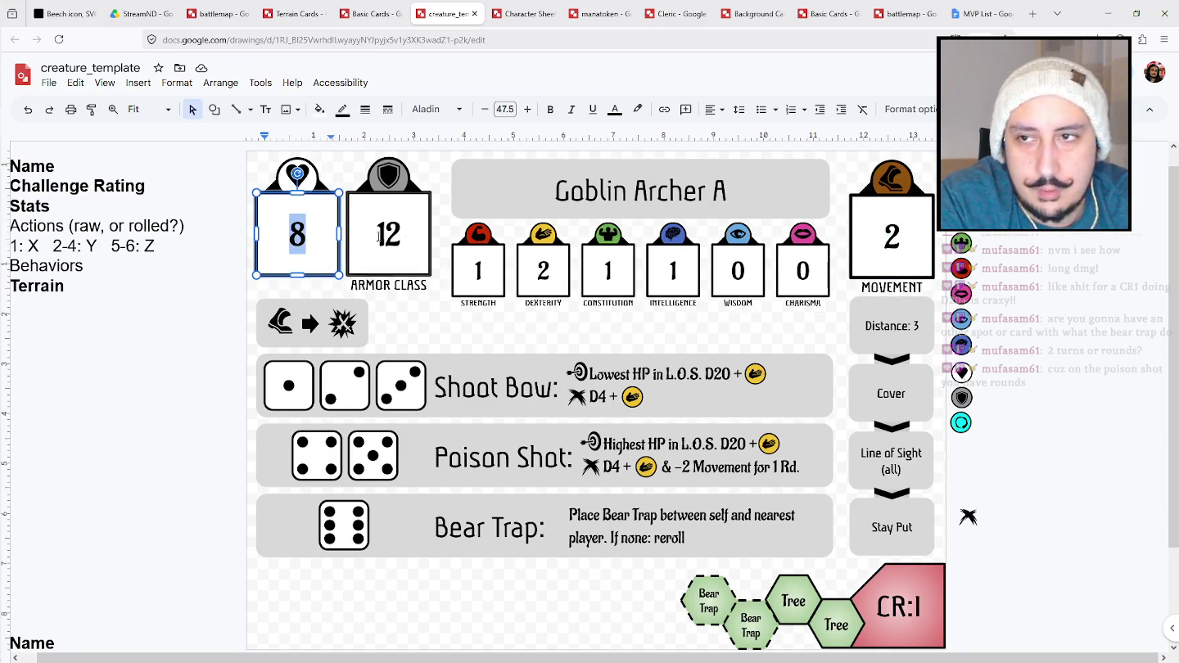
pyautogui.click(165, 416)
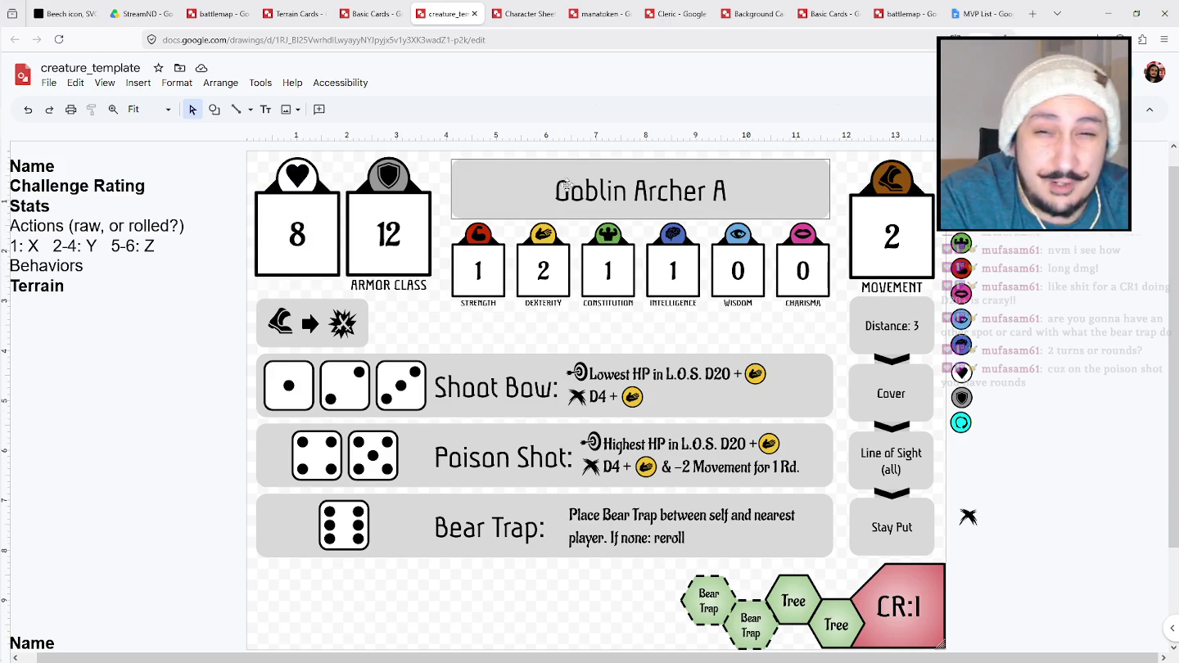
pyautogui.doubleClick(721, 190)
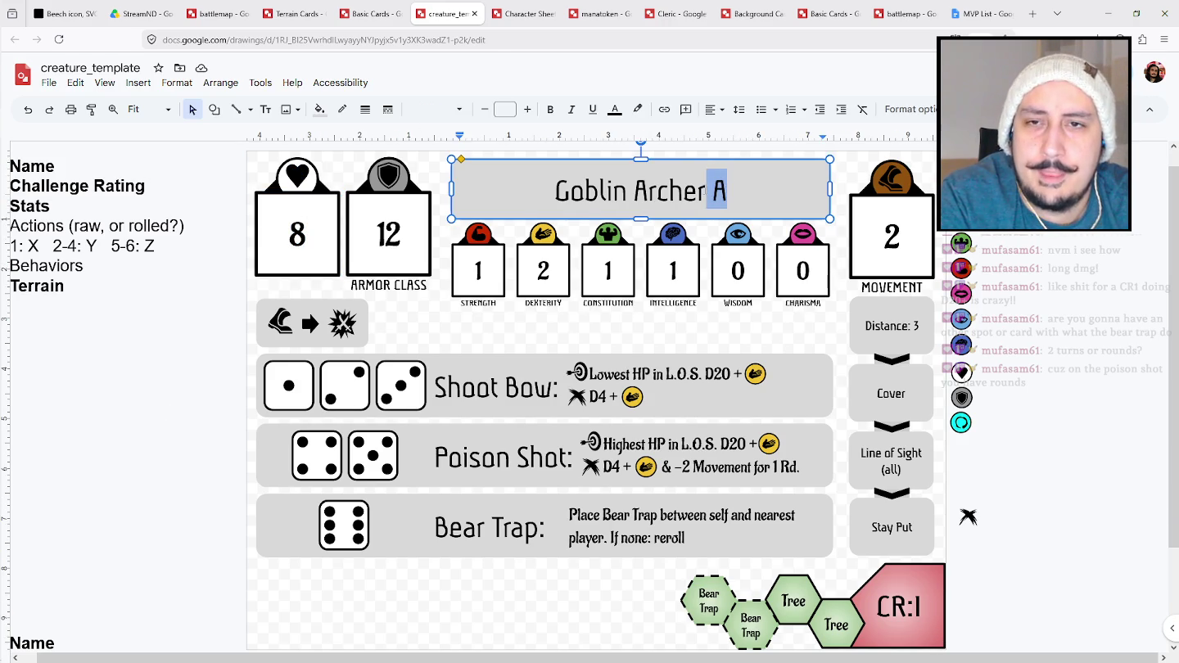
pyautogui.press('BackSpace')
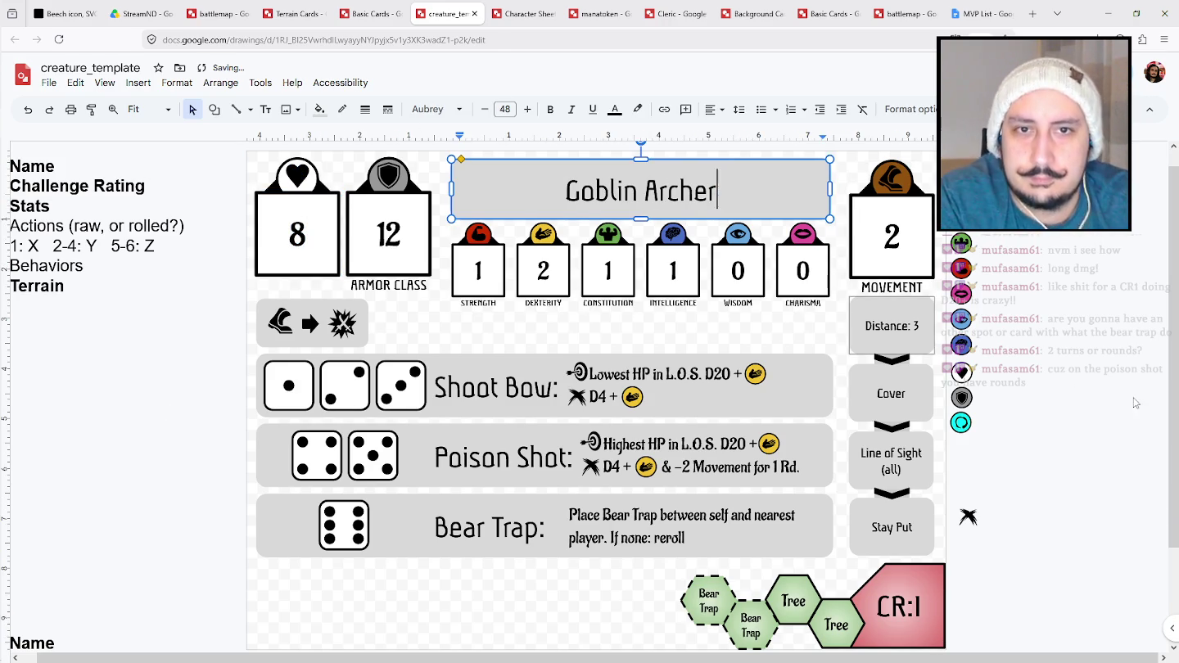
pyautogui.click(1100, 357)
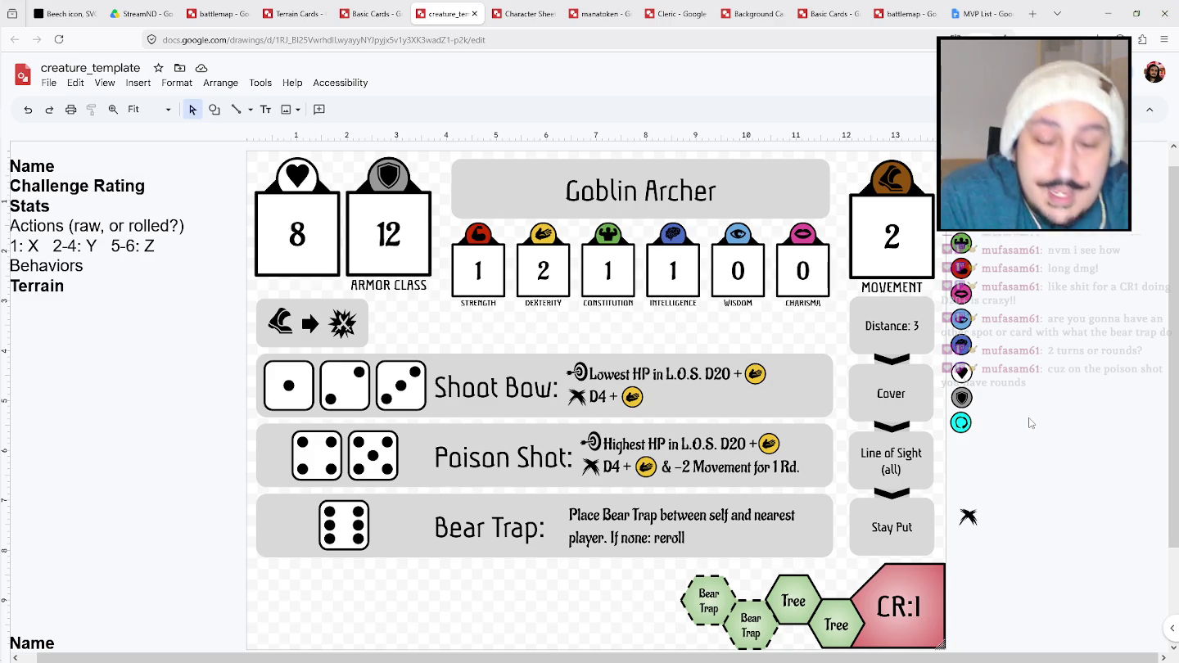
pyautogui.scroll(-2, 586, 394)
# Copy the Tree hexagon to the card's bottom-left with white fill and a dashed outline.
pyautogui.scroll(2, 584, 394)
pyautogui.click(214, 108)
pyautogui.moveTo(245, 134)
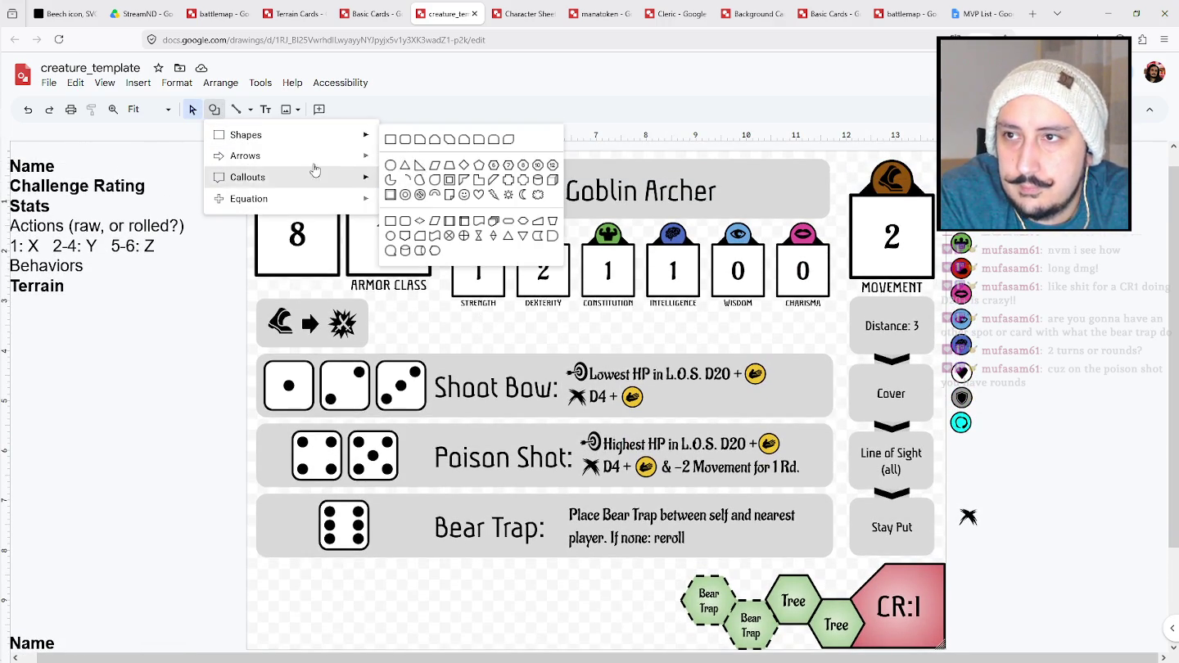
pyautogui.click(832, 604)
pyautogui.moveTo(830, 604)
pyautogui.mouseDown()
pyautogui.moveTo(294, 586)
pyautogui.moveTo(341, 635)
pyautogui.mouseUp()
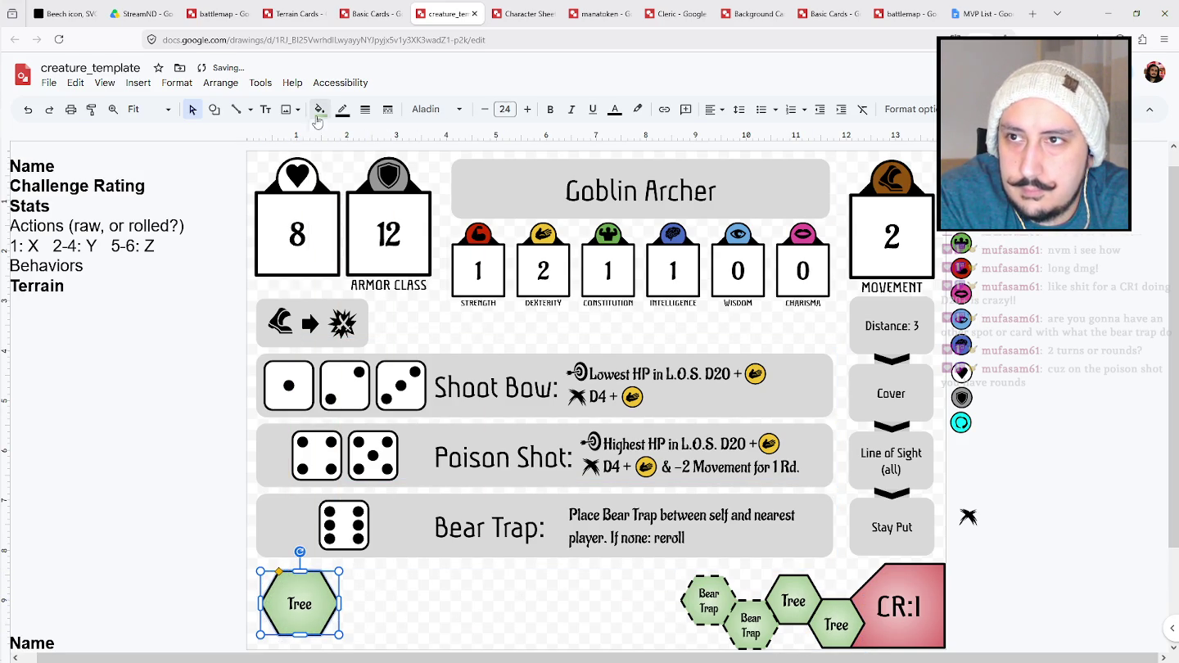
pyautogui.click(319, 111)
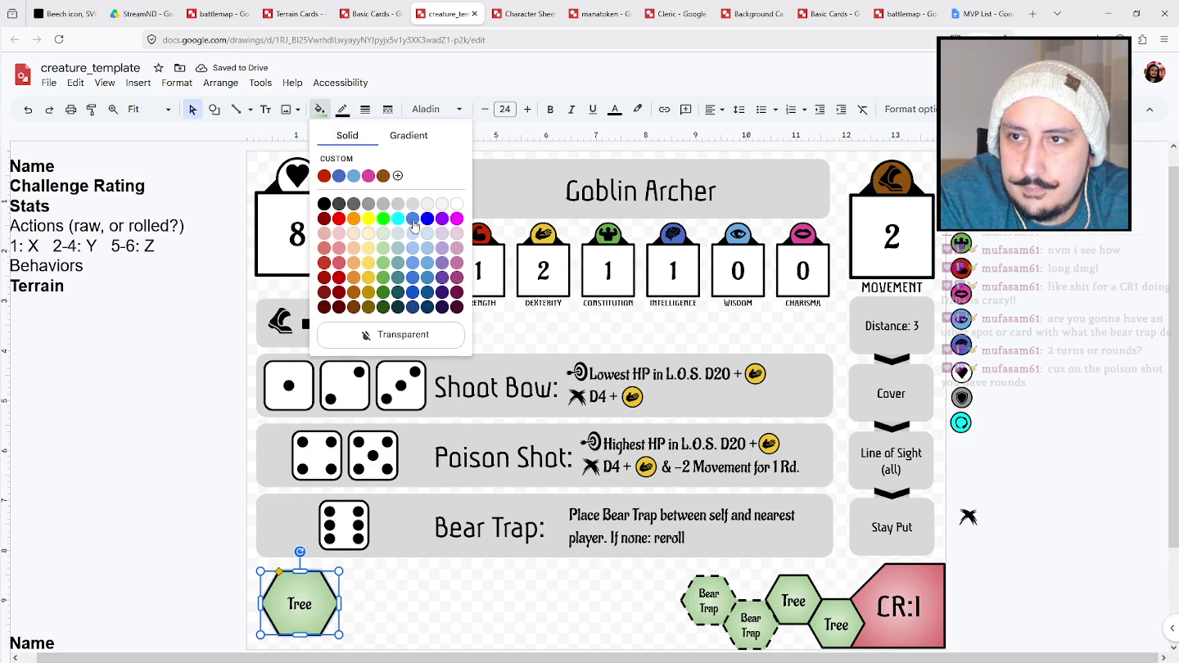
pyautogui.click(454, 206)
pyautogui.click(387, 109)
pyautogui.click(422, 181)
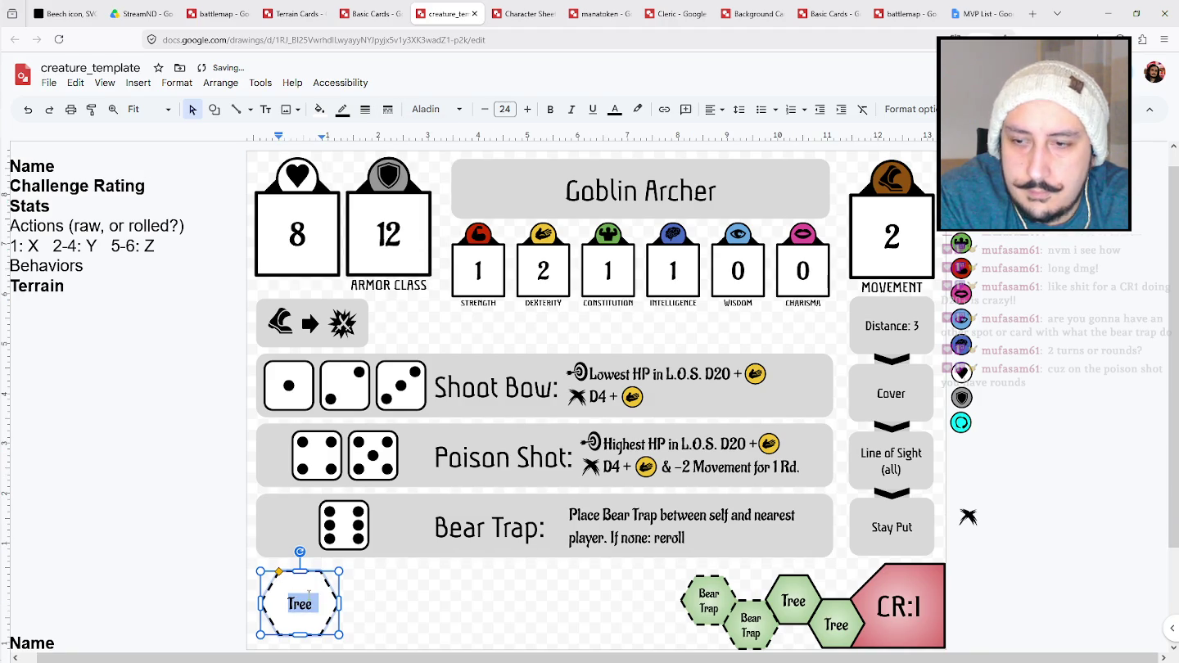
# Enlarge the dashed placeholder hexagon slightly.
pyautogui.click(427, 601)
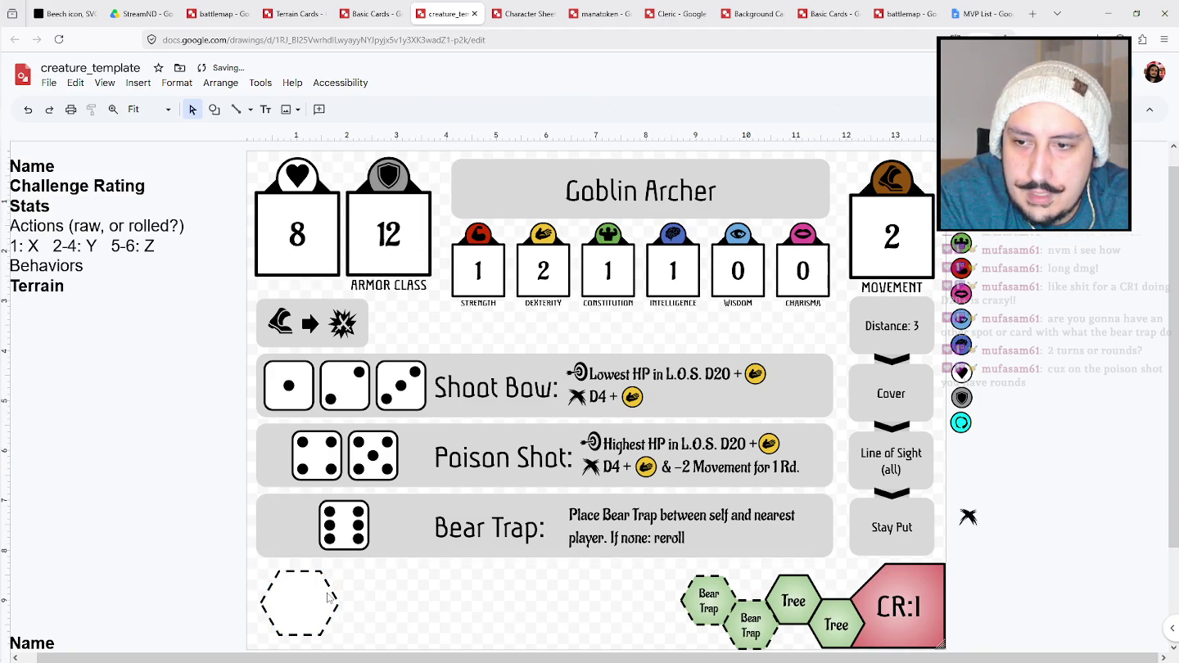
pyautogui.scroll(-1, 327, 598)
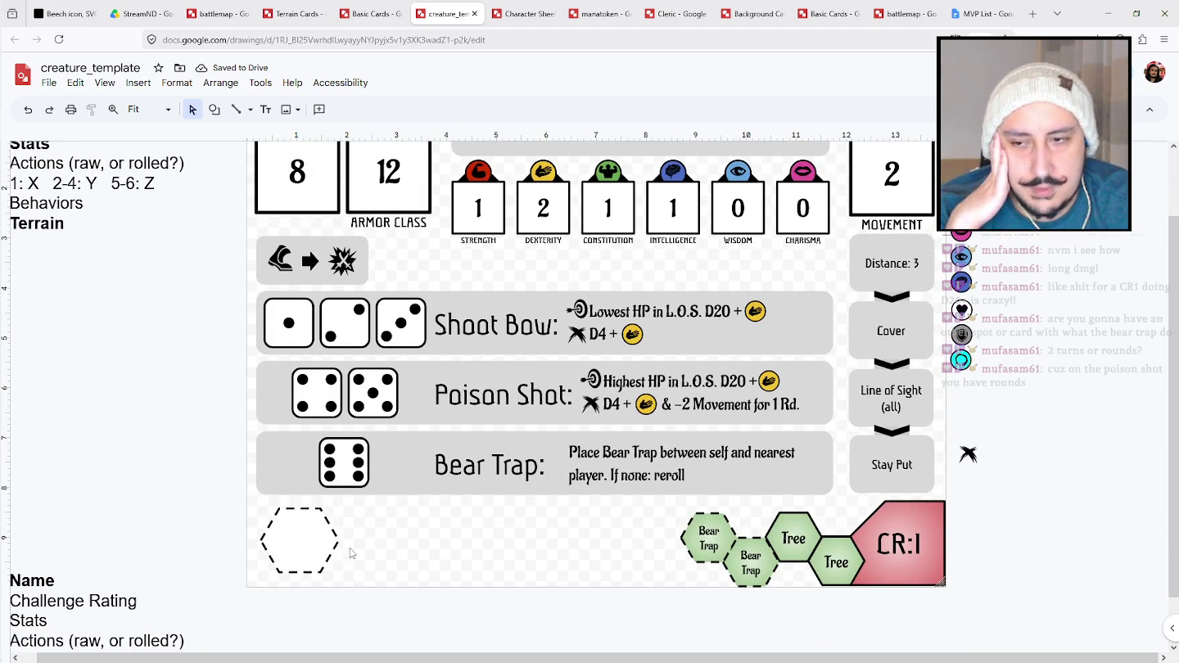
pyautogui.click(315, 552)
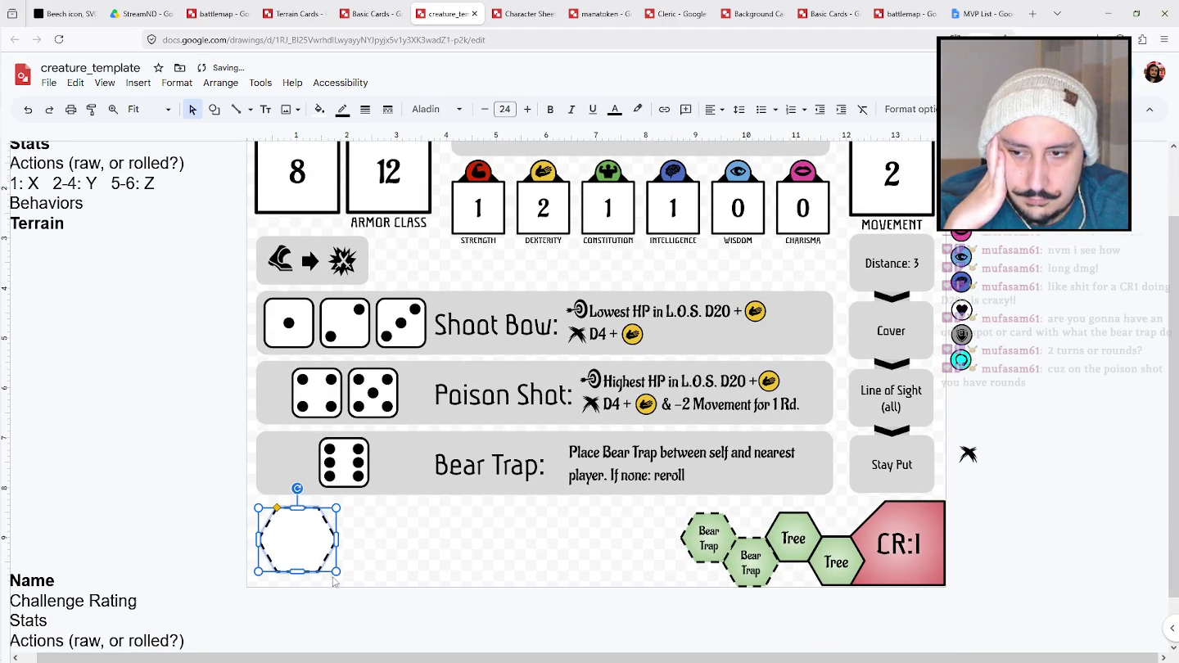
pyautogui.moveTo(337, 573); pyautogui.dragTo(341, 575)
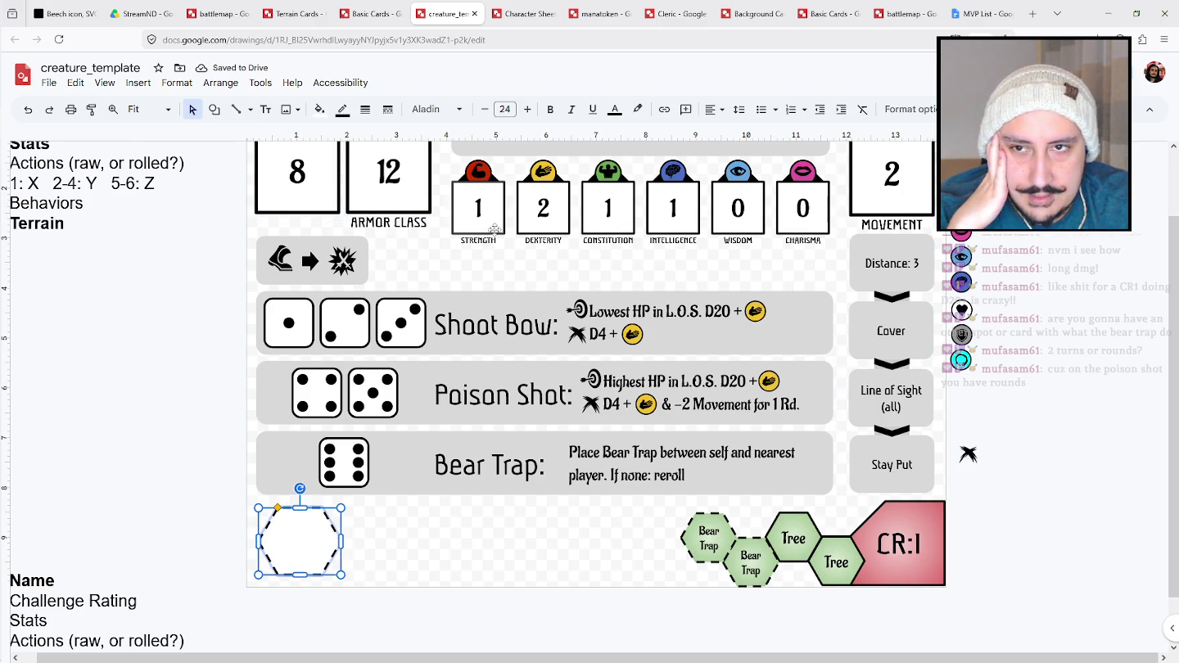
pyautogui.scroll(1, 355, 542)
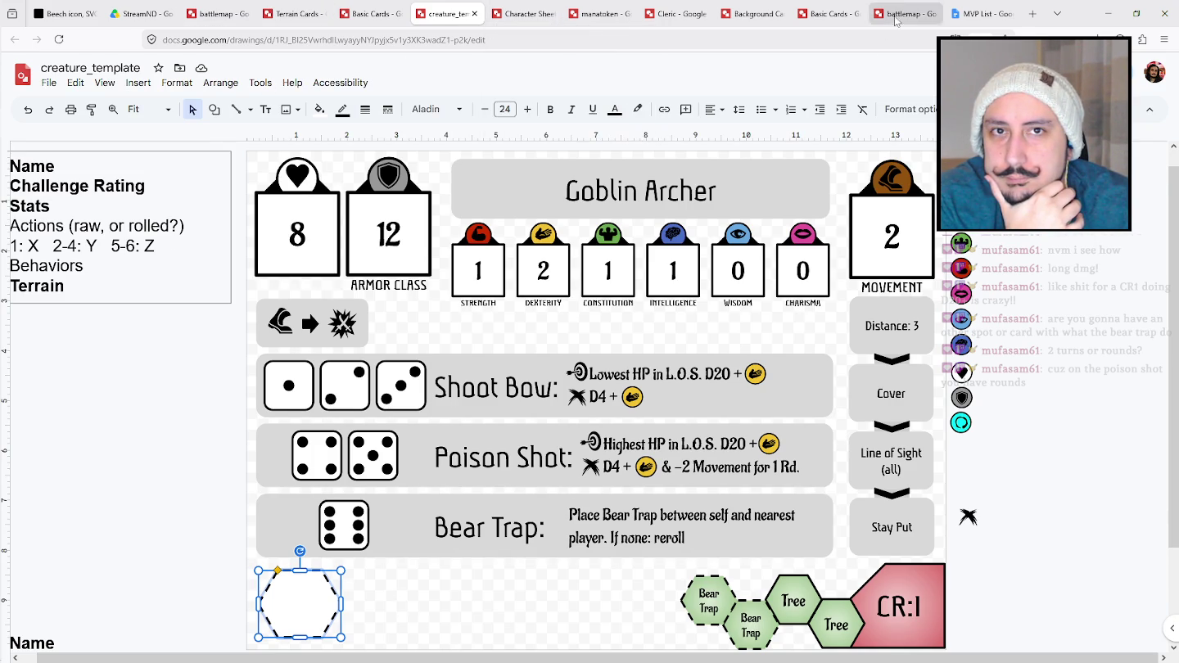
# Append 'Mana Tokens' and 'Creature Card' lines to the MVP list, then return to the Terrain Cards drawing.
pyautogui.click(981, 14)
pyautogui.click(500, 328)
pyautogui.press('Return')
pyautogui.write('Mana Tokens')
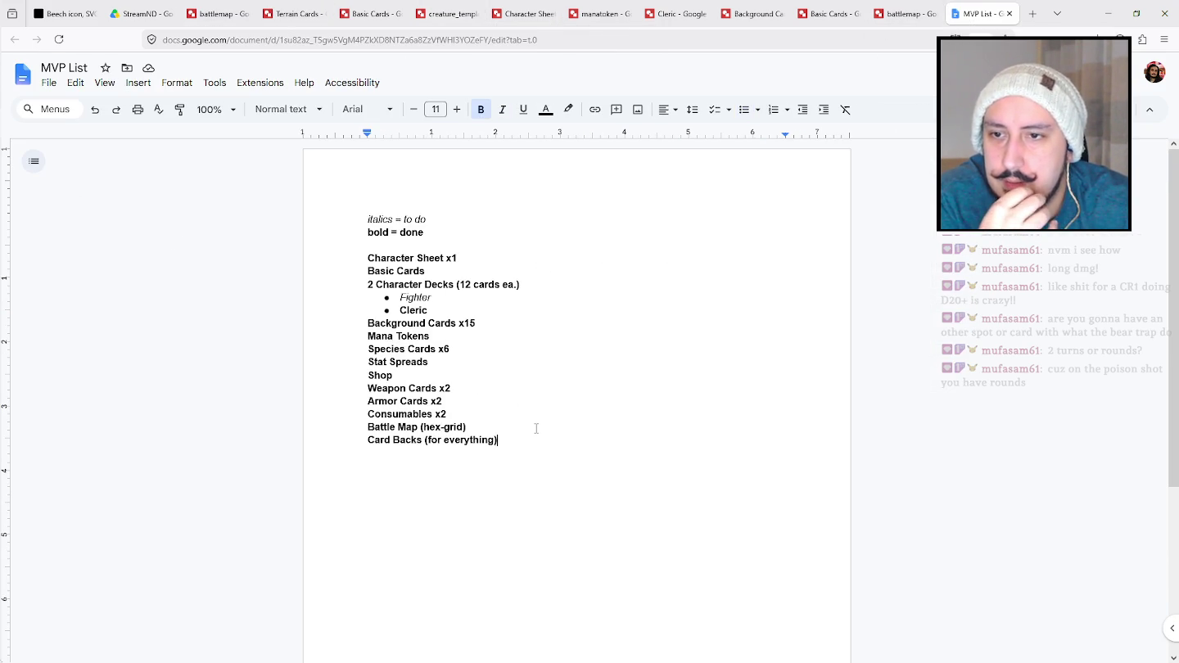
pyautogui.press('Return')
pyautogui.write('Creature Card')
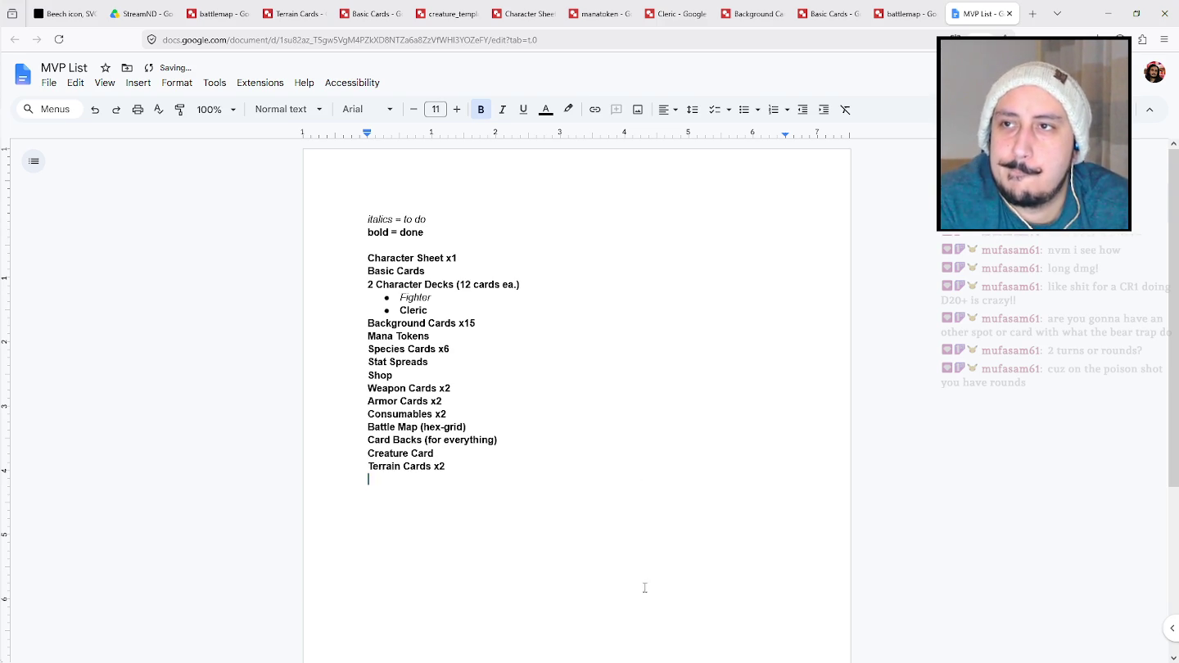
pyautogui.click(224, 14)
pyautogui.click(295, 14)
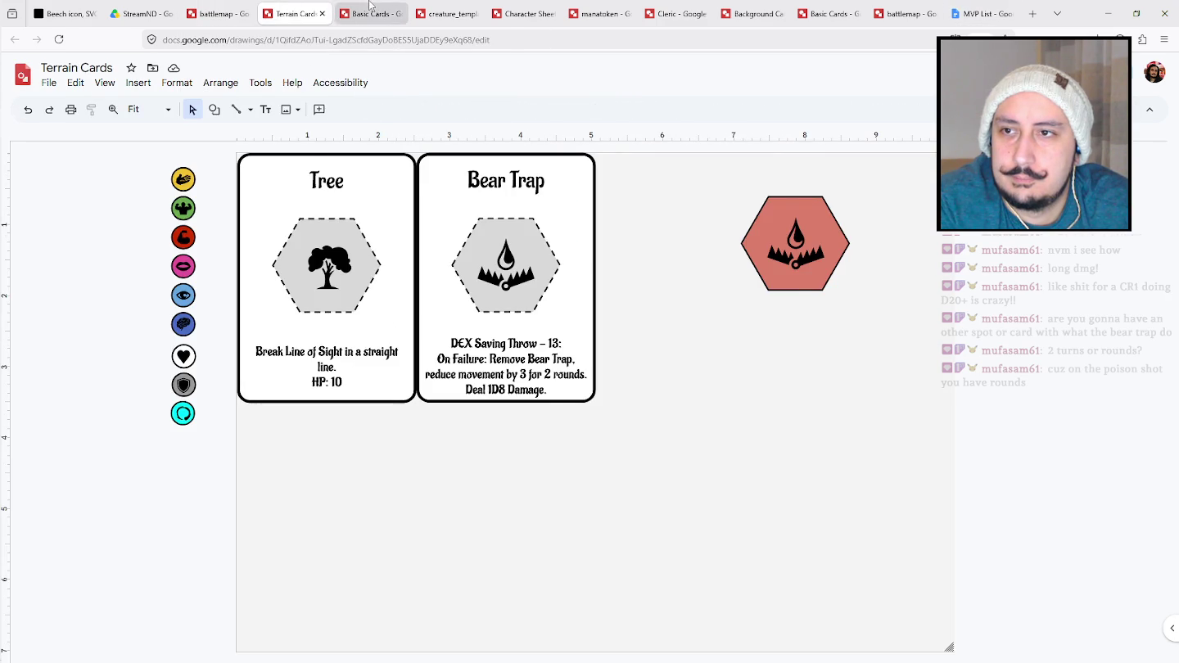
# Bring up the Basic Cards sheet and select, then deselect, the Chainmail armour value box.
pyautogui.click(370, 12)
pyautogui.click(943, 300)
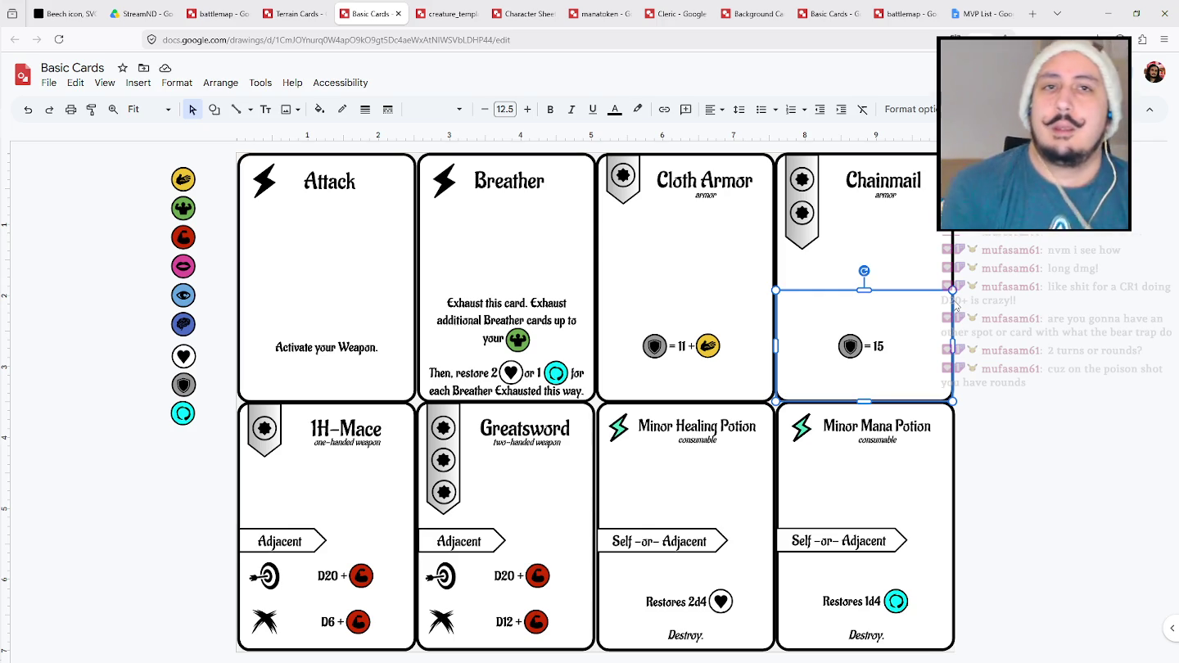
pyautogui.press('Escape')
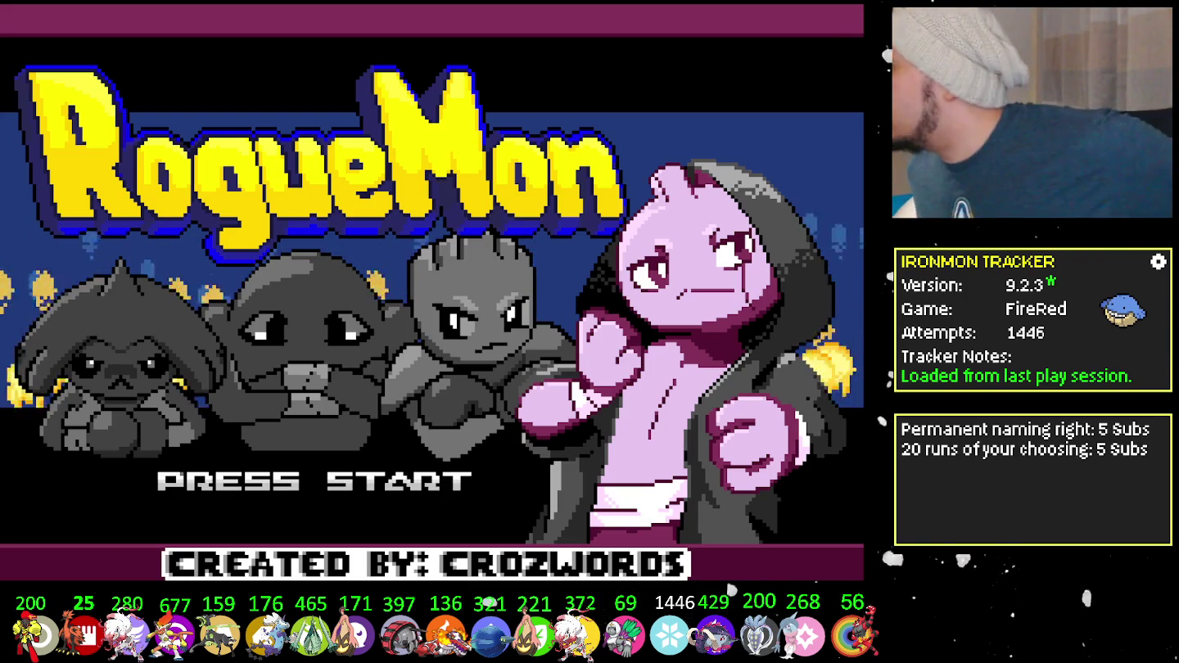
# Start RogueMon from the title screen and load the save to begin a new run.
pyautogui.press('Return')
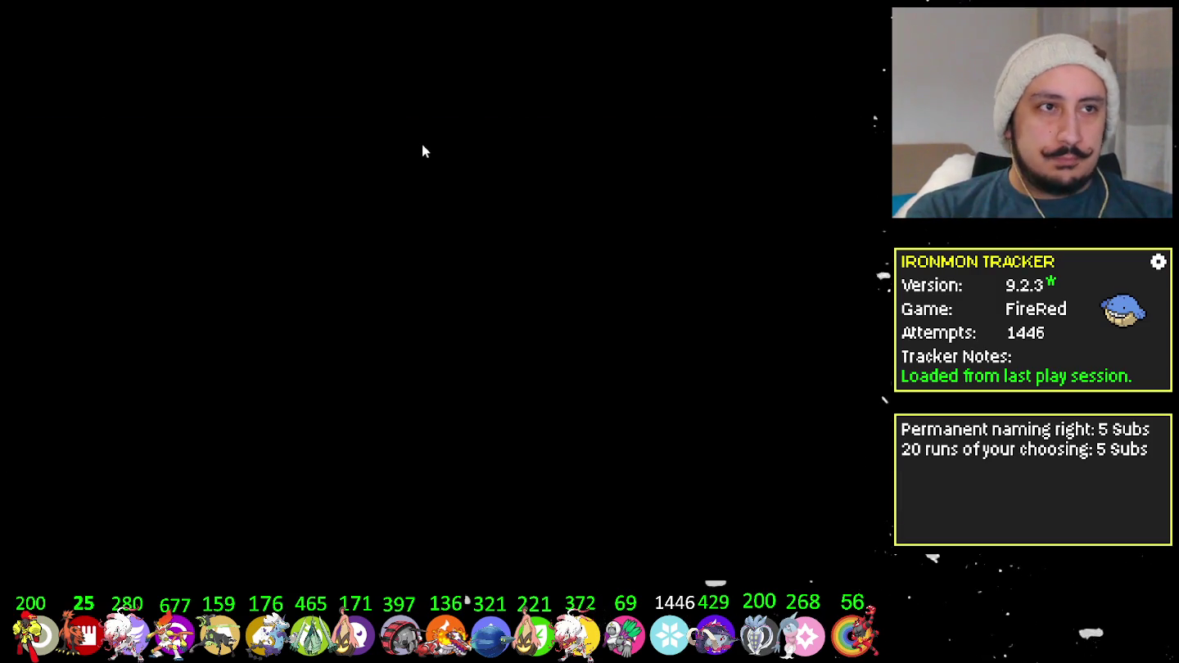
pyautogui.press('Return')
pyautogui.press('x')
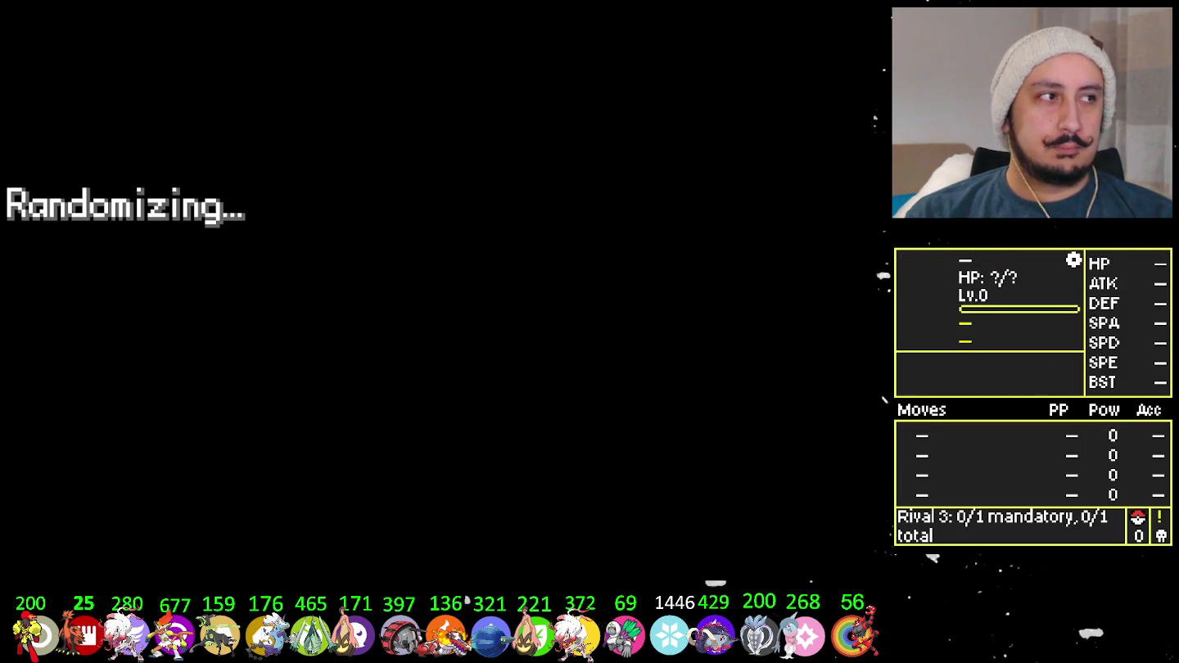
# Receive Sneasel and defeat the rival's Snorunt with Brick Break.
pyautogui.press('x')
pyautogui.press('x')
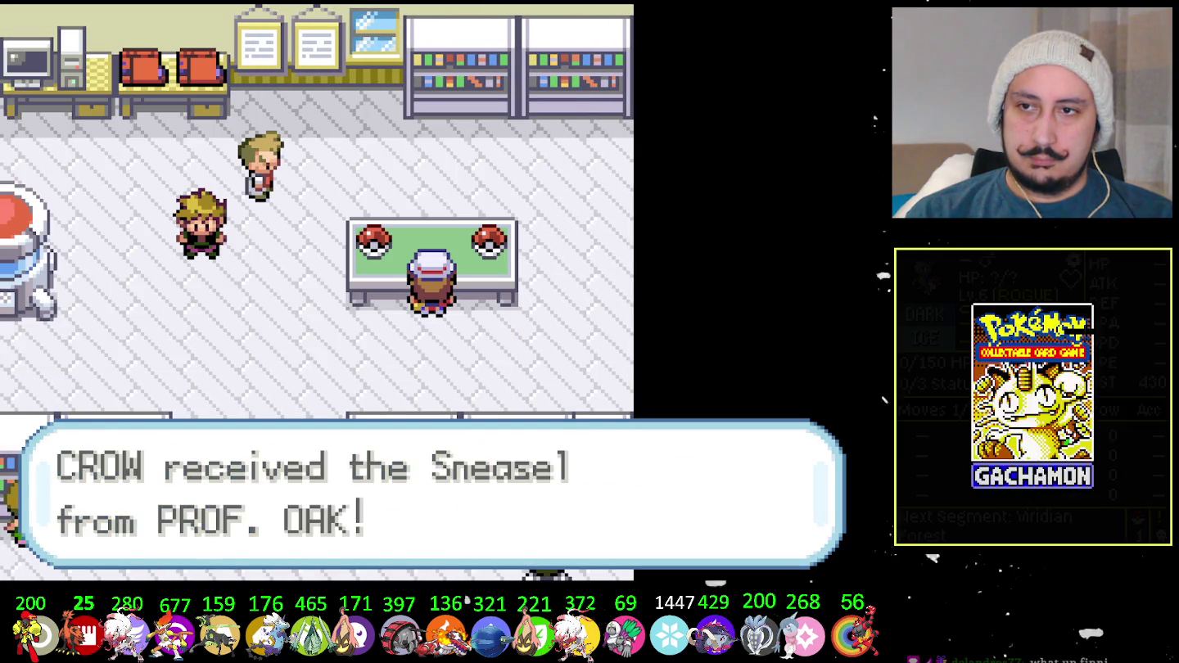
pyautogui.press('x')
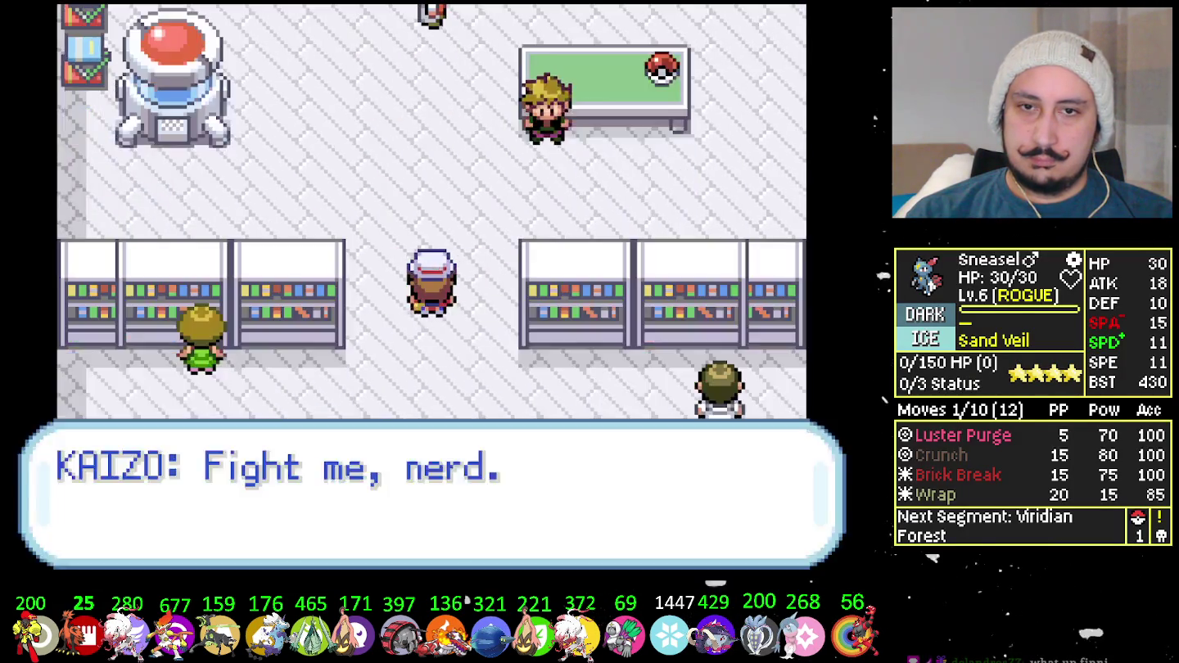
pyautogui.press('x')
pyautogui.press('x')
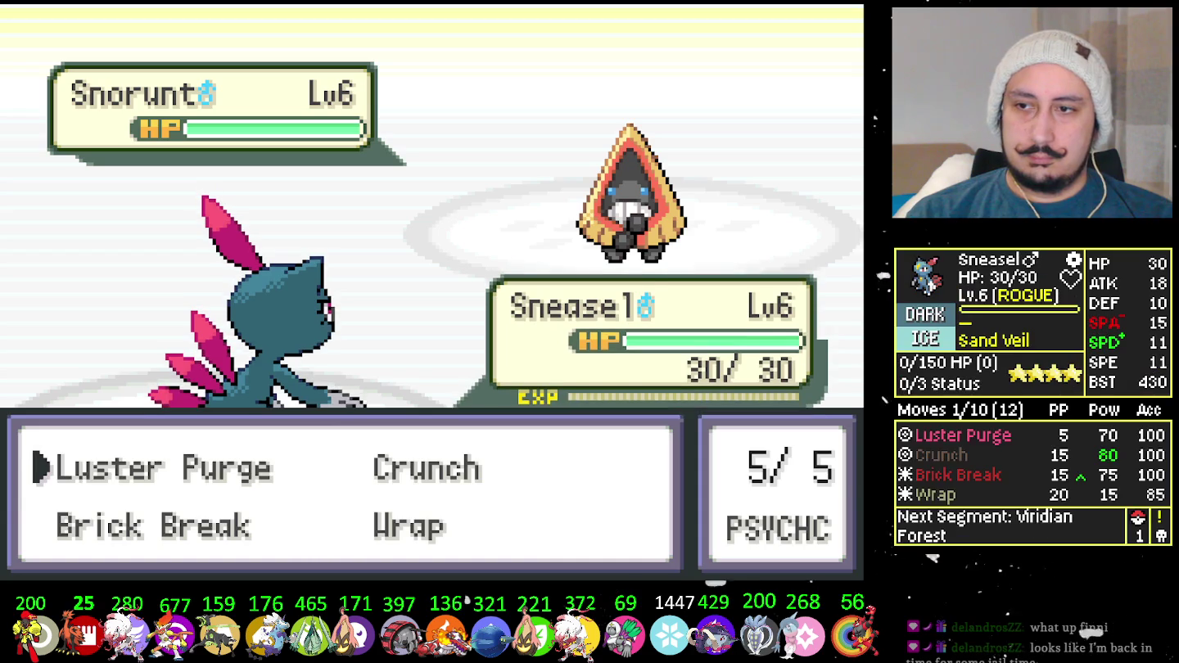
pyautogui.press('Down')
pyautogui.press('x')
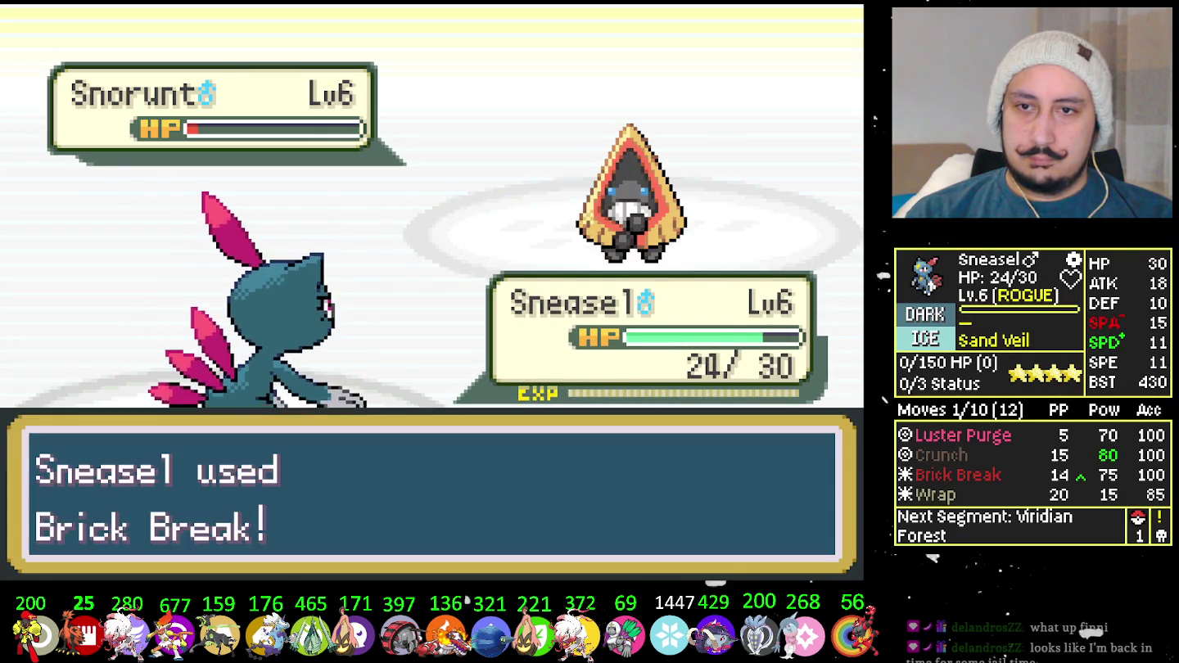
pyautogui.press('x')
pyautogui.press('x')
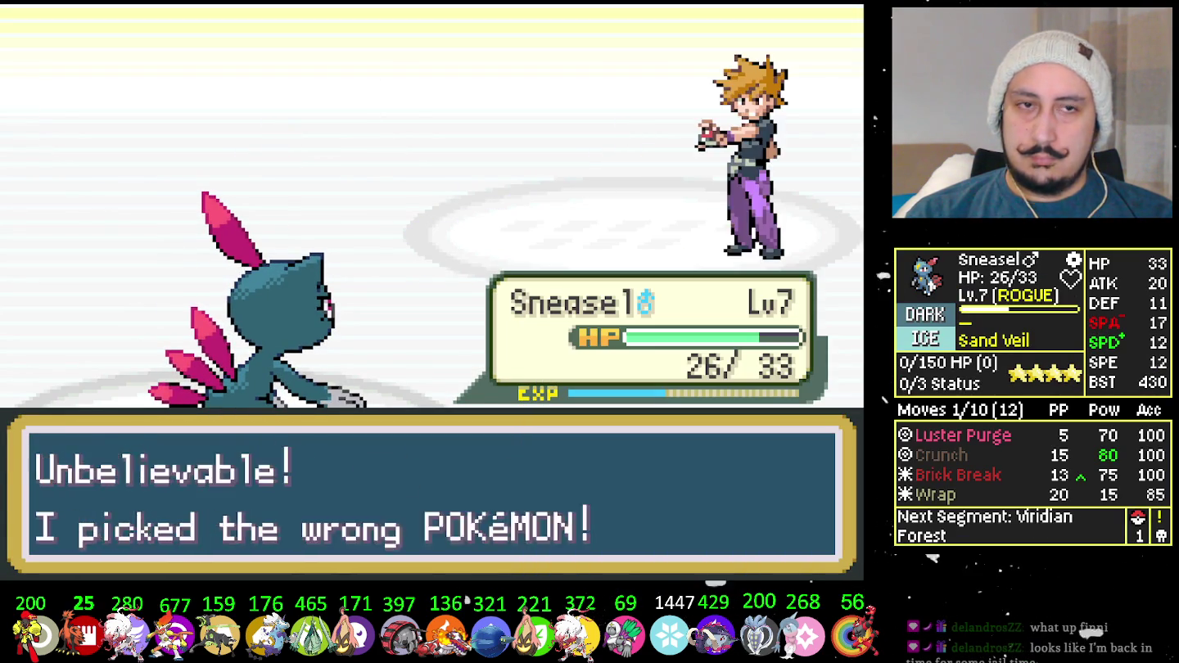
pyautogui.press('x')
pyautogui.press('Down')
# Walk out of the lab past the Poké Ball row and answer the whimpering-ball prompt.
pyautogui.press('Left')
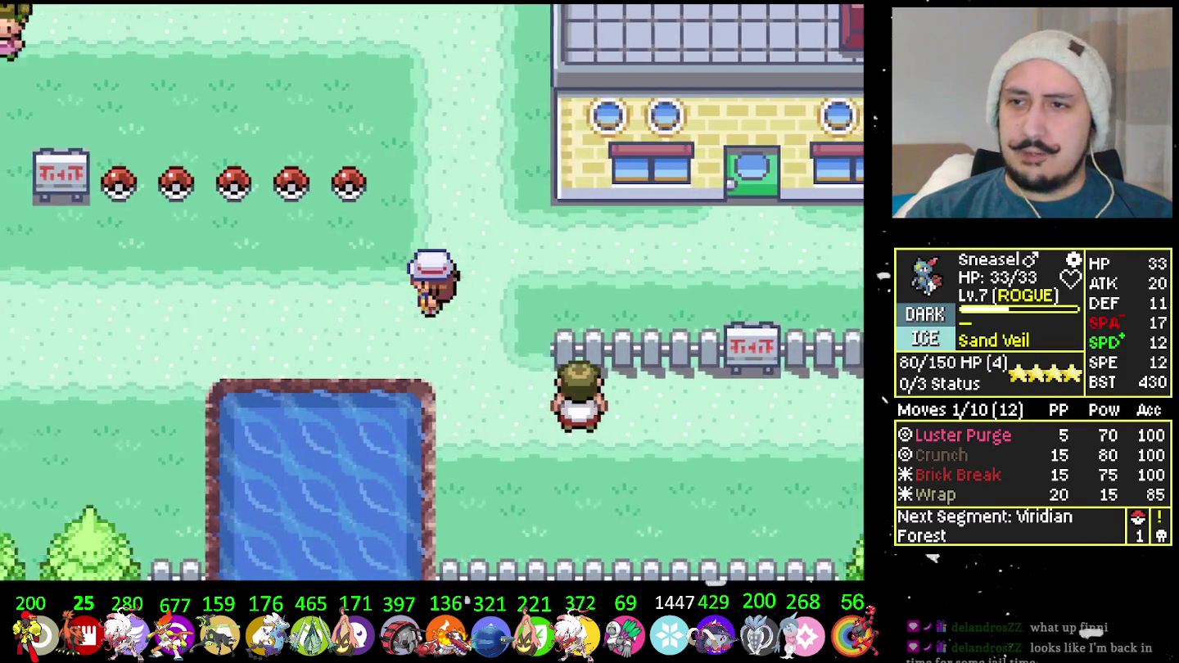
pyautogui.press('Left')
pyautogui.press('x')
pyautogui.press('x')
pyautogui.press('Left')
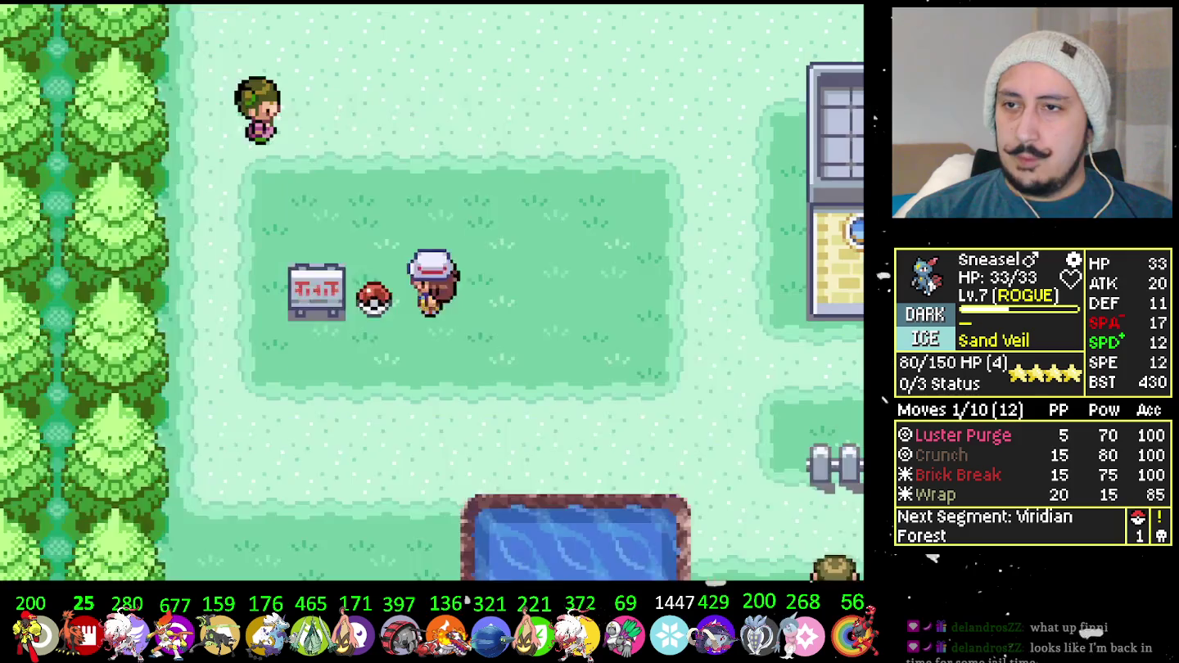
pyautogui.press('Up')
pyautogui.press('Return')
# Rearrange the party, swapping Sneasel with Cetoddle and then Vulpixa with Cetoddle.
pyautogui.press('x')
pyautogui.press('x')
pyautogui.press('Down')
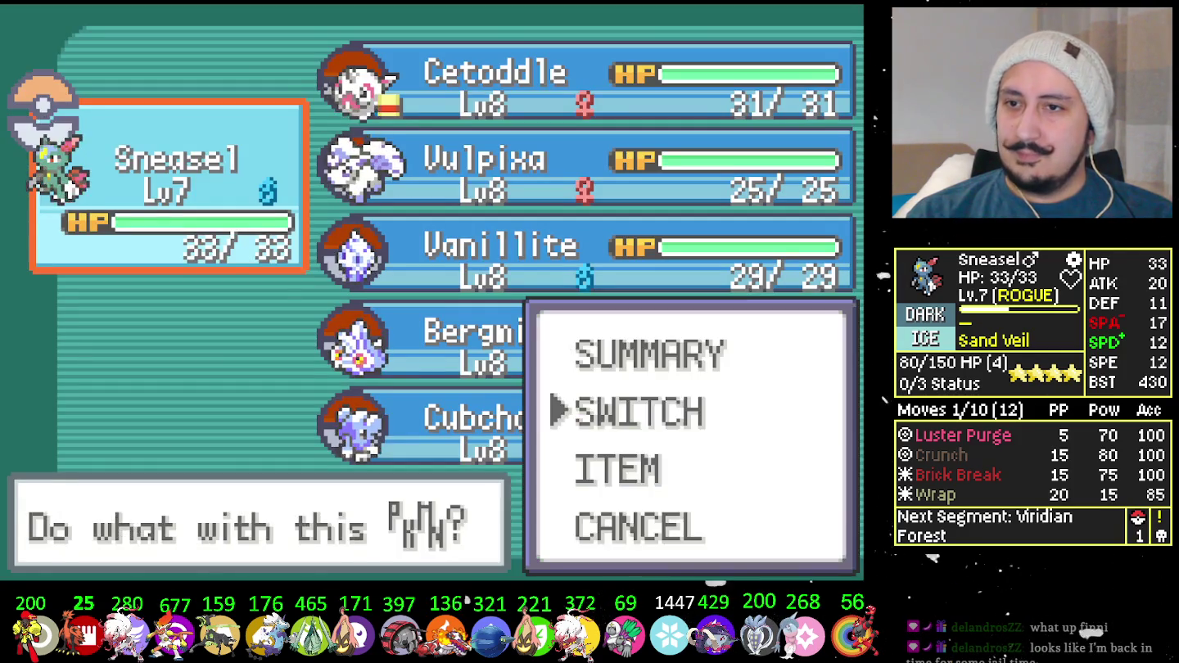
pyautogui.press('x')
pyautogui.press('Right')
pyautogui.press('x')
pyautogui.press('Down')
pyautogui.press('Down')
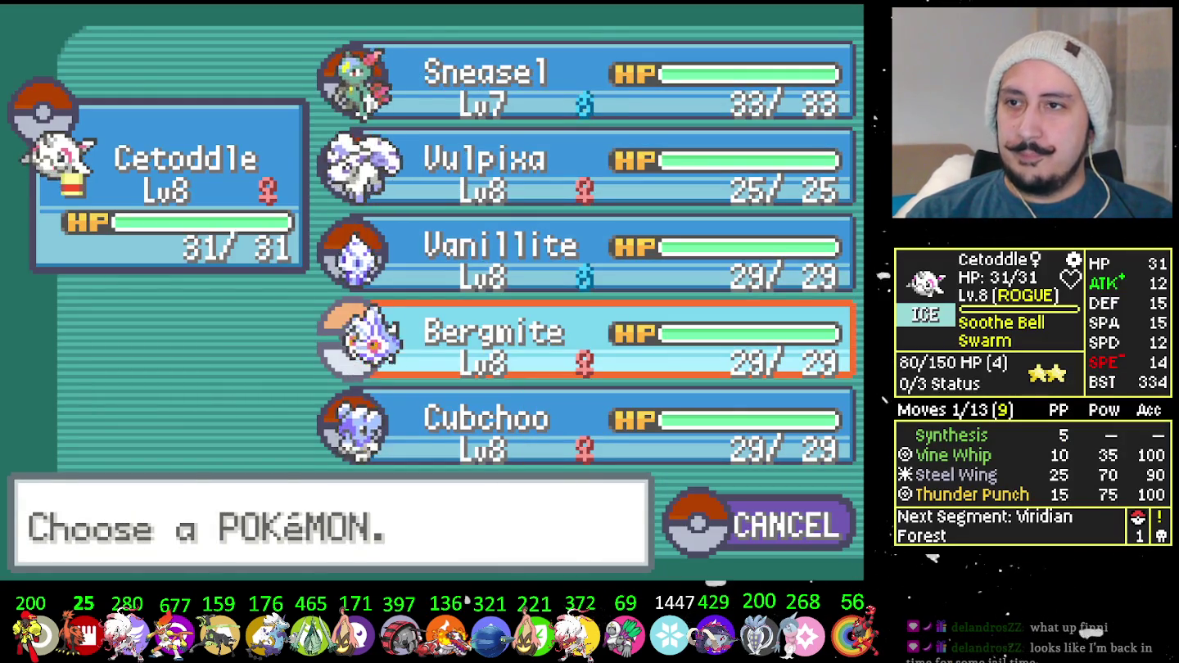
pyautogui.press('Up')
pyautogui.press('Up')
pyautogui.press('x')
pyautogui.press('Down')
pyautogui.press('x')
pyautogui.press('Left')
# Move Vulpixa, then Vanillite, into the lead slot so Vanillite heads the party.
pyautogui.press('x')
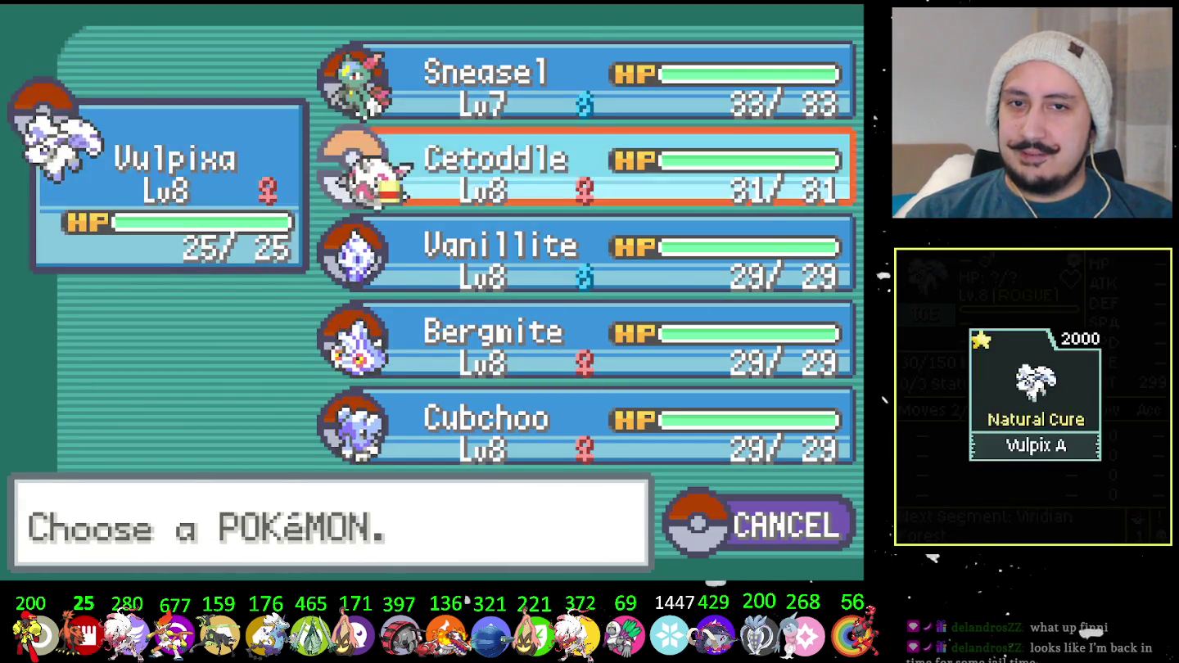
pyautogui.press('Down')
pyautogui.press('Down')
pyautogui.press('Up')
pyautogui.press('x')
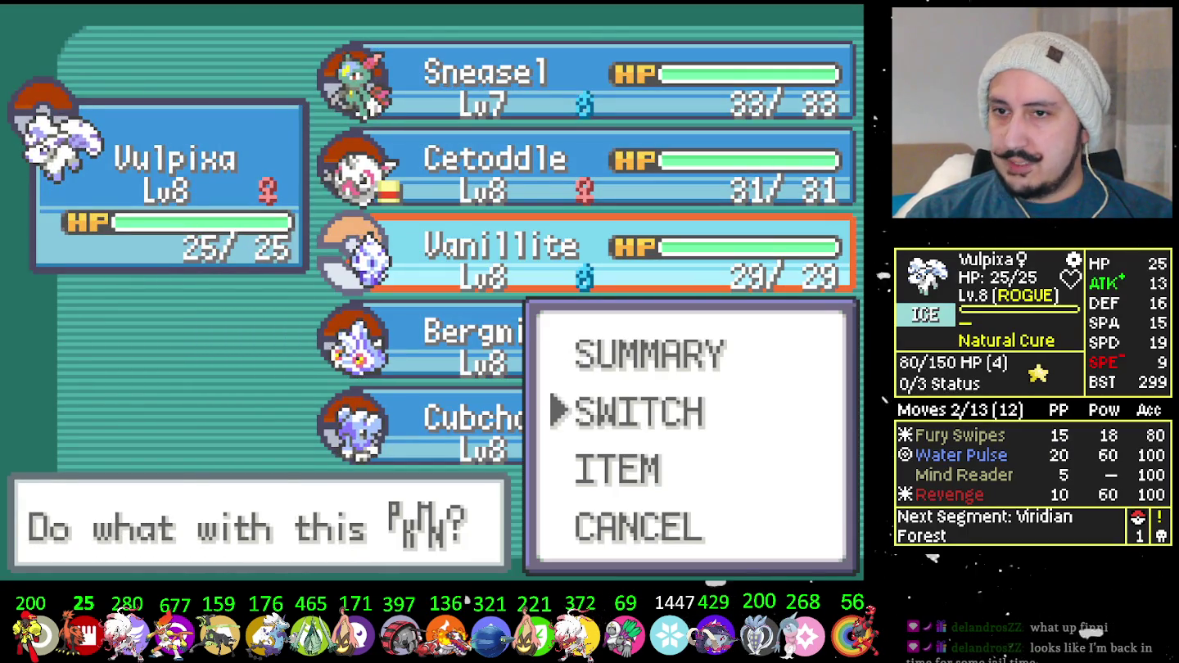
pyautogui.press('x')
pyautogui.press('Left')
pyautogui.press('x')
pyautogui.press('Right')
pyautogui.press('Down')
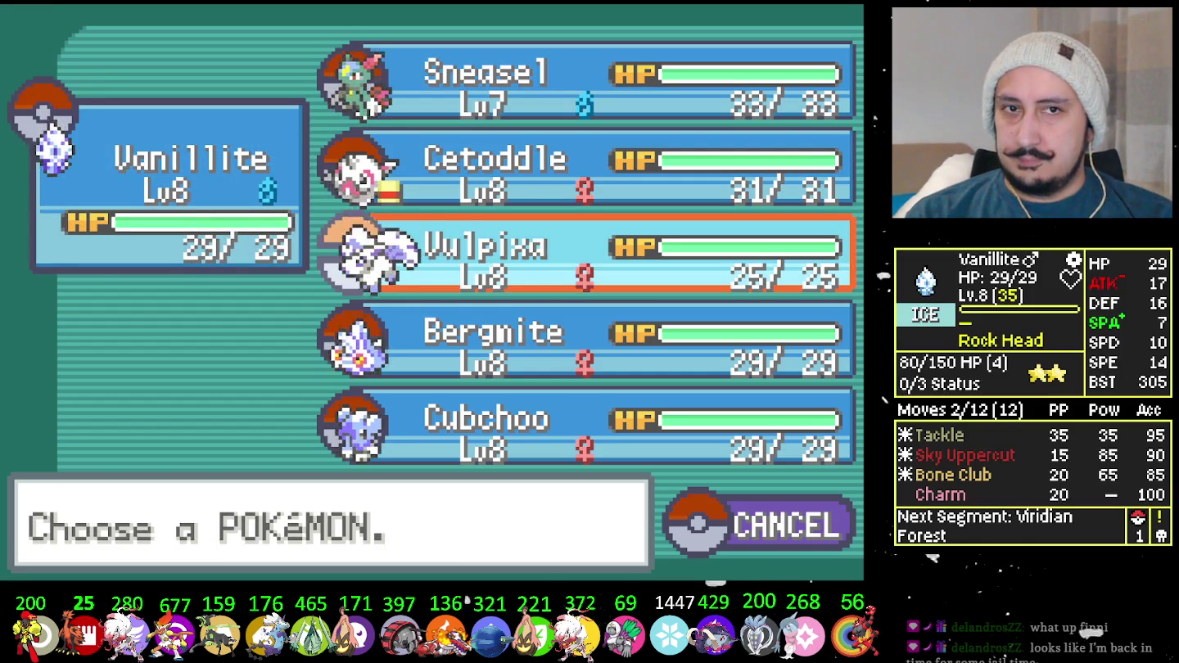